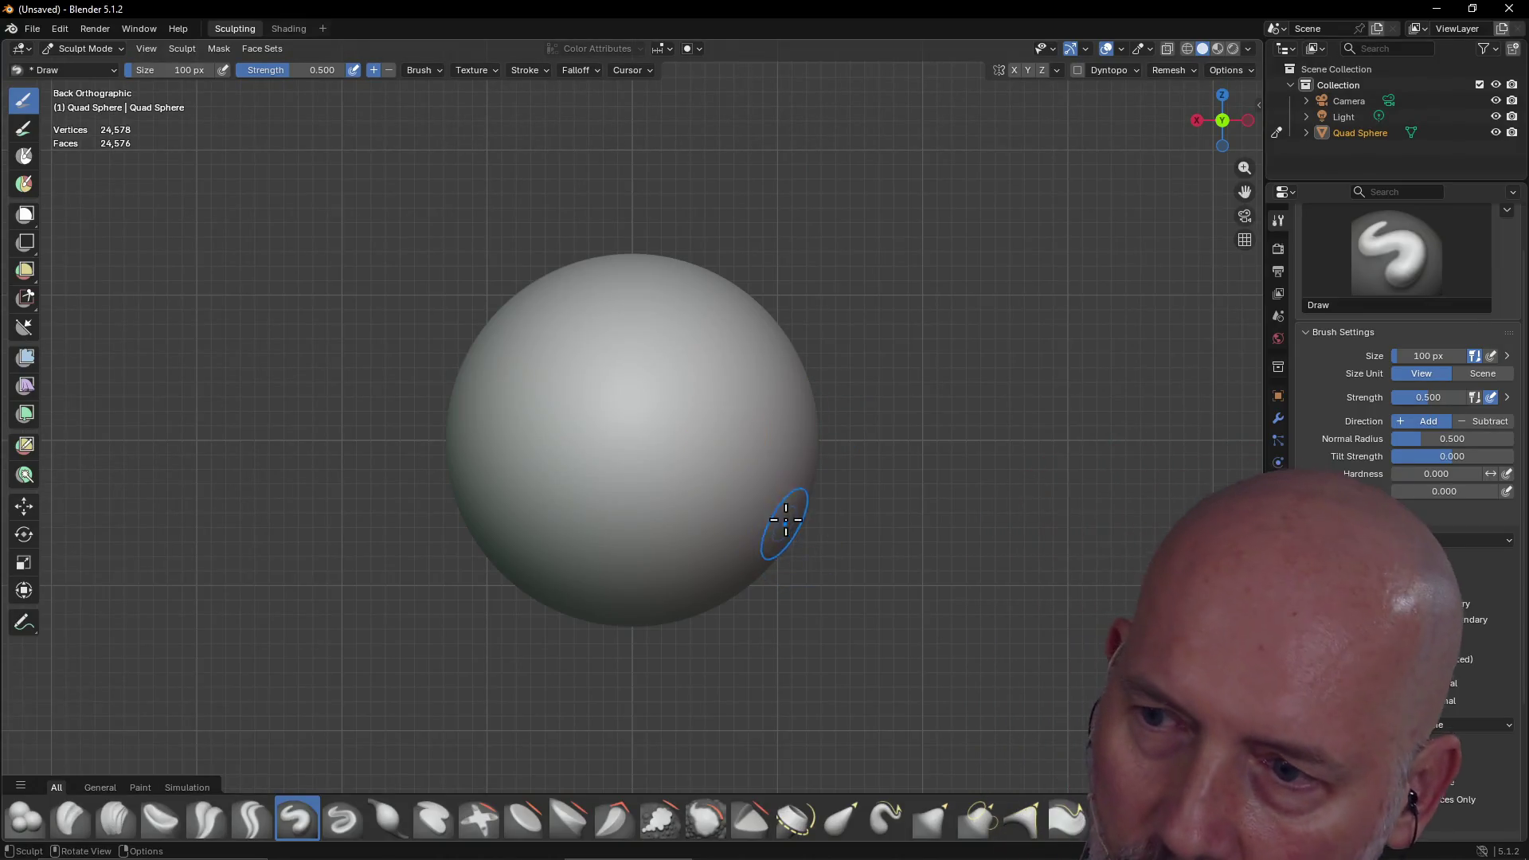
With the Elastic Snake Hook brush, pull a spike up and right out of the sphere's right edge
click(886, 838)
mouse_move(796, 430)
mouse_down()
mouse_move(898, 409)
mouse_move(803, 465)
mouse_move(975, 319)
mouse_move(887, 369)
mouse_move(839, 209)
mouse_up()
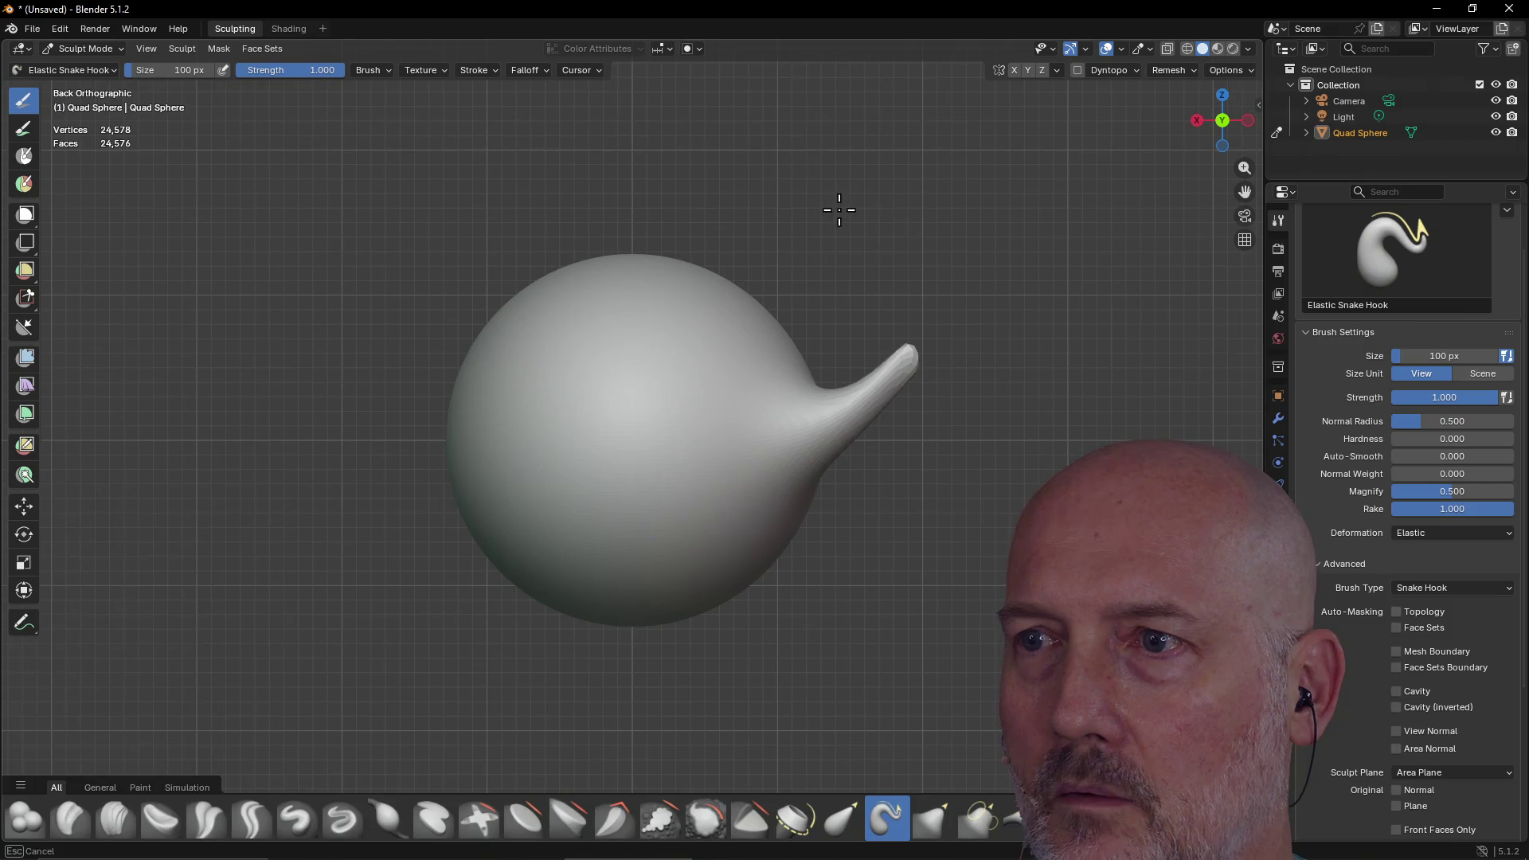
mouse_move(961, 341)
mouse_down()
mouse_move(923, 227)
mouse_move(1024, 215)
mouse_up()
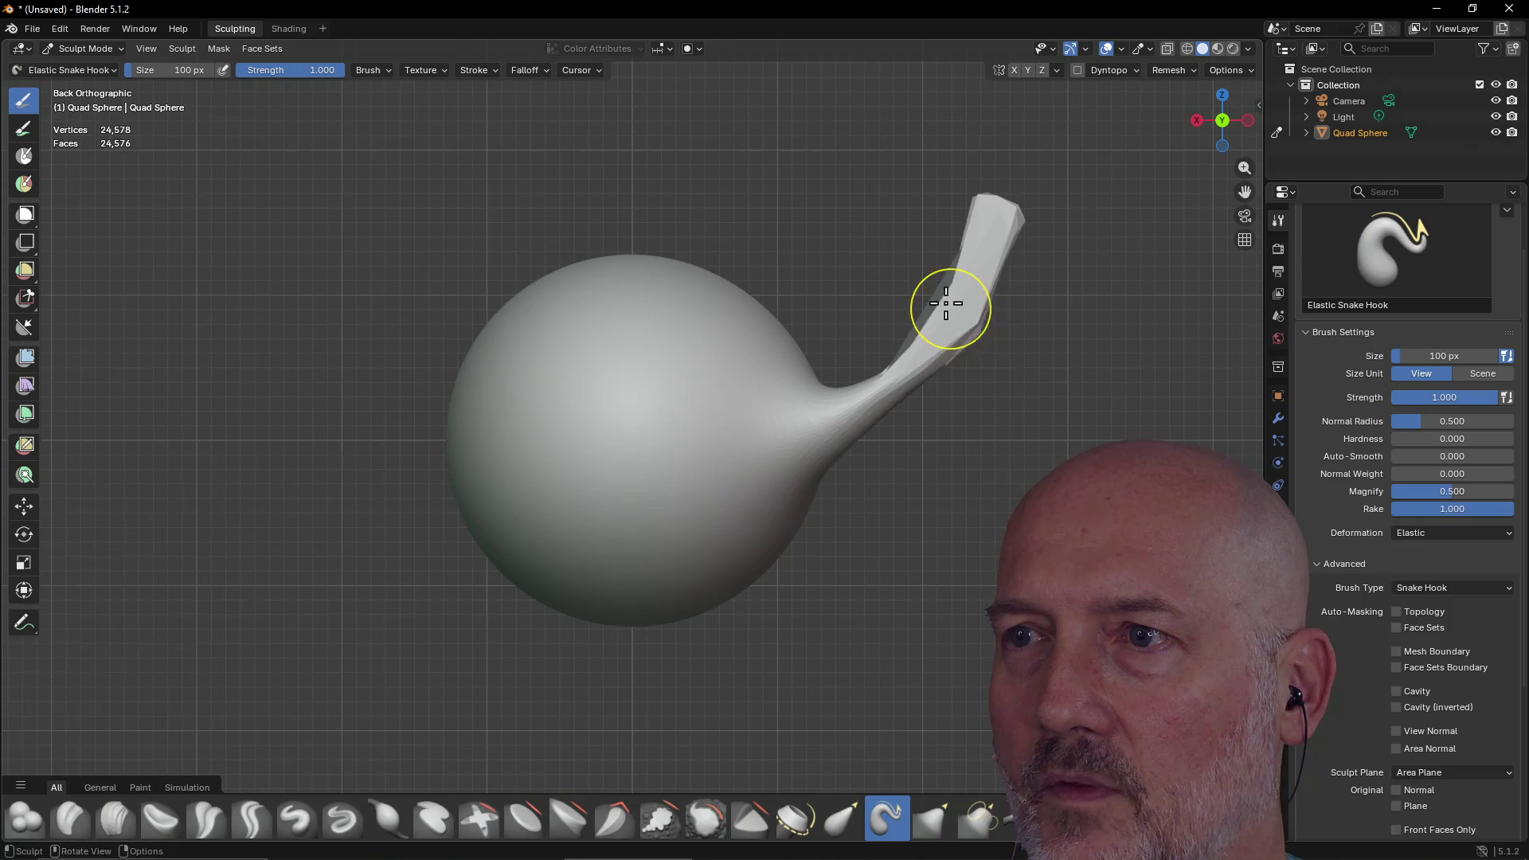
mouse_move(894, 382)
mouse_down()
mouse_move(1049, 166)
mouse_move(1024, 113)
mouse_move(1022, 232)
mouse_move(1000, 215)
mouse_move(987, 296)
mouse_move(1024, 273)
mouse_up()
mouse_move(968, 332)
mouse_down()
mouse_move(859, 498)
mouse_move(780, 477)
mouse_move(968, 485)
mouse_up()
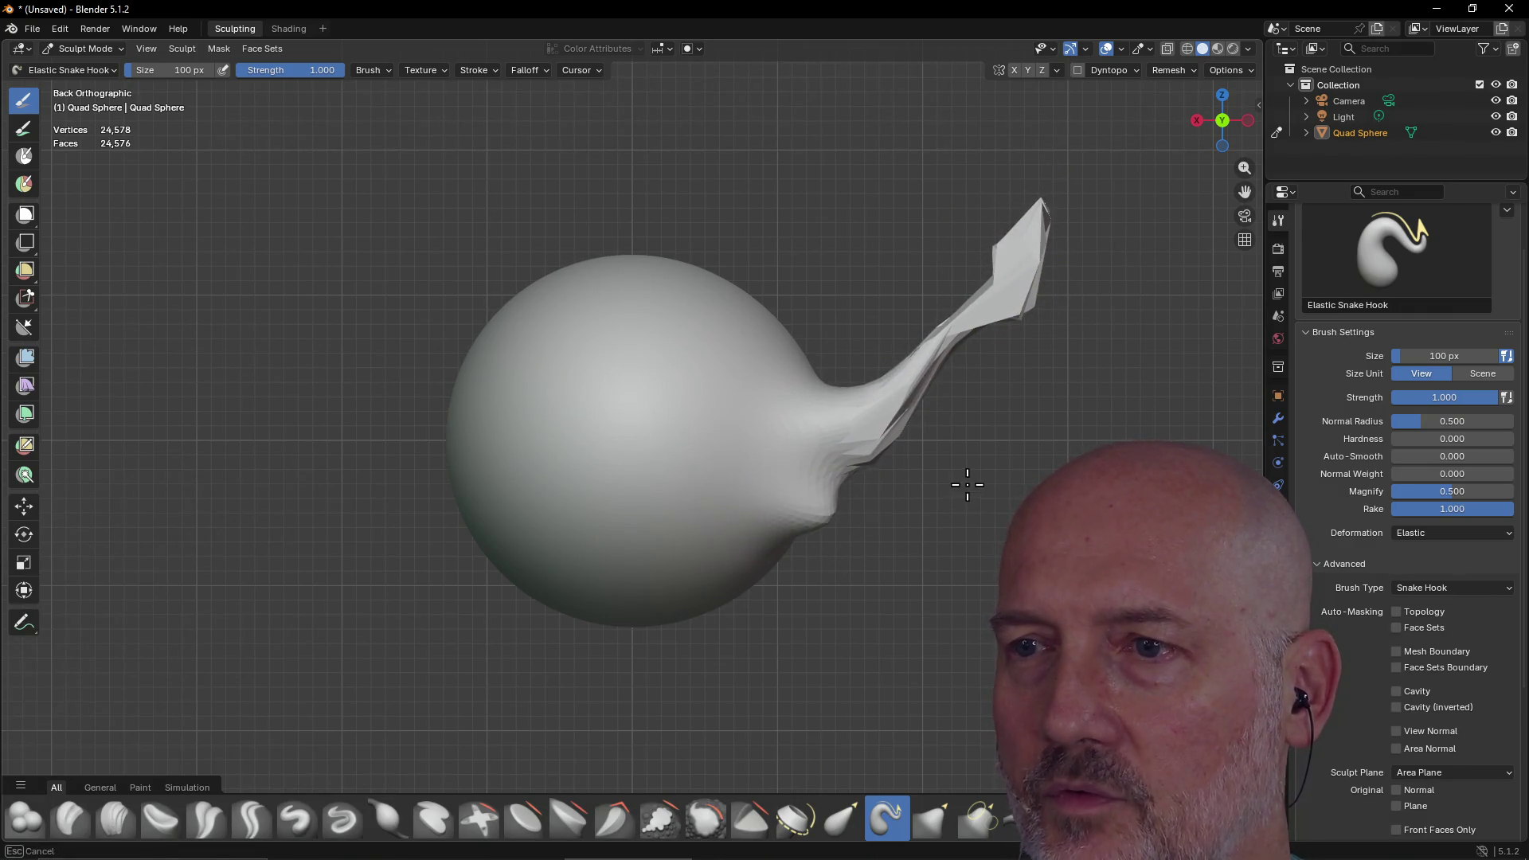
Drag the sphere's lower neck toward the spike tip, thinning it into a hooked point
drag(827, 500, 956, 323)
mouse_move(876, 426)
mouse_down()
mouse_move(1006, 222)
mouse_move(1068, 215)
mouse_move(1075, 256)
mouse_up()
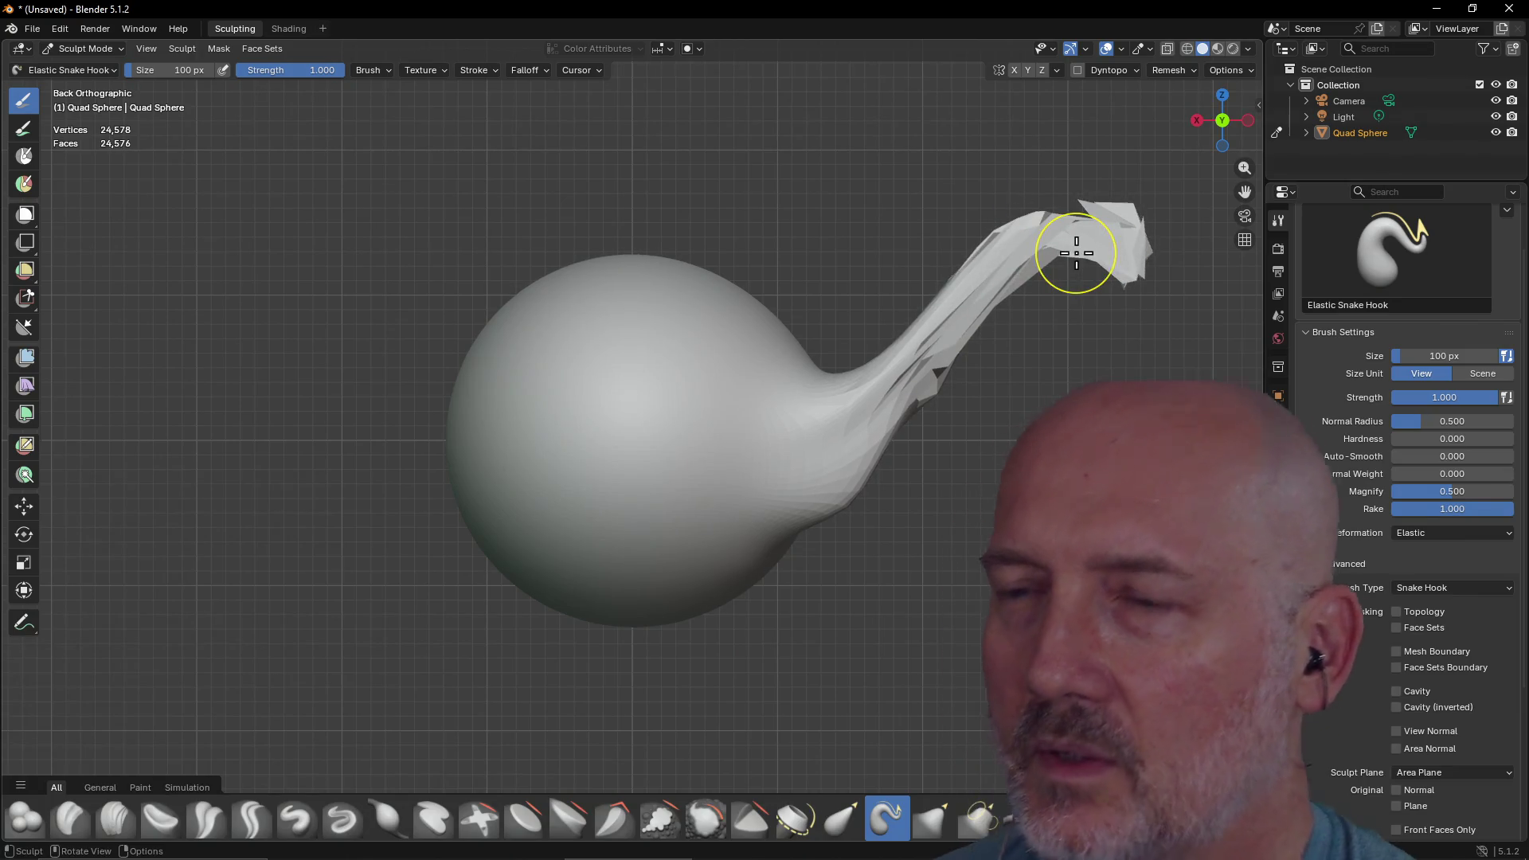
mouse_move(900, 468)
mouse_down()
mouse_move(904, 358)
mouse_move(1163, 222)
mouse_up()
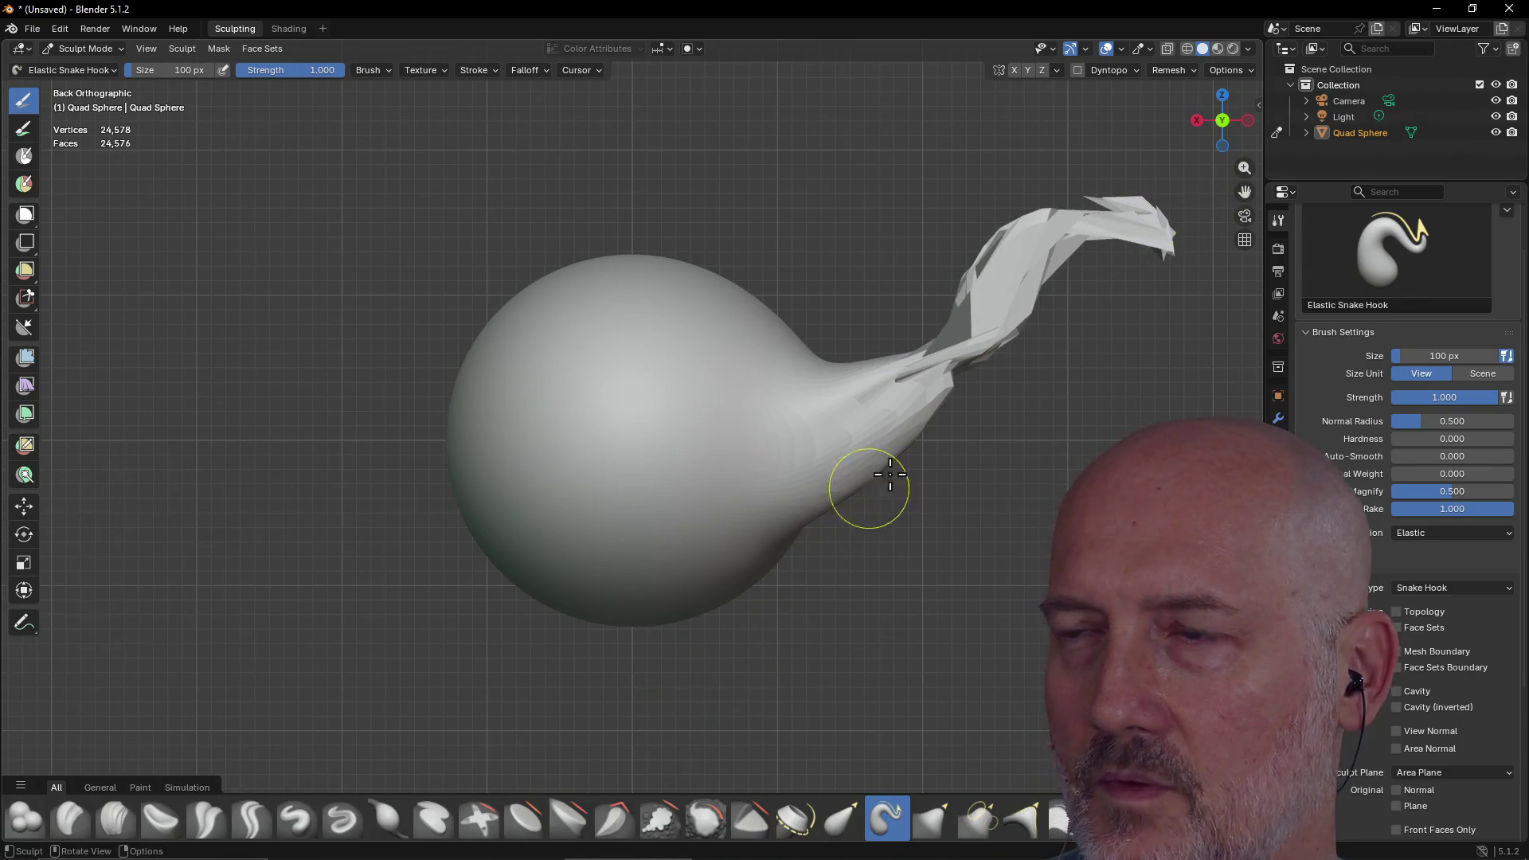
scroll(966, 409, down, 4)
scroll(949, 406, up, 3)
scroll(950, 407, down, 1)
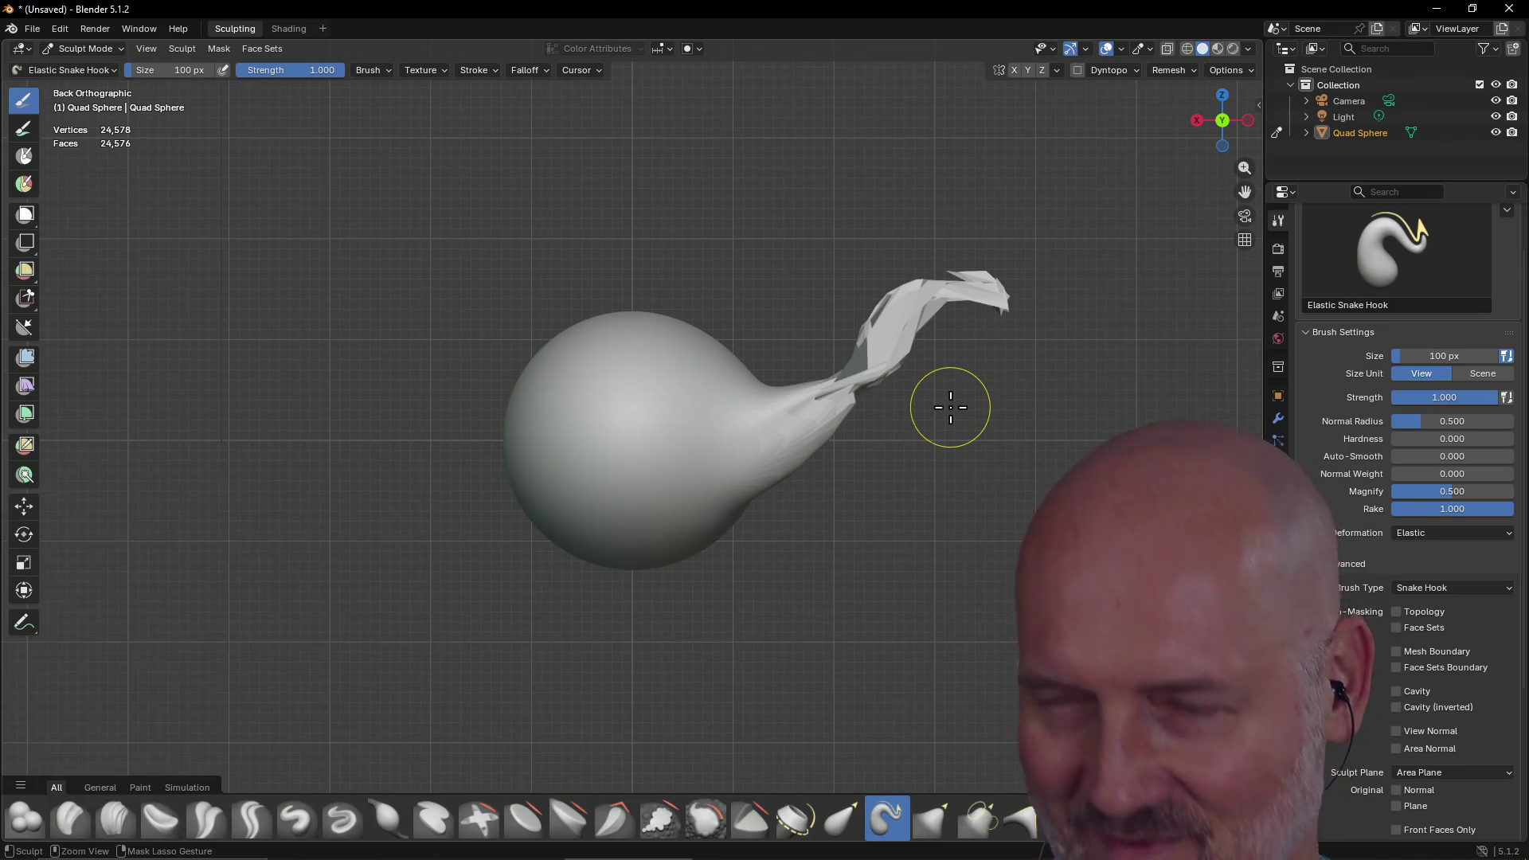
Undo the last three strokes to return to a thin, clean spike
key(ctrl+z)
key(ctrl+z)
key(ctrl+z)
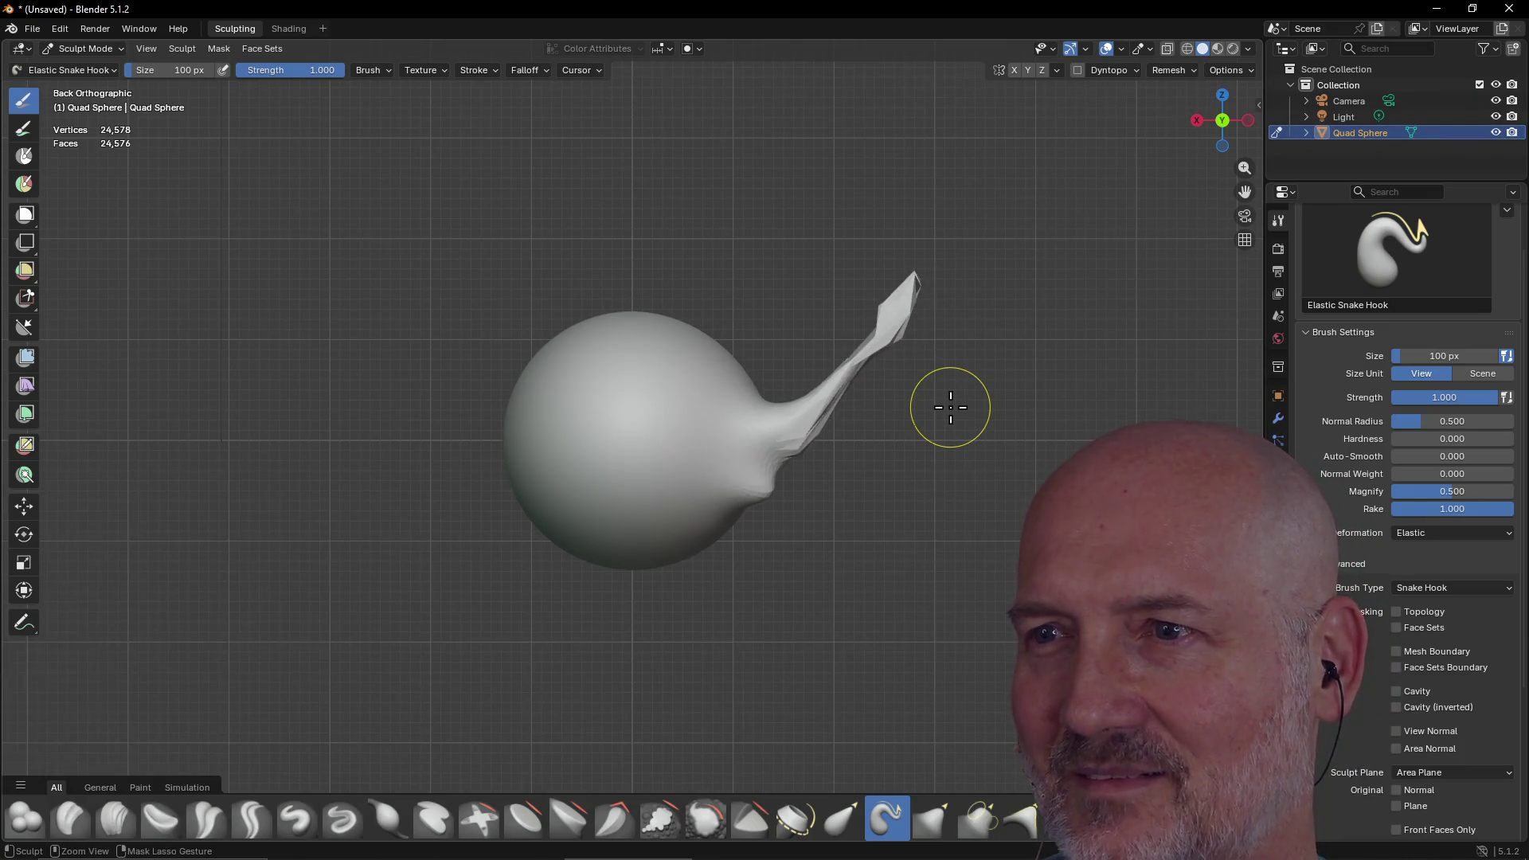
key(ctrl+z)
key(ctrl+z)
key(ctrl+z)
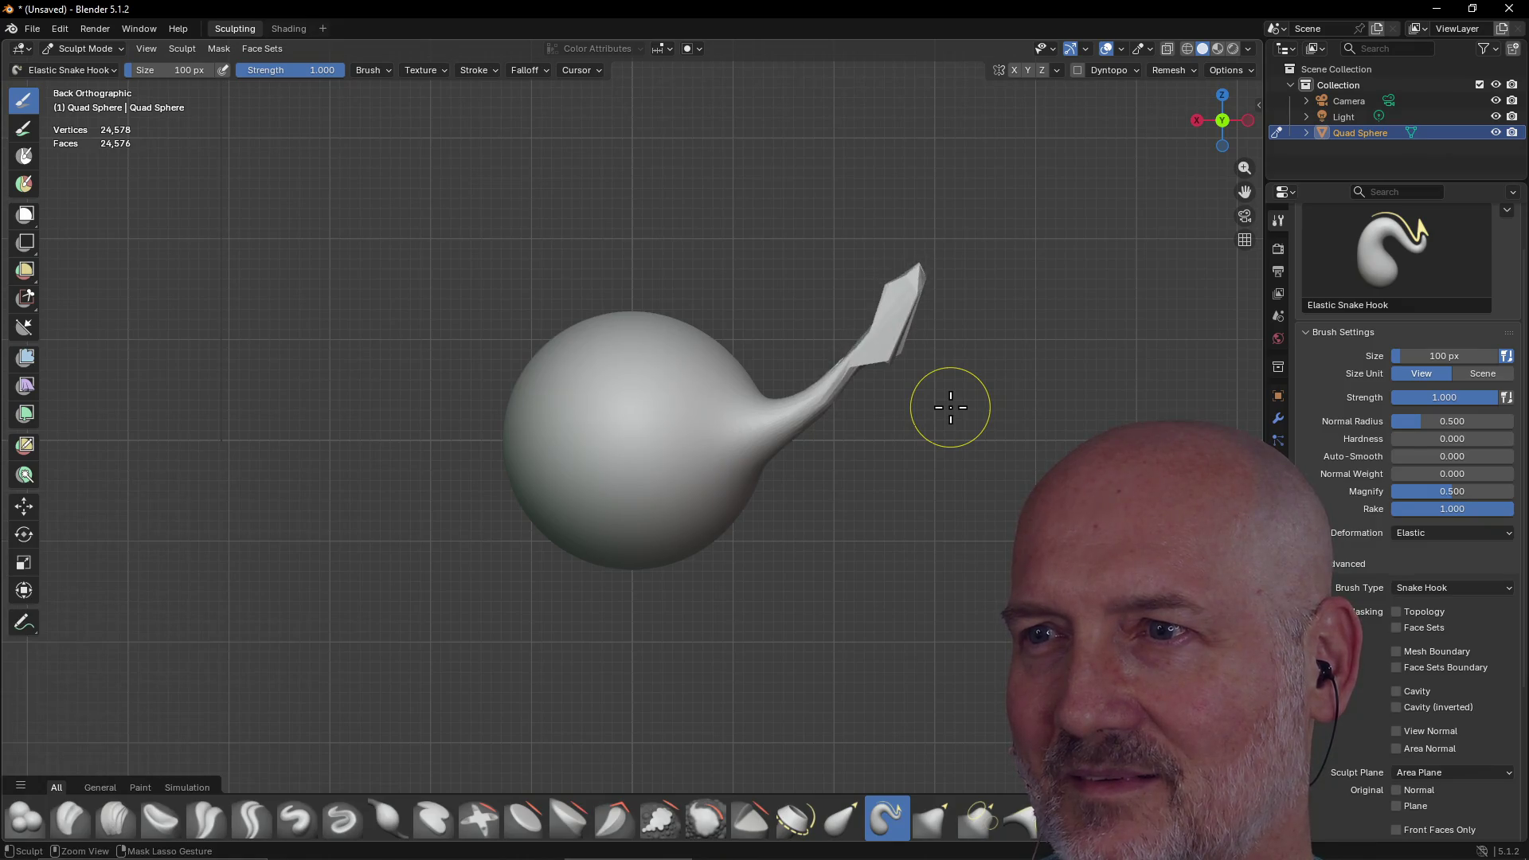
key(ctrl+z)
key(ctrl+z)
key(ctrl+z)
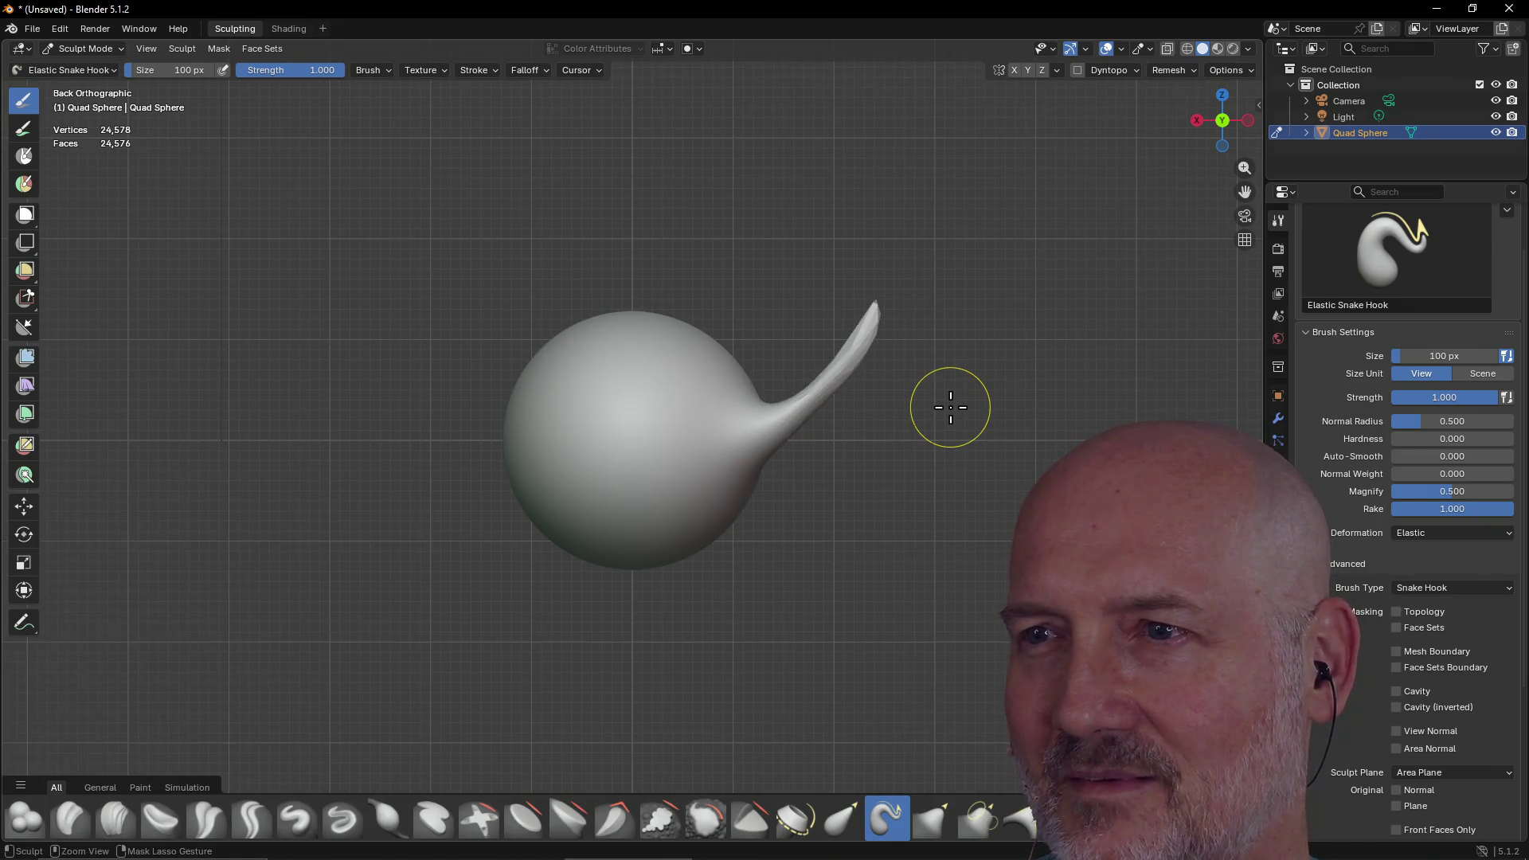
scroll(868, 347, up, 3)
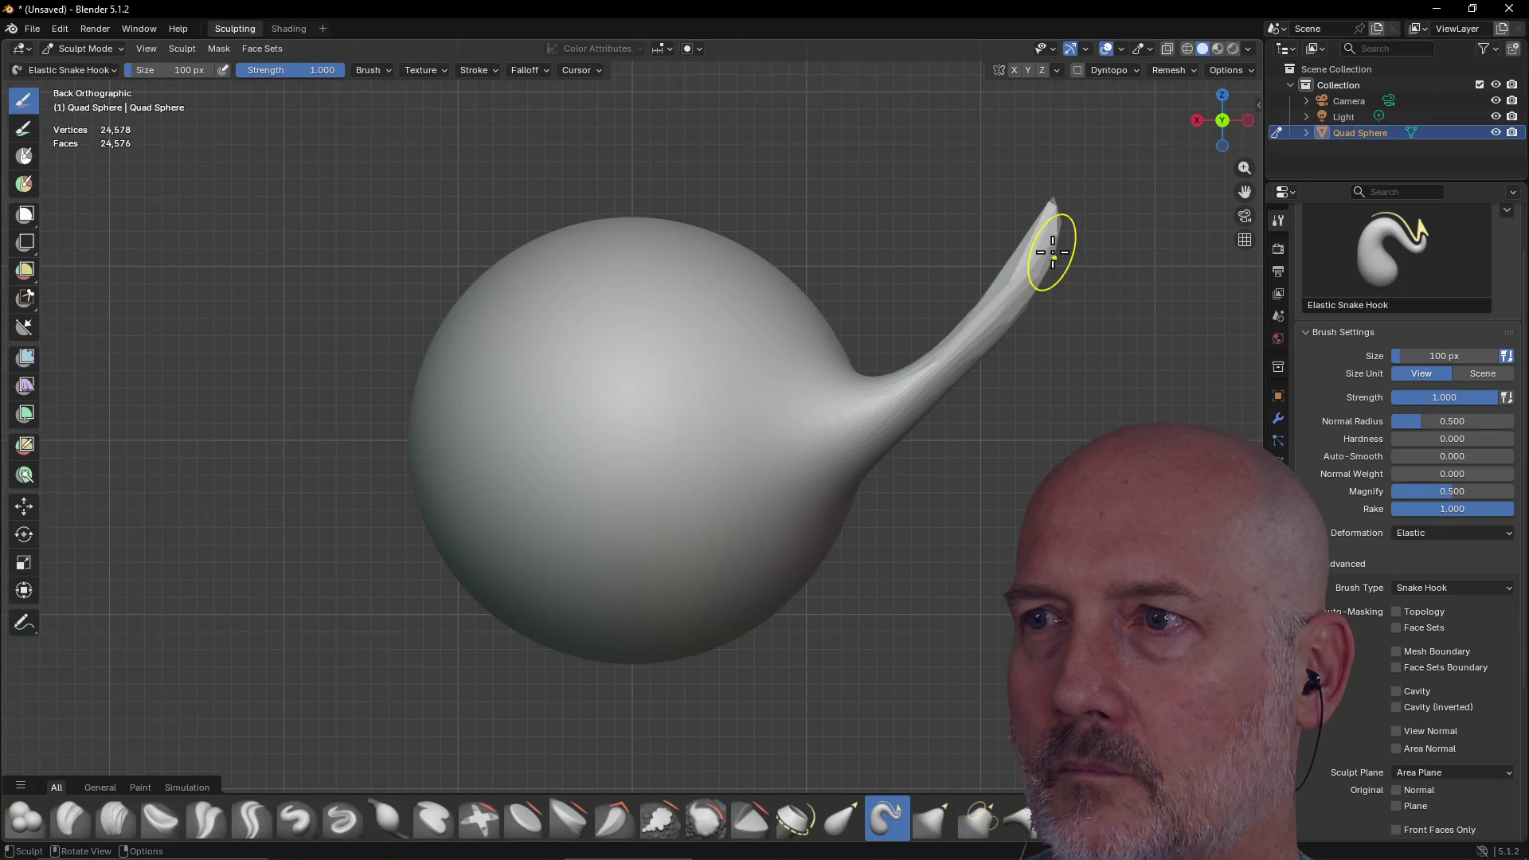
Drag one more Snake Hook stroke on the spike tip, then switch to the Top view
mouse_move(1052, 254)
mouse_down()
mouse_move(1085, 273)
mouse_move(1051, 274)
mouse_move(1078, 246)
mouse_move(1069, 220)
mouse_up()
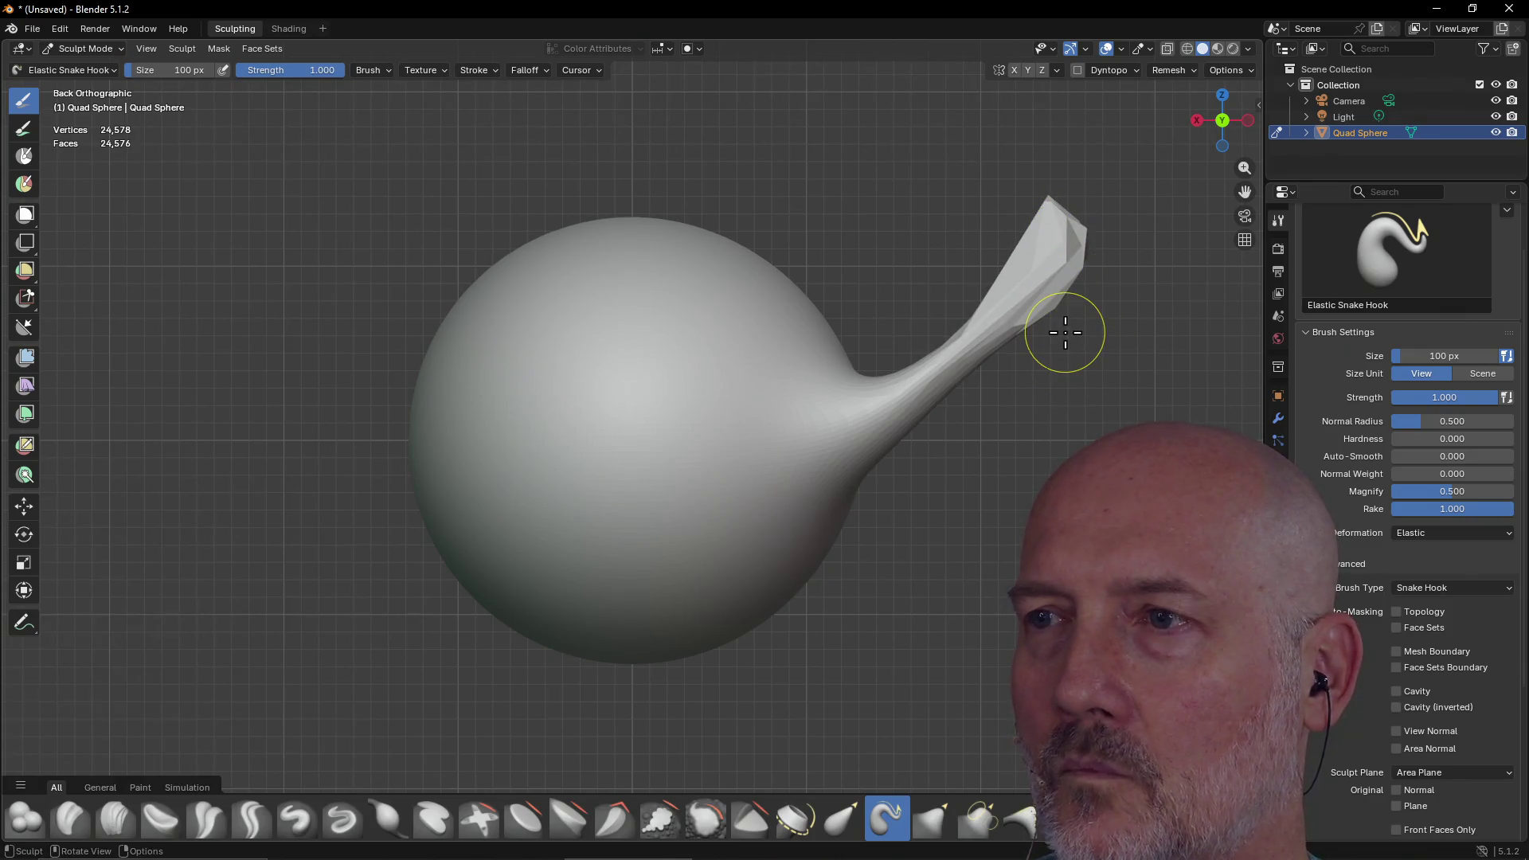
key(grave)
click(1071, 241)
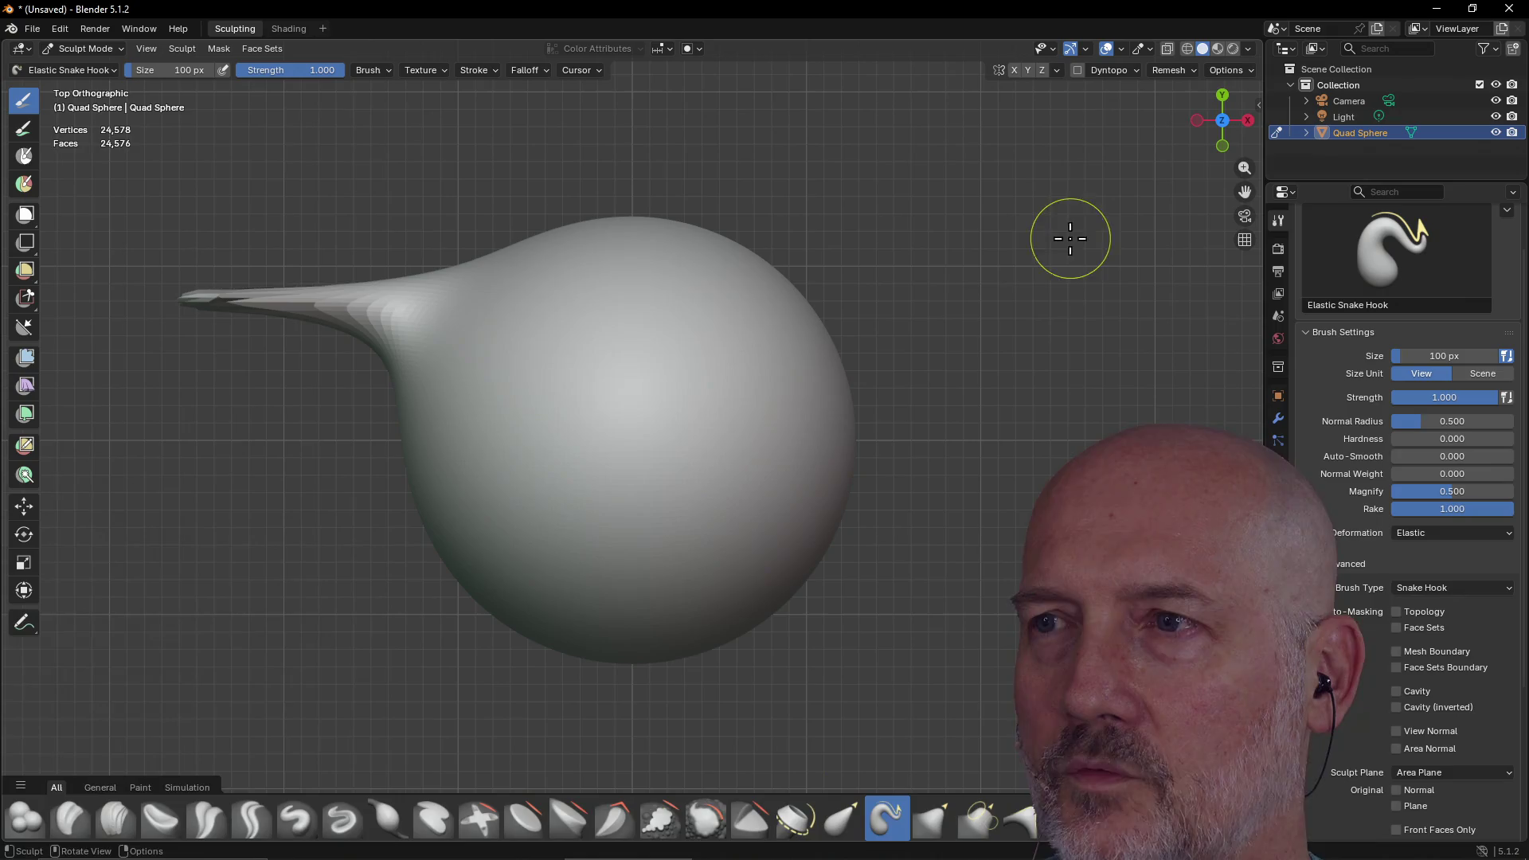
Widen the spike's base and pull the neck's left part out toward the reshaped tip
mouse_move(366, 322)
mouse_down()
mouse_move(256, 307)
mouse_move(282, 305)
mouse_move(331, 384)
mouse_move(382, 365)
mouse_move(385, 415)
mouse_move(388, 402)
mouse_move(380, 415)
mouse_move(281, 385)
mouse_up()
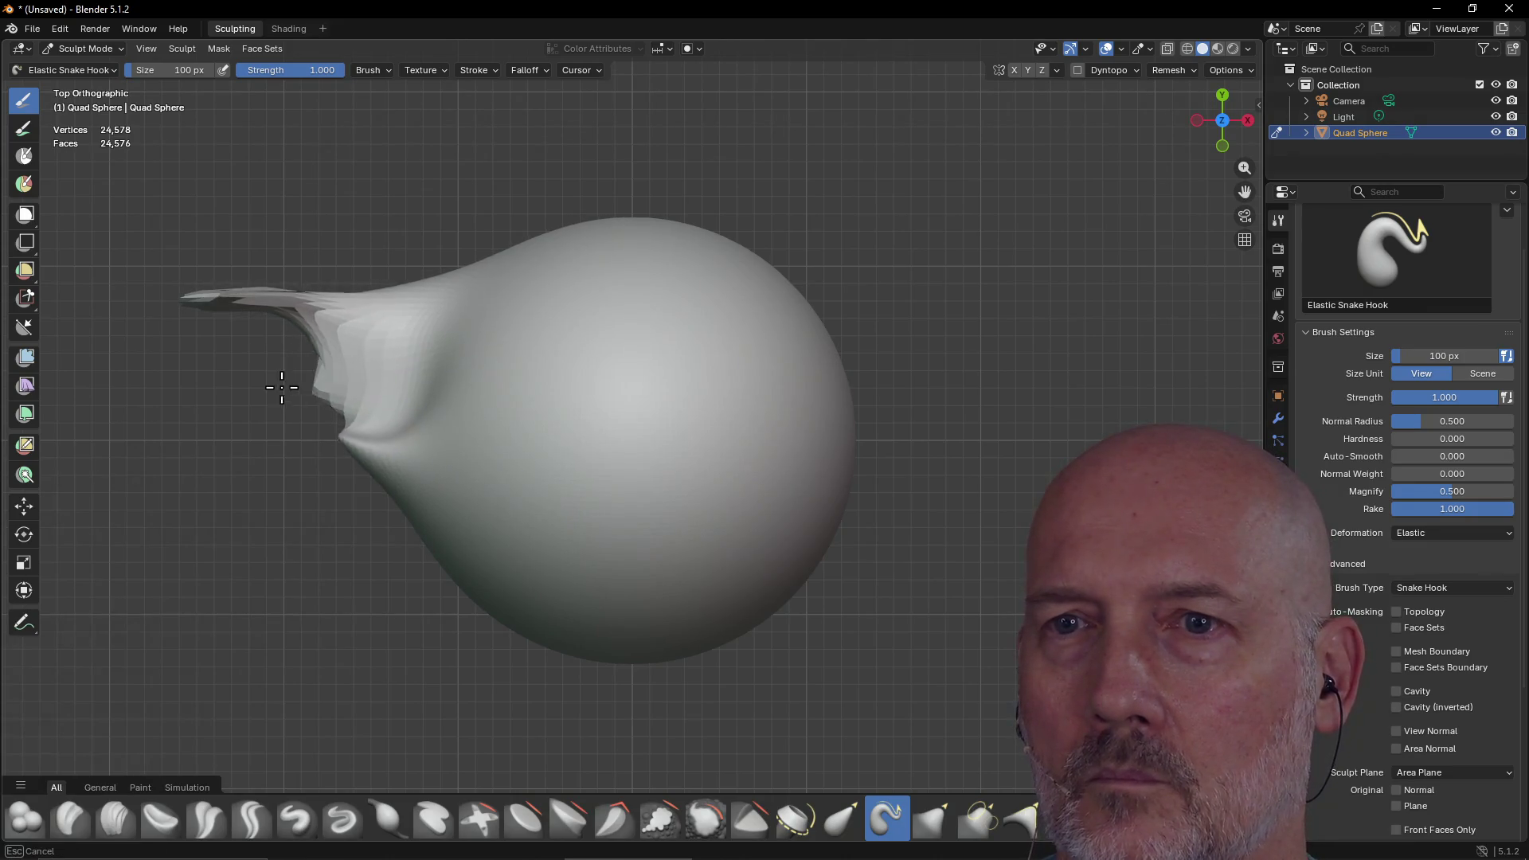
mouse_move(352, 422)
mouse_down()
mouse_move(307, 382)
mouse_move(275, 410)
mouse_up()
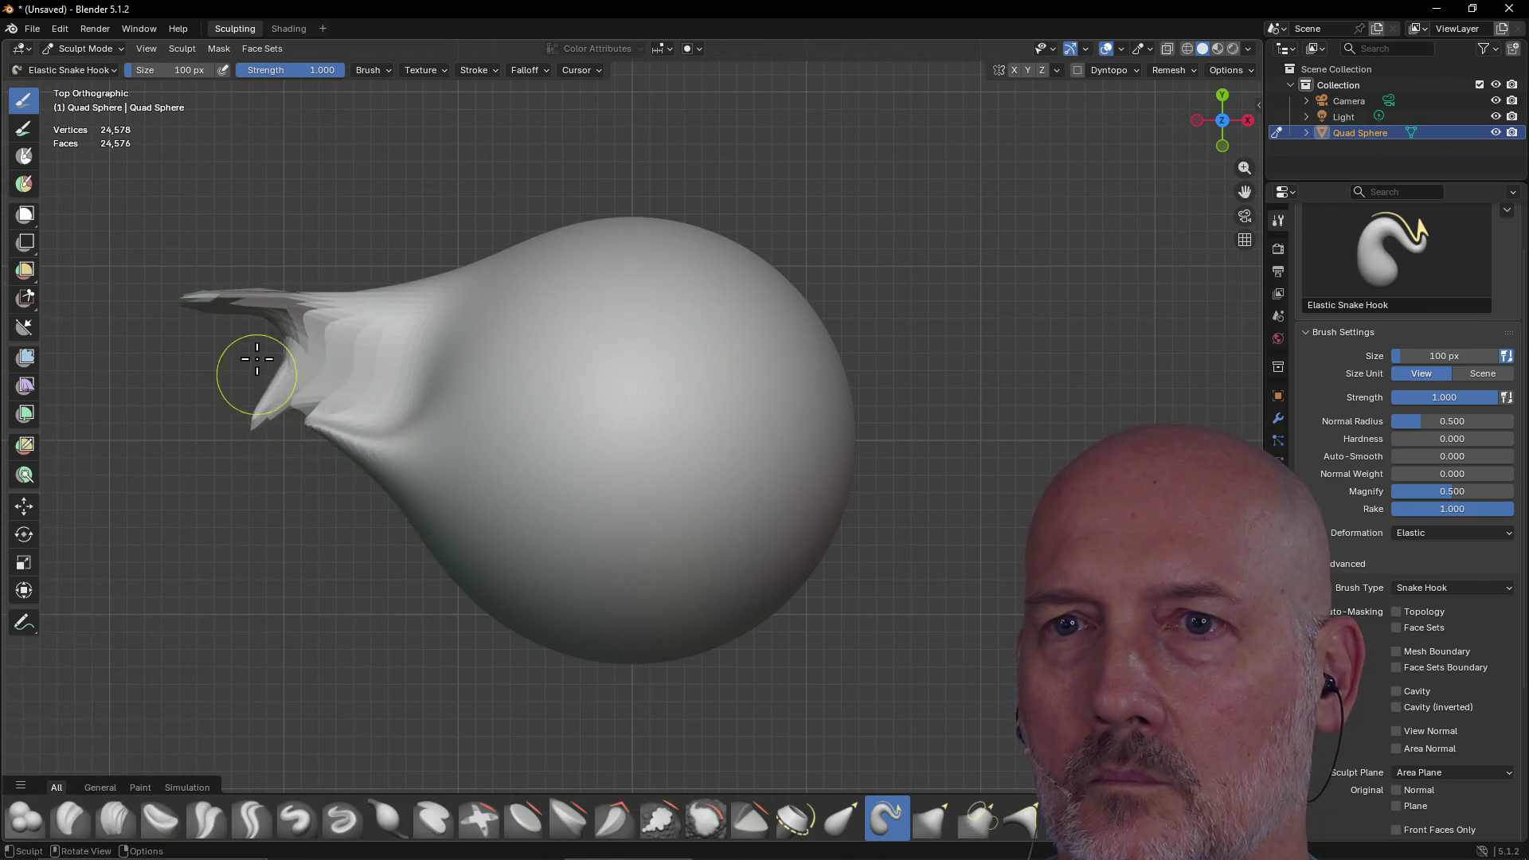
mouse_move(250, 352)
mouse_down()
mouse_move(204, 373)
mouse_move(154, 309)
mouse_move(233, 343)
mouse_move(243, 317)
mouse_move(288, 296)
mouse_move(345, 345)
mouse_move(528, 423)
mouse_move(501, 505)
mouse_move(380, 442)
mouse_up()
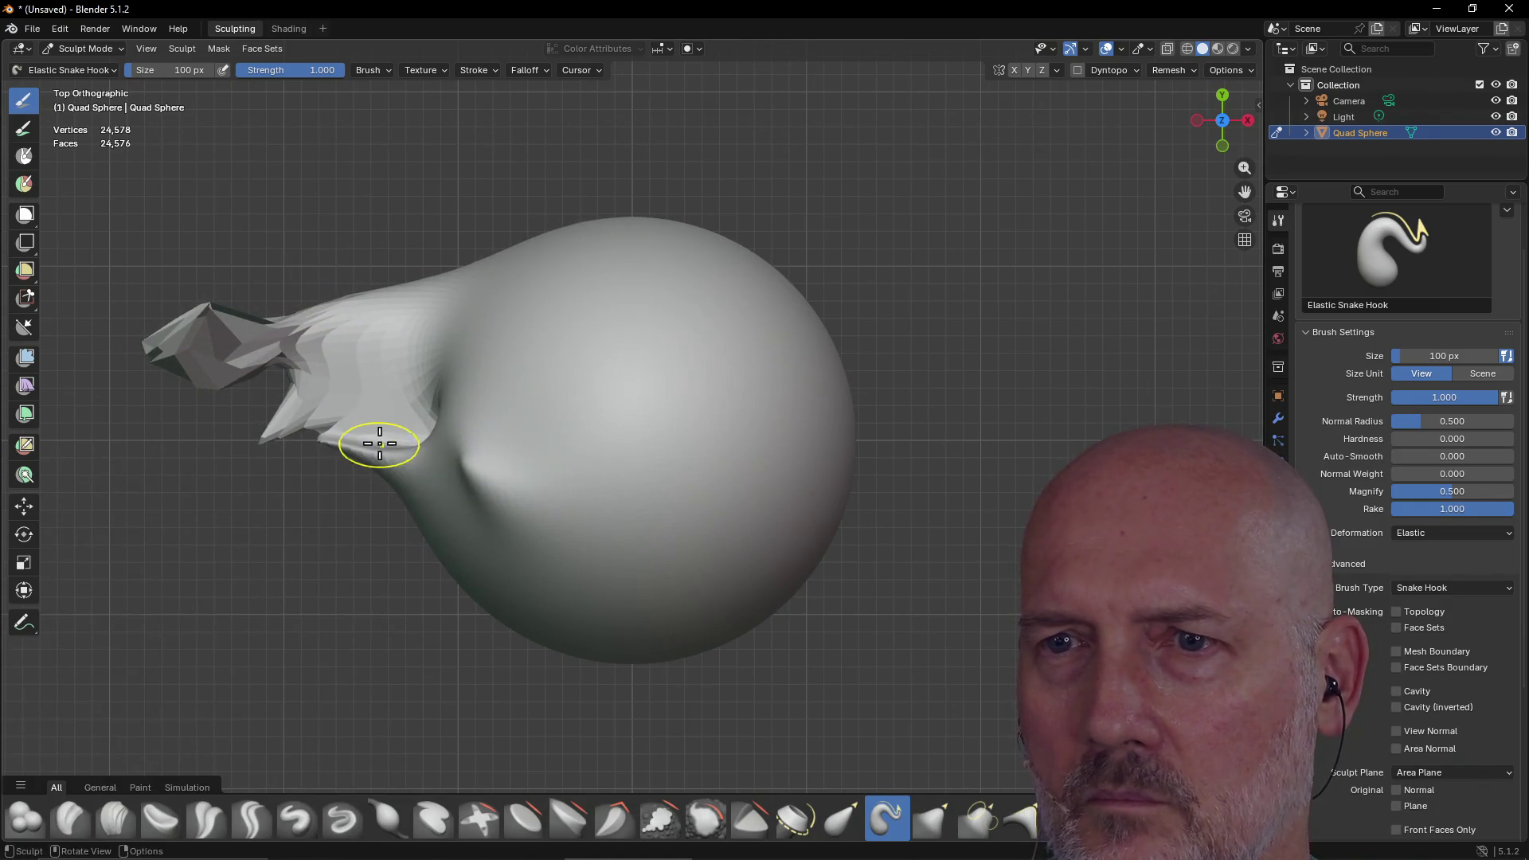
mouse_move(376, 379)
mouse_down()
mouse_move(233, 366)
mouse_move(168, 325)
mouse_up()
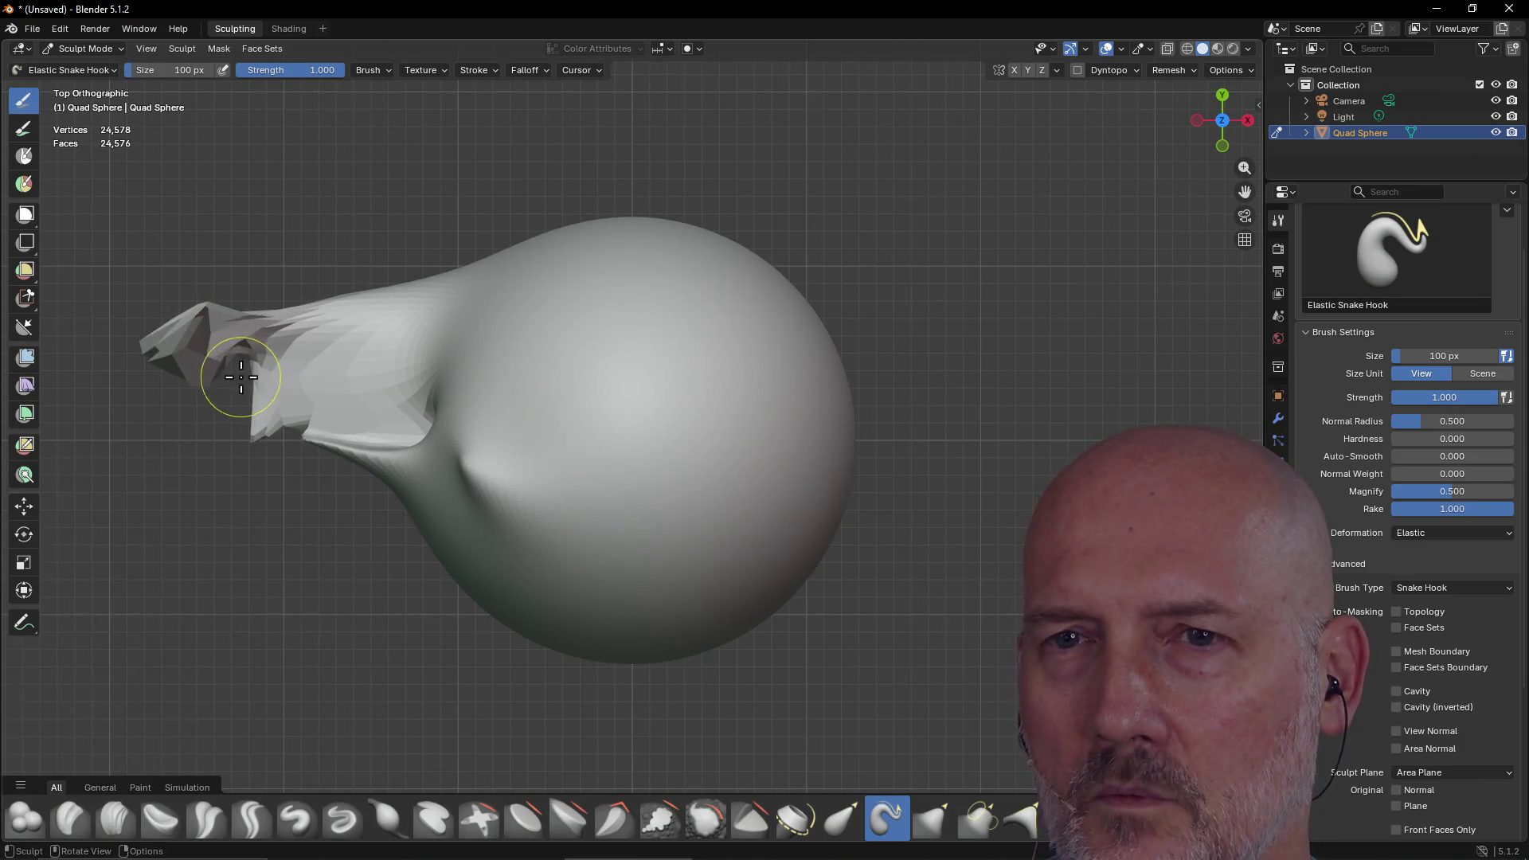
drag(241, 377, 197, 401)
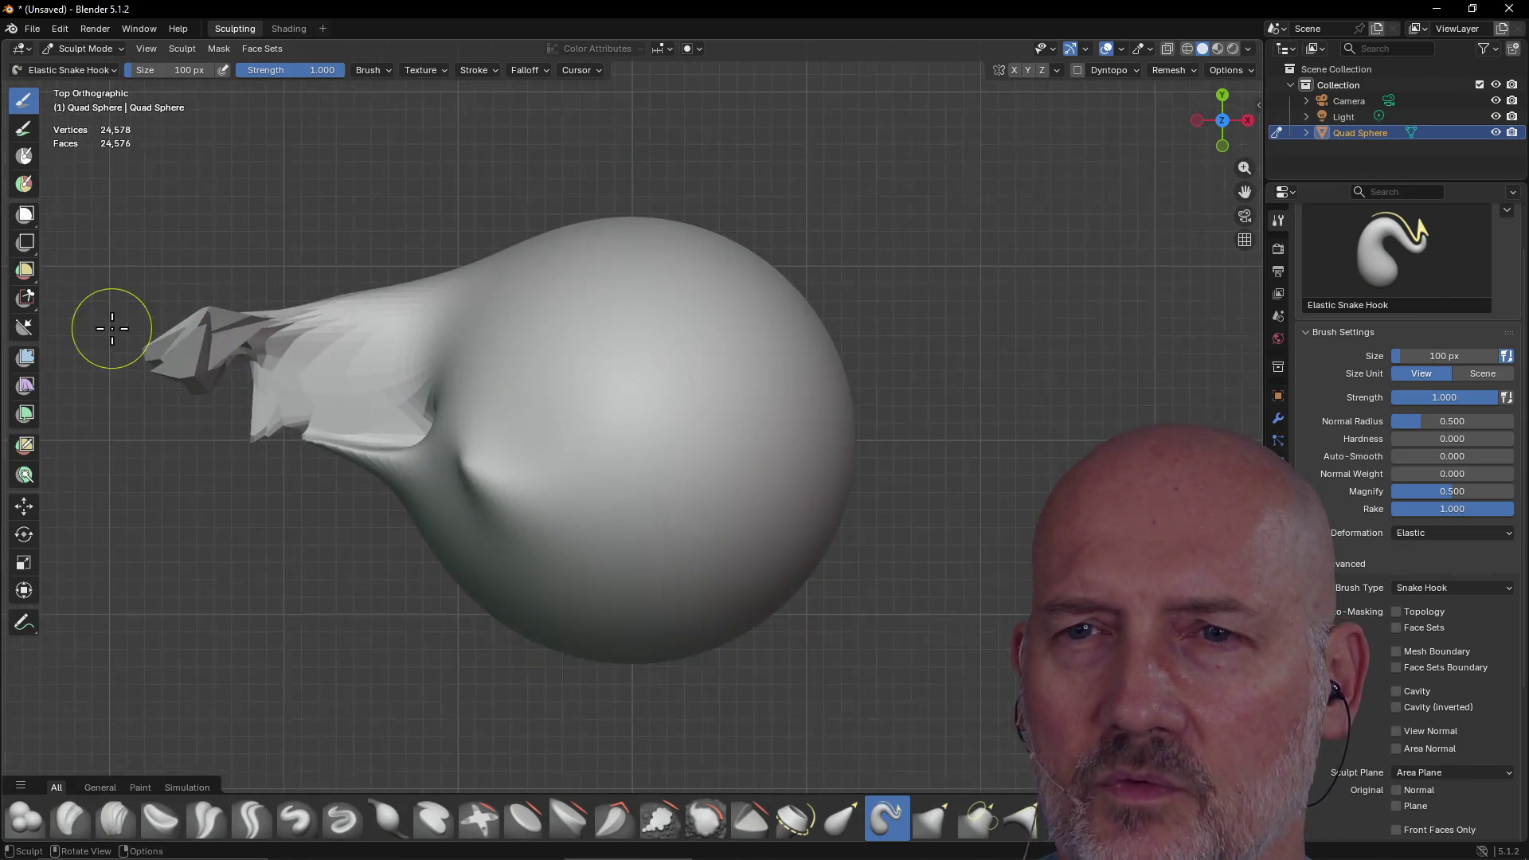
Pull the sphere's lower-left neck and lower edge into jagged bumps, then view it in perspective
mouse_move(462, 513)
mouse_down()
mouse_move(532, 607)
mouse_move(519, 607)
mouse_up()
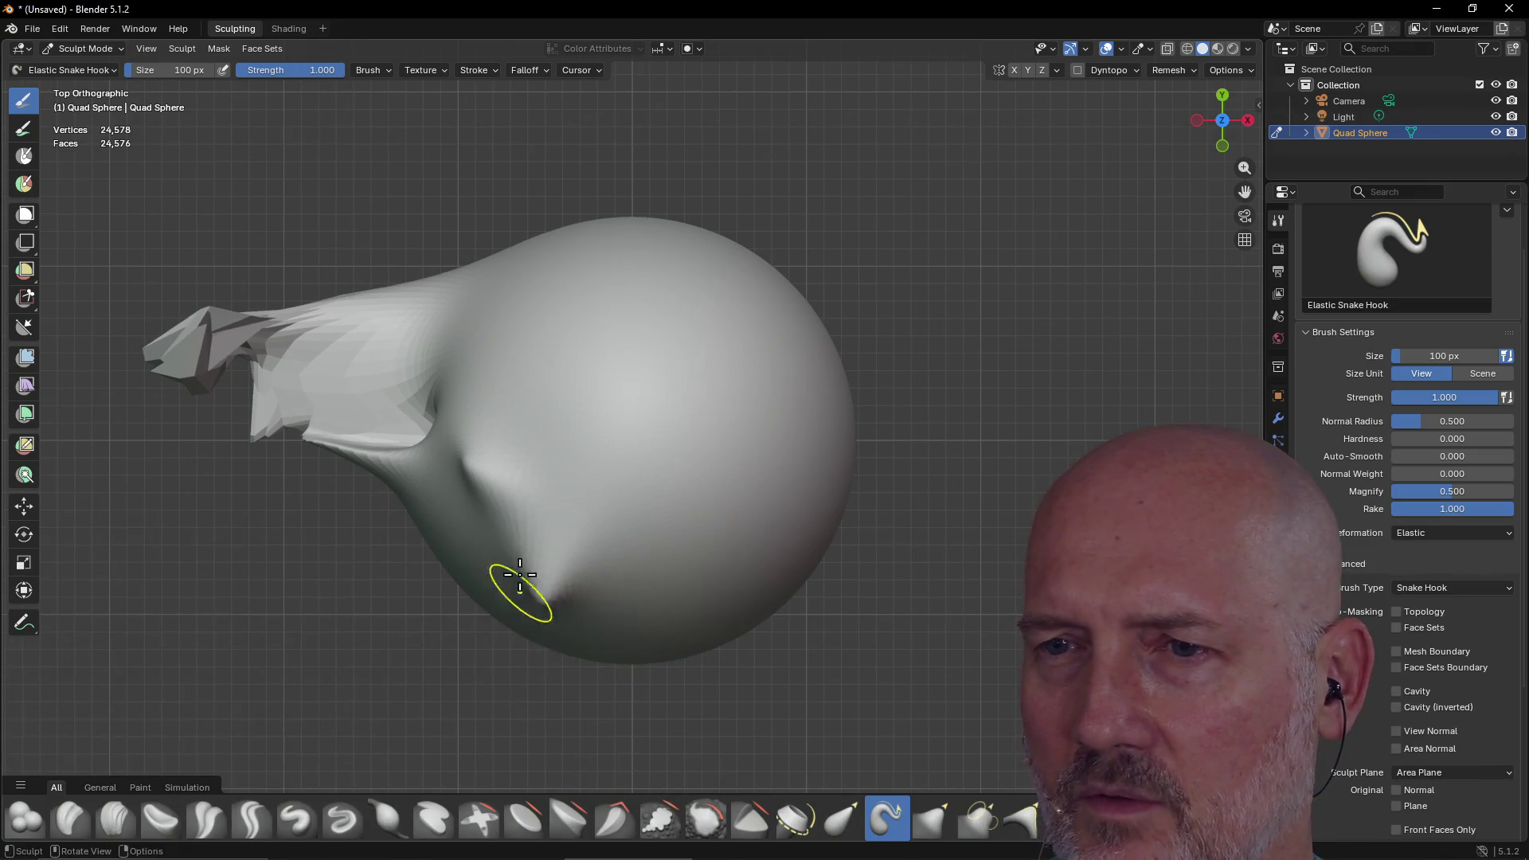
mouse_move(473, 527)
mouse_down()
mouse_move(443, 545)
mouse_move(520, 672)
mouse_move(481, 580)
mouse_up()
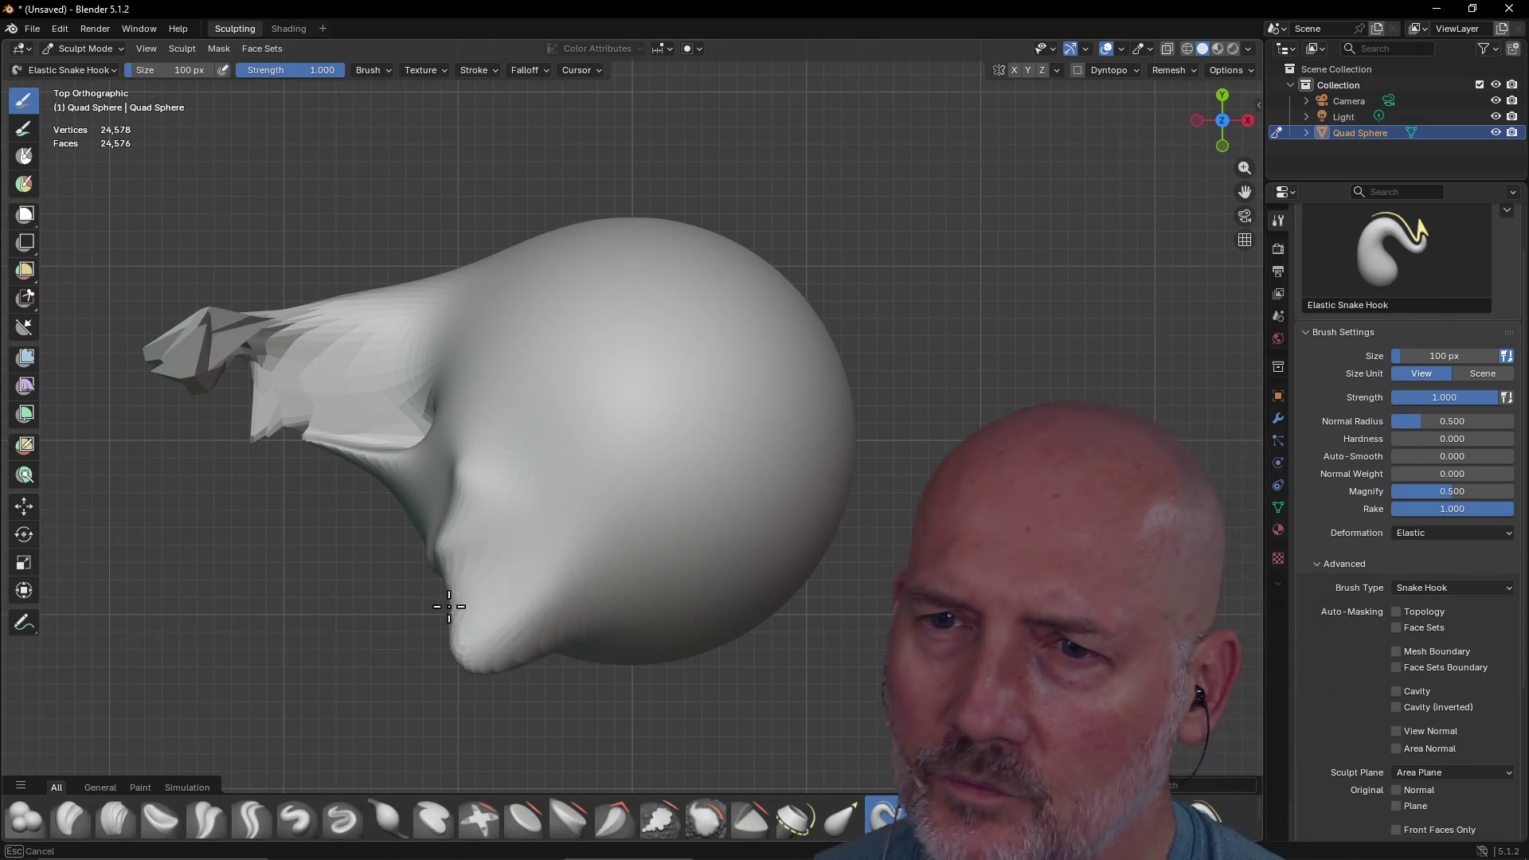
mouse_move(470, 611)
mouse_down()
mouse_move(387, 591)
mouse_move(419, 545)
mouse_move(426, 482)
mouse_move(478, 454)
mouse_up()
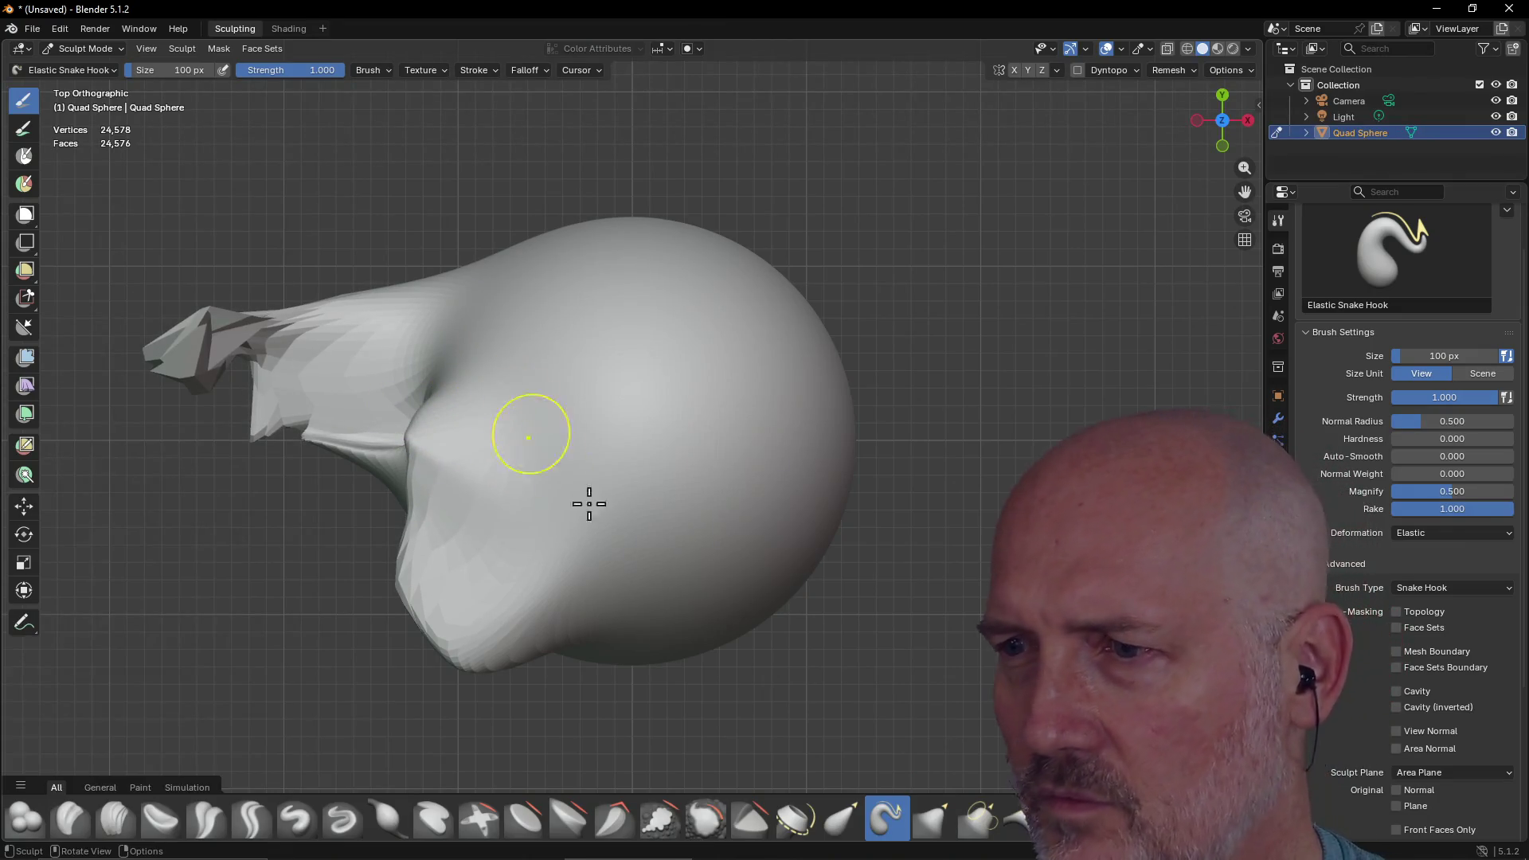
mouse_move(621, 573)
mouse_down()
mouse_move(562, 666)
mouse_move(633, 641)
mouse_up()
mouse_move(179, 360)
mouse_down()
mouse_move(132, 489)
mouse_move(117, 458)
mouse_move(151, 403)
mouse_move(183, 398)
mouse_move(201, 426)
mouse_move(300, 351)
mouse_up()
scroll(170, 440, up, 1)
scroll(169, 440, up, 3)
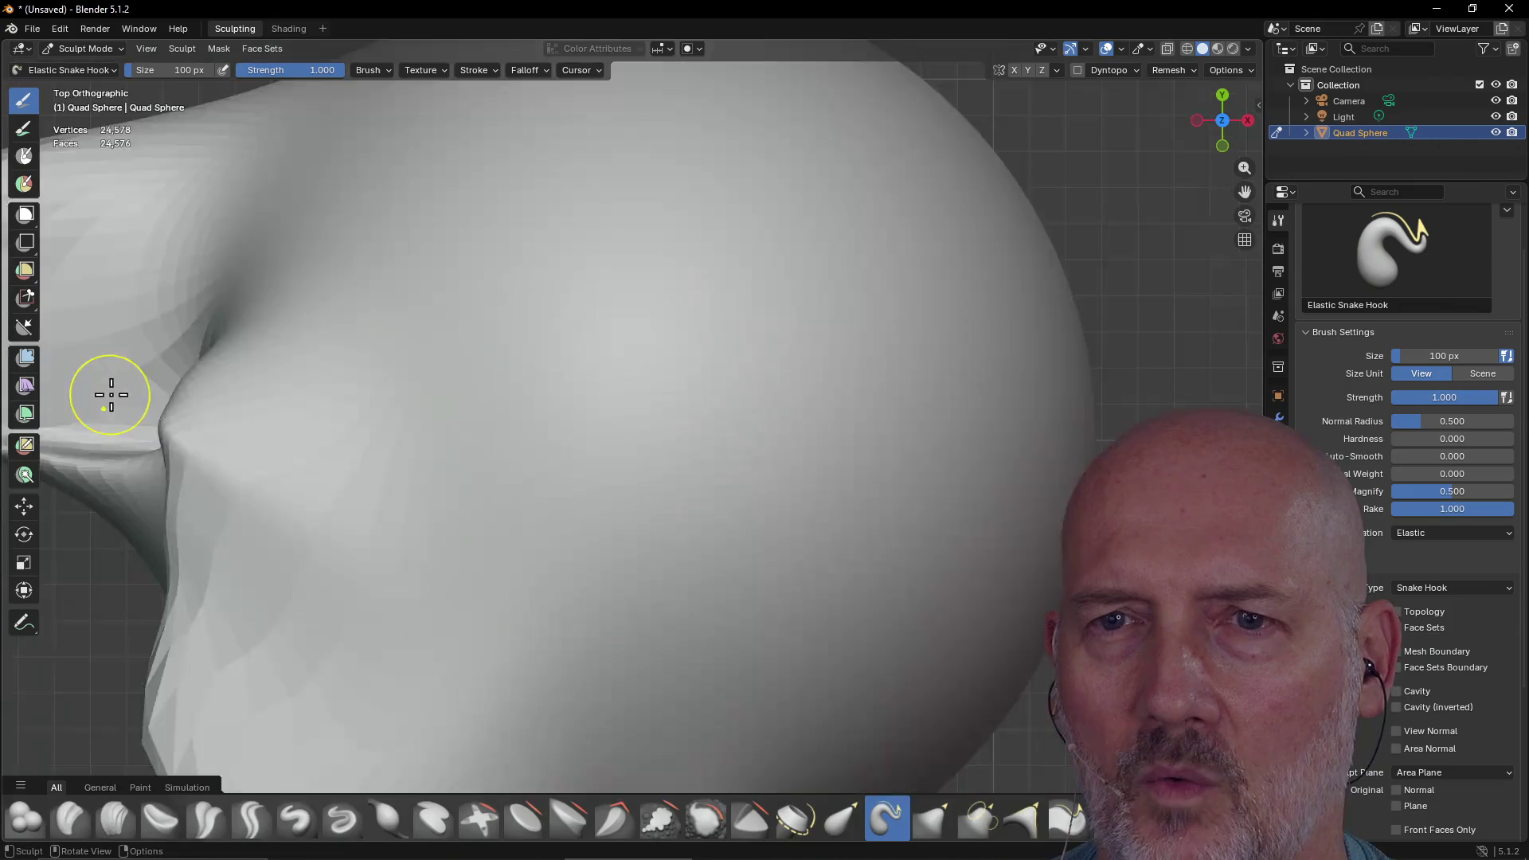
scroll(112, 399, down, 5)
mouse_move(211, 382)
middle_down()
mouse_move(180, 399)
mouse_move(358, 358)
mouse_move(350, 268)
mouse_move(655, 433)
mouse_move(539, 403)
mouse_move(625, 469)
mouse_move(539, 416)
mouse_move(552, 369)
mouse_move(597, 528)
mouse_move(489, 429)
mouse_move(437, 437)
middle_up()
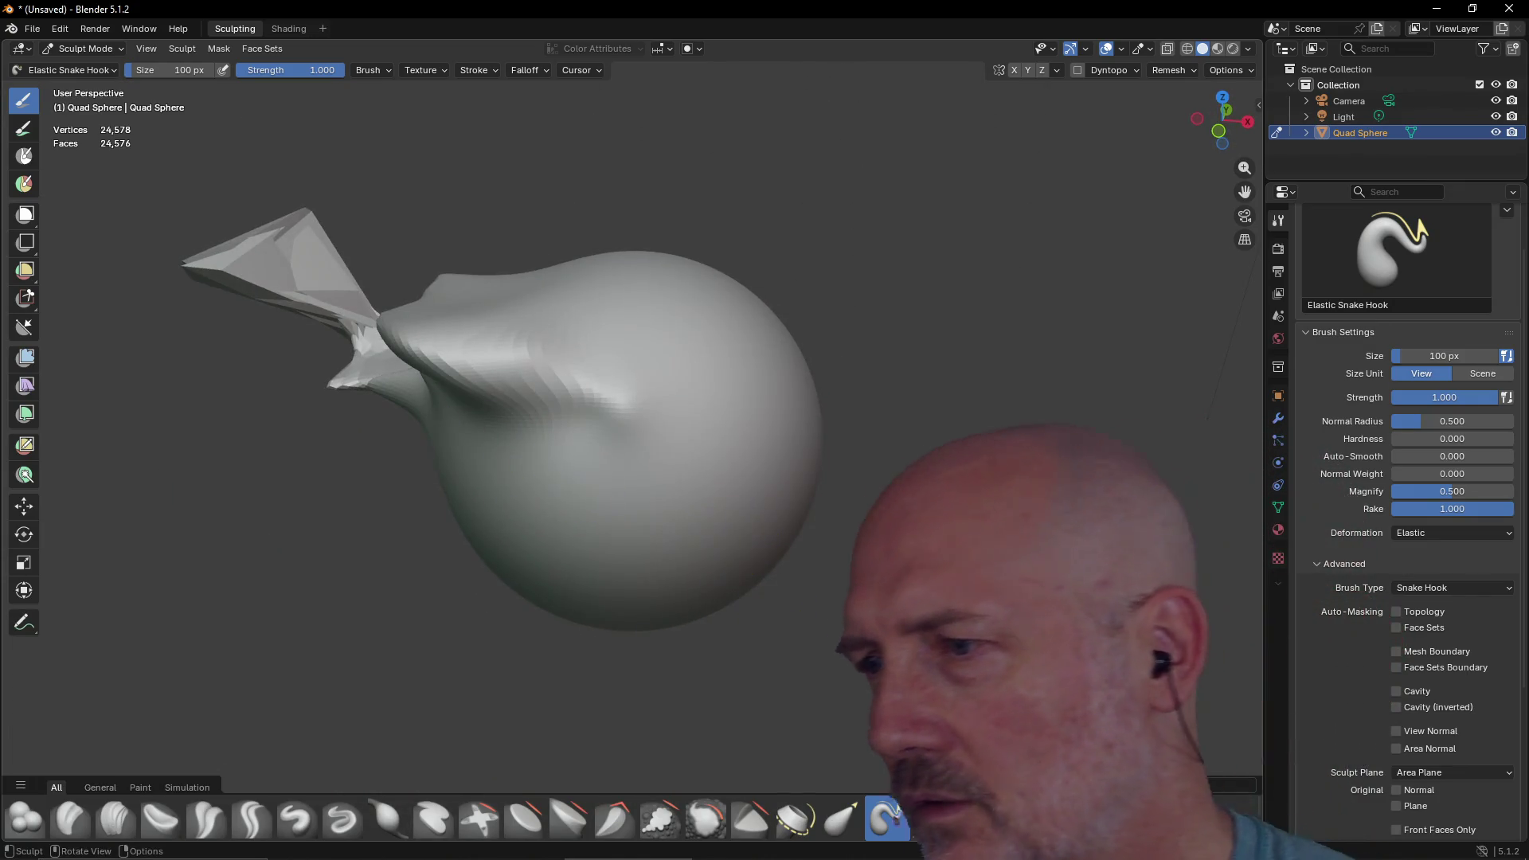
scroll(1428, 740, down, 2)
Set the sculpt plane to View Plane and pull a spike from the sphere's right side
scroll(1427, 737, down, 2)
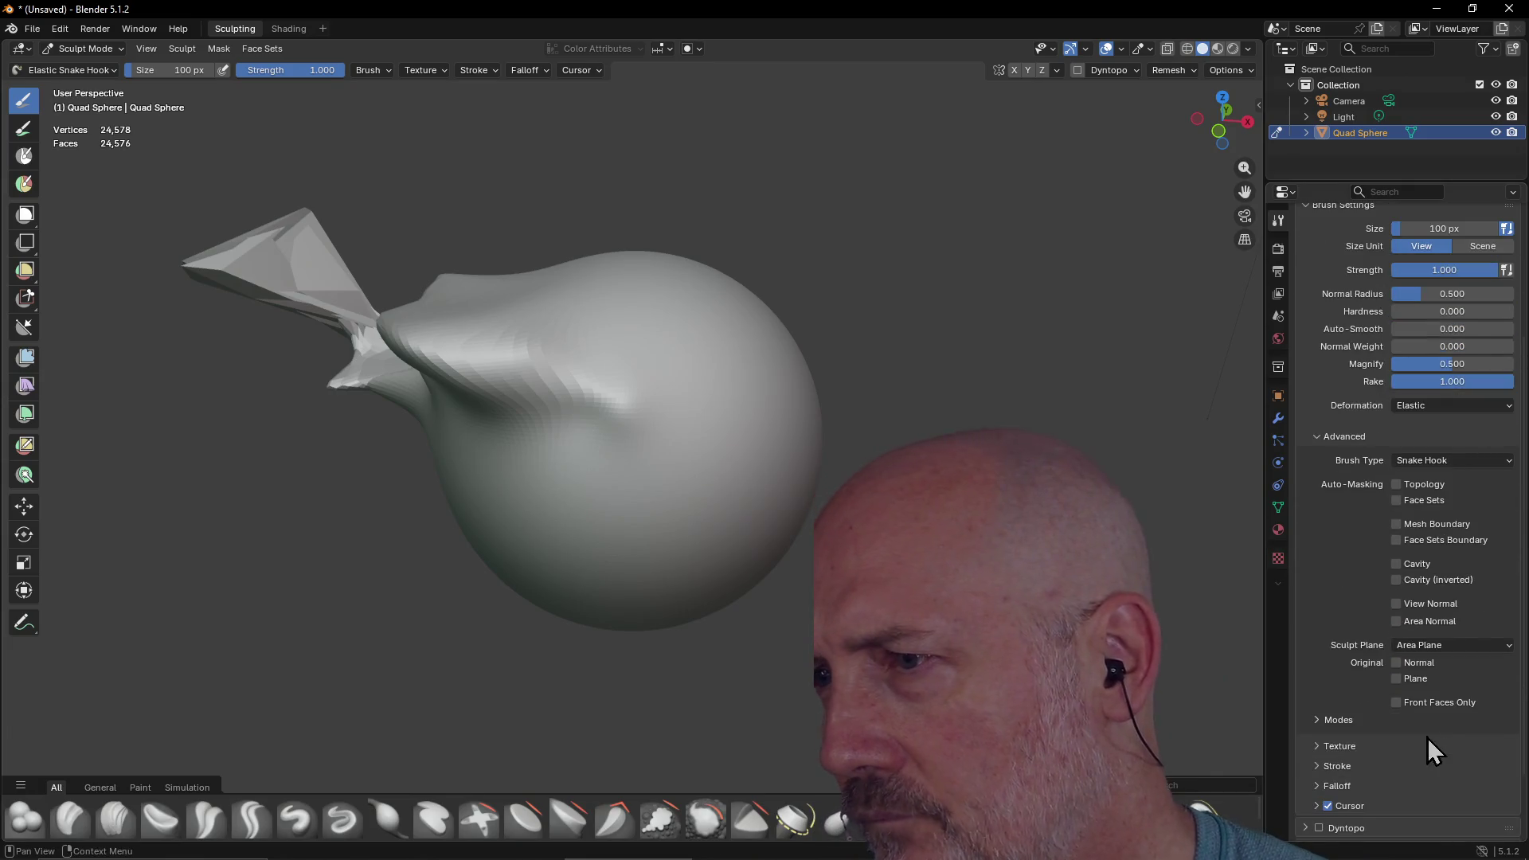
click(1441, 645)
click(1425, 680)
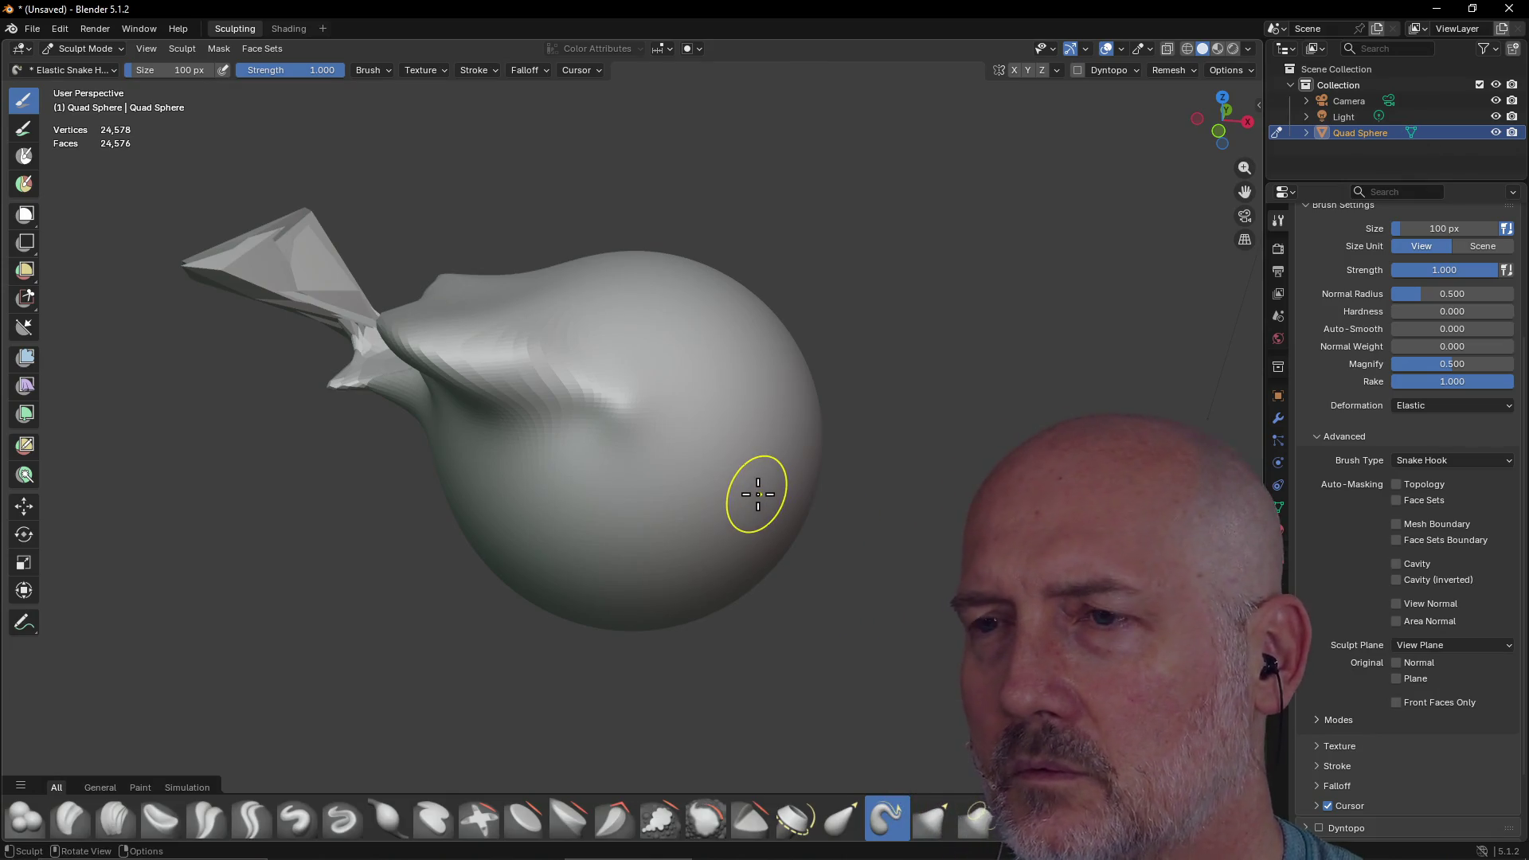
click(1248, 123)
mouse_move(772, 393)
mouse_down()
mouse_move(826, 437)
mouse_move(836, 570)
mouse_move(881, 523)
mouse_up()
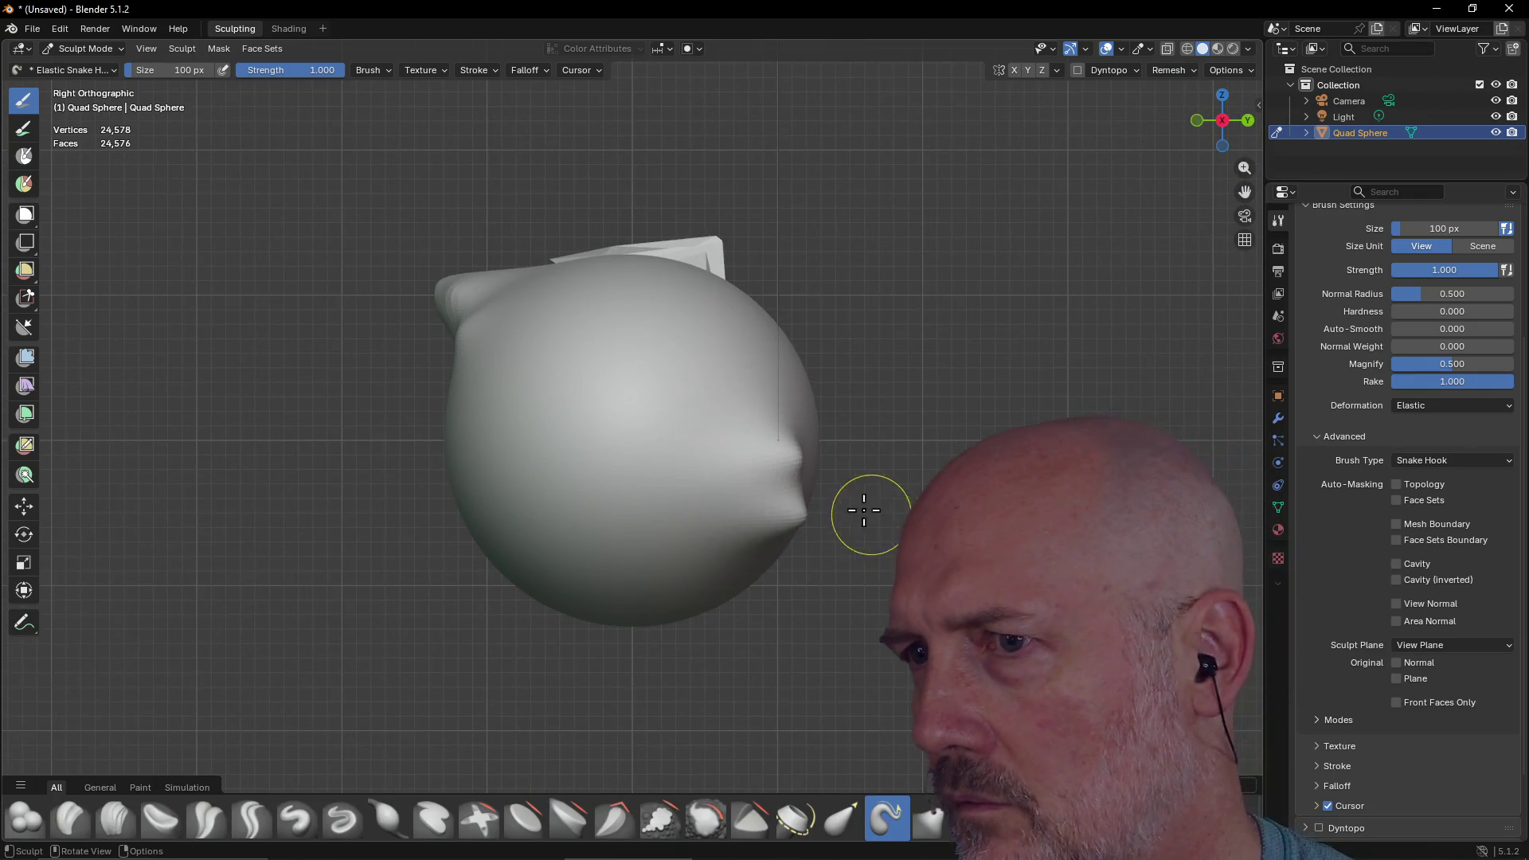
mouse_move(768, 495)
middle_down()
mouse_move(672, 501)
mouse_move(774, 454)
middle_up()
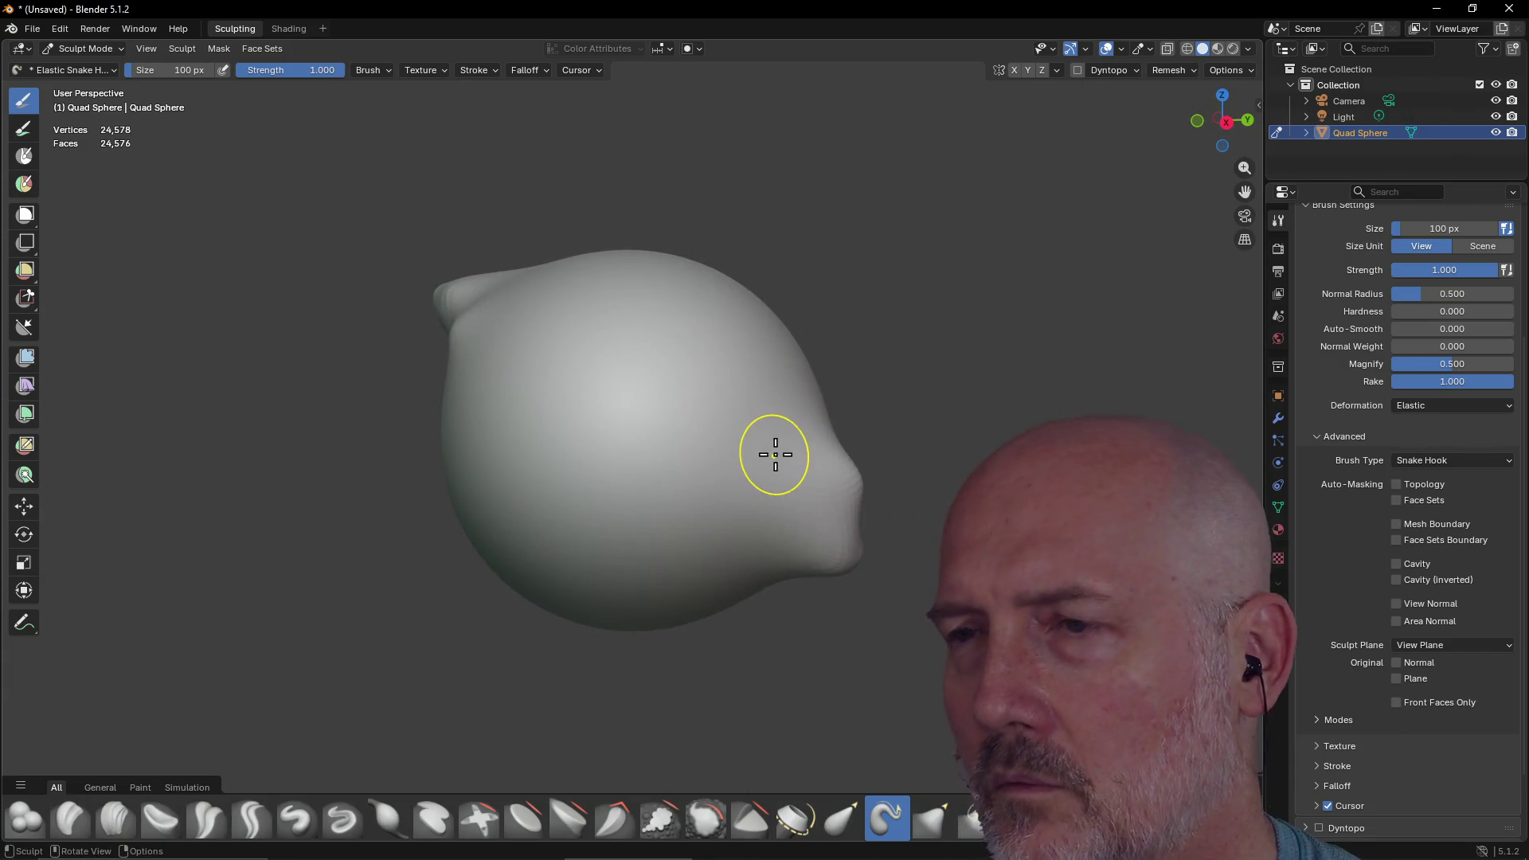
From the Left view, pull lobes out toward the lower right, undoing one bad pull
key(grave)
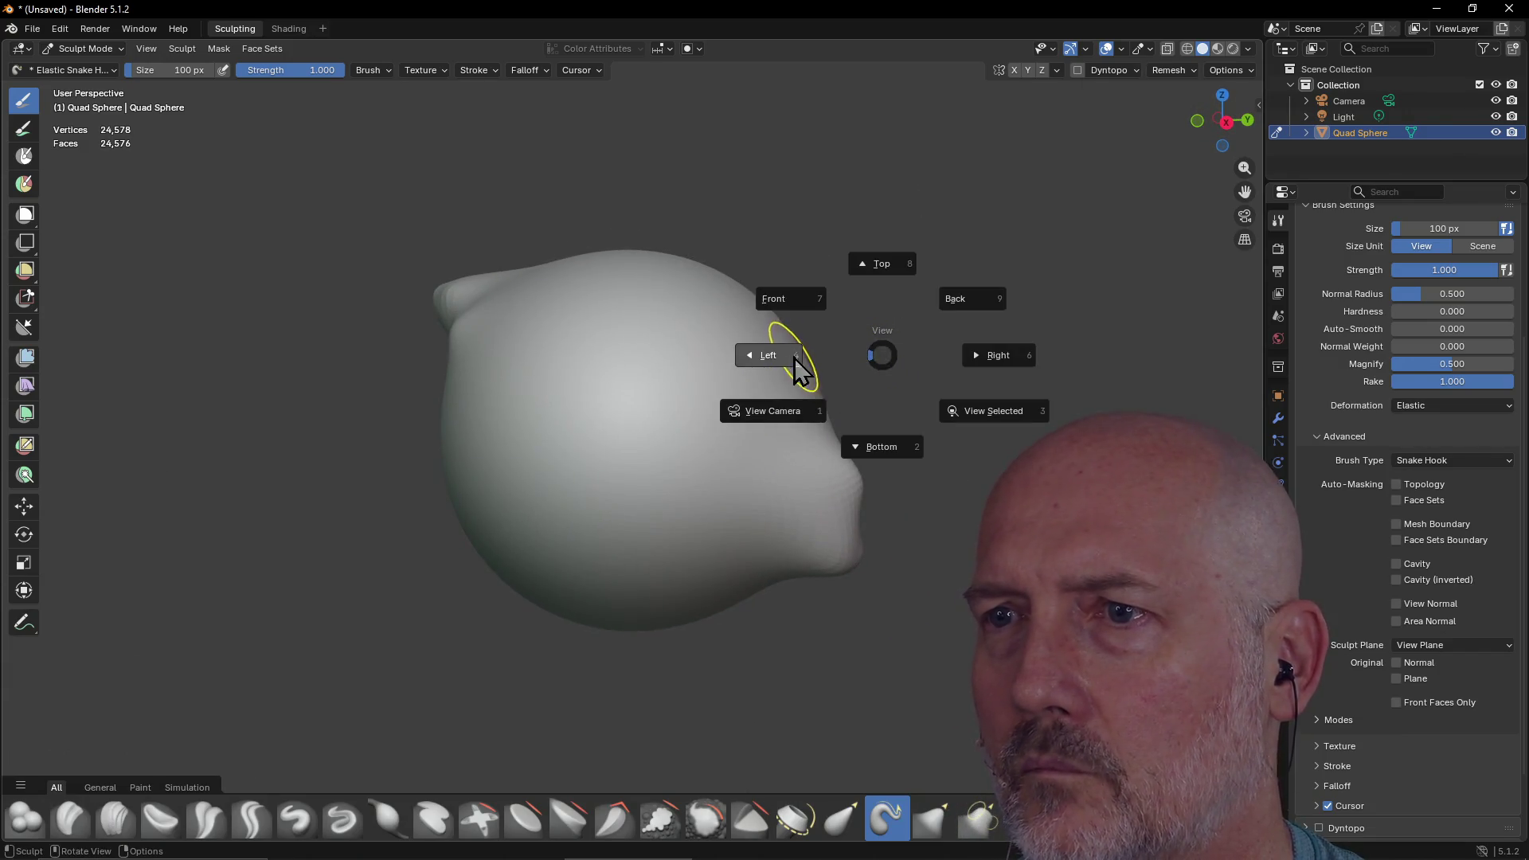
click(794, 358)
drag(566, 352, 628, 367)
mouse_move(796, 398)
mouse_down()
mouse_move(727, 427)
mouse_move(684, 382)
mouse_move(651, 431)
mouse_move(642, 300)
mouse_move(481, 358)
mouse_move(504, 274)
mouse_move(447, 256)
mouse_move(581, 340)
mouse_up()
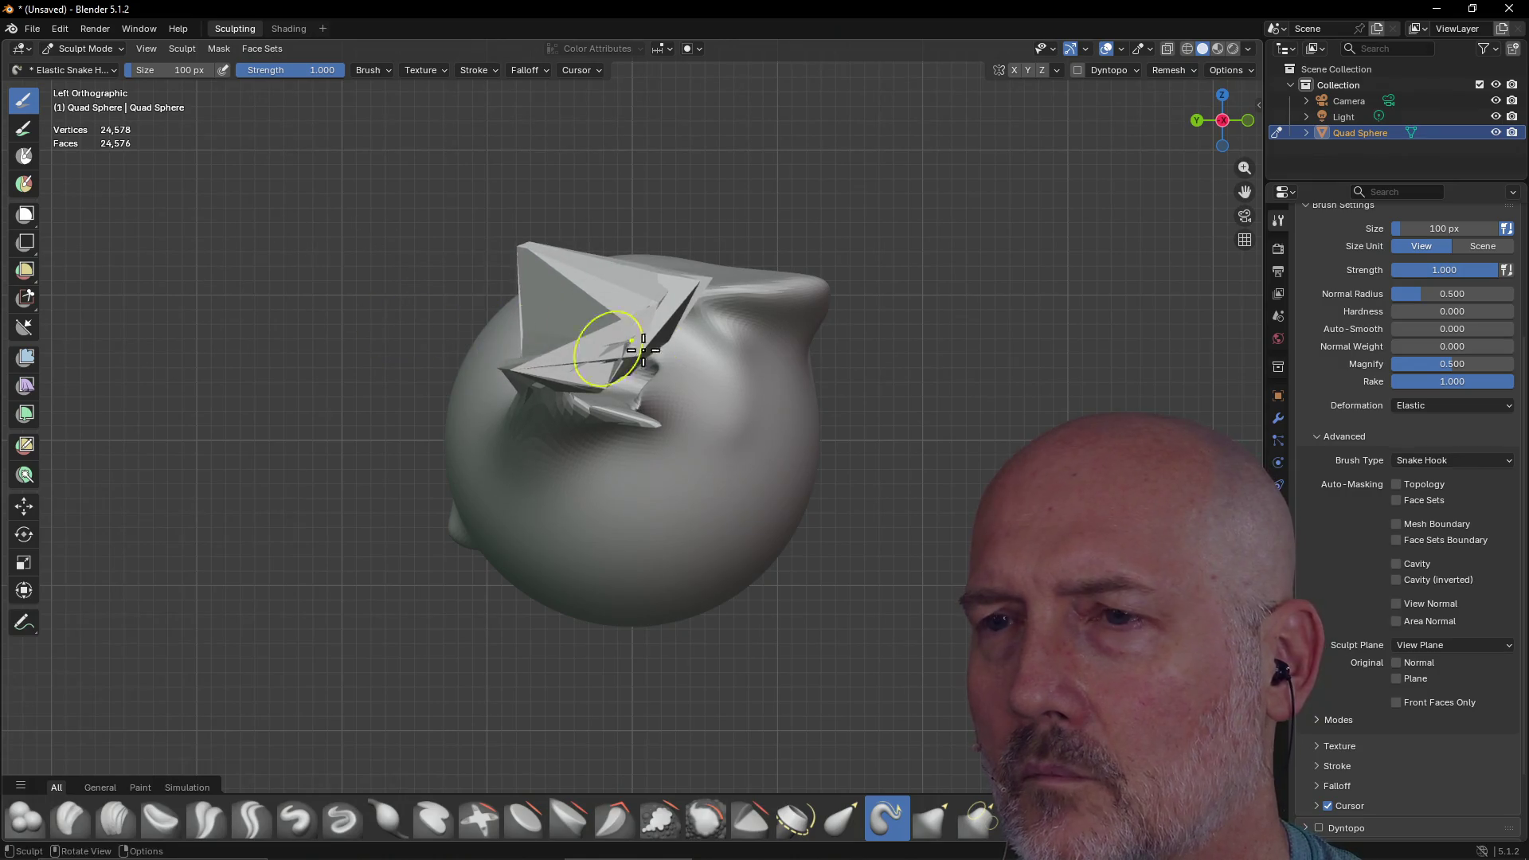
key(ctrl+z)
mouse_move(832, 326)
mouse_down()
mouse_move(796, 350)
mouse_move(828, 443)
mouse_move(829, 382)
mouse_move(883, 420)
mouse_move(870, 427)
mouse_up()
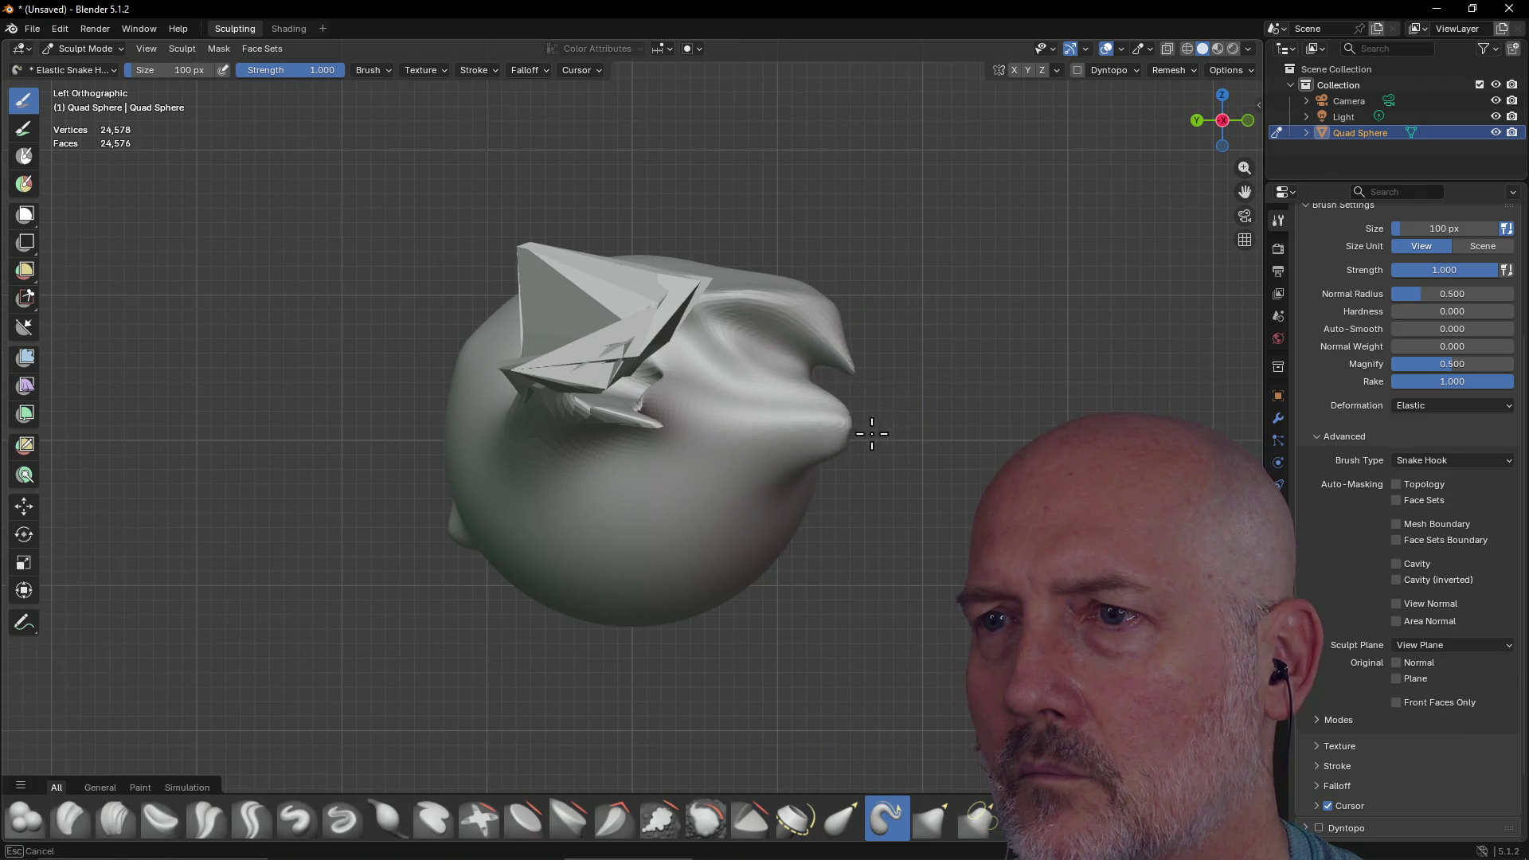
Lock the sculpt plane to X Plane, pull the right lobe out, then drag the neck upward from Top view
click(1466, 643)
click(1435, 700)
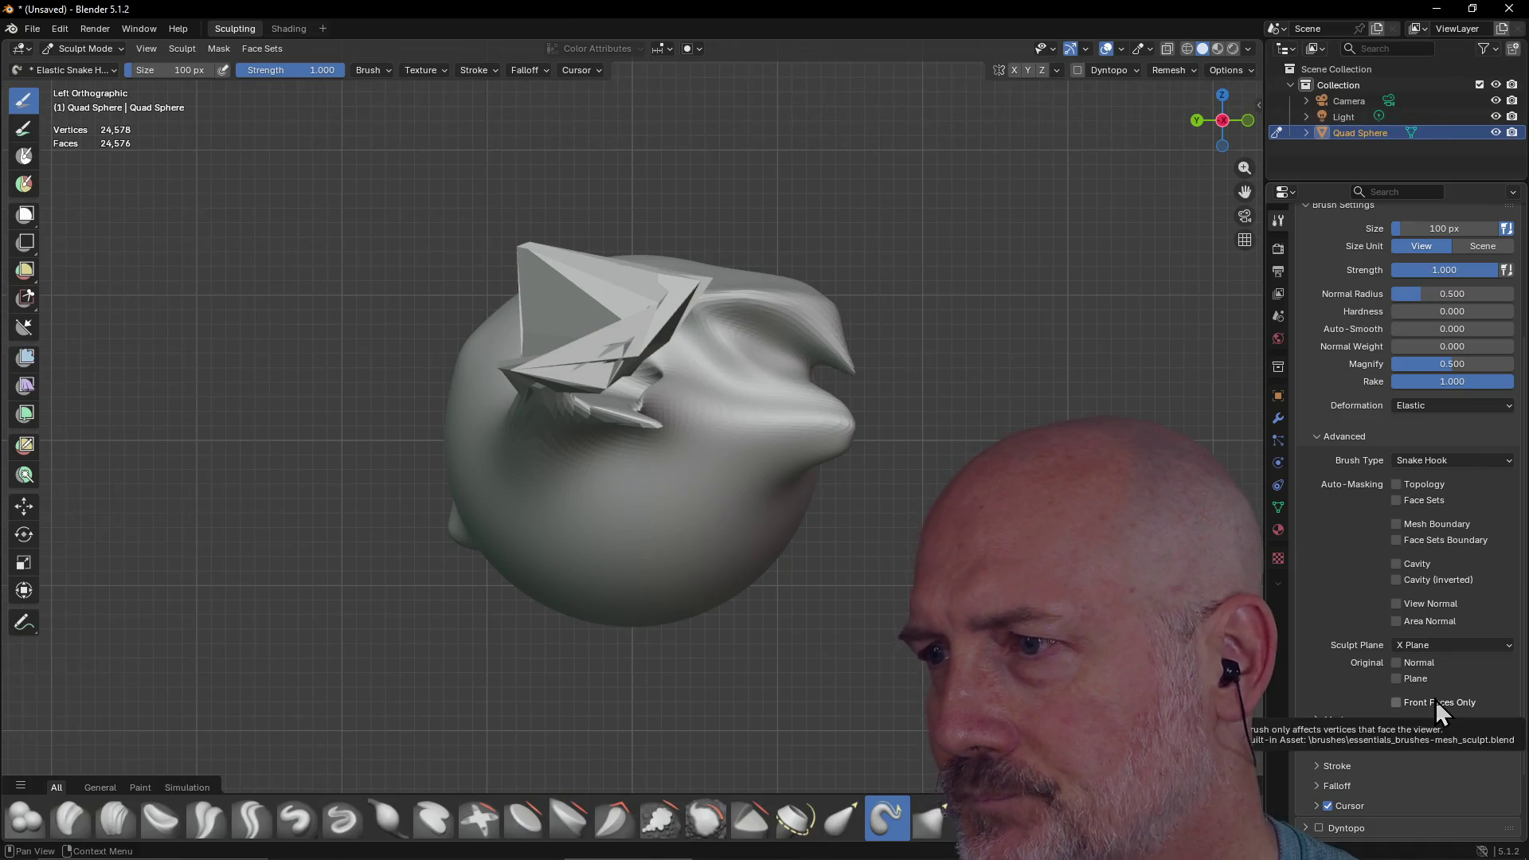
mouse_move(795, 389)
mouse_down()
mouse_move(751, 363)
mouse_move(880, 321)
mouse_move(796, 374)
mouse_move(813, 353)
mouse_move(709, 529)
mouse_move(716, 557)
mouse_move(689, 504)
mouse_move(853, 477)
mouse_move(839, 488)
mouse_move(791, 393)
mouse_move(838, 337)
mouse_move(792, 307)
mouse_move(727, 318)
mouse_move(709, 355)
mouse_move(716, 324)
mouse_move(614, 313)
mouse_move(726, 368)
mouse_up()
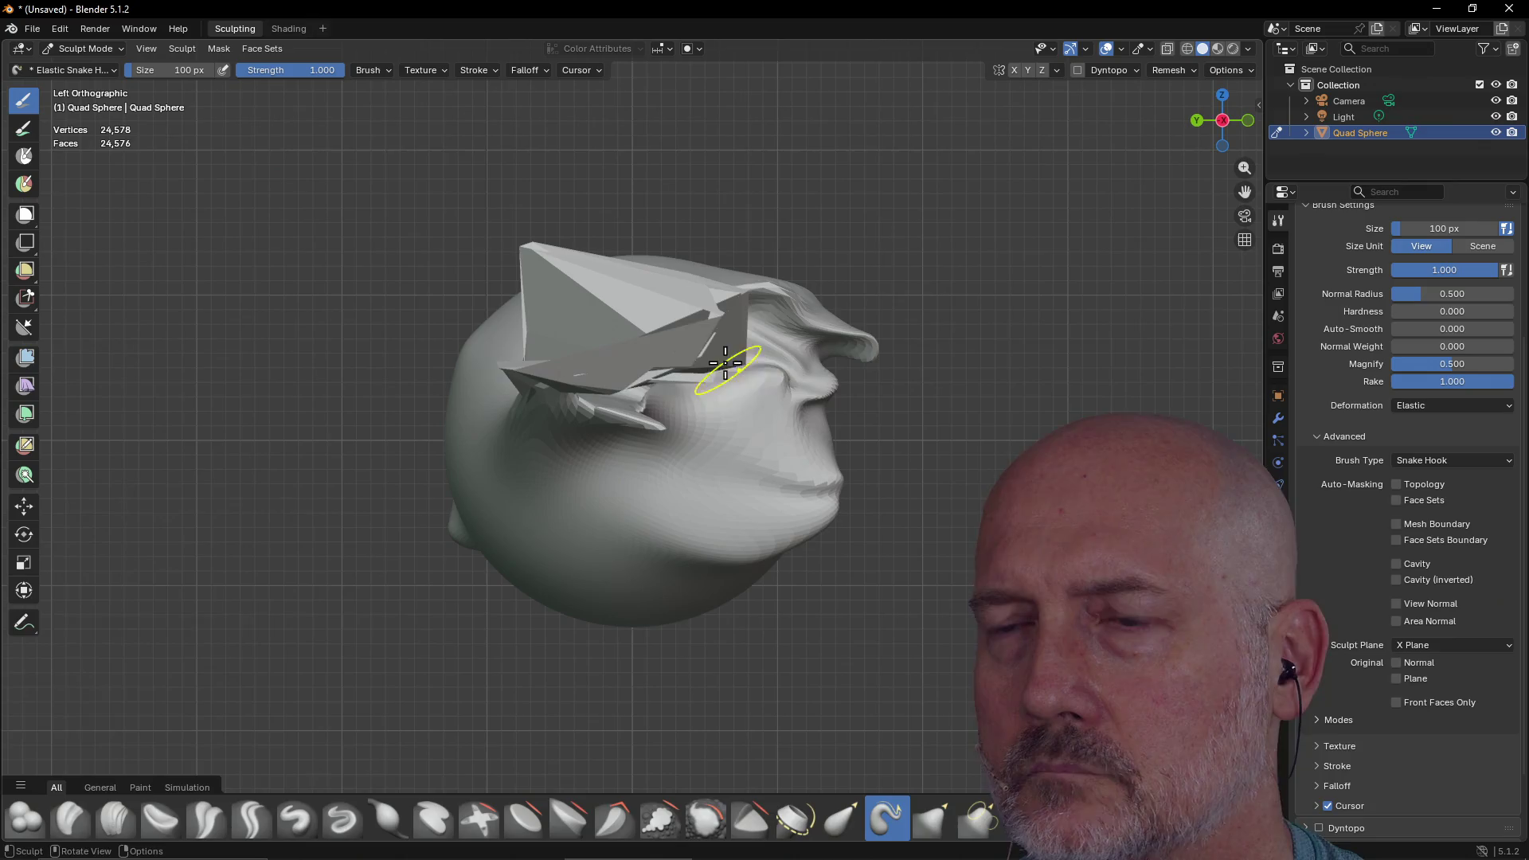
key(grave)
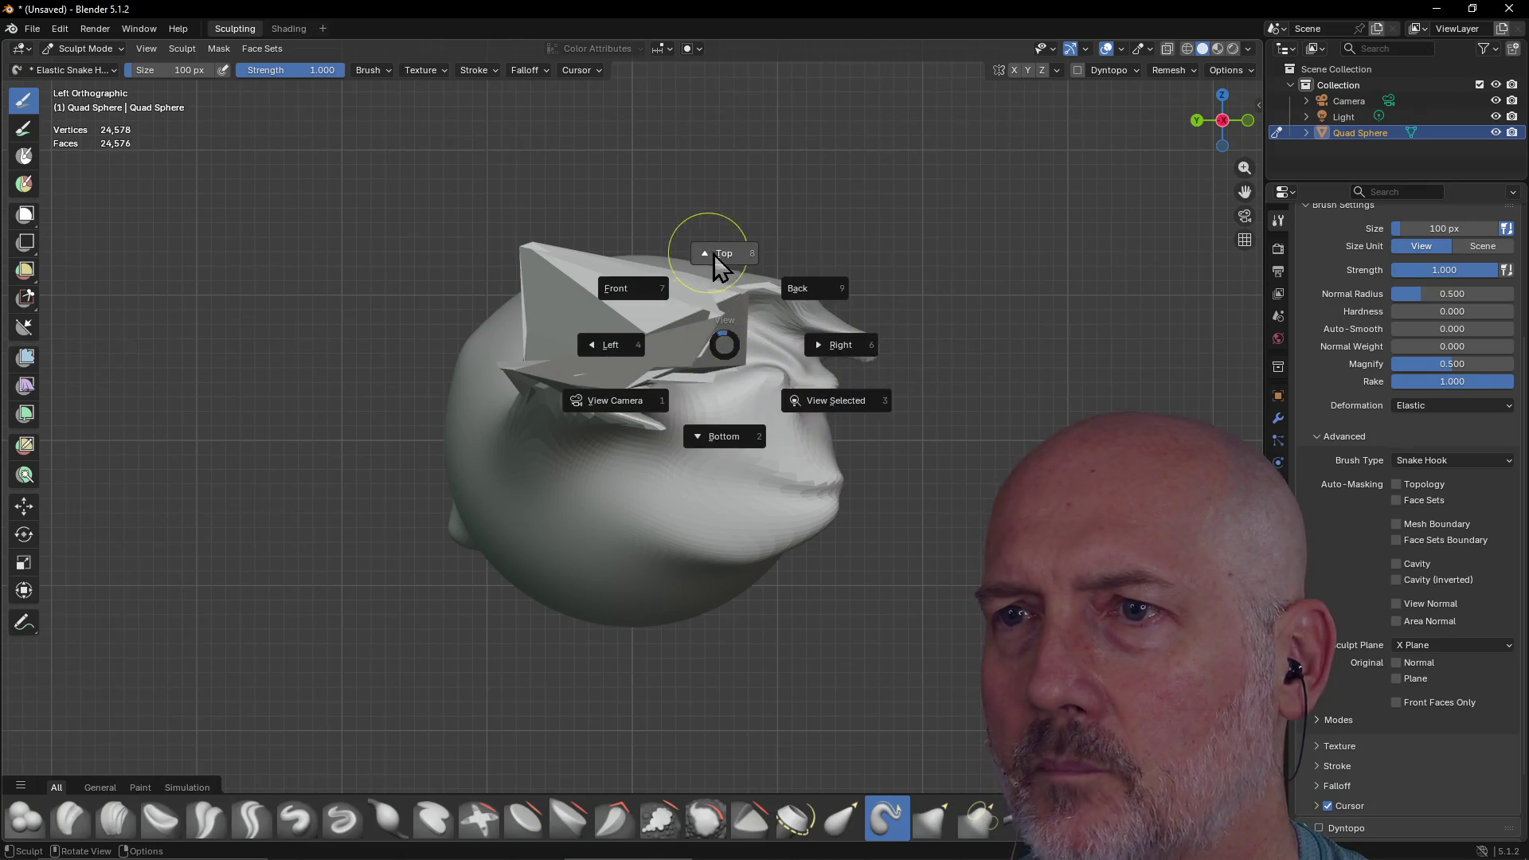
click(709, 253)
mouse_move(318, 391)
mouse_down()
mouse_move(392, 274)
mouse_move(307, 342)
mouse_move(372, 472)
mouse_move(488, 501)
mouse_move(430, 539)
mouse_move(467, 556)
mouse_move(699, 605)
mouse_move(638, 665)
mouse_move(597, 603)
mouse_move(682, 512)
mouse_move(678, 344)
mouse_move(685, 402)
mouse_move(700, 356)
mouse_move(809, 259)
mouse_move(782, 271)
mouse_move(852, 296)
mouse_up()
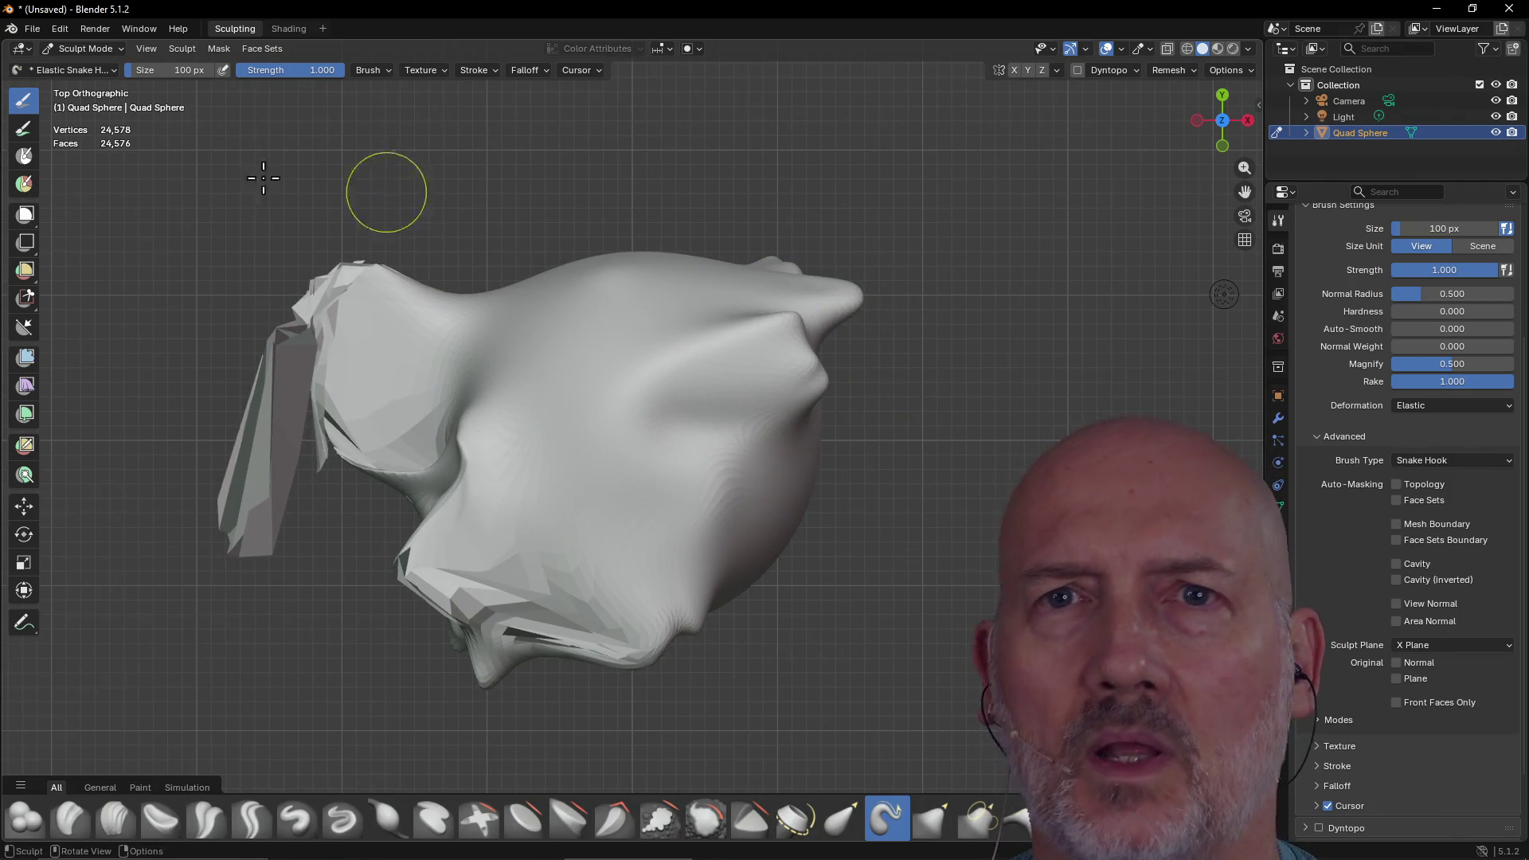
click(30, 30)
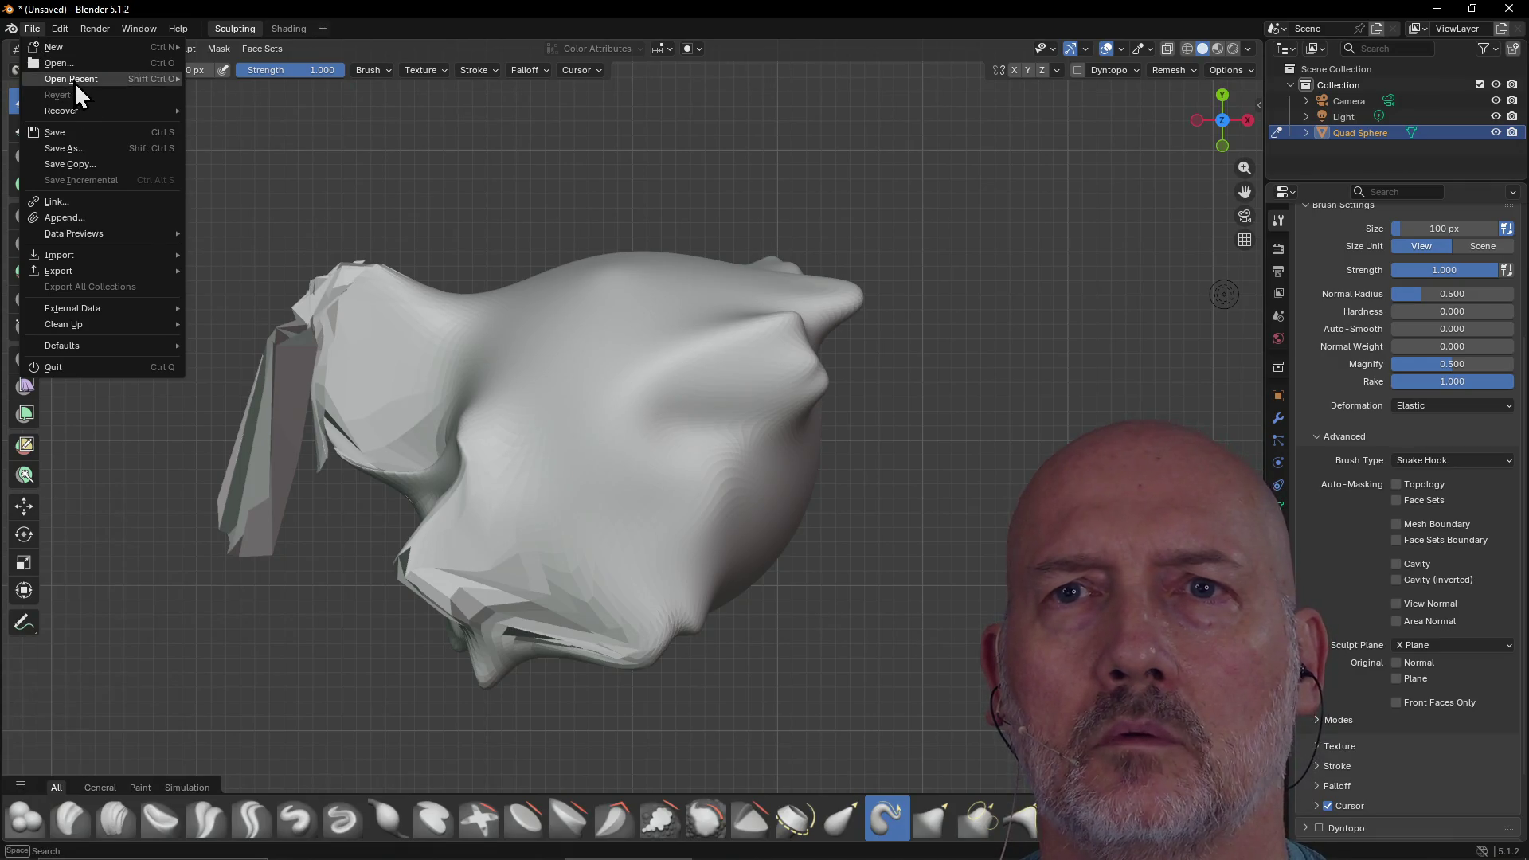
Load metal_coffee_cup.blend from the recent files, choosing Don't Save for the sphere sculpt
mouse_move(74, 79)
click(237, 80)
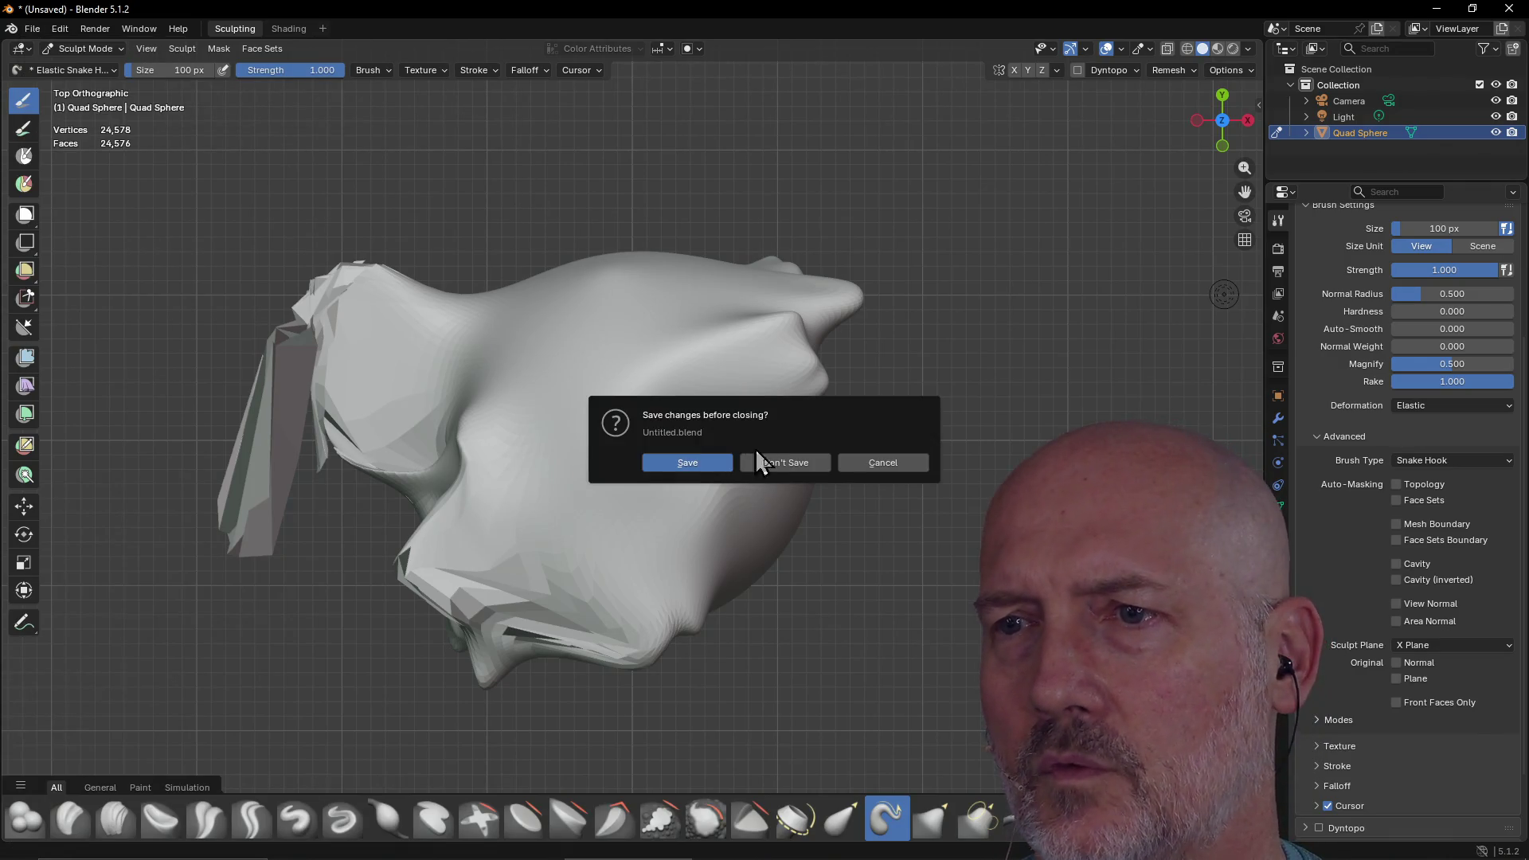
click(784, 463)
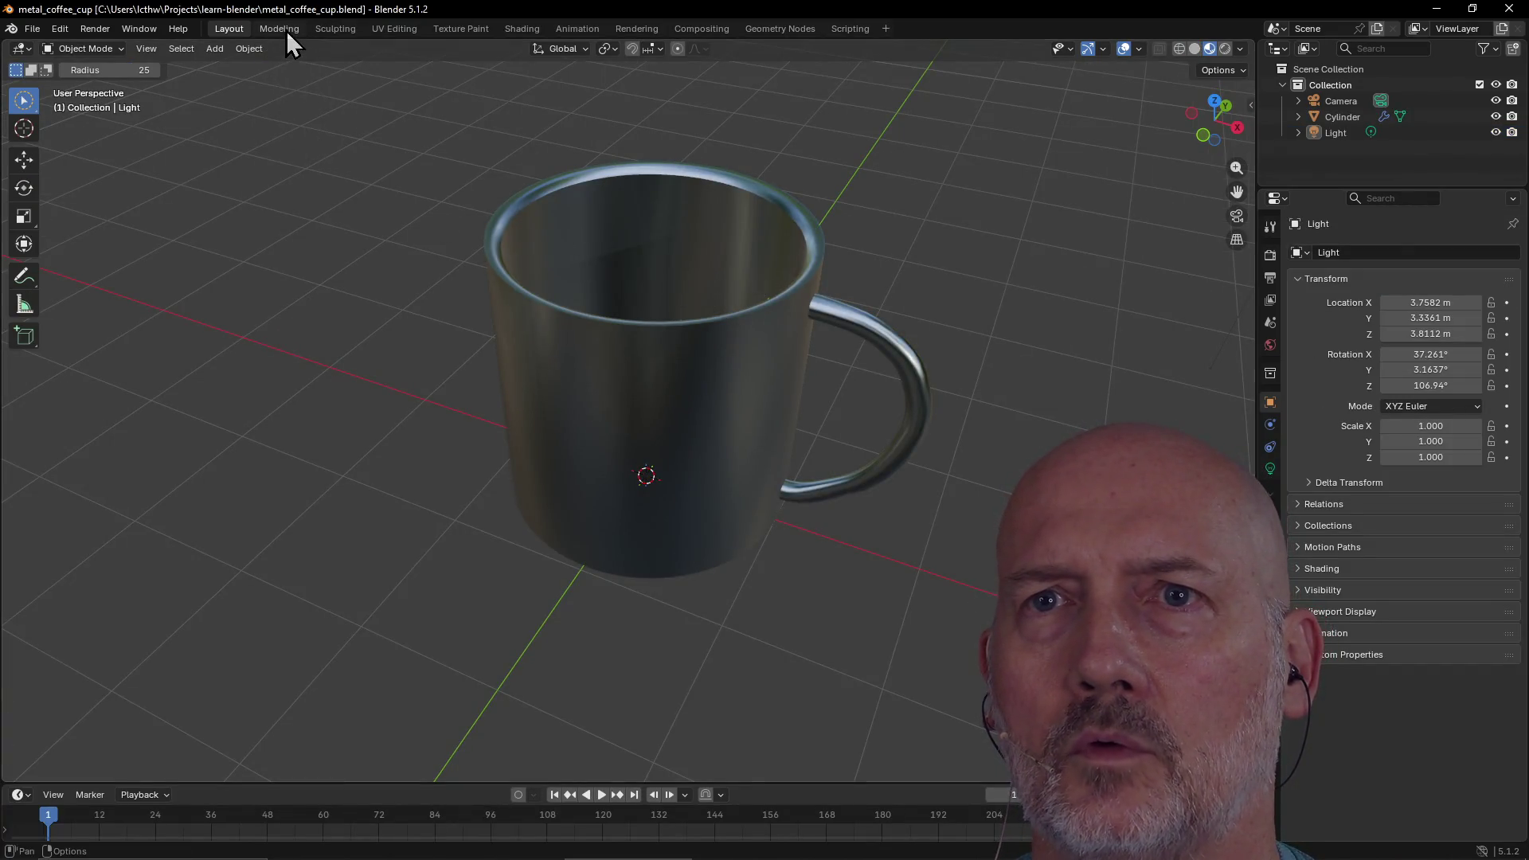
click(331, 31)
Orbit around the cup, view it from the Left, then from the Right facing the handle
mouse_move(419, 245)
middle_down()
mouse_move(446, 231)
mouse_move(454, 313)
middle_up()
mouse_move(535, 446)
middle_down()
mouse_move(570, 563)
mouse_move(550, 415)
mouse_move(672, 492)
middle_up()
key(grave)
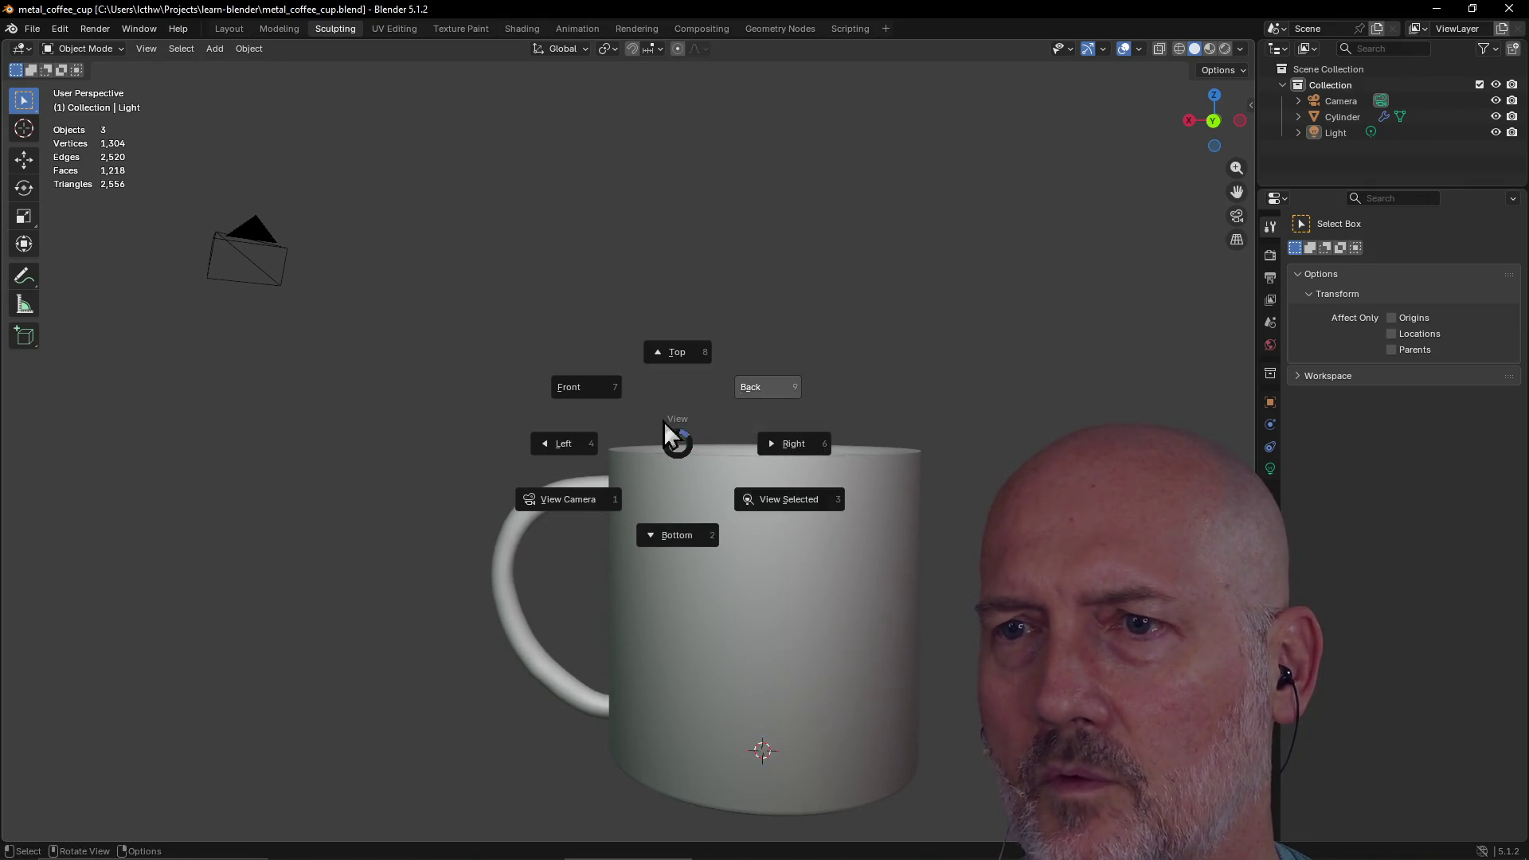
click(581, 444)
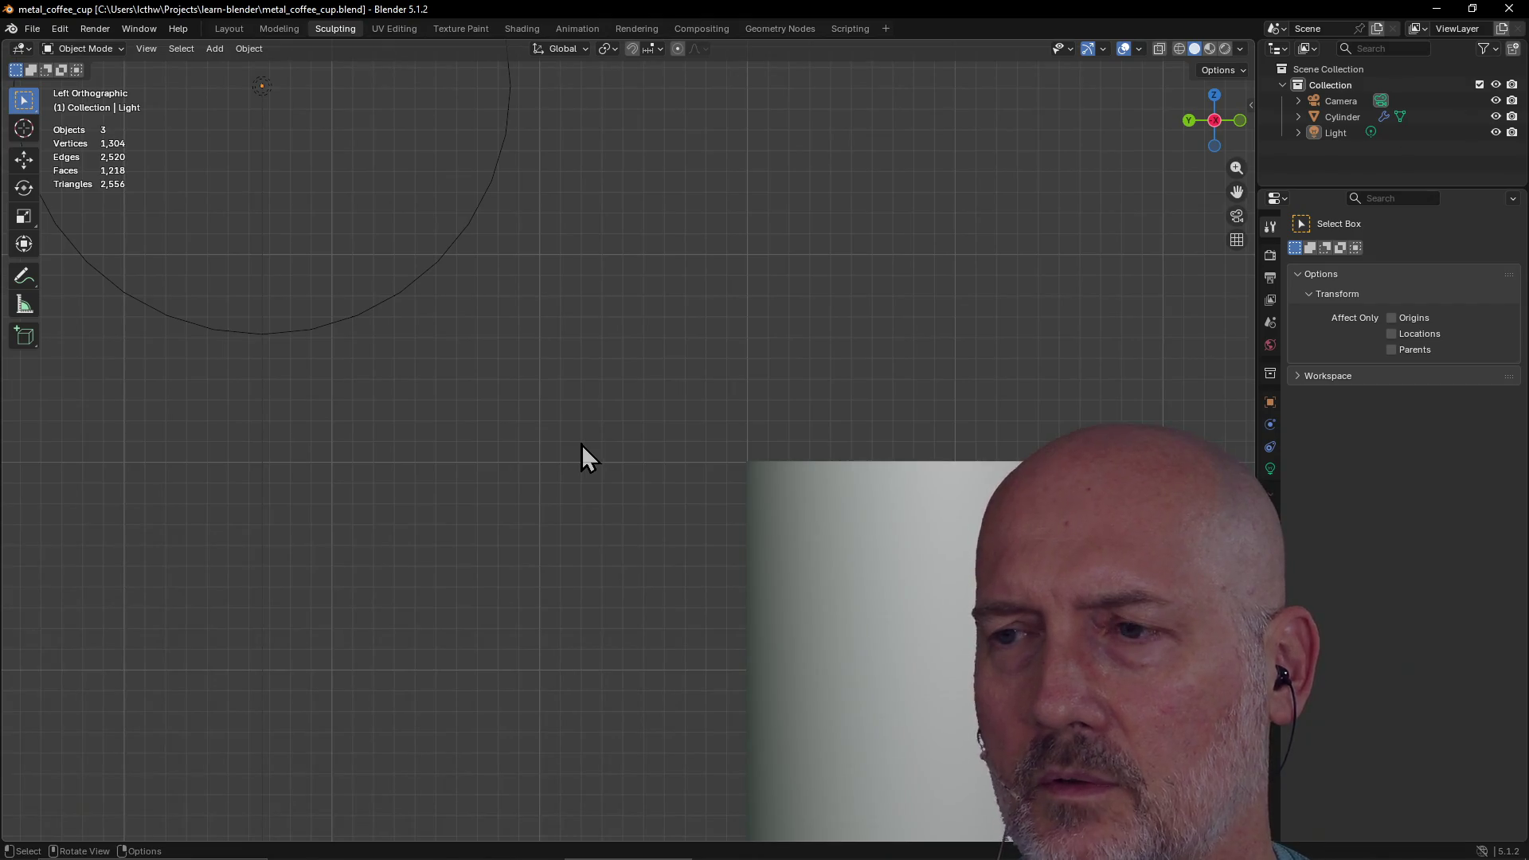
alt+middle_click(955, 606)
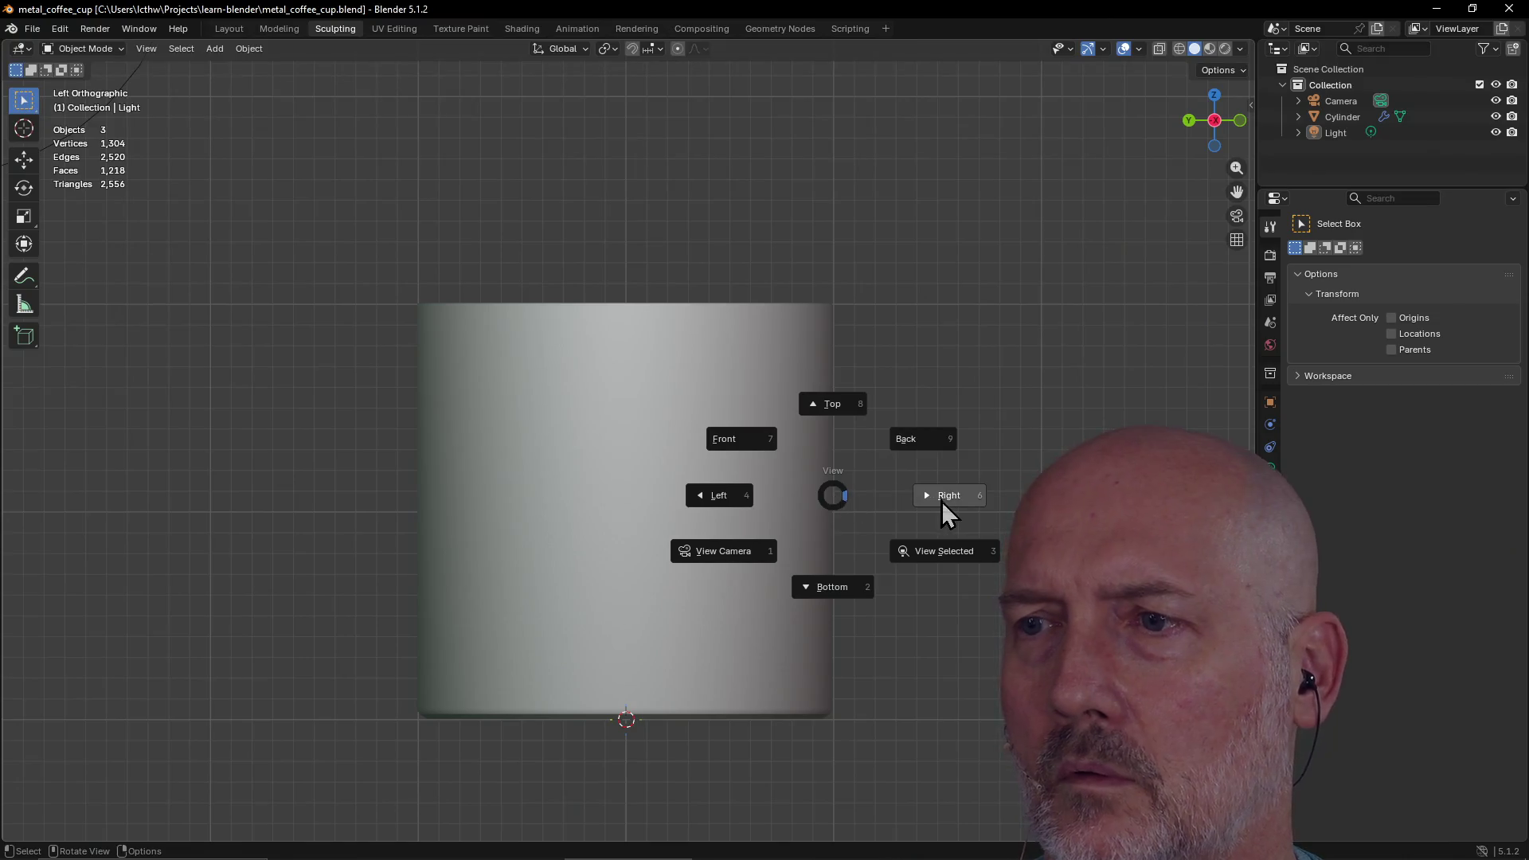
click(939, 498)
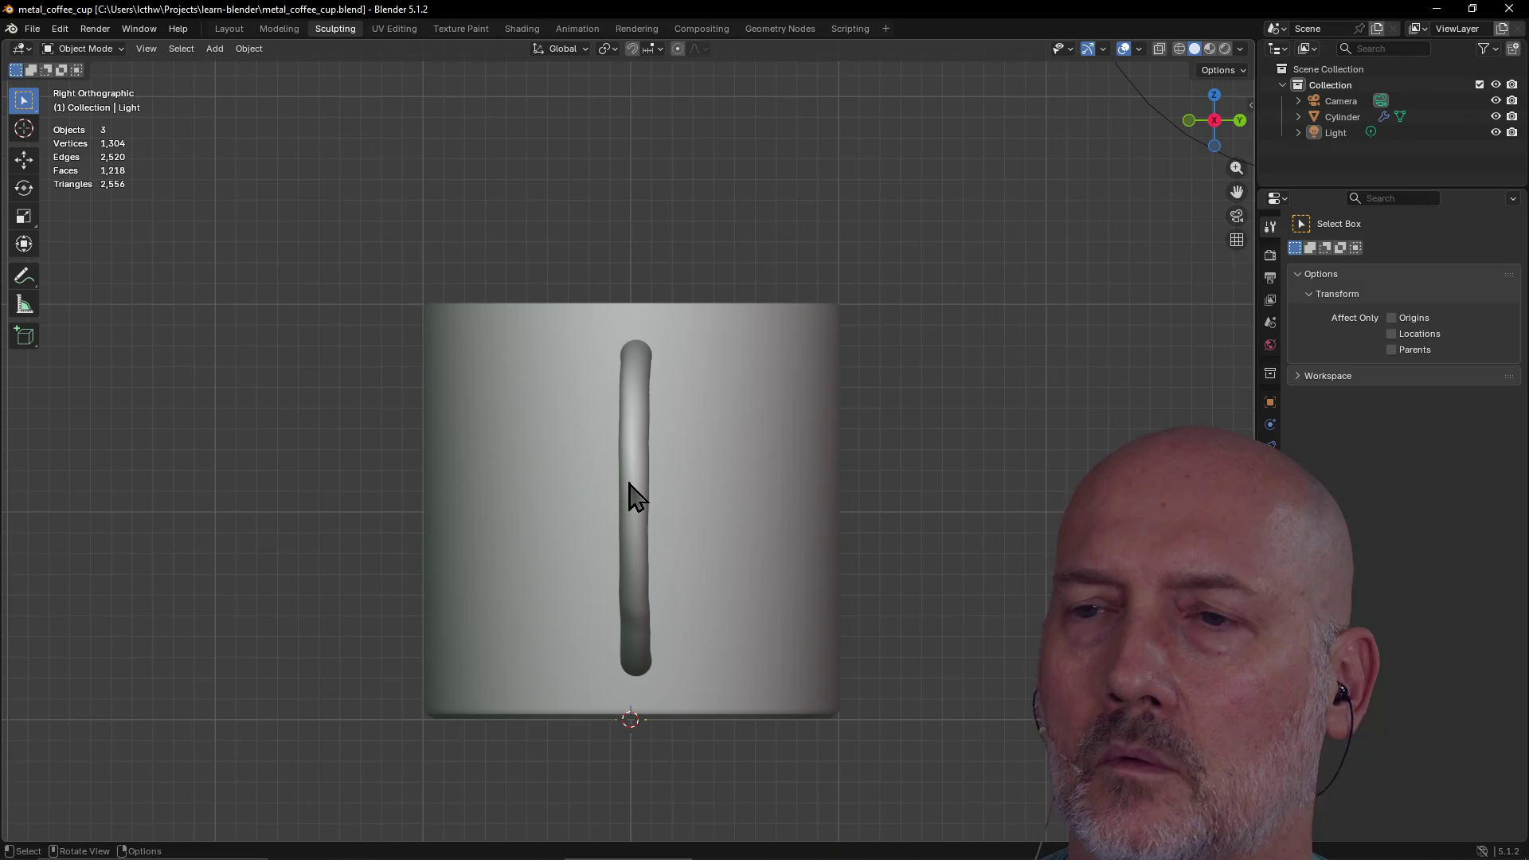
click(669, 544)
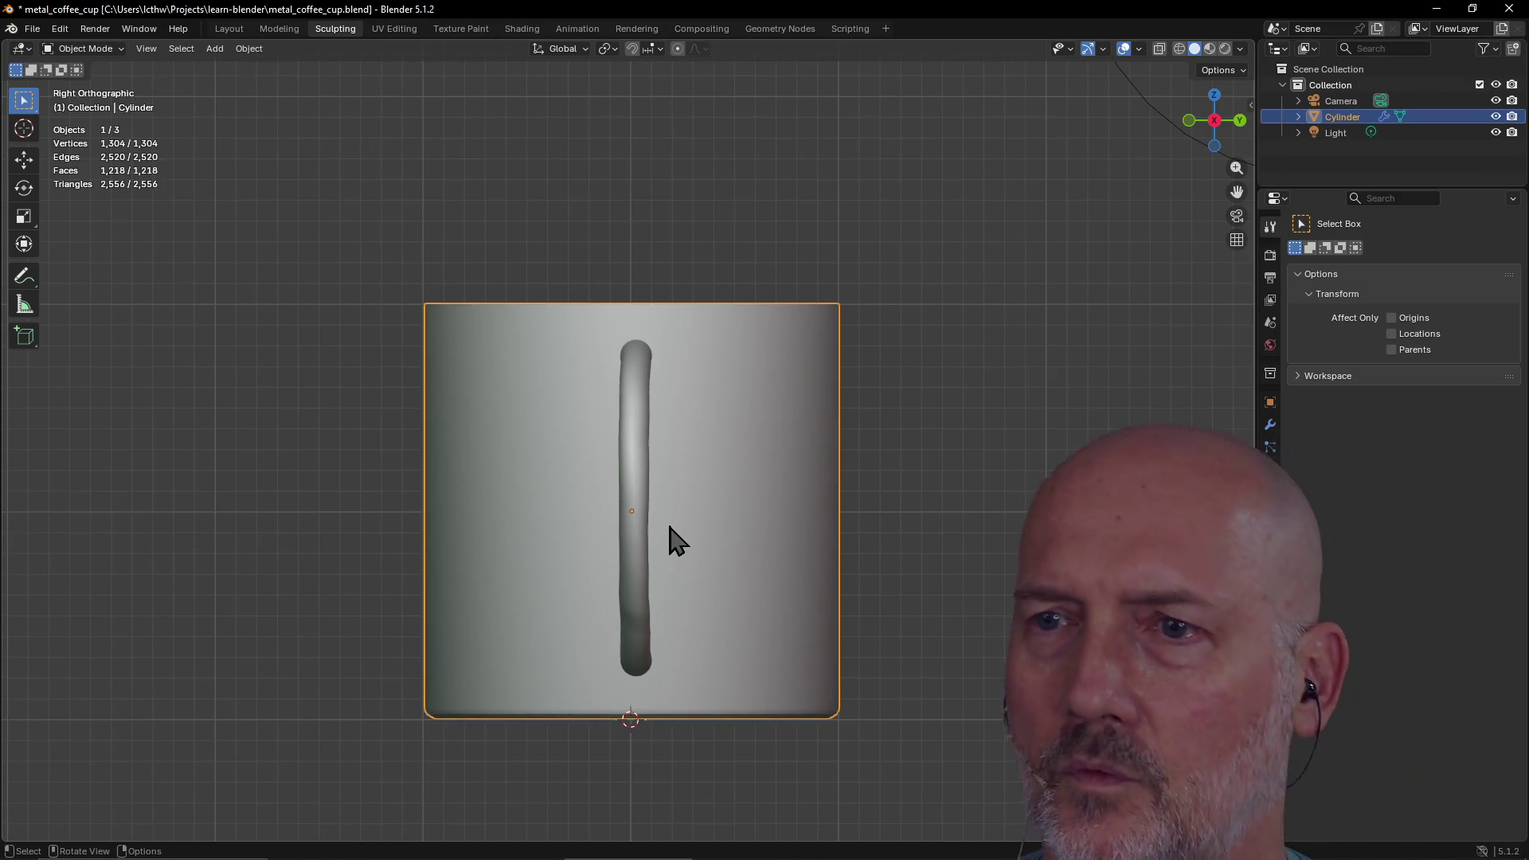
Deselect the cup, cycle W back to box selection, and return to the Layout workspace
click(868, 481)
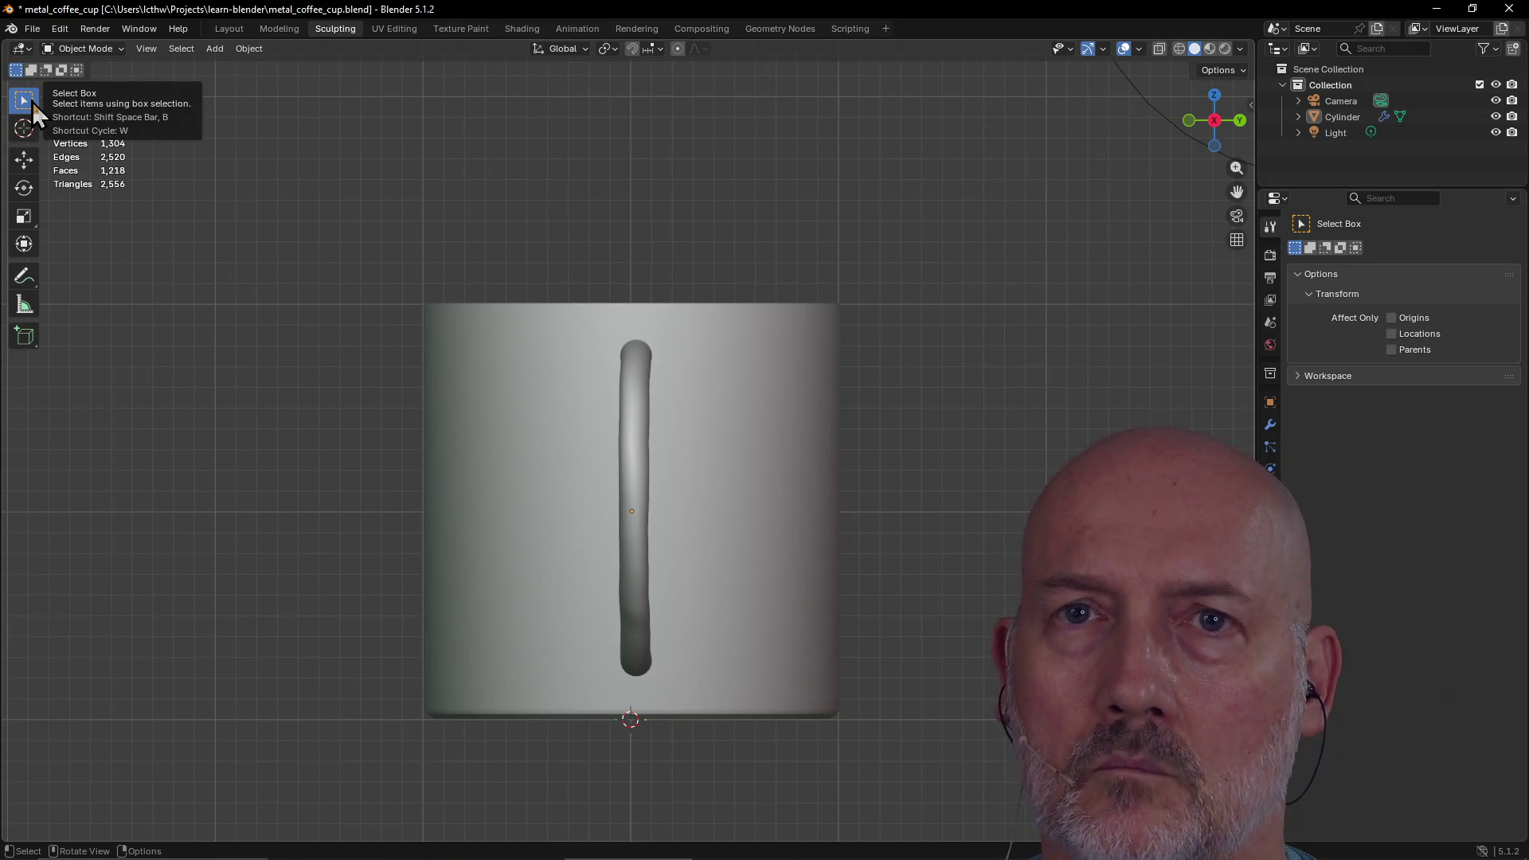
key(w)
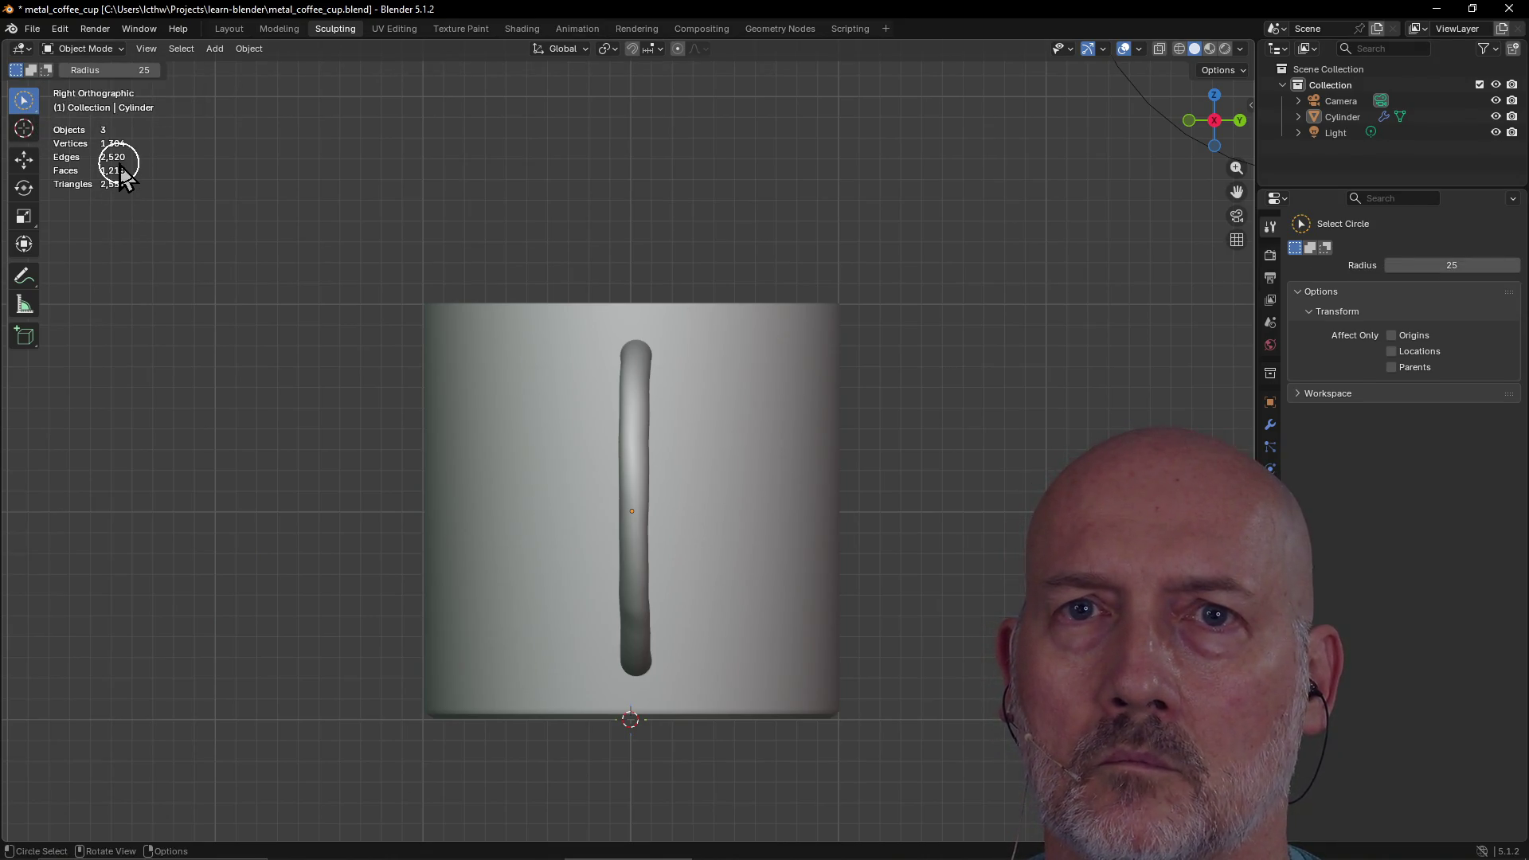
key(w)
key(w)
key(w)
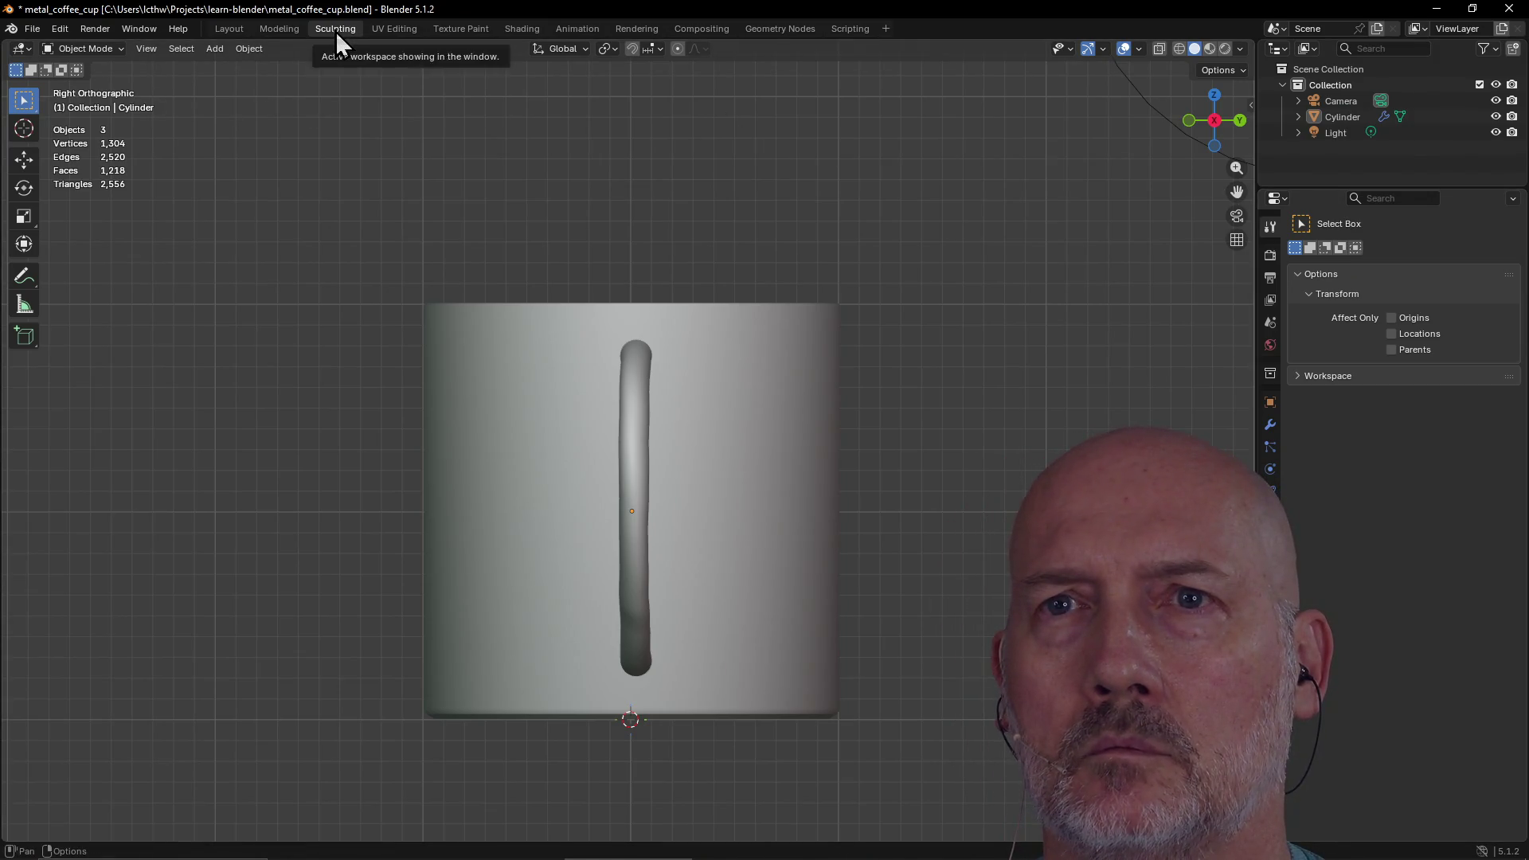
click(213, 30)
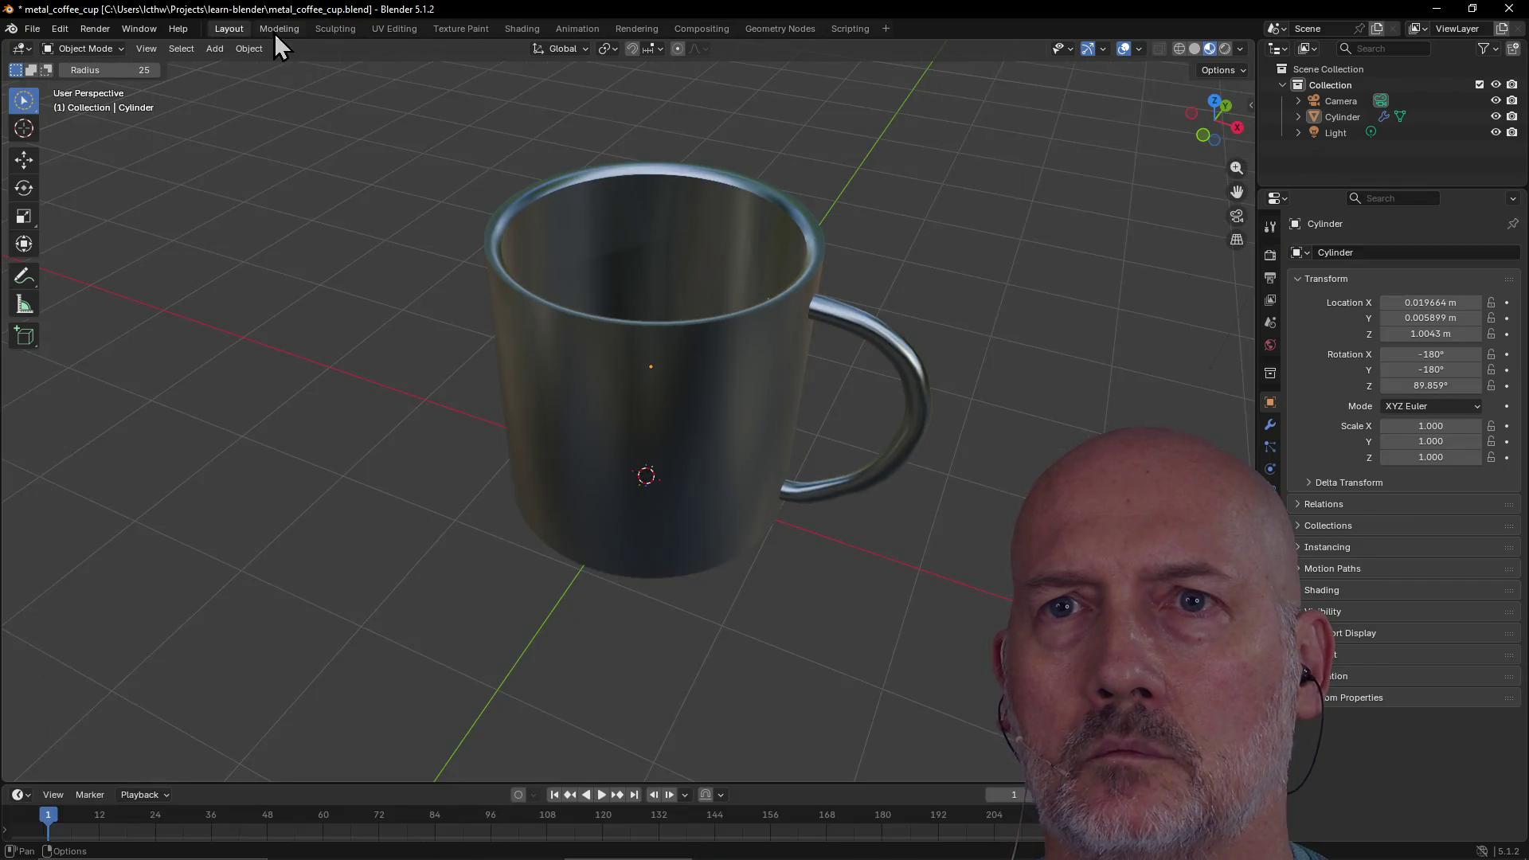
Switch to the Modeling workspace, then back to Sculpting with the Pull brush at 0.400 strength
click(272, 31)
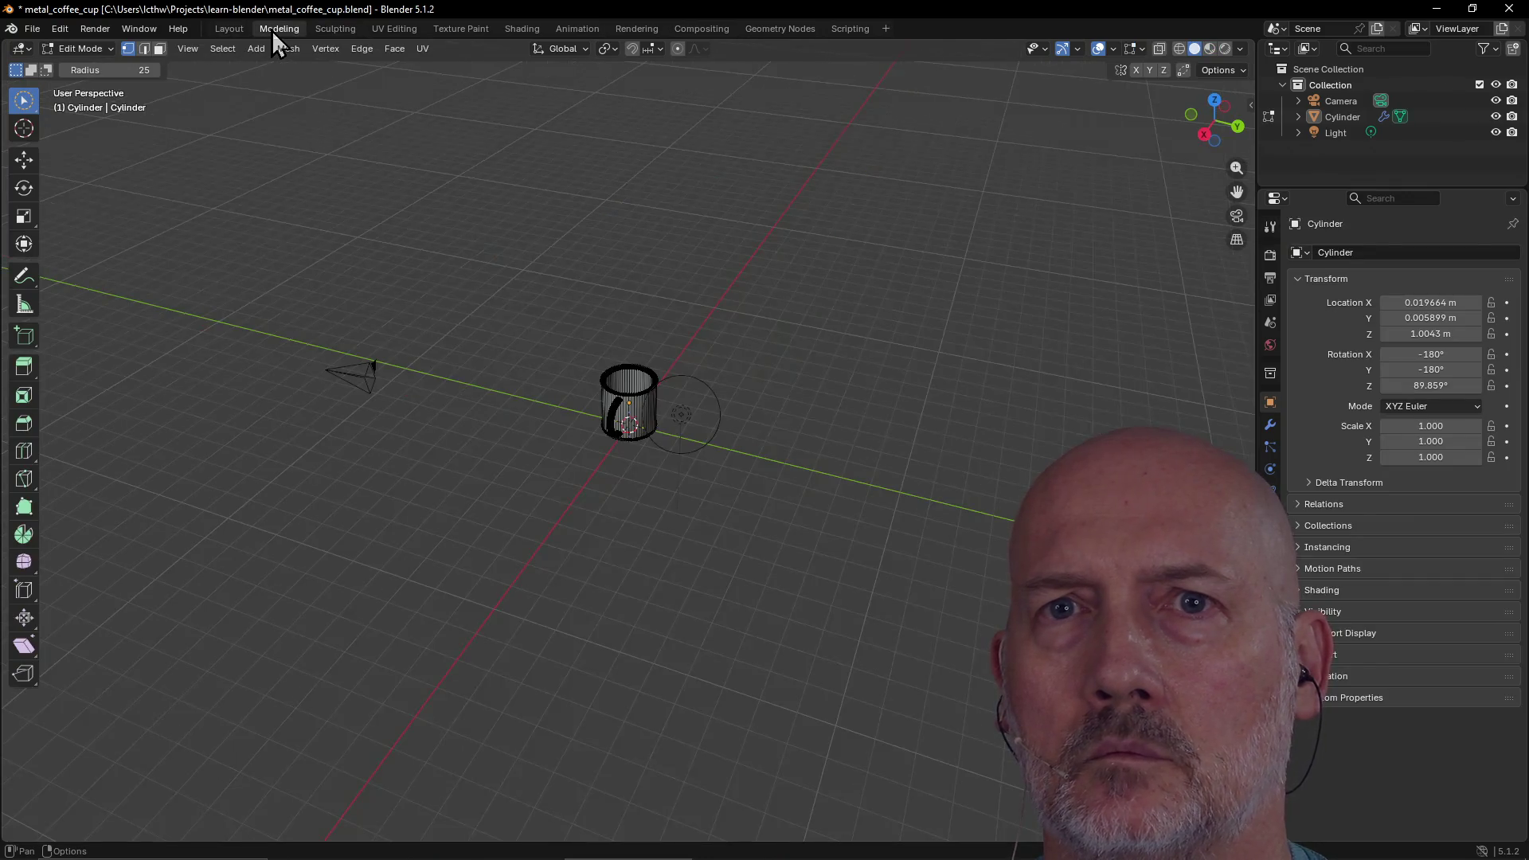
click(334, 28)
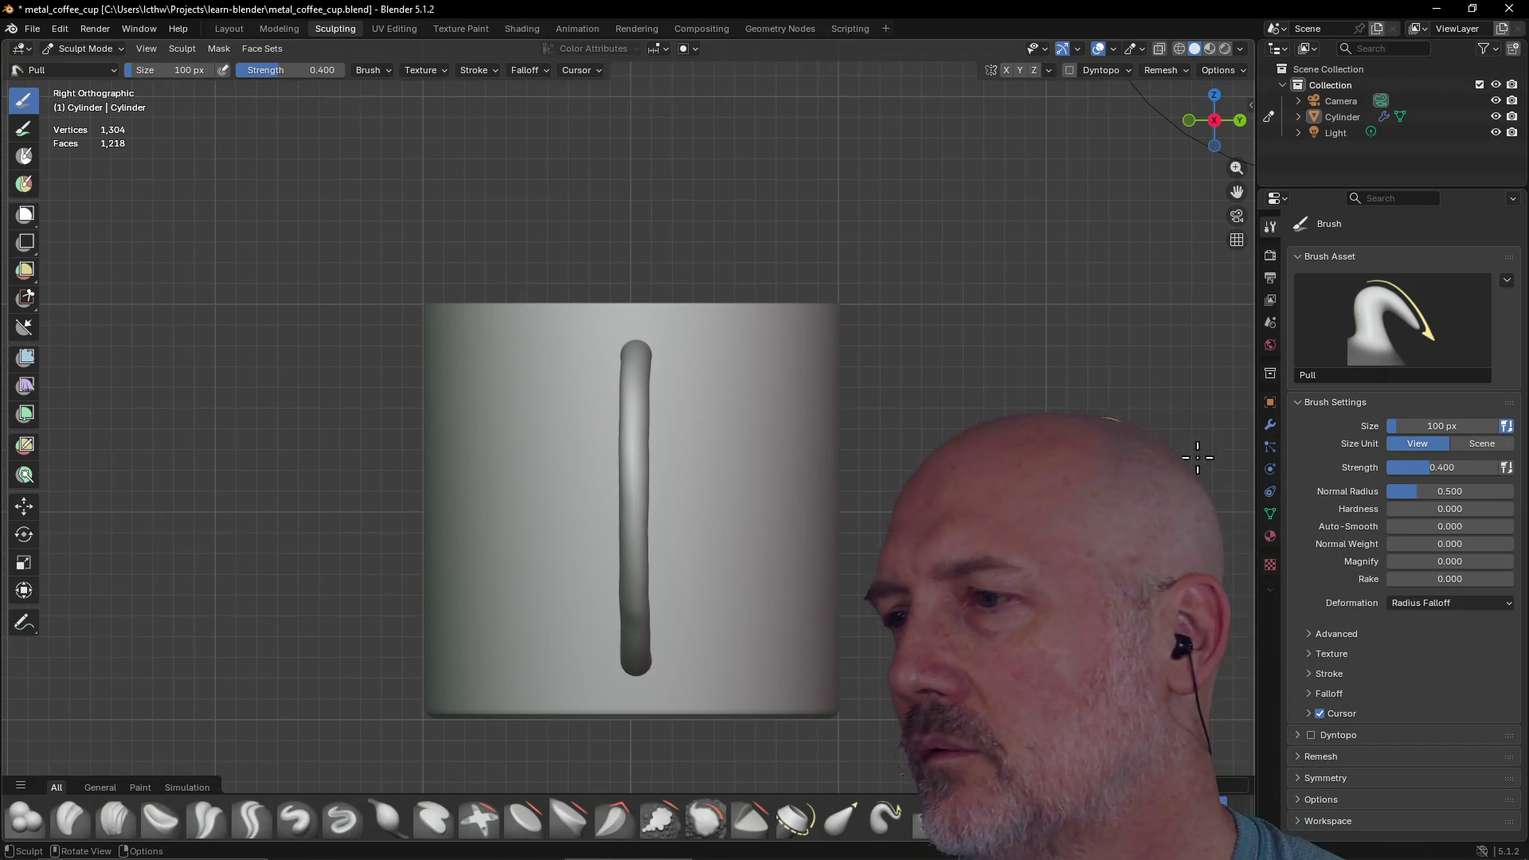
Set the Pull brush's Sculpt Plane to X Plane in the Advanced brush settings
click(1308, 634)
scroll(1420, 699, down, 5)
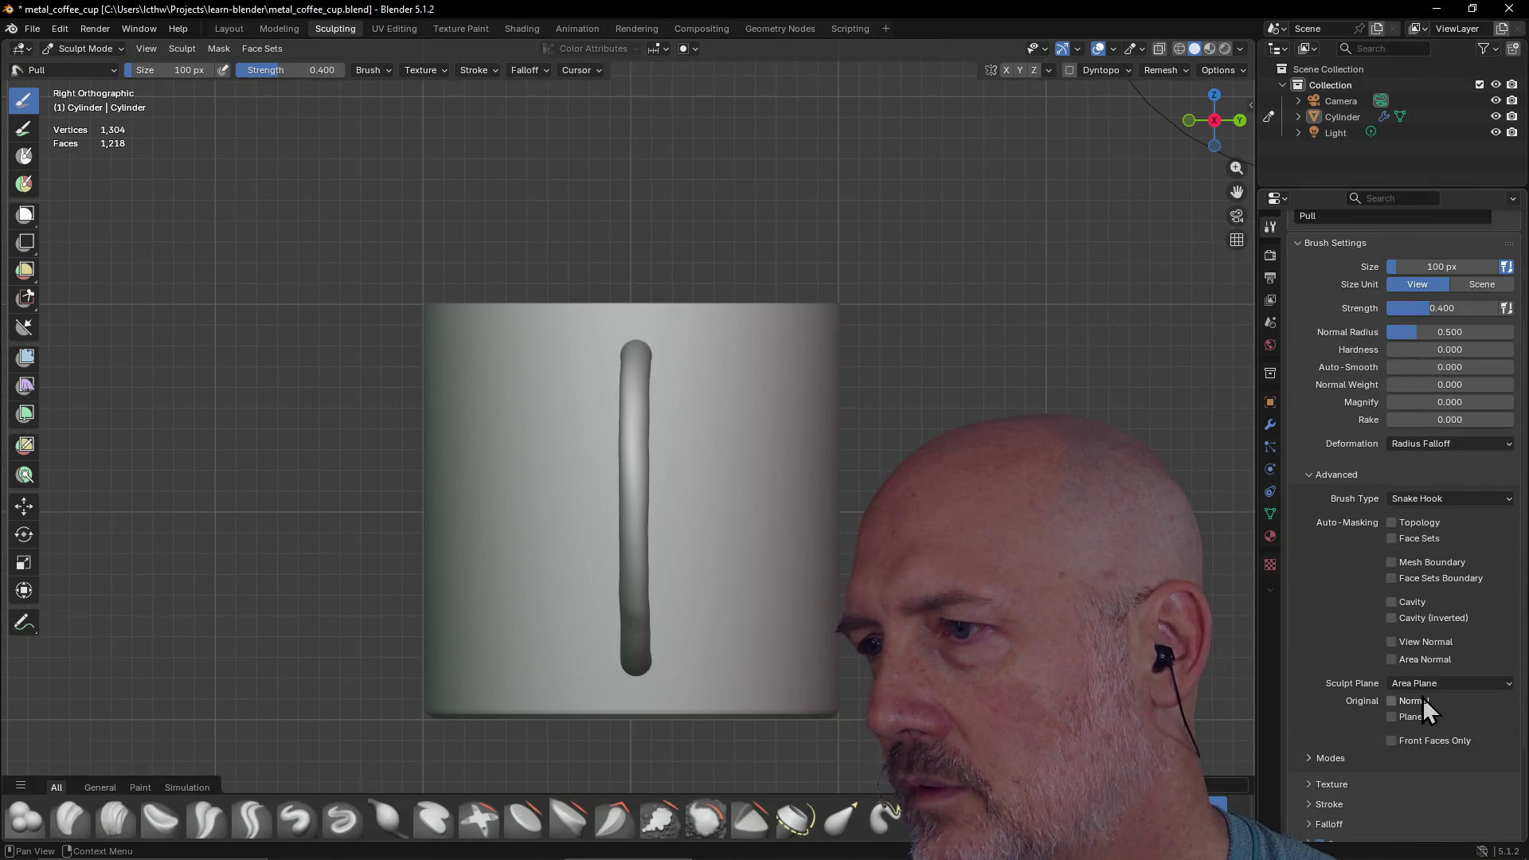
click(1422, 686)
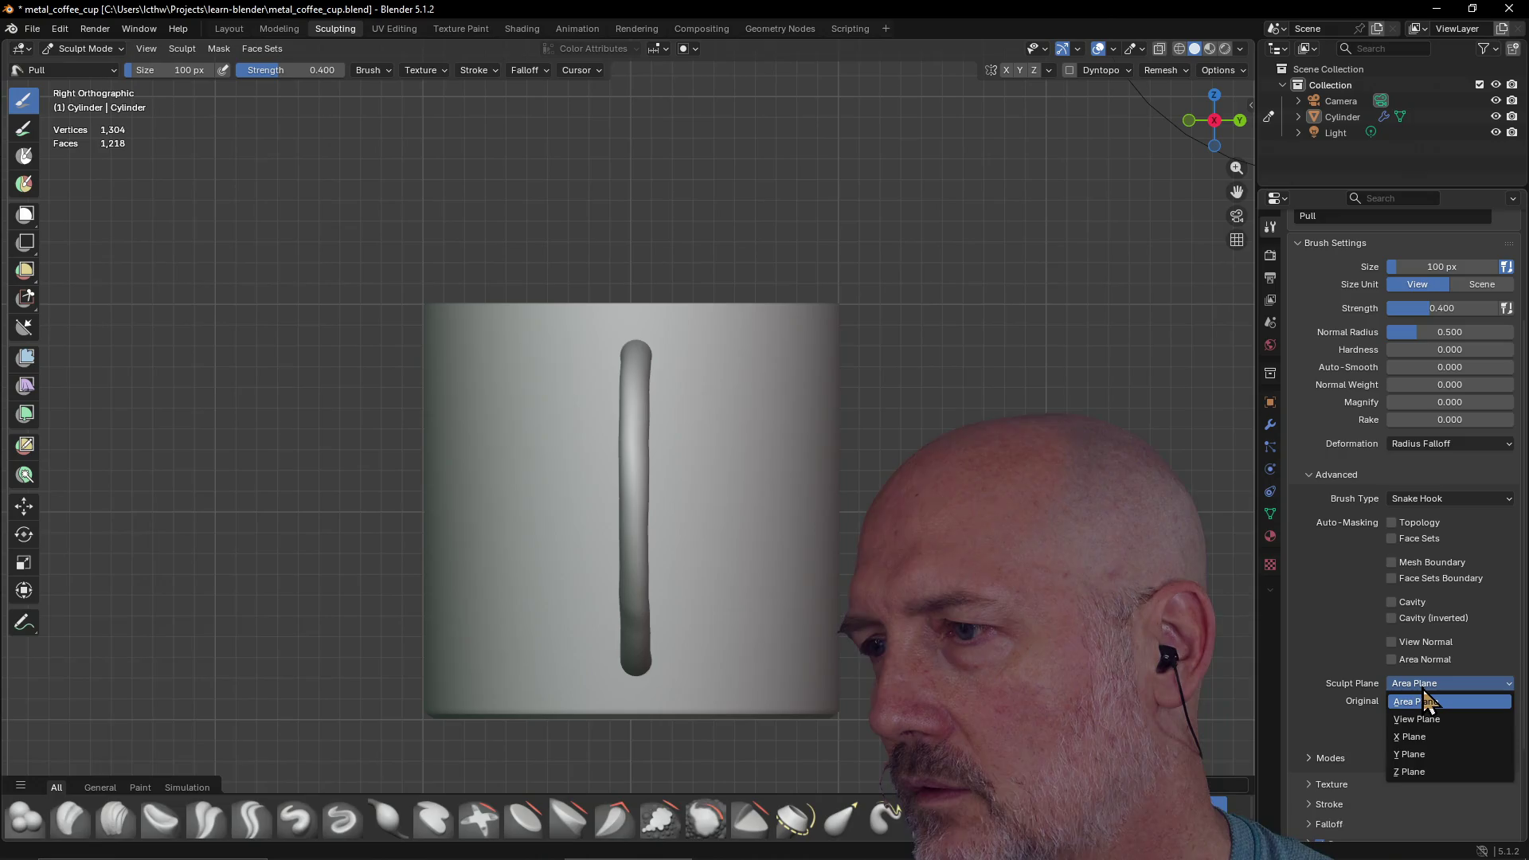
click(1426, 738)
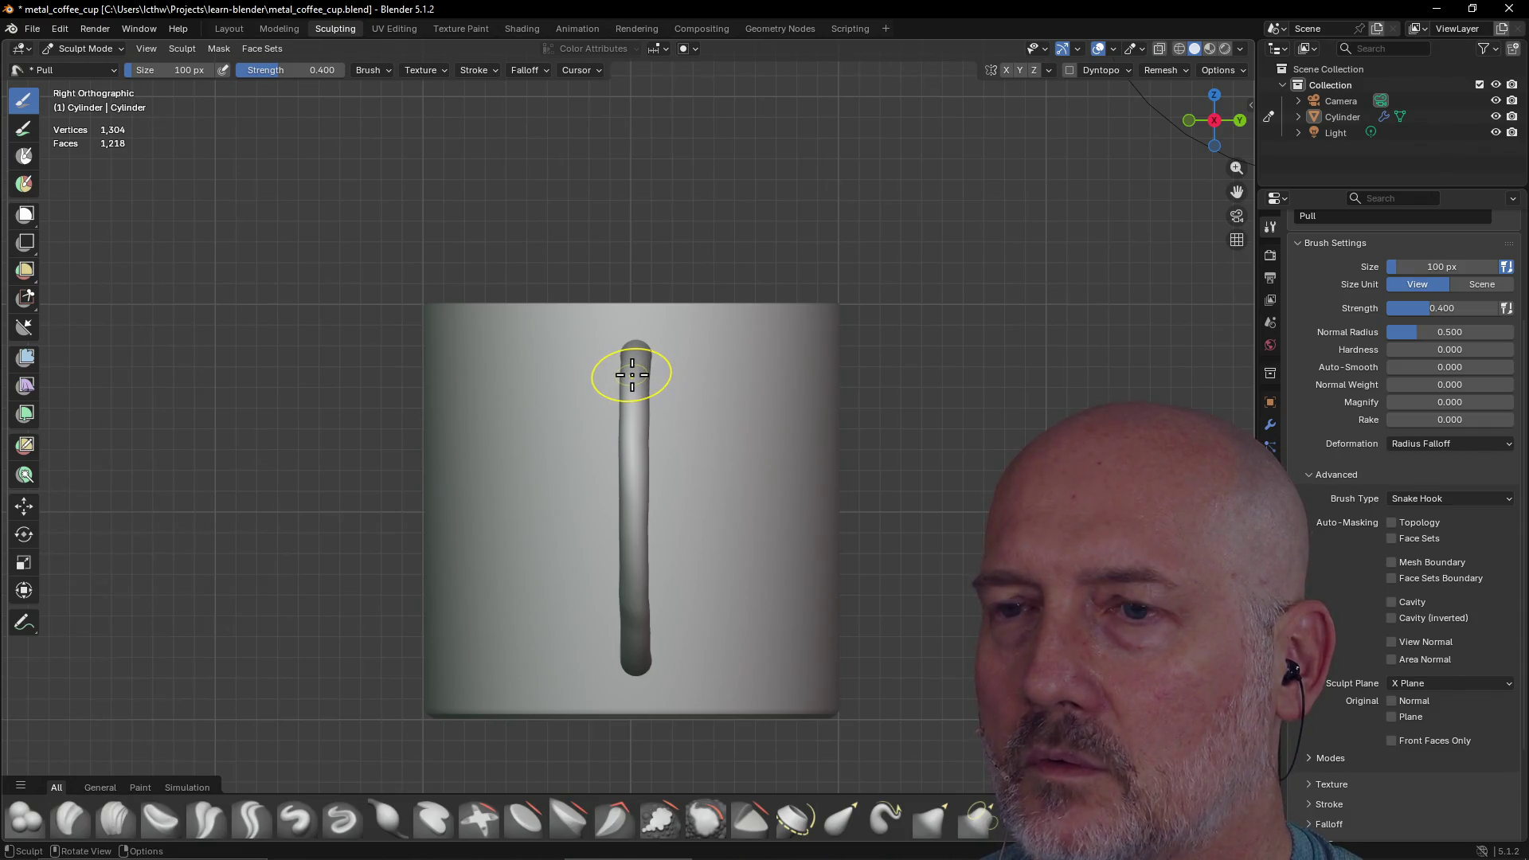
Pull a bulge out of the handle's side, then switch to the Top view
mouse_move(645, 398)
mouse_down()
mouse_move(689, 437)
mouse_move(673, 469)
mouse_move(648, 403)
mouse_move(630, 572)
mouse_move(600, 631)
mouse_move(668, 641)
mouse_move(600, 680)
mouse_up()
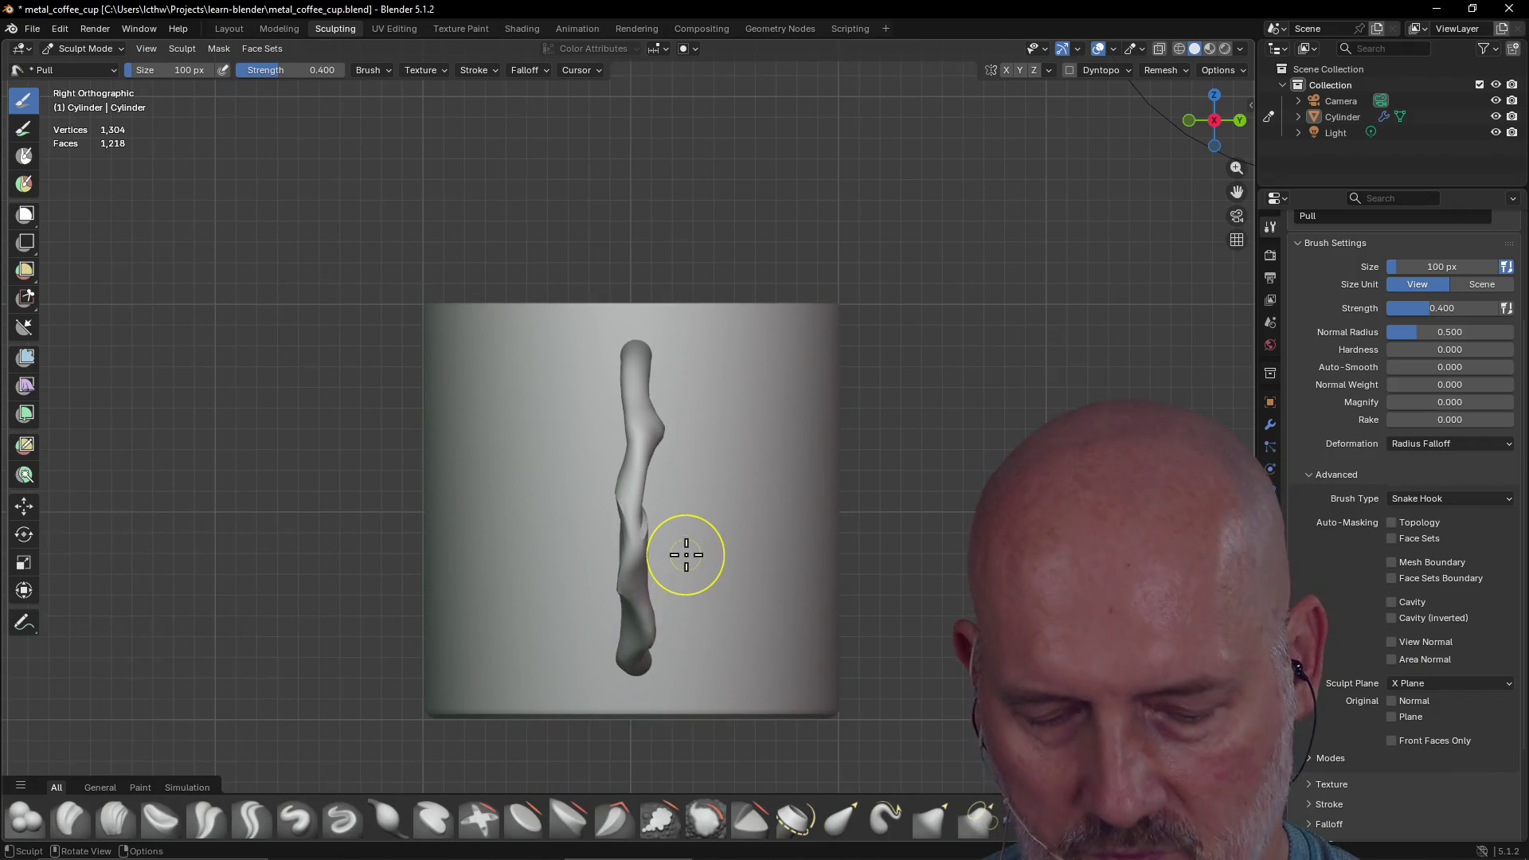
key(grave)
click(691, 466)
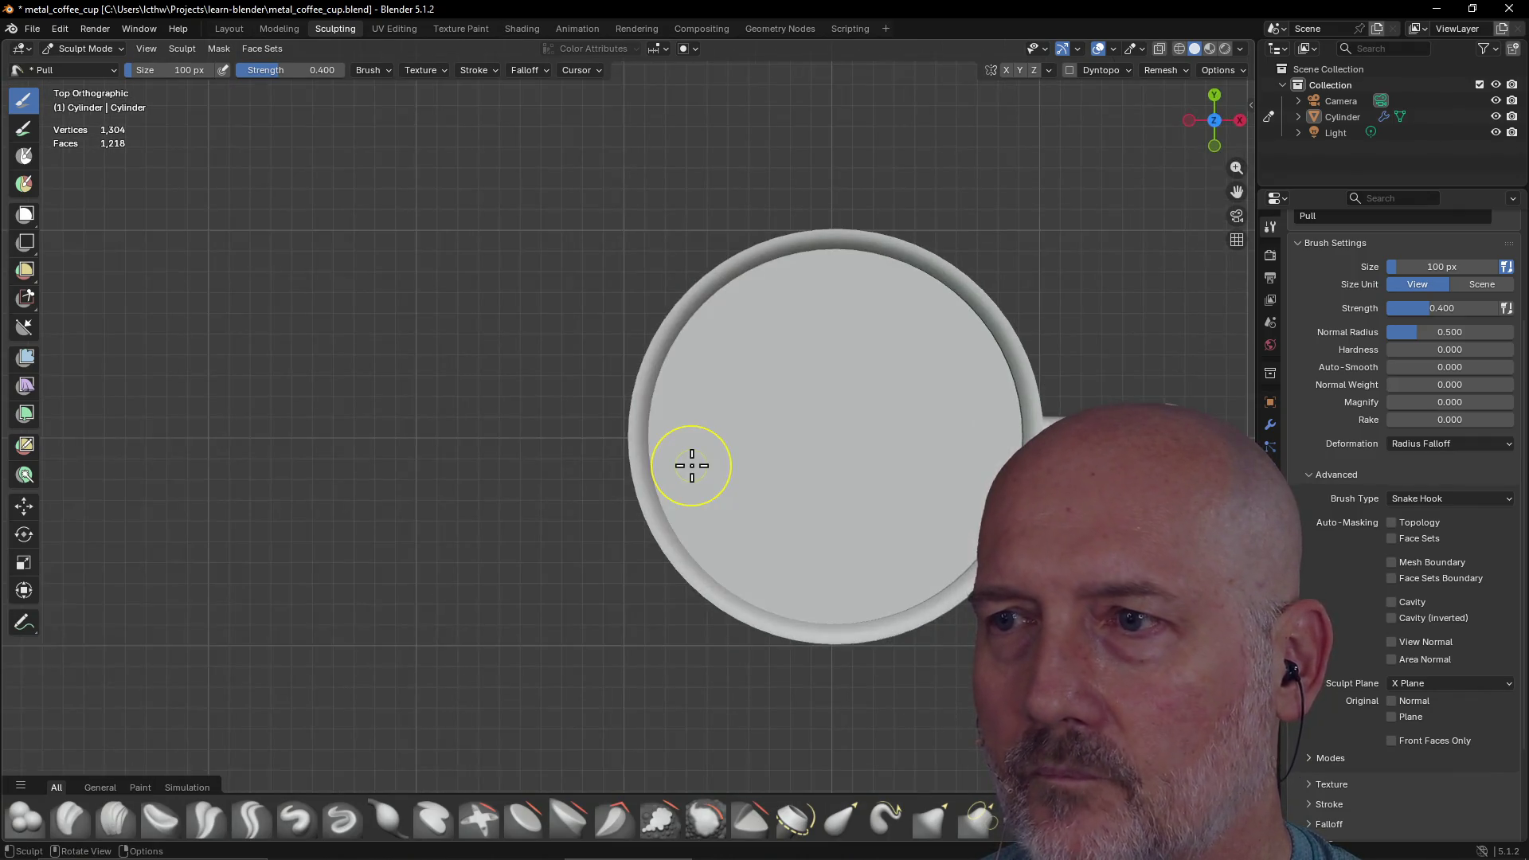
Bring the handle into view and, with Area Plane, reshape its tip into a spike
shift+middle_drag(1242, 509, 839, 440)
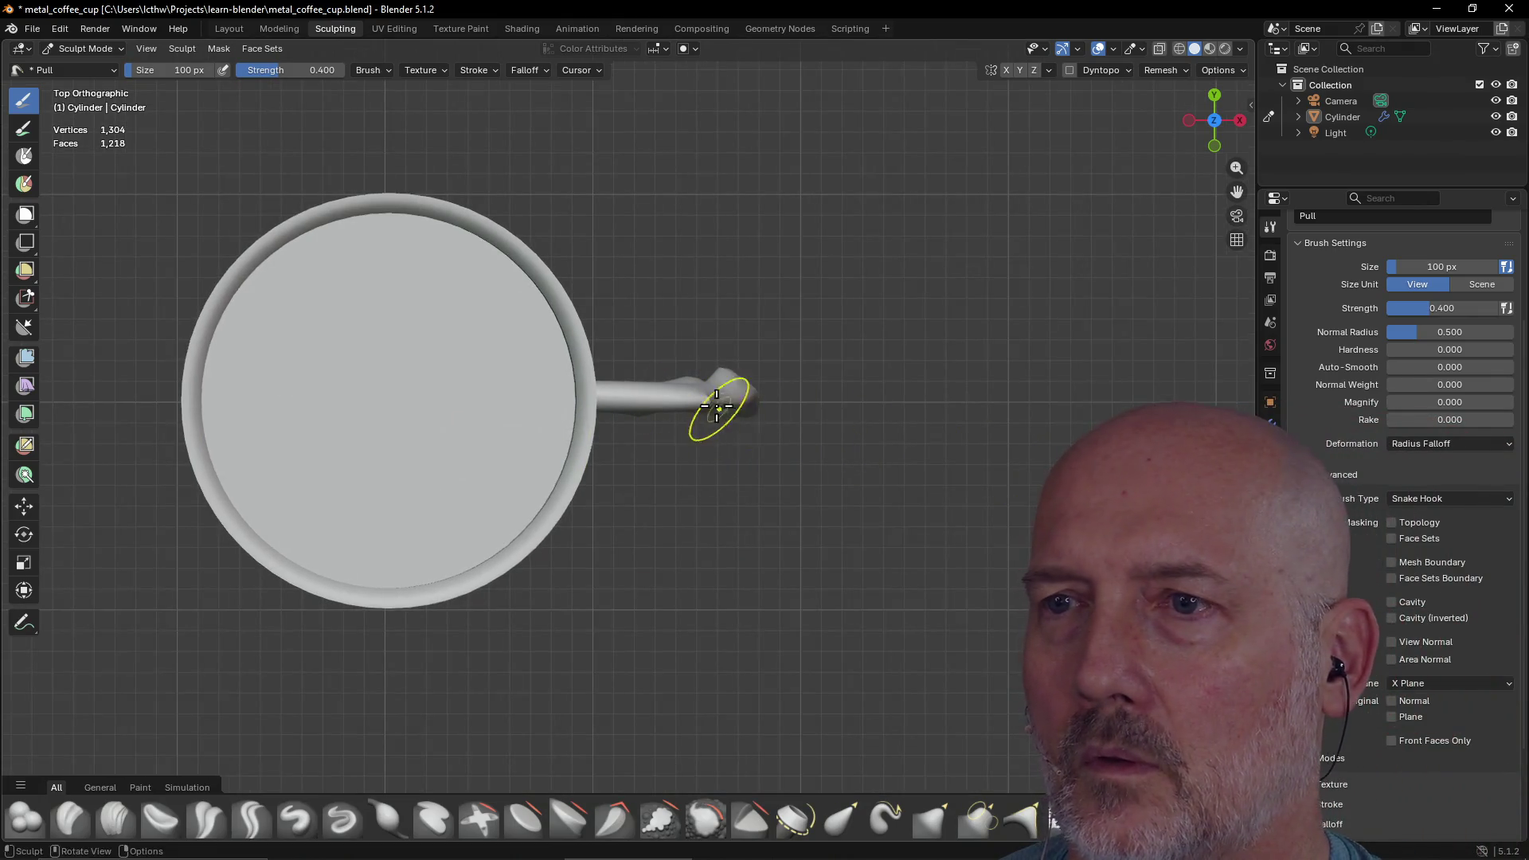
mouse_move(632, 399)
mouse_down()
mouse_move(620, 393)
mouse_move(650, 433)
mouse_move(717, 437)
mouse_move(741, 420)
mouse_move(682, 417)
mouse_move(688, 395)
mouse_move(750, 414)
mouse_move(586, 371)
mouse_move(621, 307)
mouse_move(587, 405)
mouse_move(621, 426)
mouse_up()
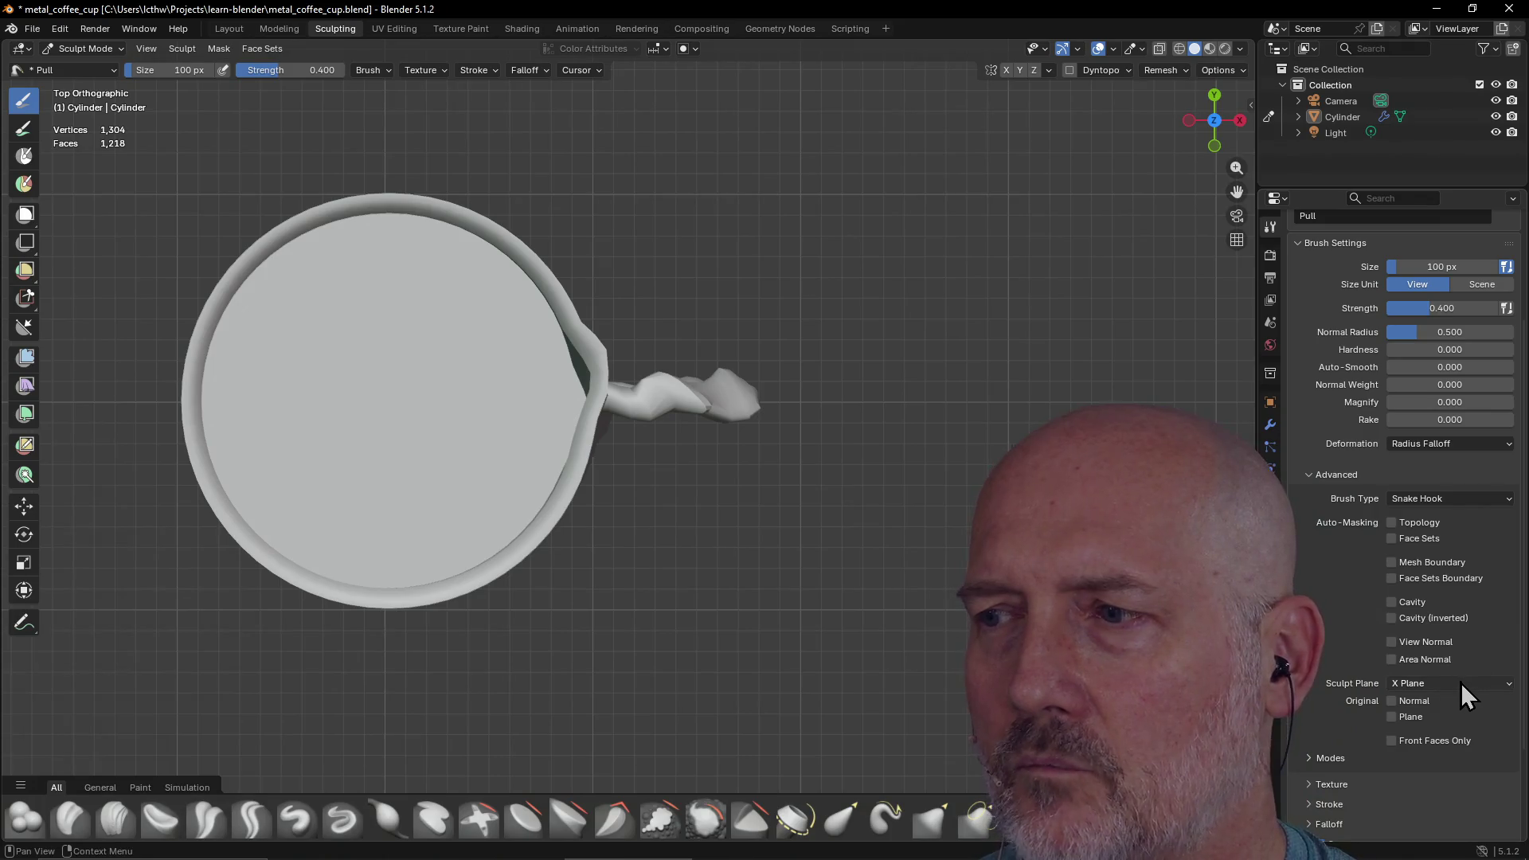
click(1460, 682)
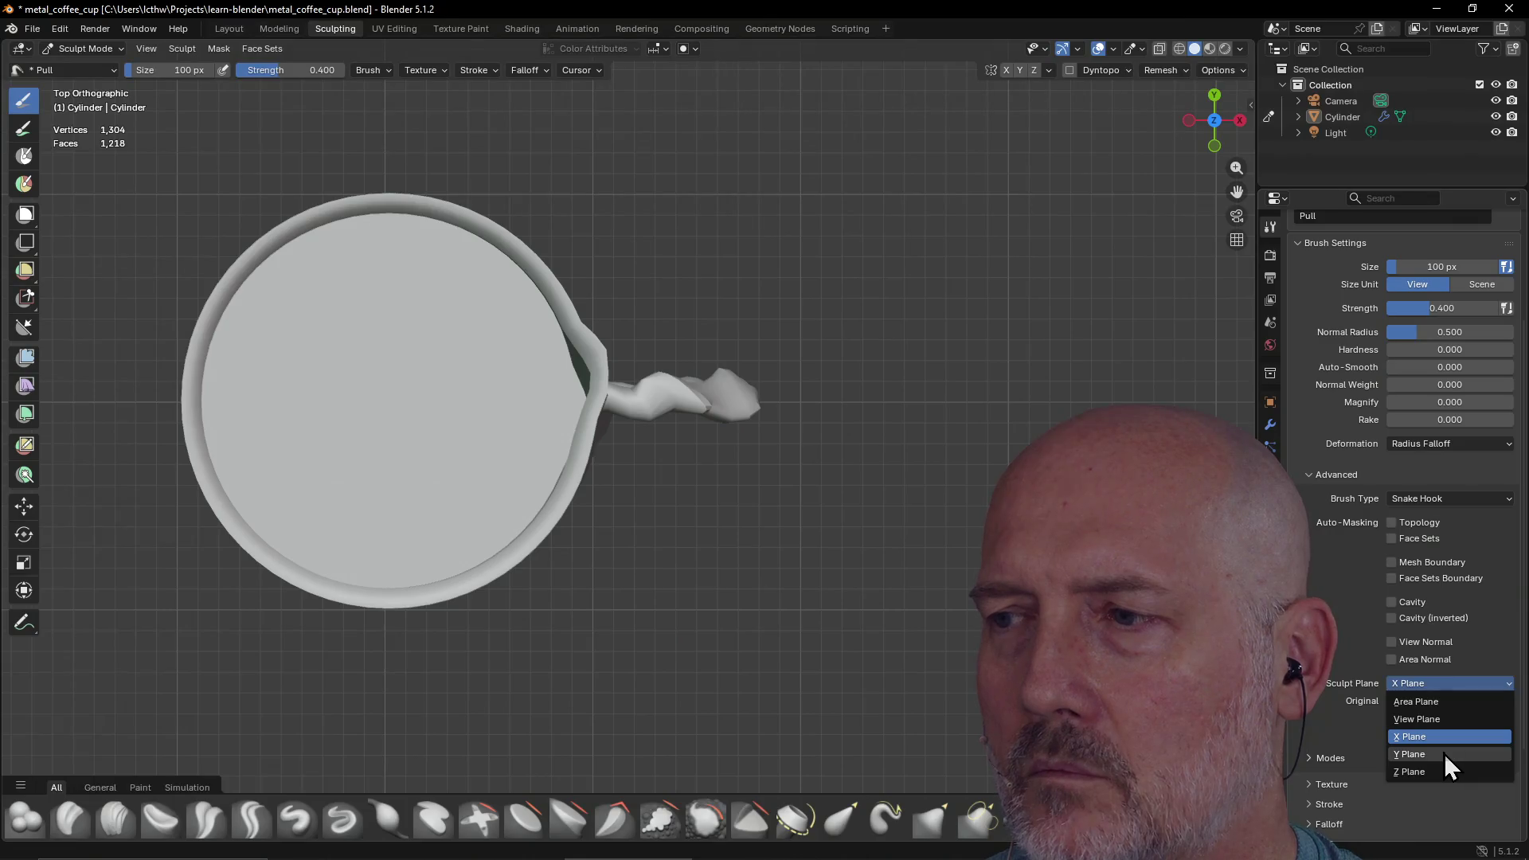
click(1446, 699)
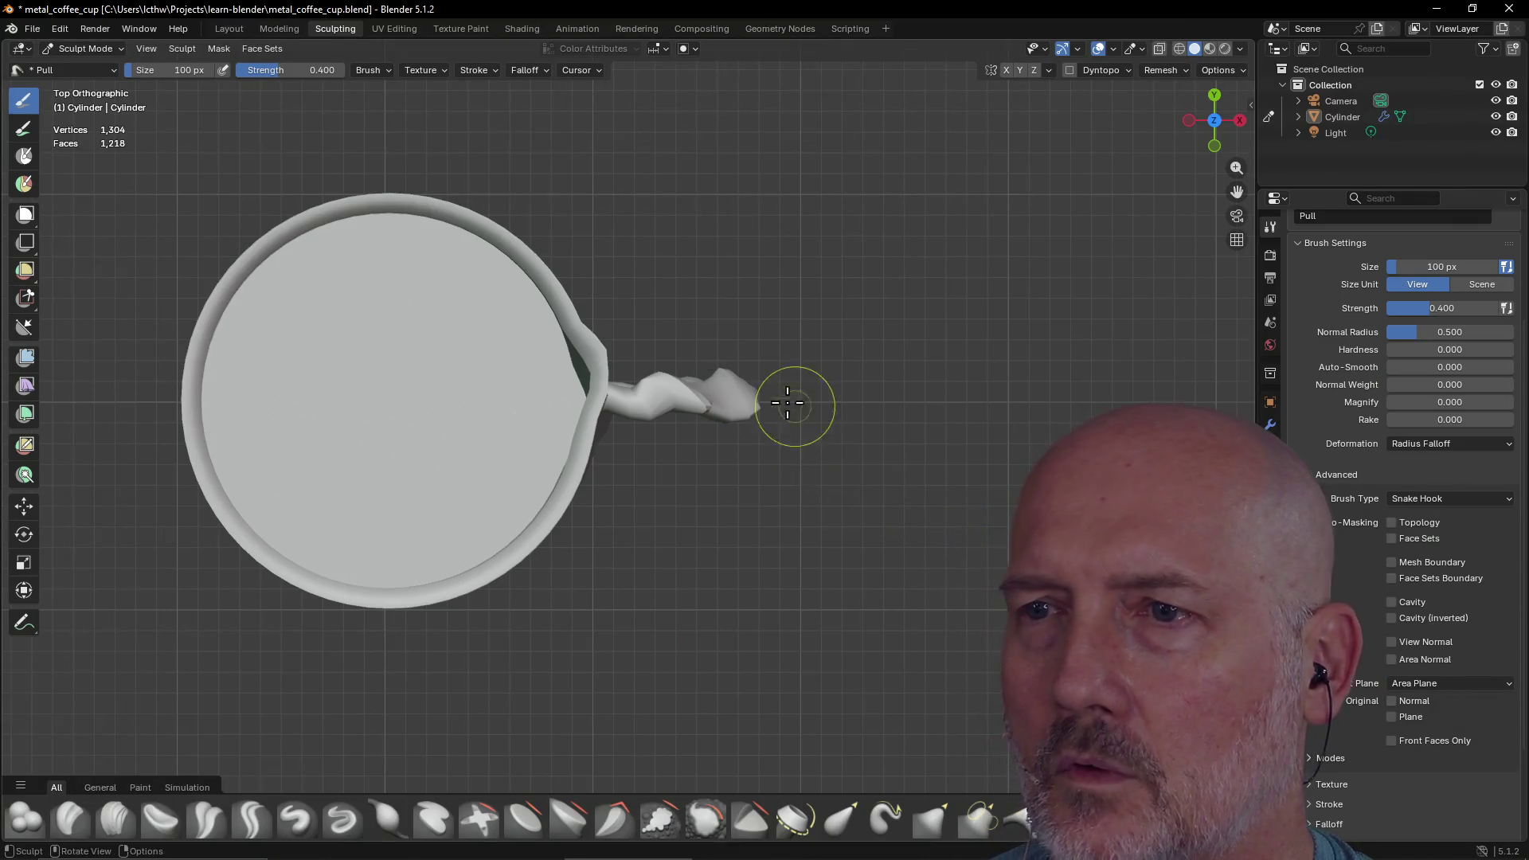
drag(794, 407, 688, 406)
mouse_move(774, 290)
mouse_down()
mouse_move(655, 393)
mouse_move(632, 375)
mouse_up()
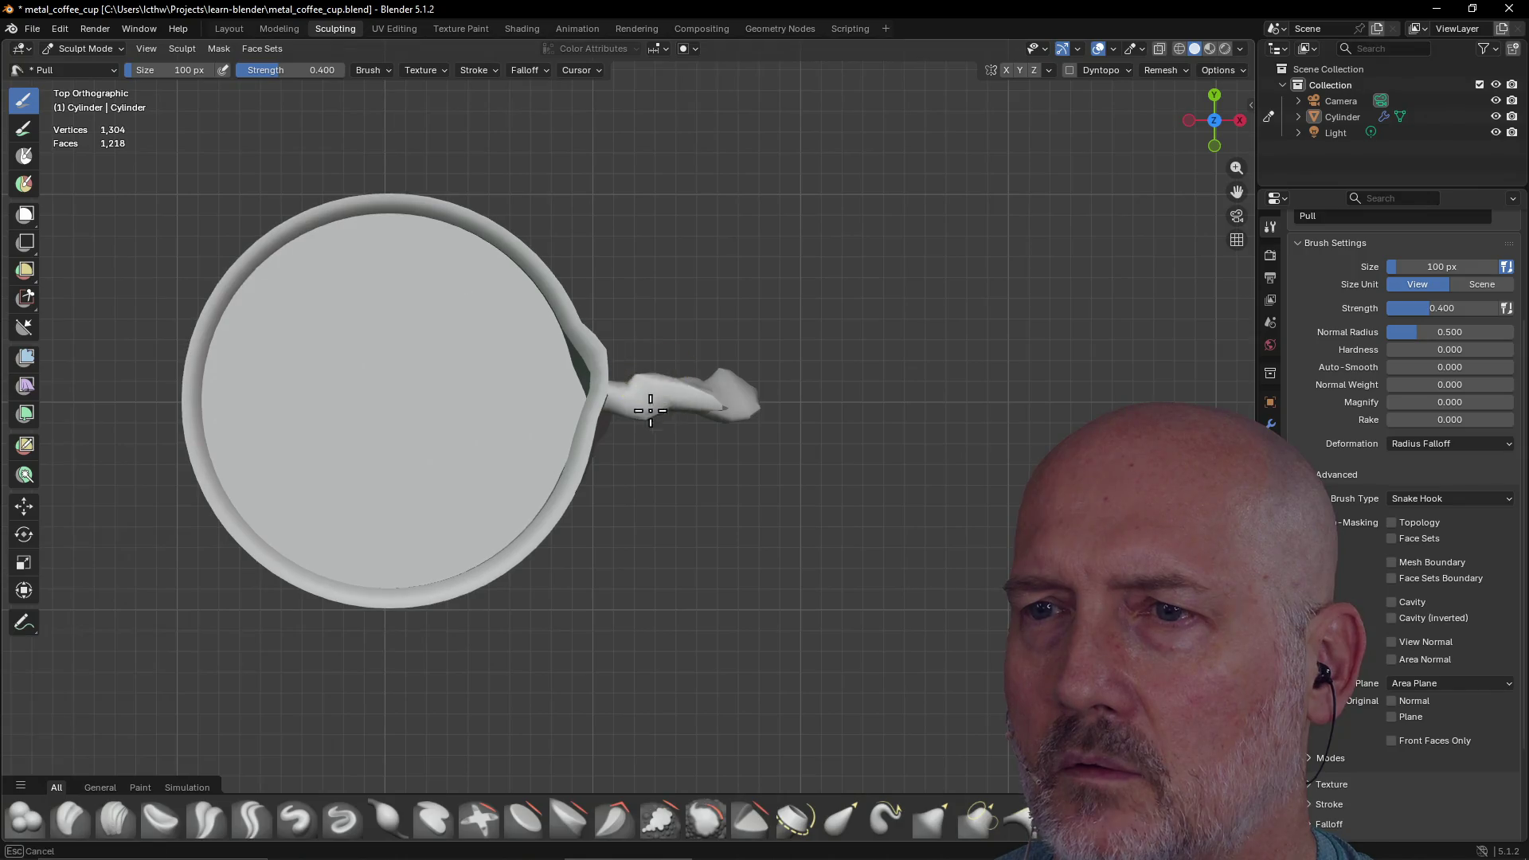
mouse_move(735, 336)
mouse_down()
mouse_move(683, 324)
mouse_move(682, 400)
mouse_move(628, 460)
mouse_move(633, 446)
mouse_up()
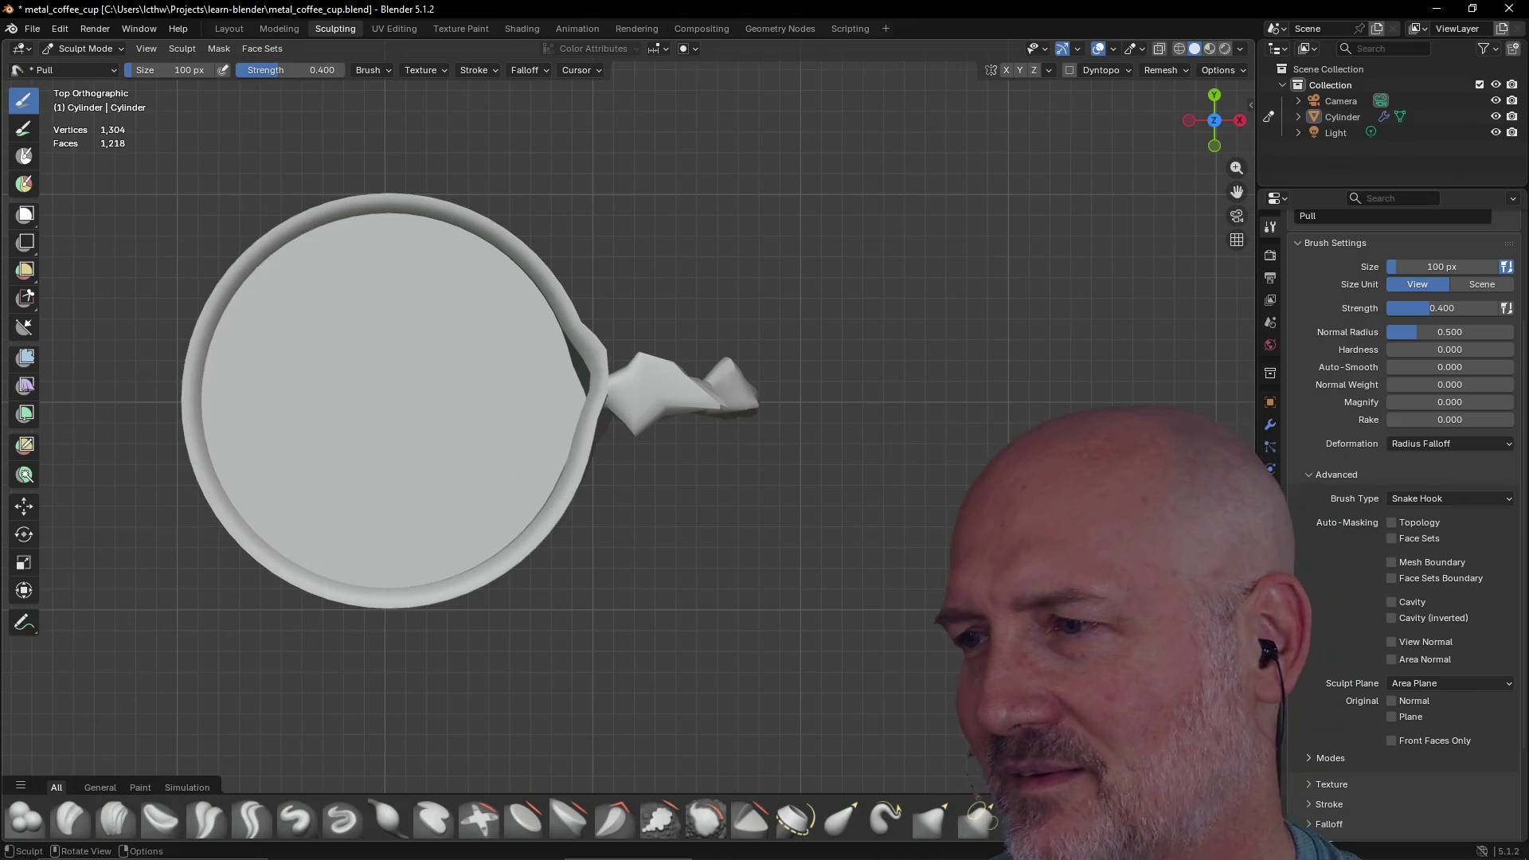
Switch the sculpt plane back to X Plane, touch up the handle tip, and open File > Open Recent
click(1451, 683)
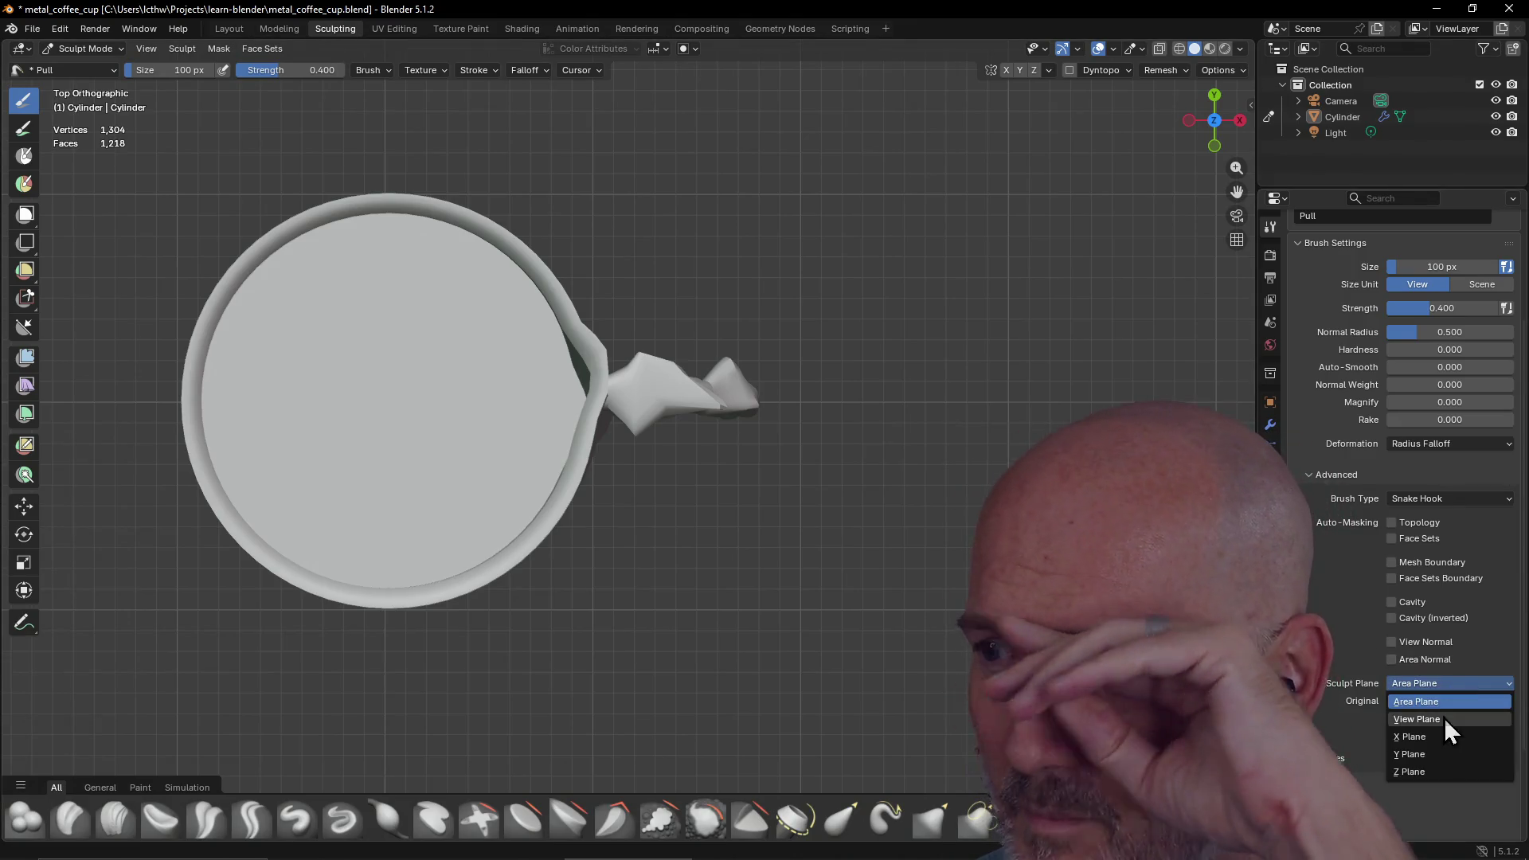
click(1434, 720)
mouse_move(677, 402)
mouse_down()
mouse_move(764, 400)
mouse_move(788, 314)
mouse_up()
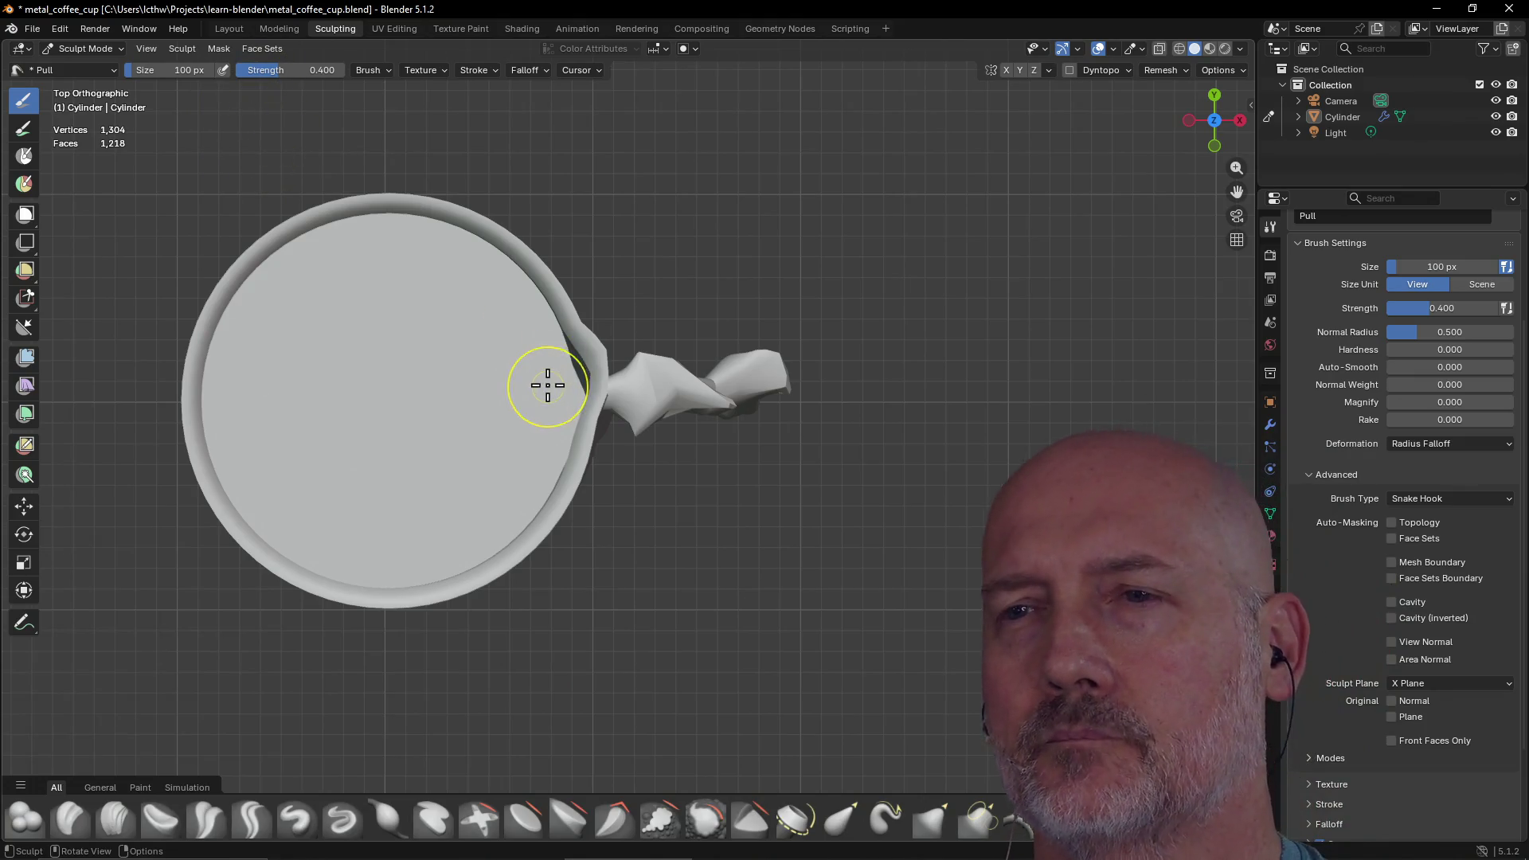
click(32, 29)
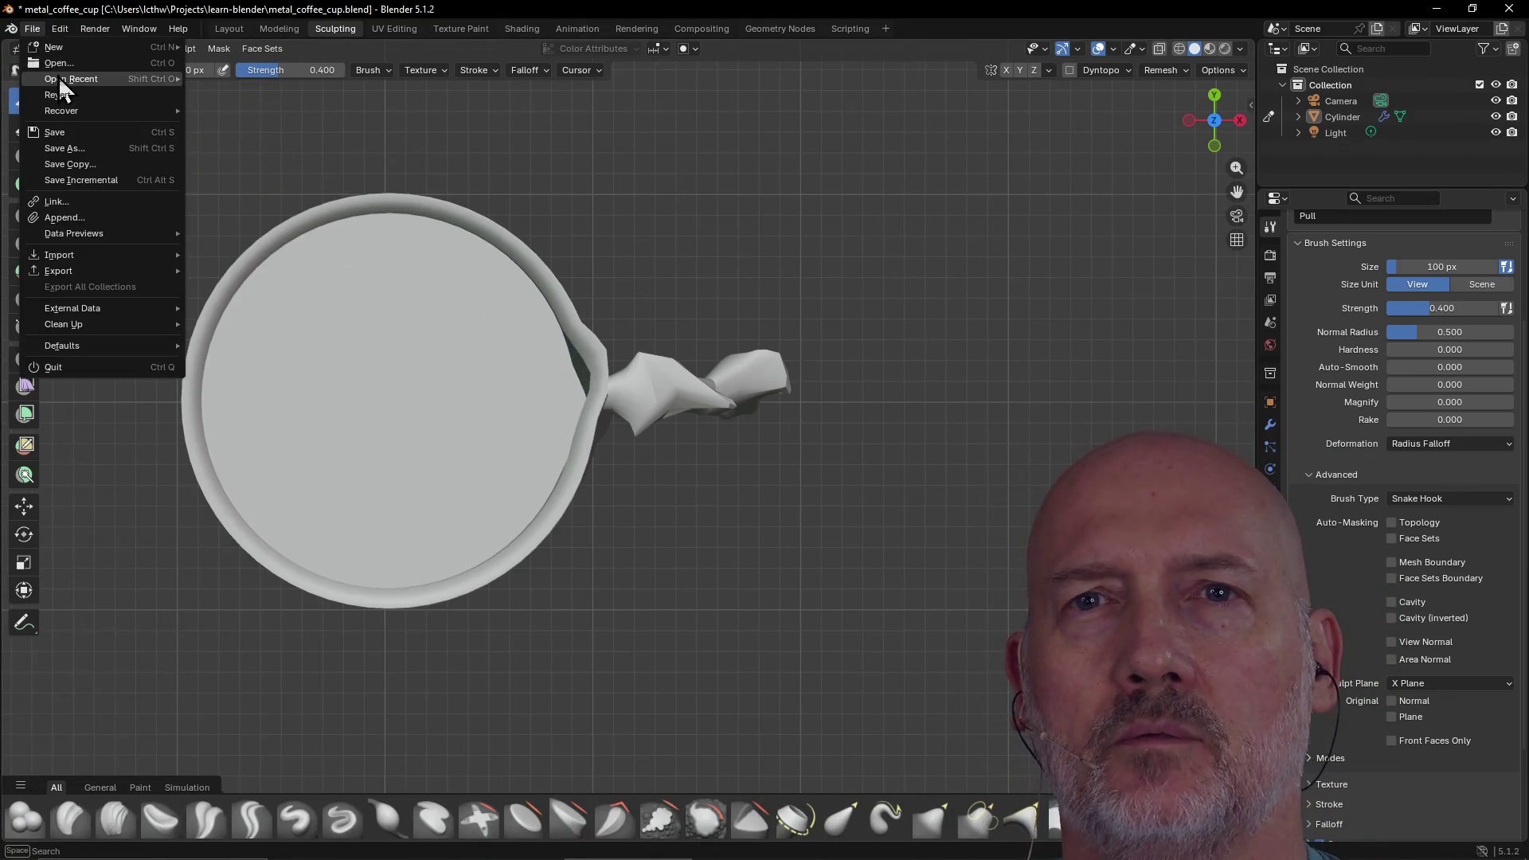
Reopen metal_coffee_cup.blend from Open Recent, discarding the unsaved sculpt changes
mouse_move(72, 79)
click(269, 80)
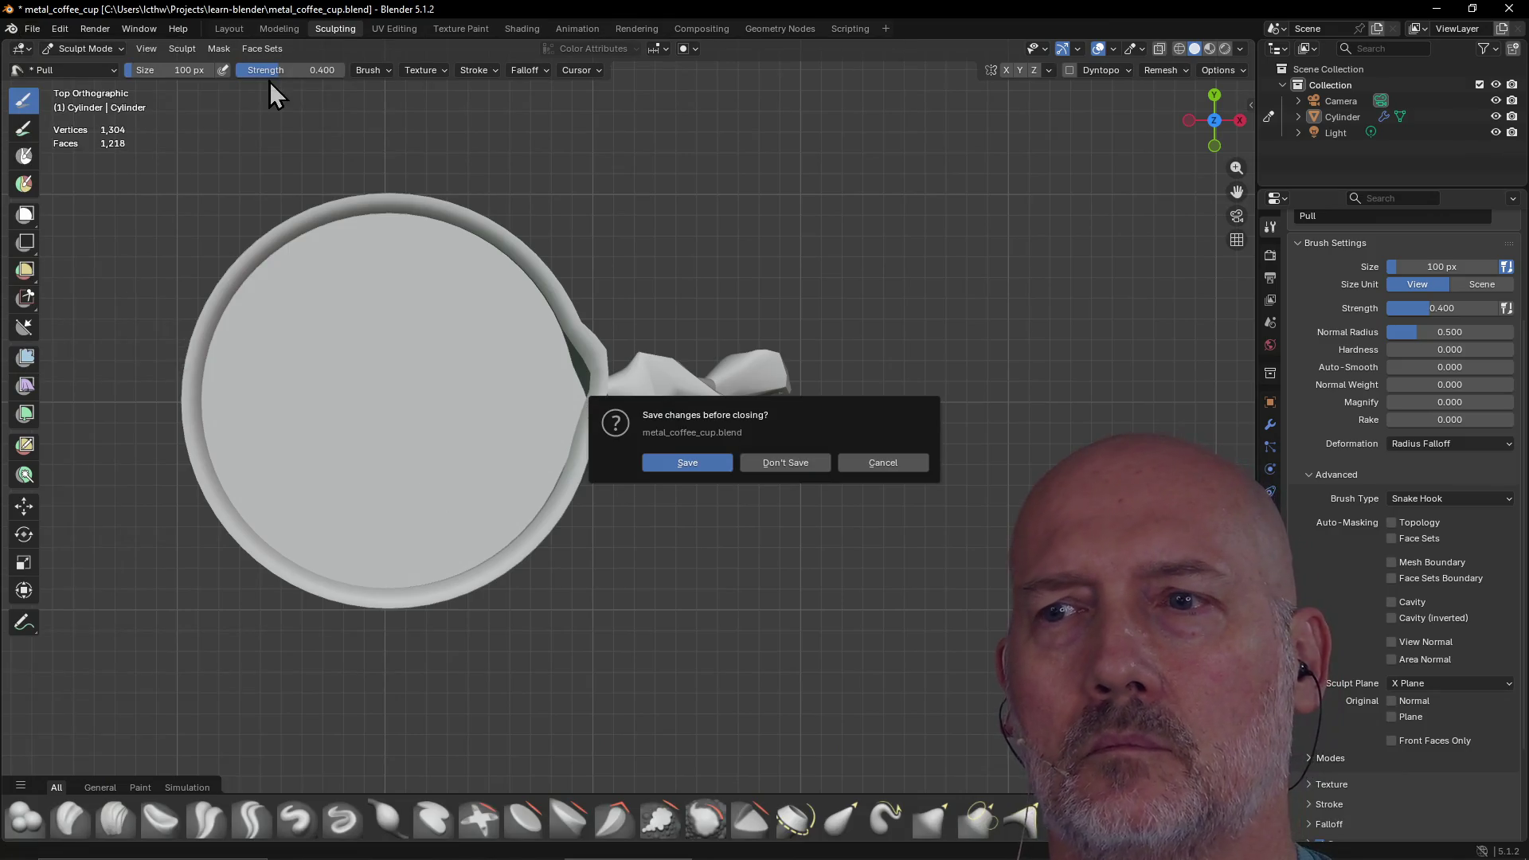
click(802, 463)
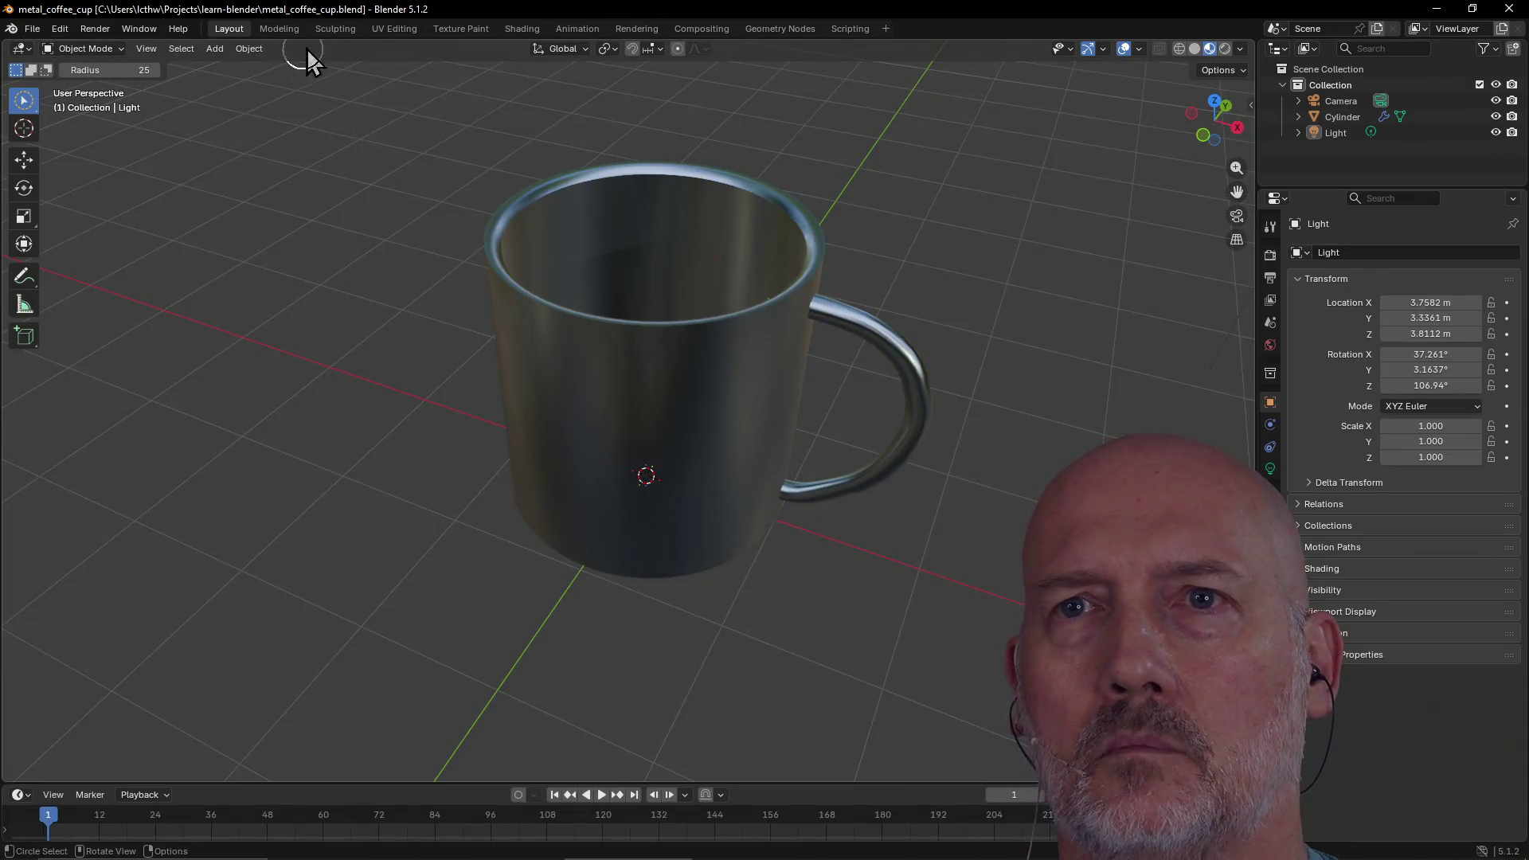
In the Sculpting workspace, orbit and pan around the original mug from side, front and top
click(332, 31)
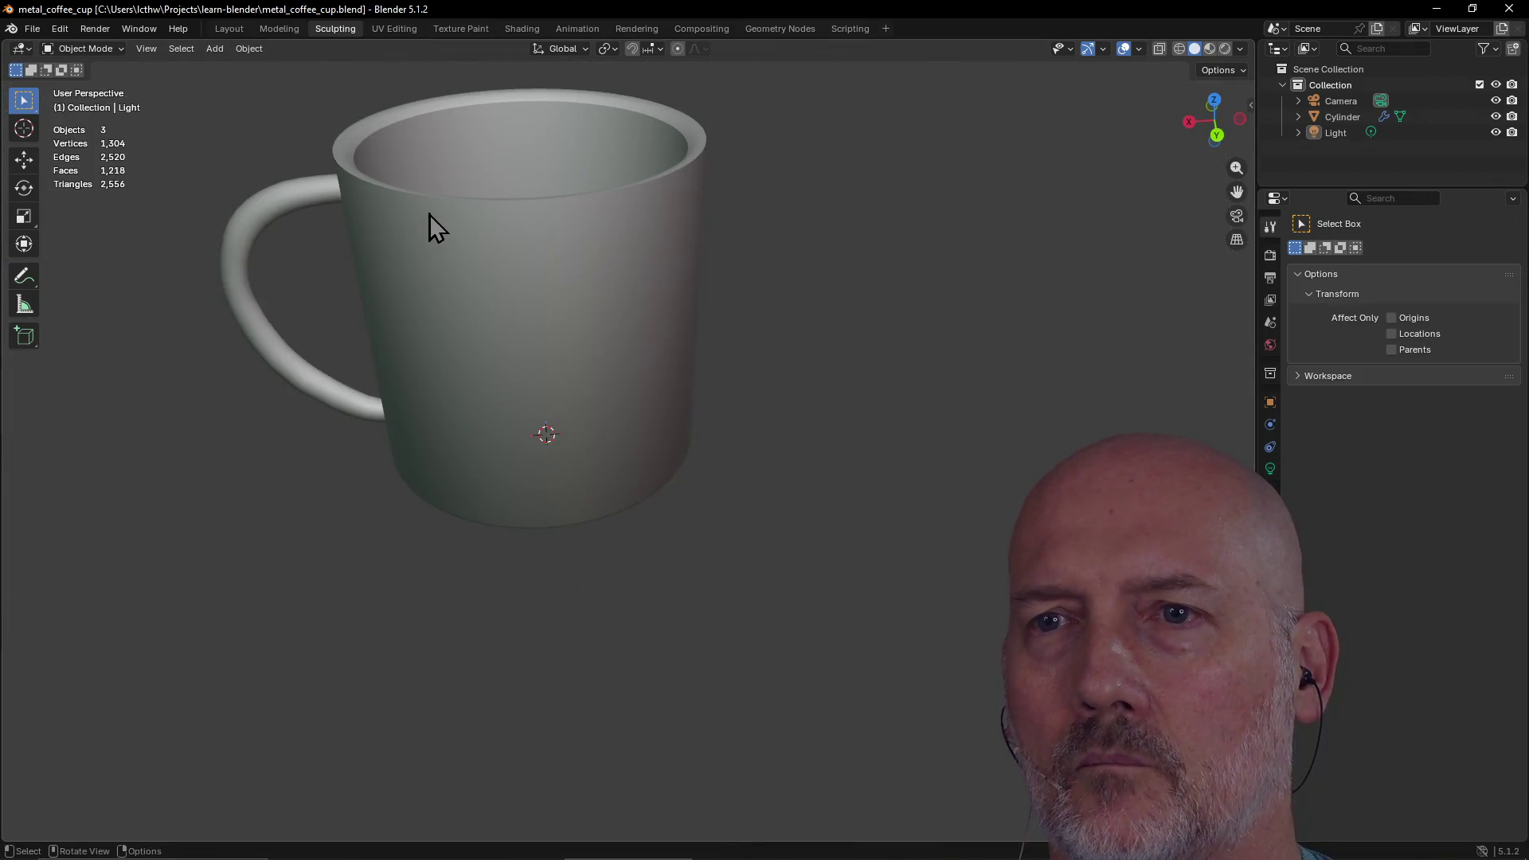
alt+middle_click(422, 215)
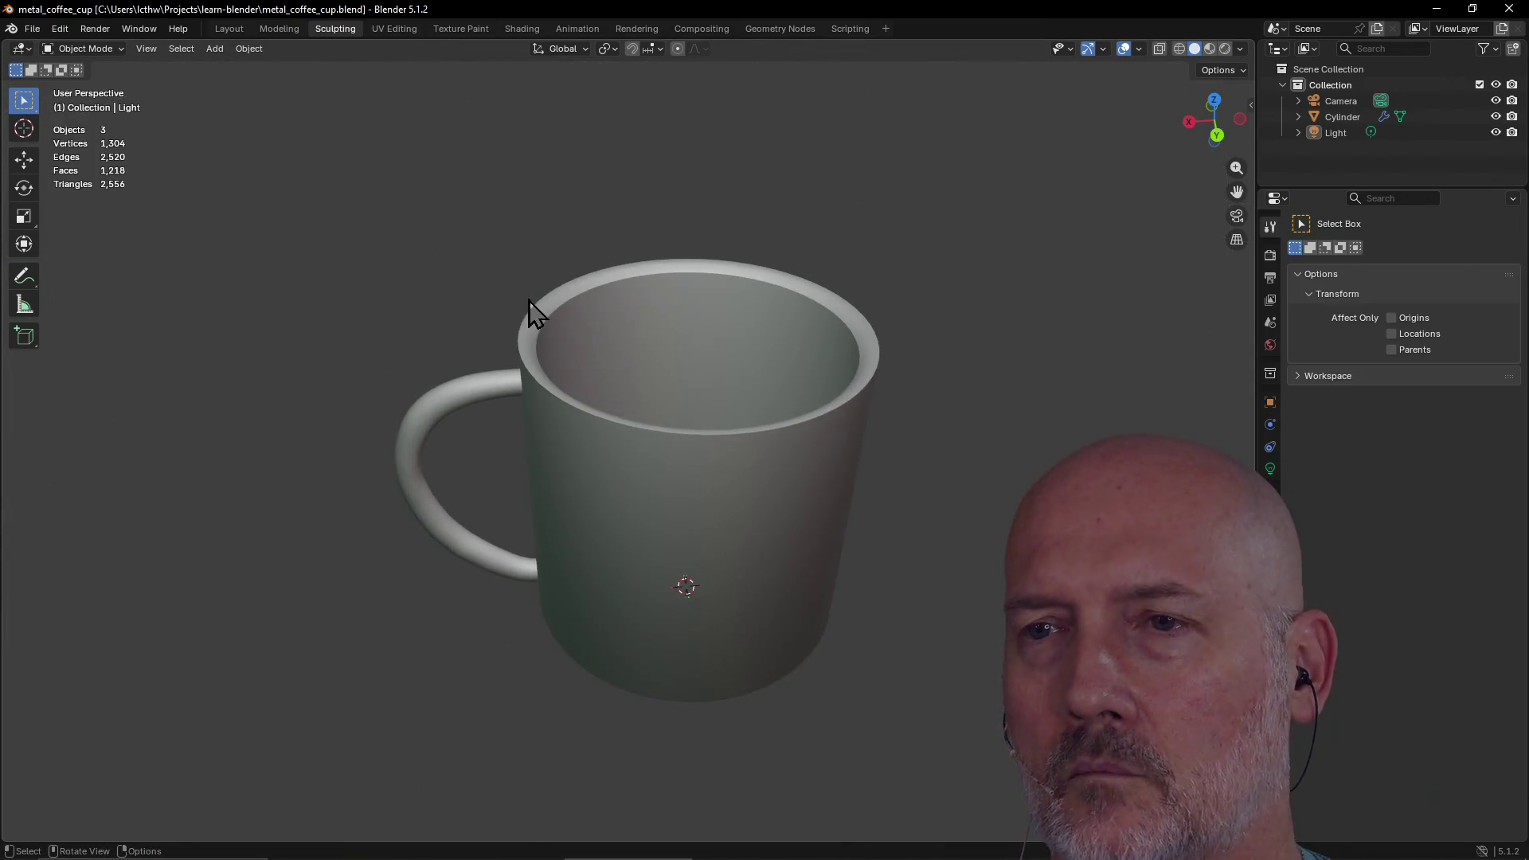
mouse_move(528, 387)
middle_down()
mouse_move(571, 336)
mouse_move(500, 314)
middle_up()
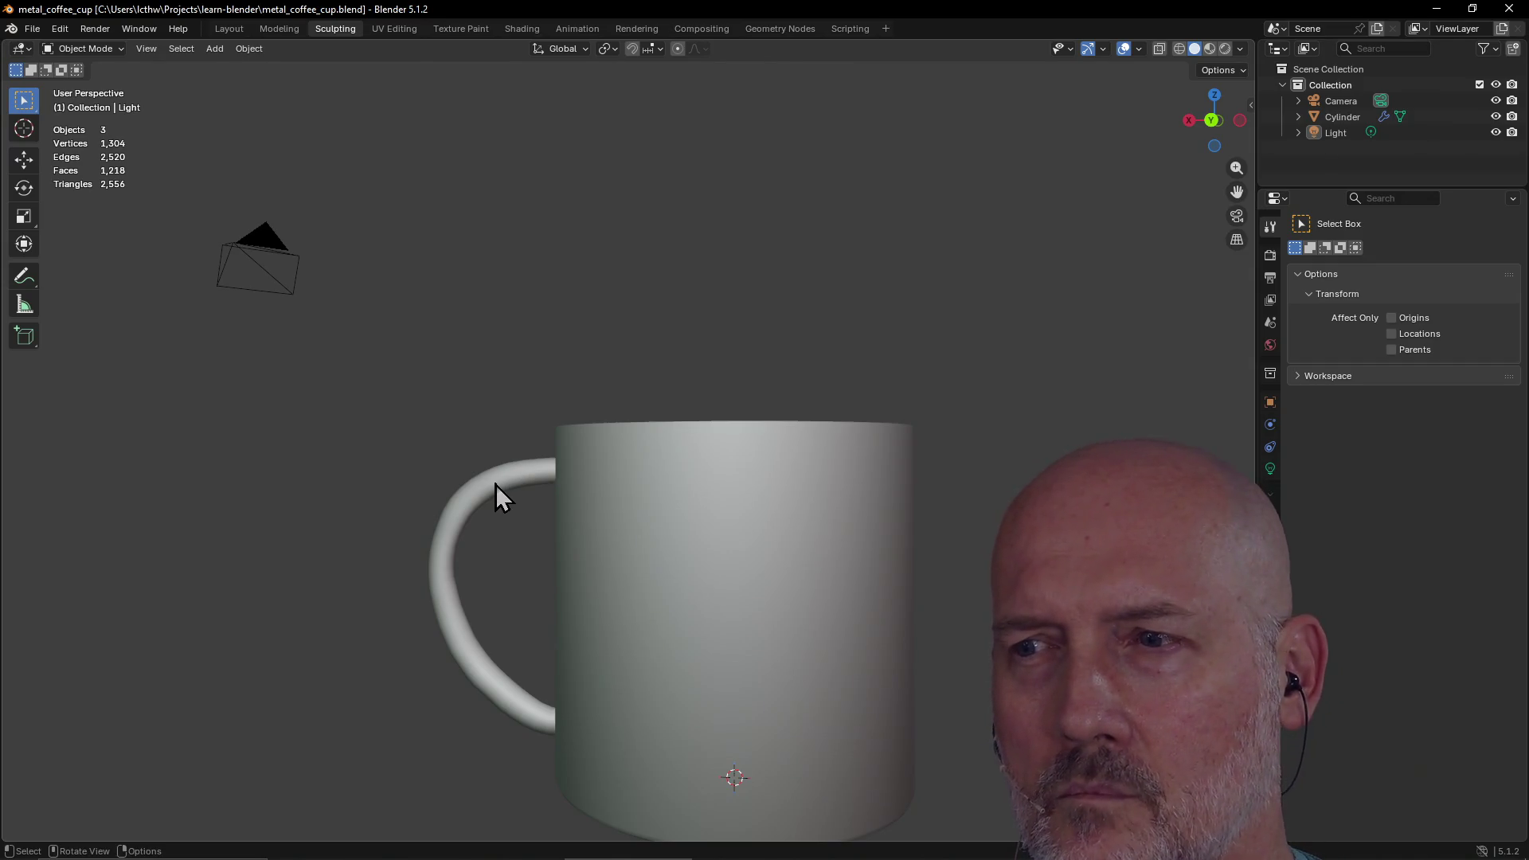
middle_drag(605, 647, 621, 683)
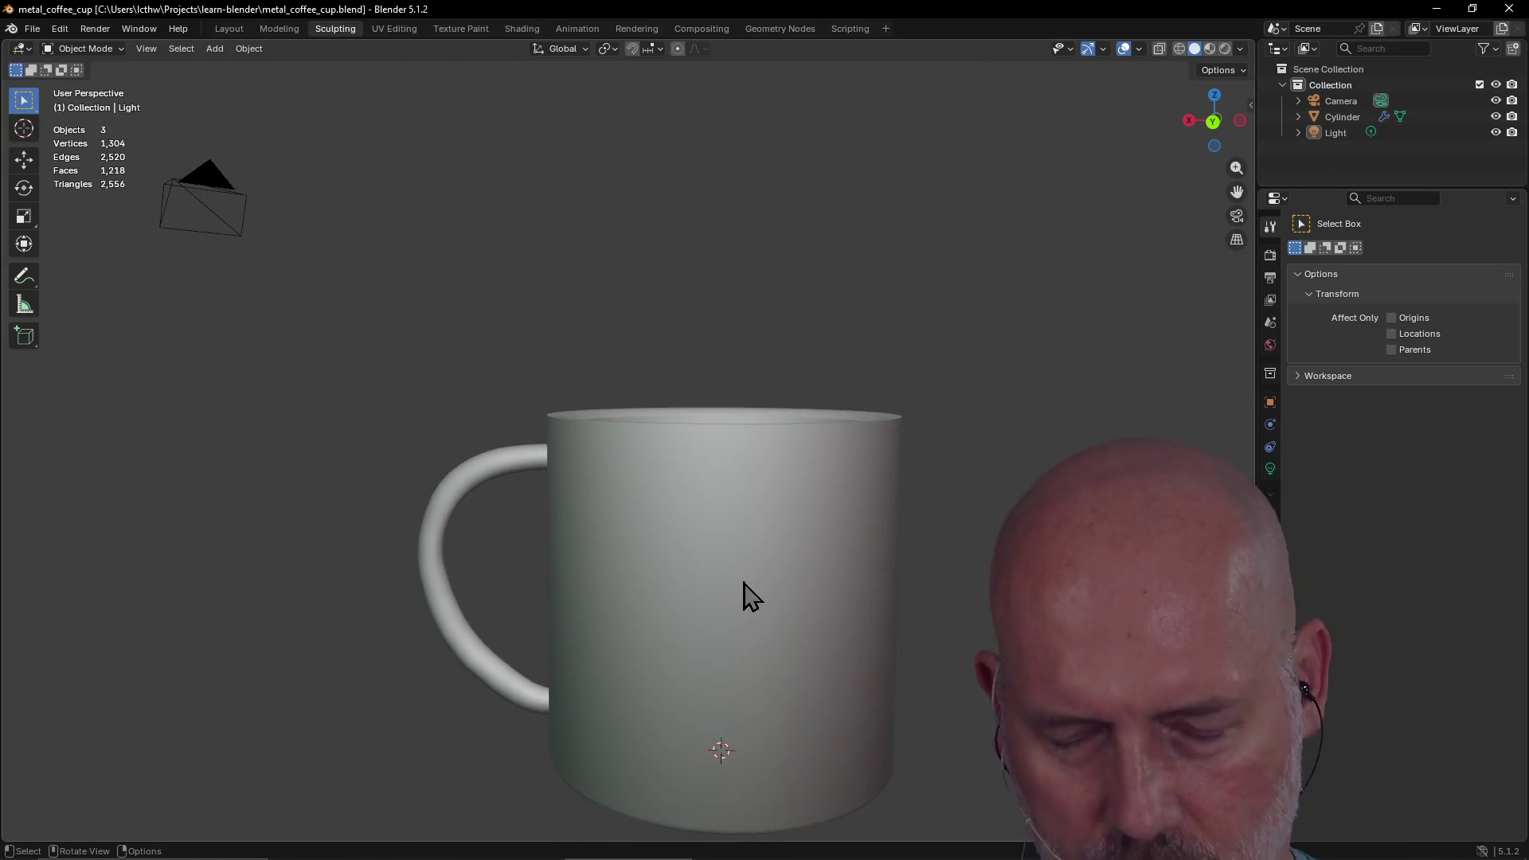
shift+middle_drag(725, 745, 718, 747)
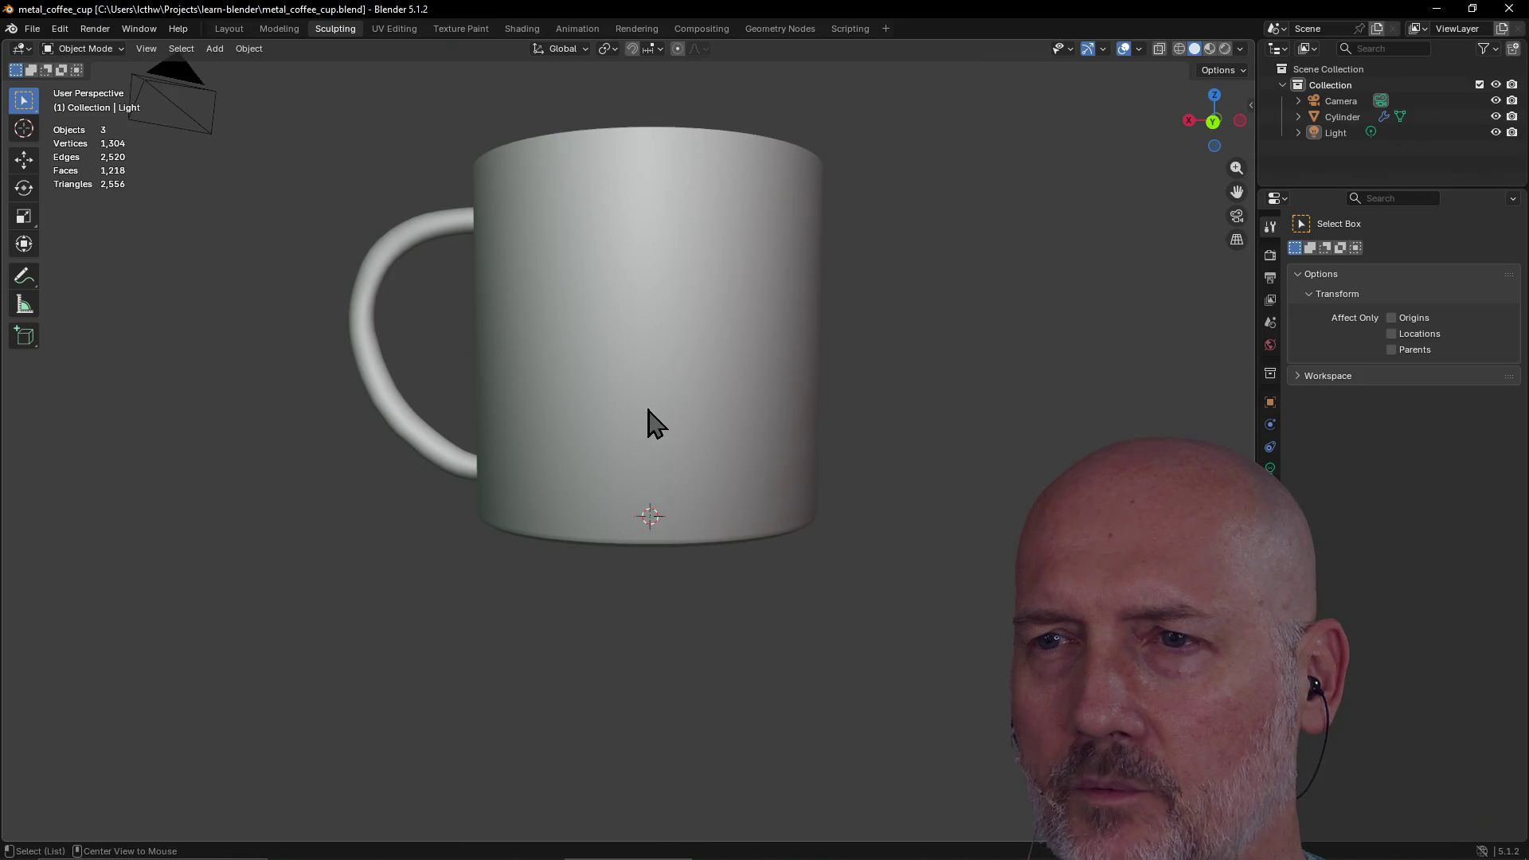
alt+middle_click(646, 422)
alt+middle_drag(590, 437, 616, 458)
mouse_move(594, 374)
middle_down()
mouse_move(587, 288)
mouse_move(635, 242)
mouse_move(583, 198)
middle_up()
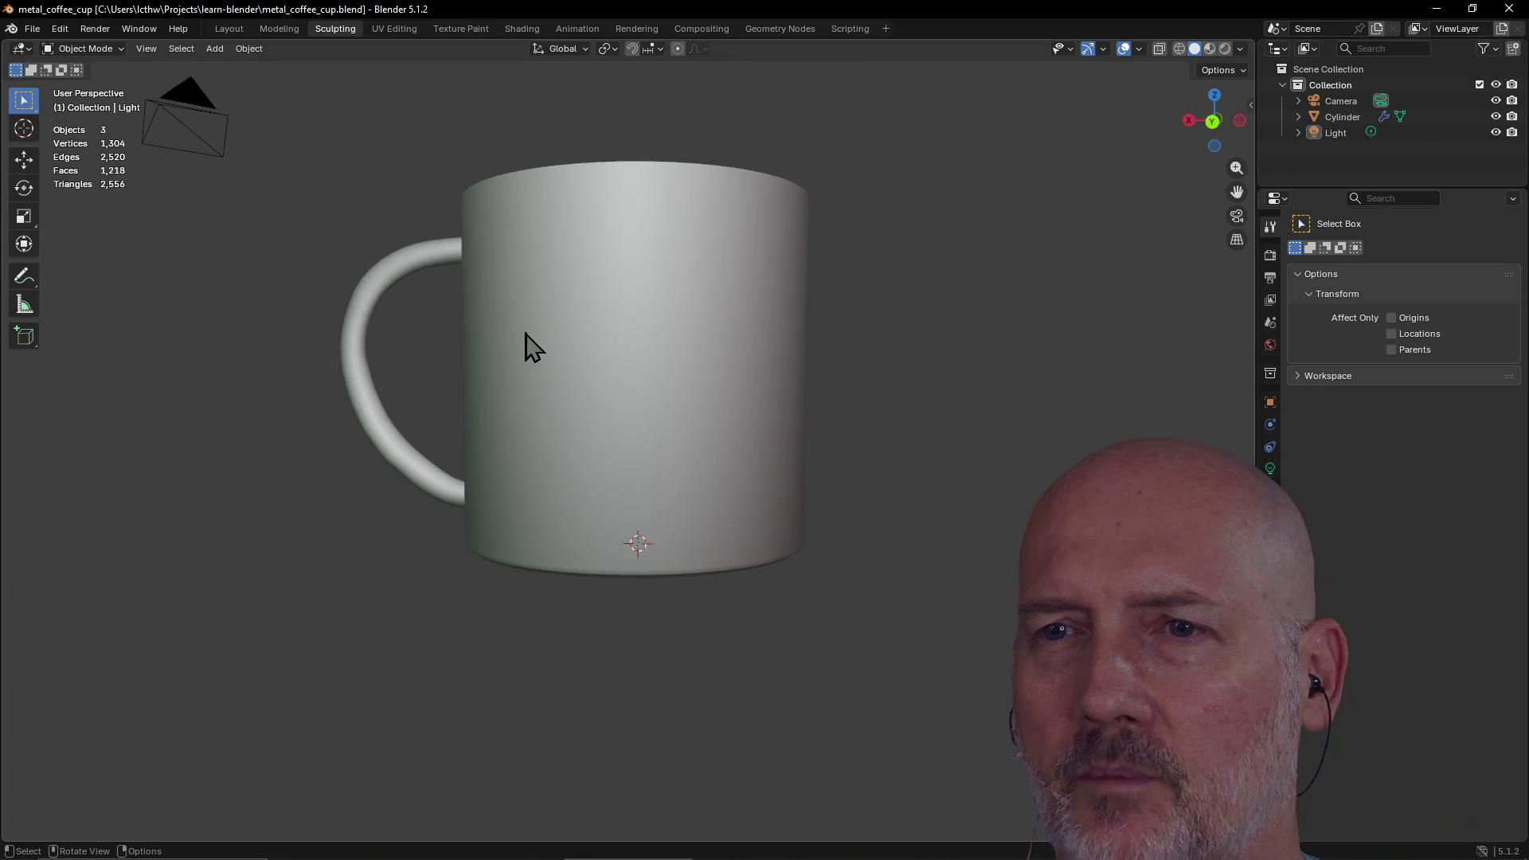
mouse_move(499, 336)
middle_down()
mouse_move(480, 327)
mouse_move(495, 328)
middle_up()
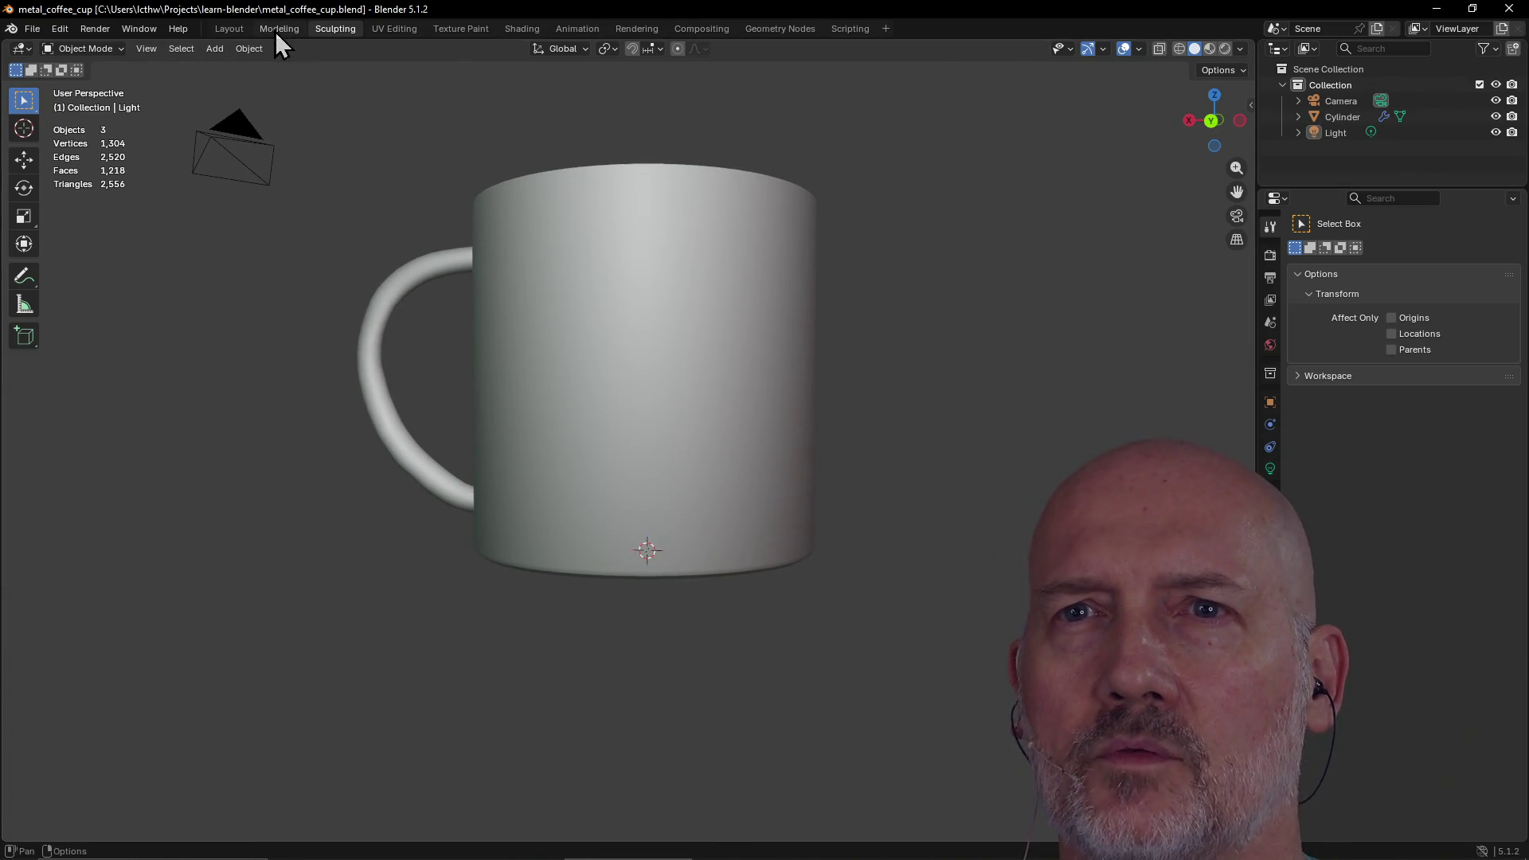
Glance at the mug in the Layout and Sculpting workspaces, ending in UV Editing
click(236, 29)
click(327, 33)
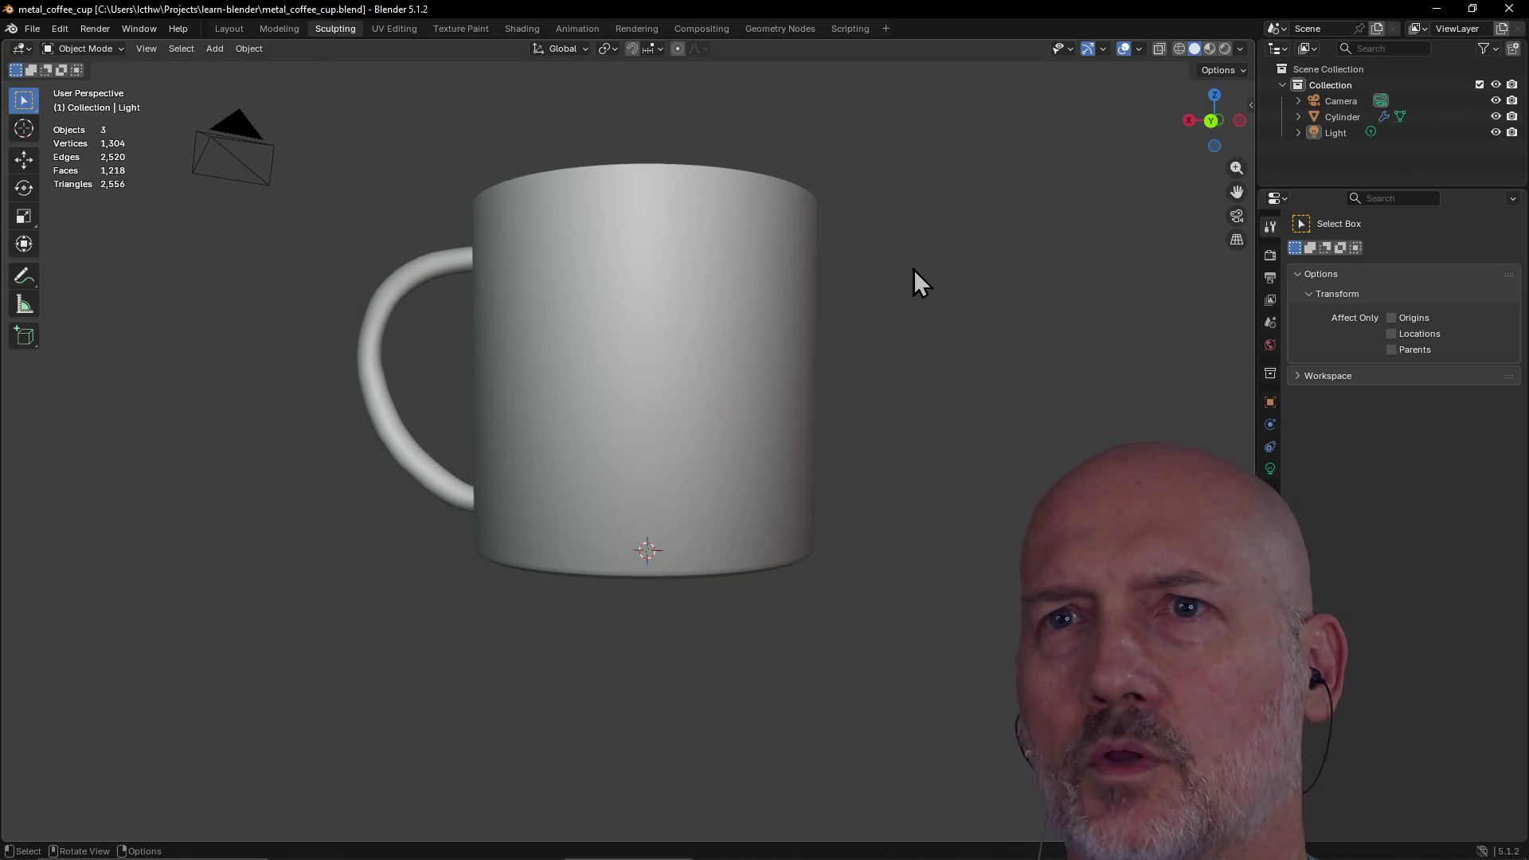
click(394, 31)
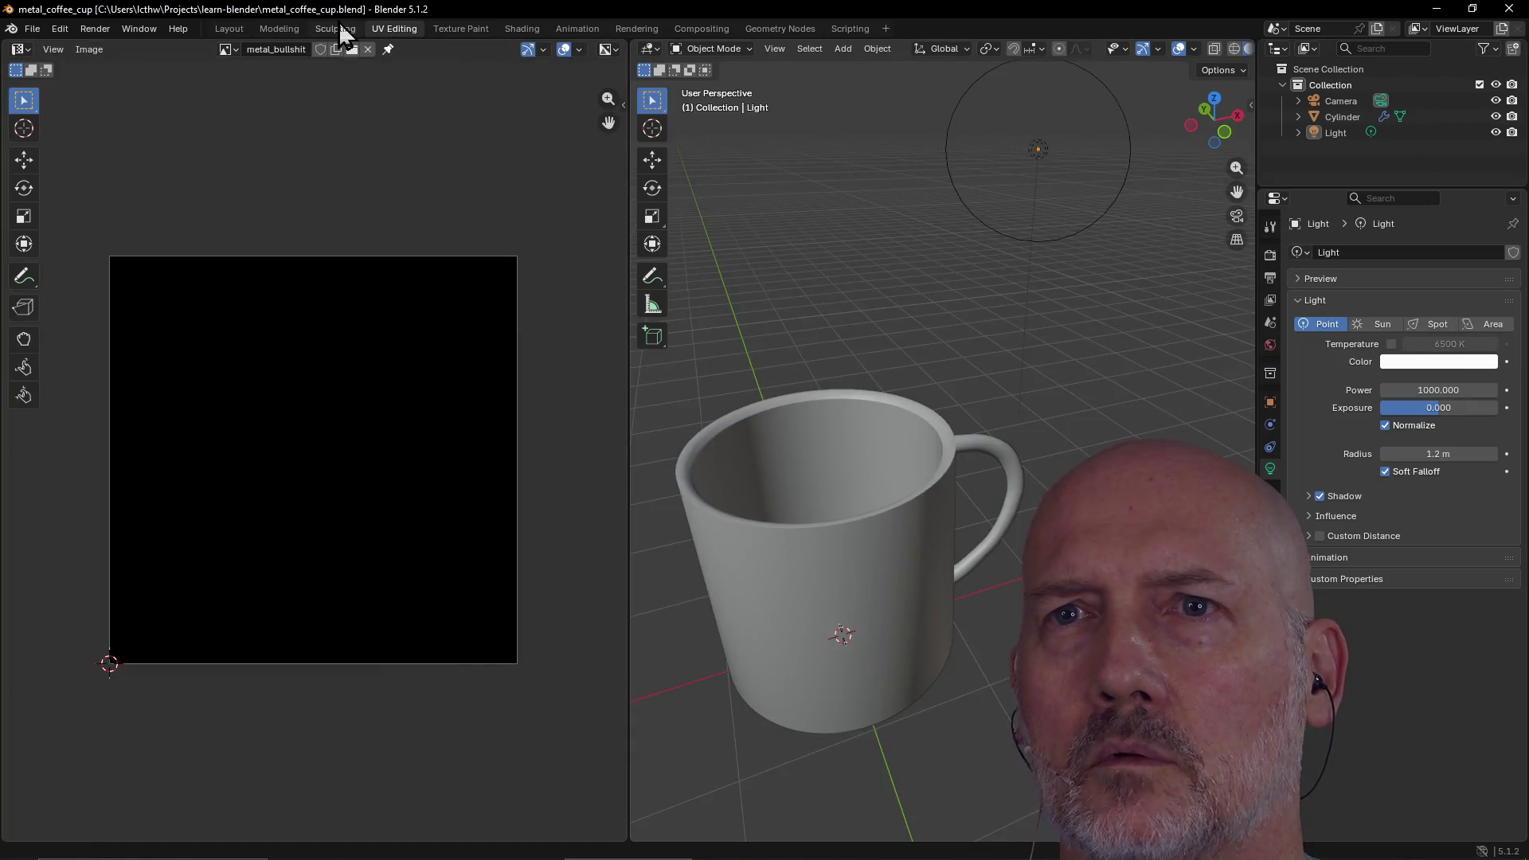
Back in Sculpting, browse the render and tool property tabs, then select the Cylinder mug and enter Sculpt Mode
click(339, 29)
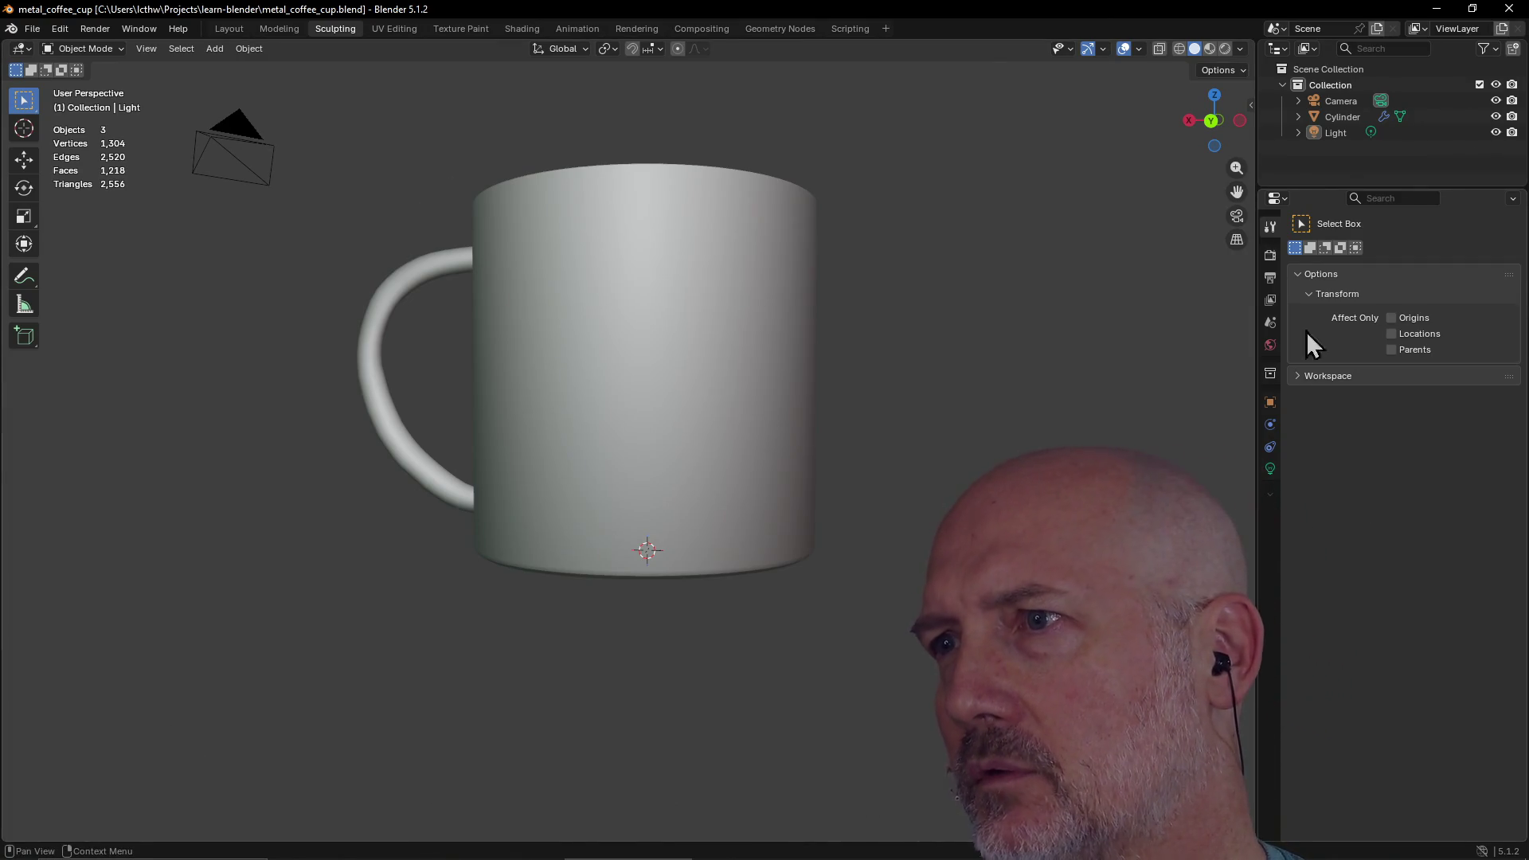
click(1270, 255)
click(1277, 226)
click(1283, 200)
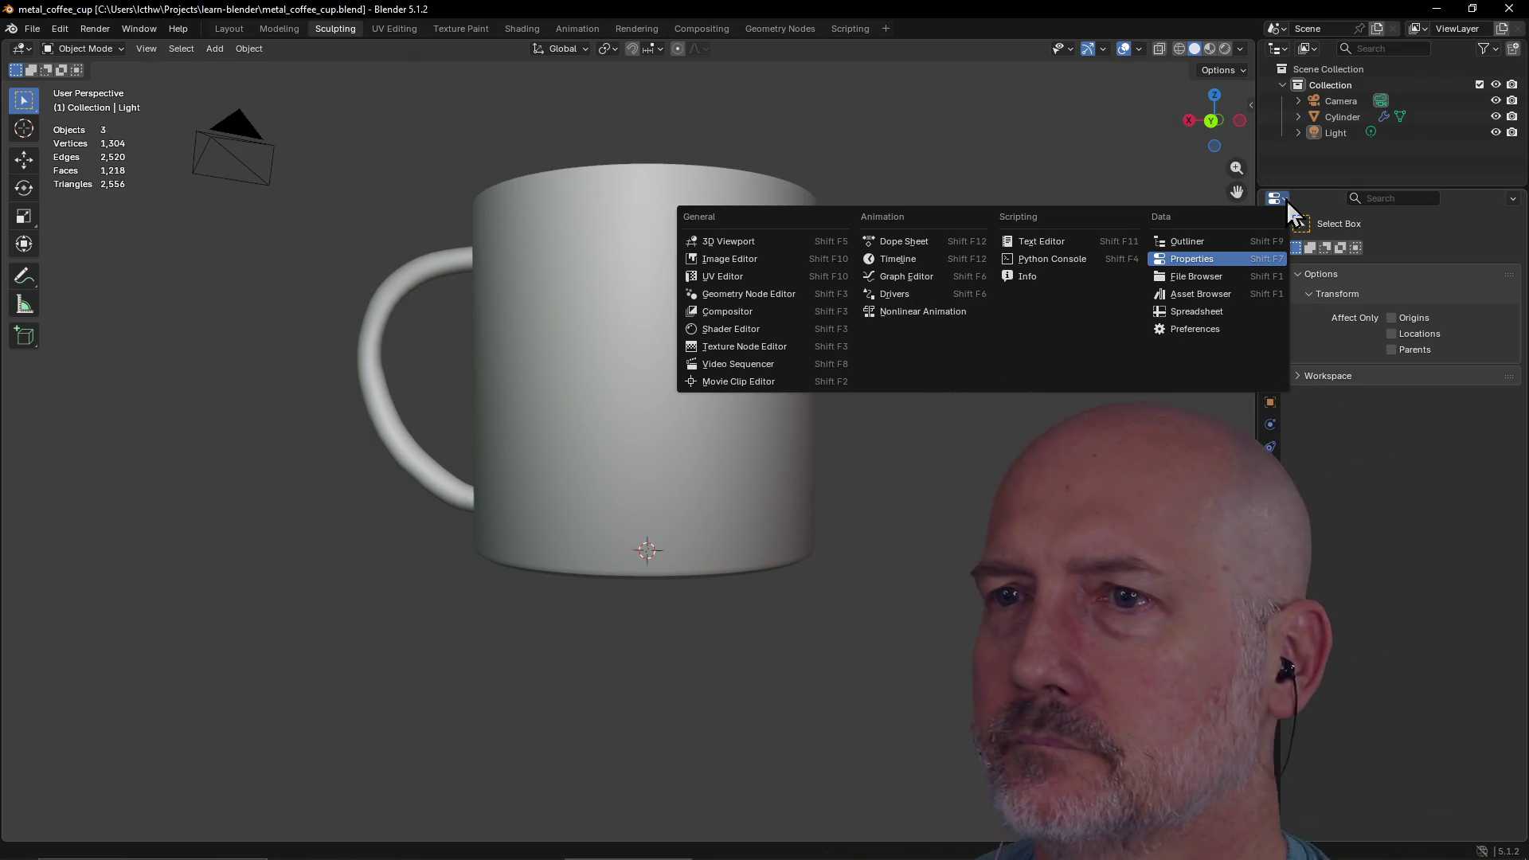
key(Escape)
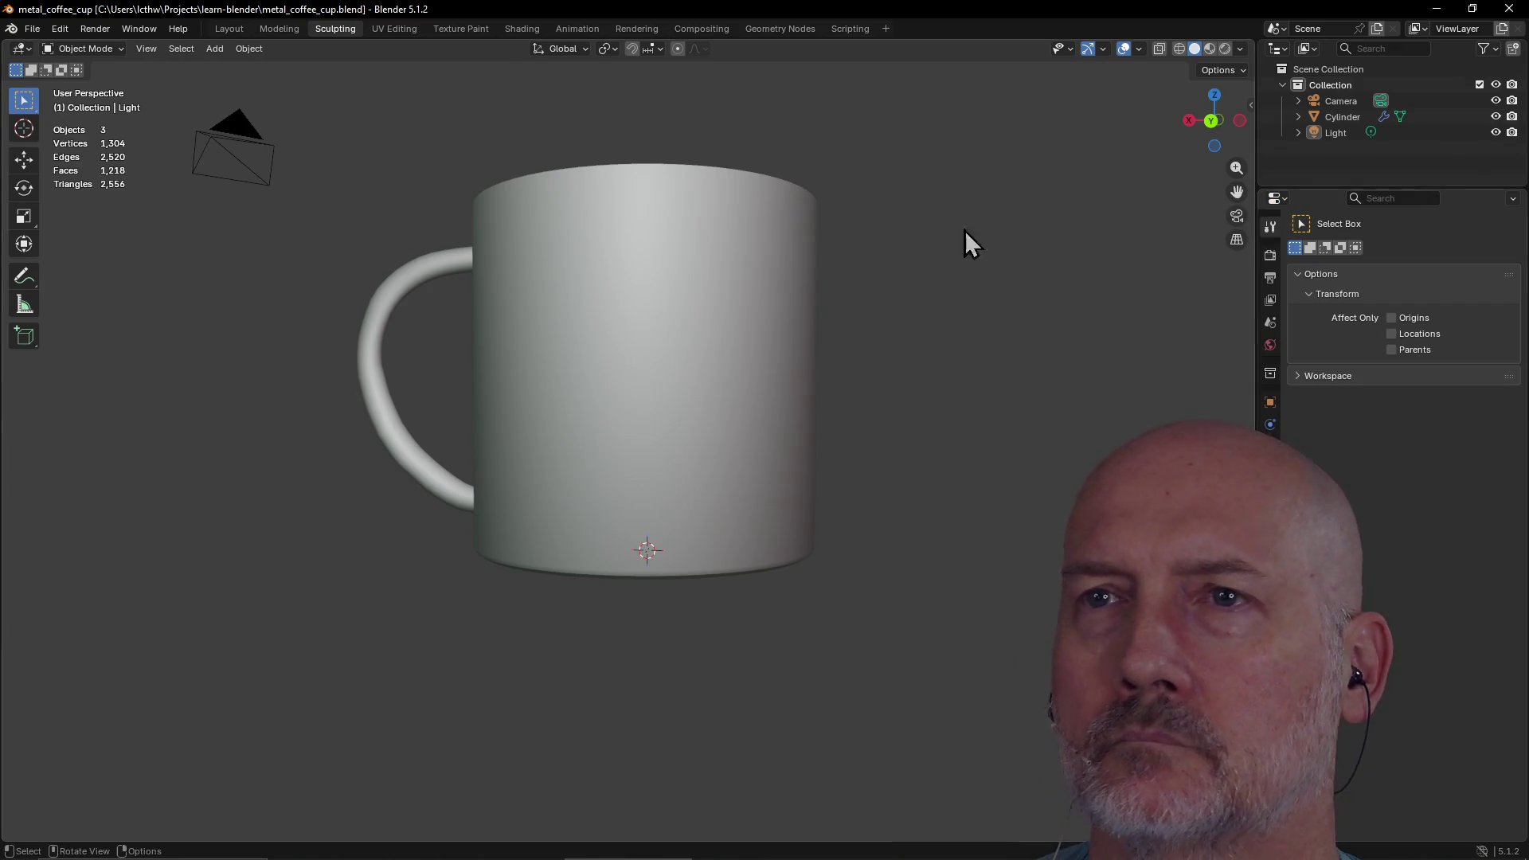
click(486, 261)
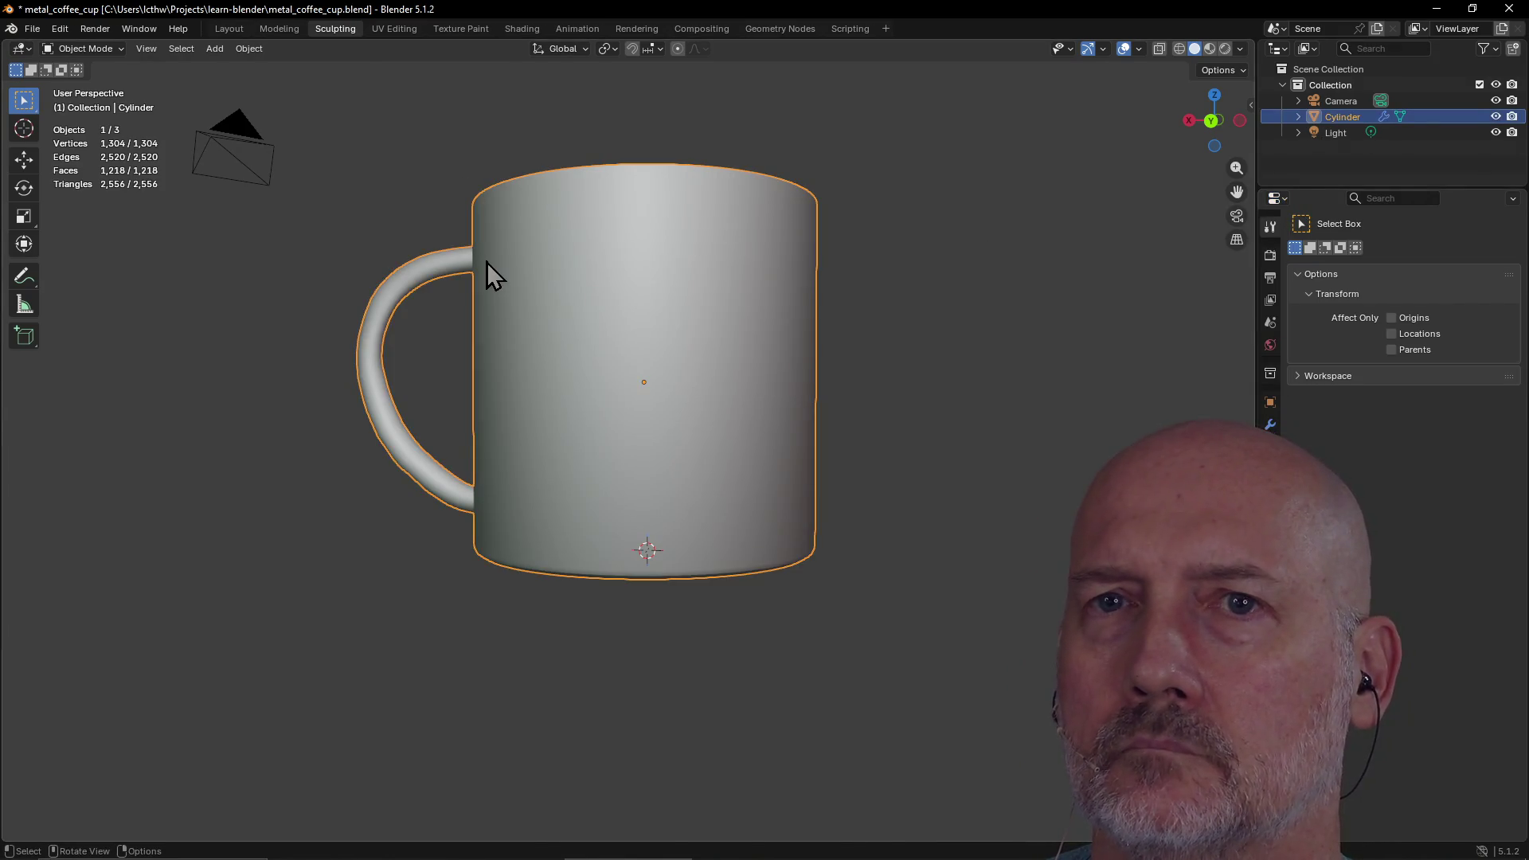
click(328, 27)
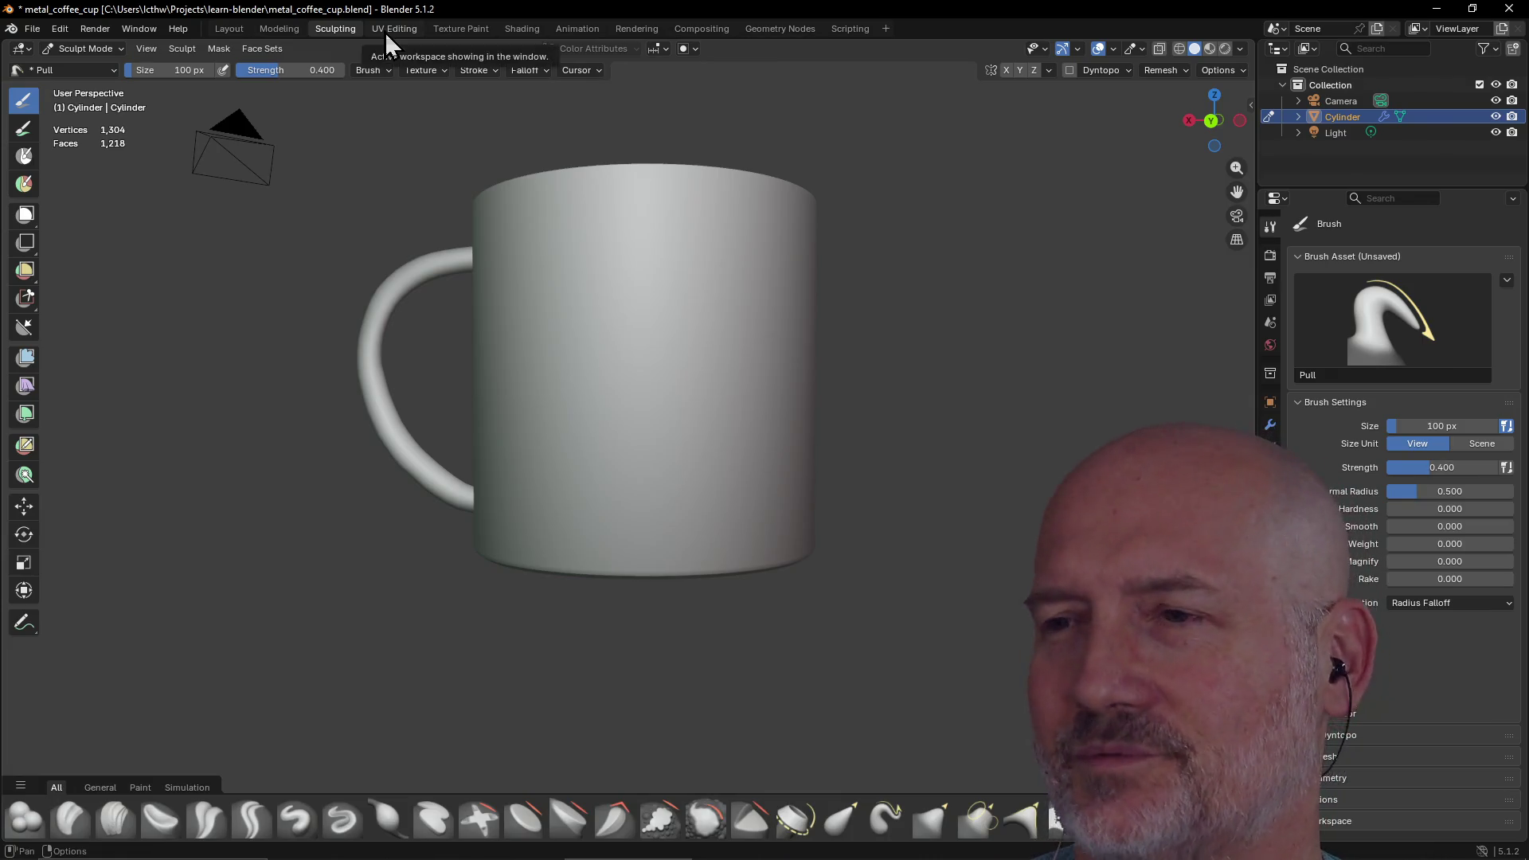
mouse_move(377, 50)
middle_down()
mouse_move(355, 103)
mouse_move(342, 72)
mouse_move(302, 47)
mouse_move(339, 65)
middle_up()
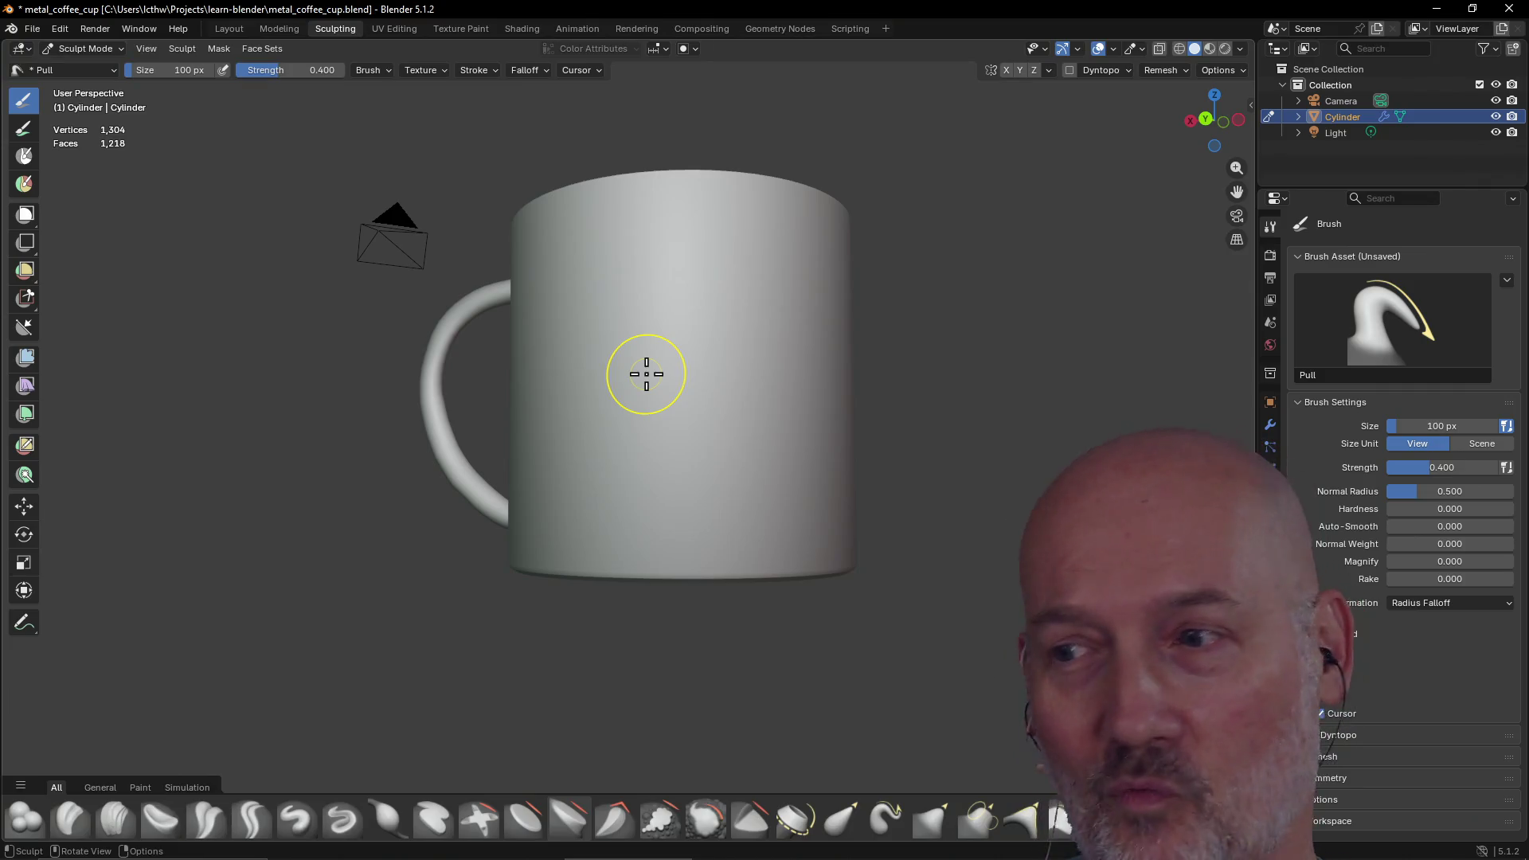
mouse_move(646, 374)
middle_down()
mouse_move(743, 311)
mouse_move(638, 384)
mouse_move(693, 369)
mouse_move(733, 303)
mouse_move(857, 331)
mouse_move(719, 313)
mouse_move(802, 314)
mouse_move(791, 348)
middle_up()
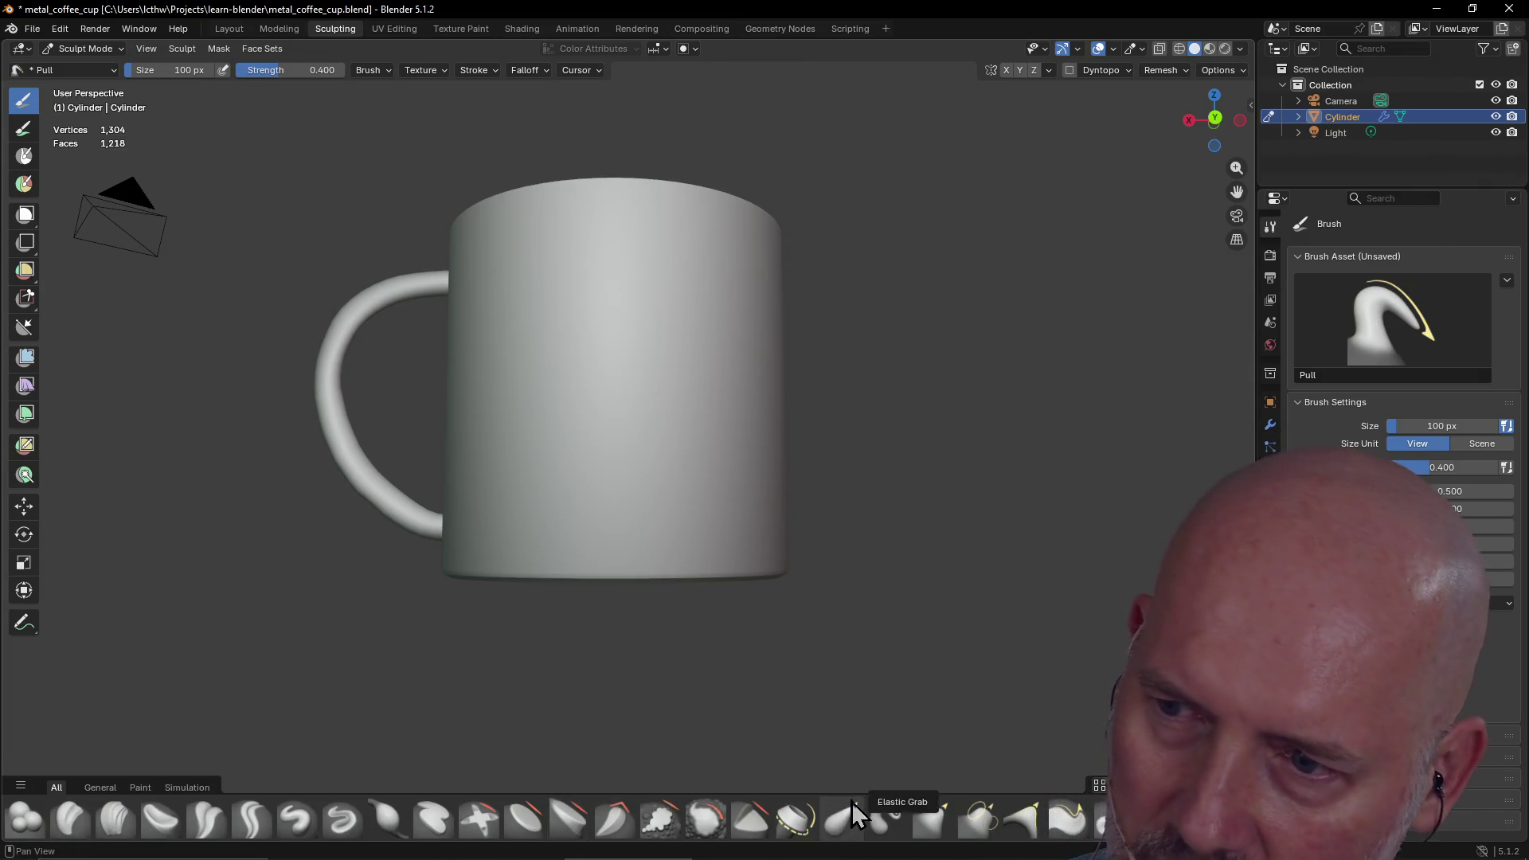
click(1017, 832)
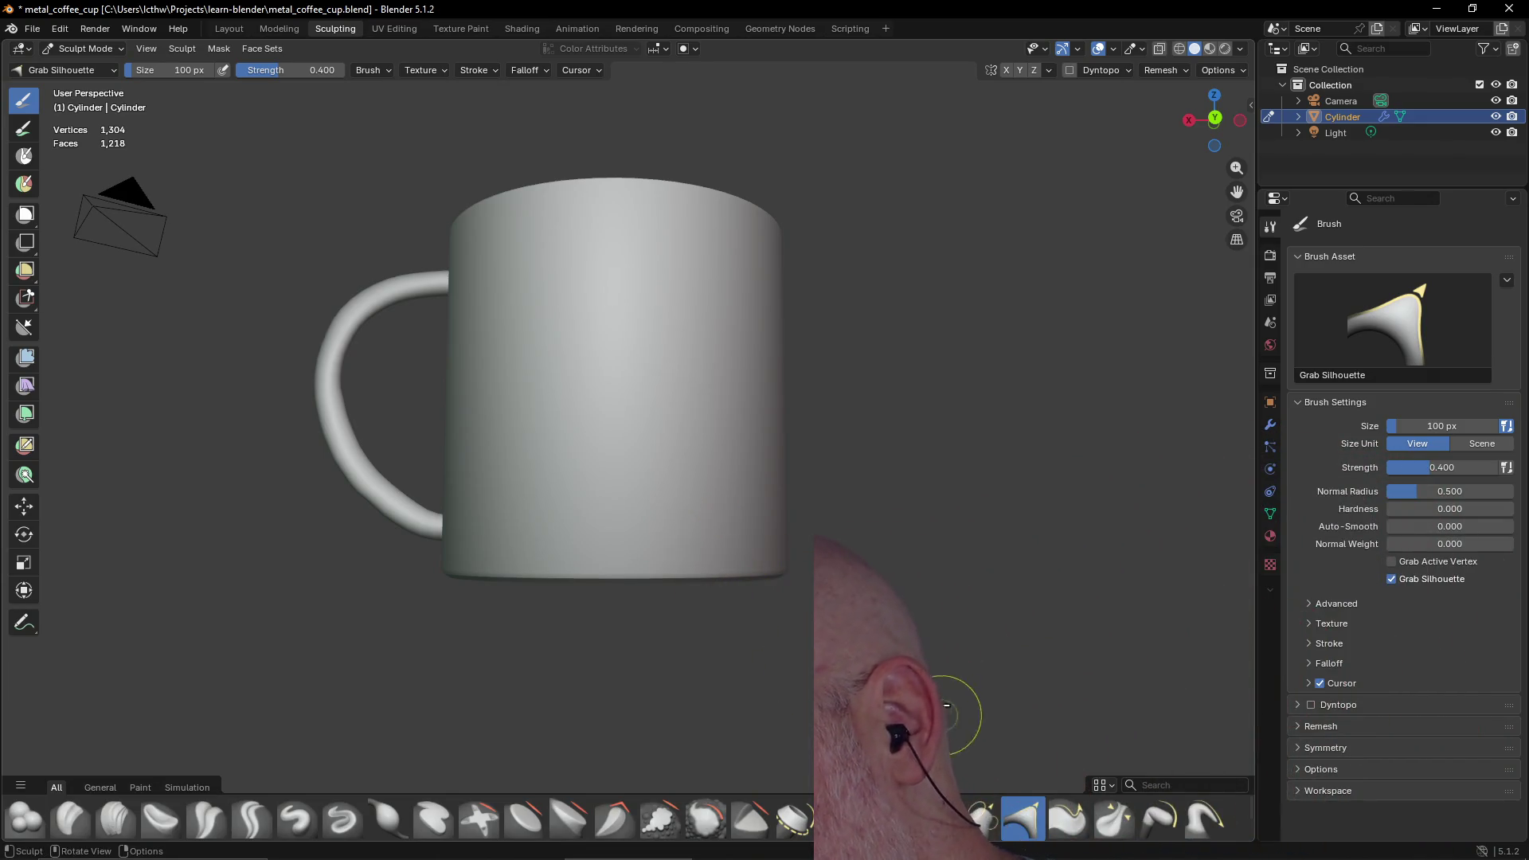
Switch to the Pose brush and view the mug from the left, then the front
click(1159, 821)
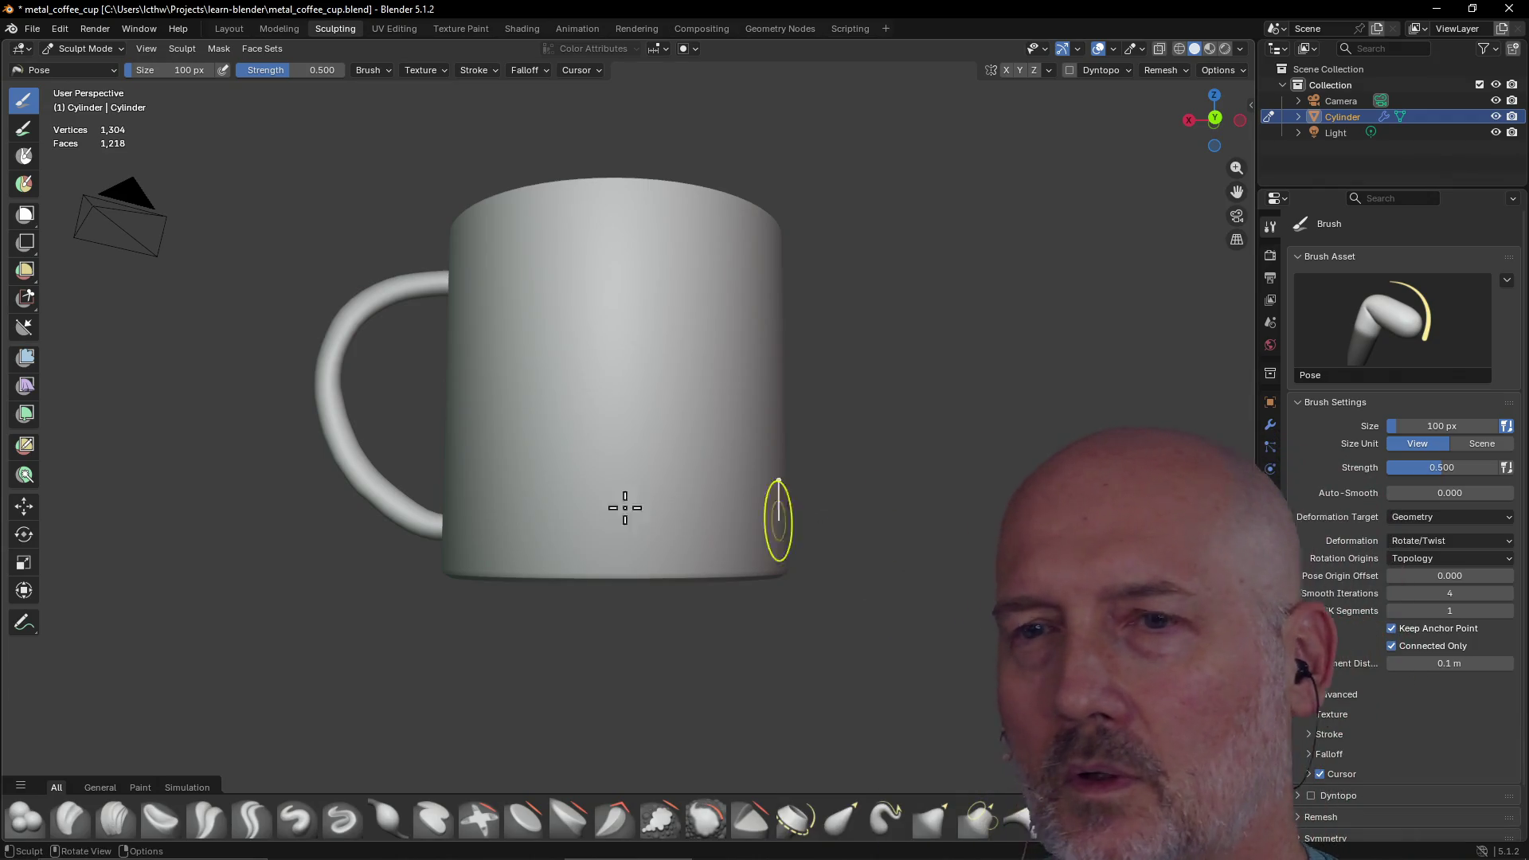
key(grave)
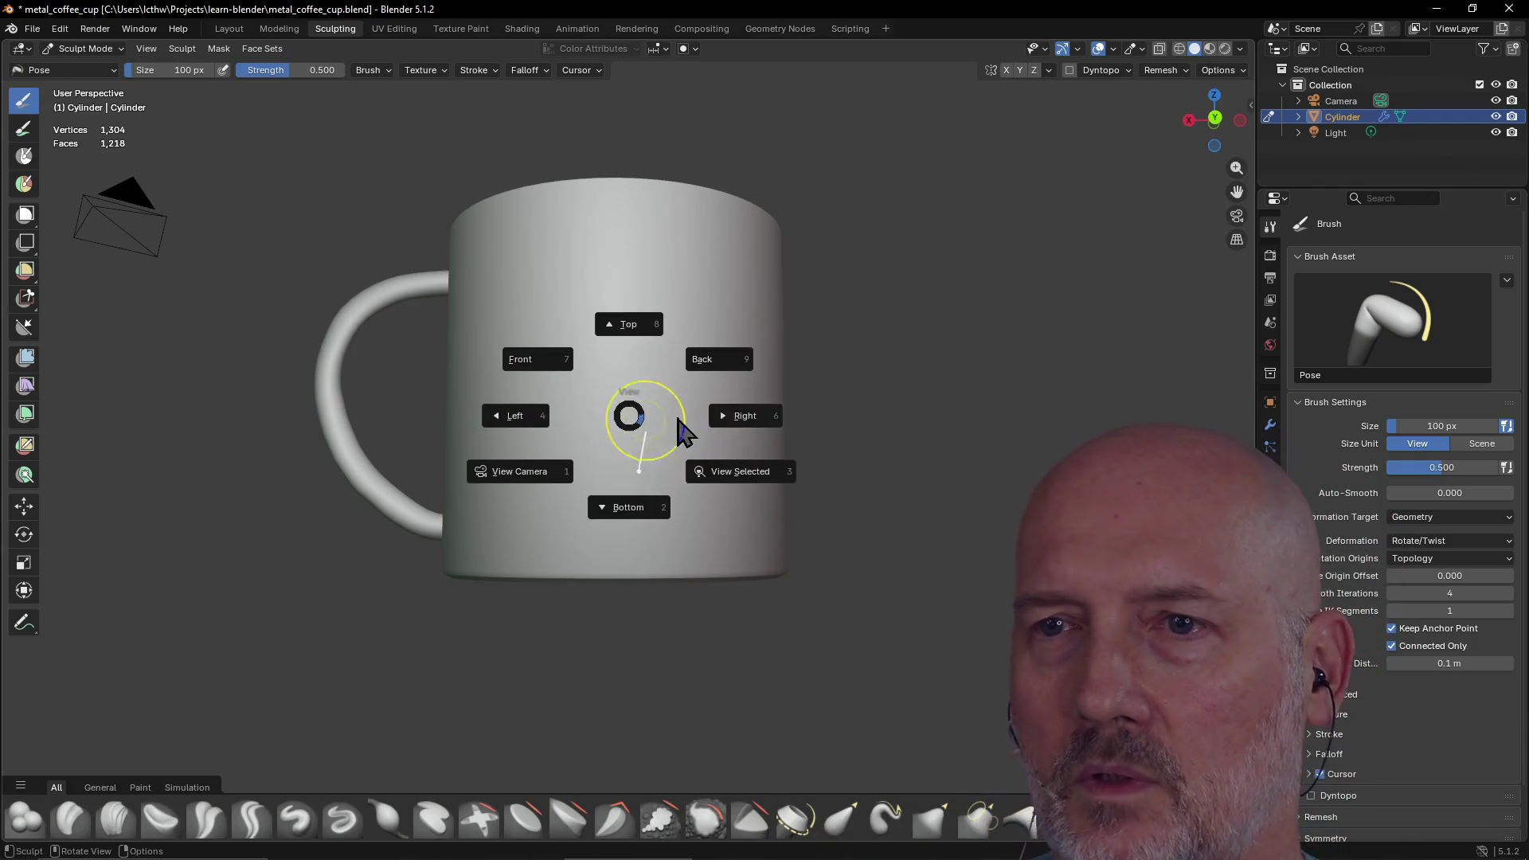
click(513, 417)
key(KP_1)
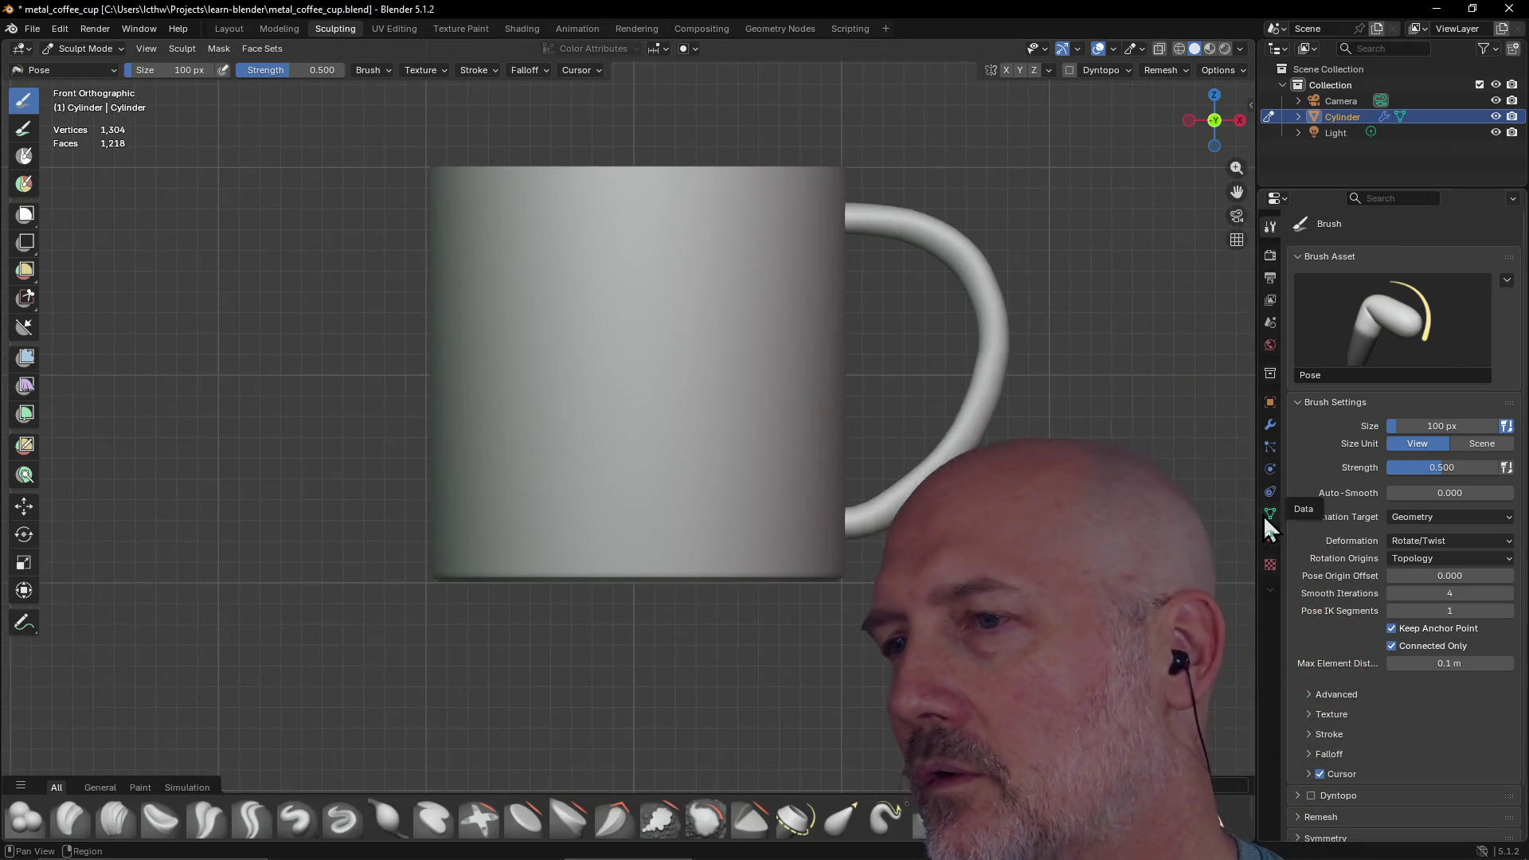
Cycle the View pie through right, left, front and right views of the mug
key(grave)
click(942, 399)
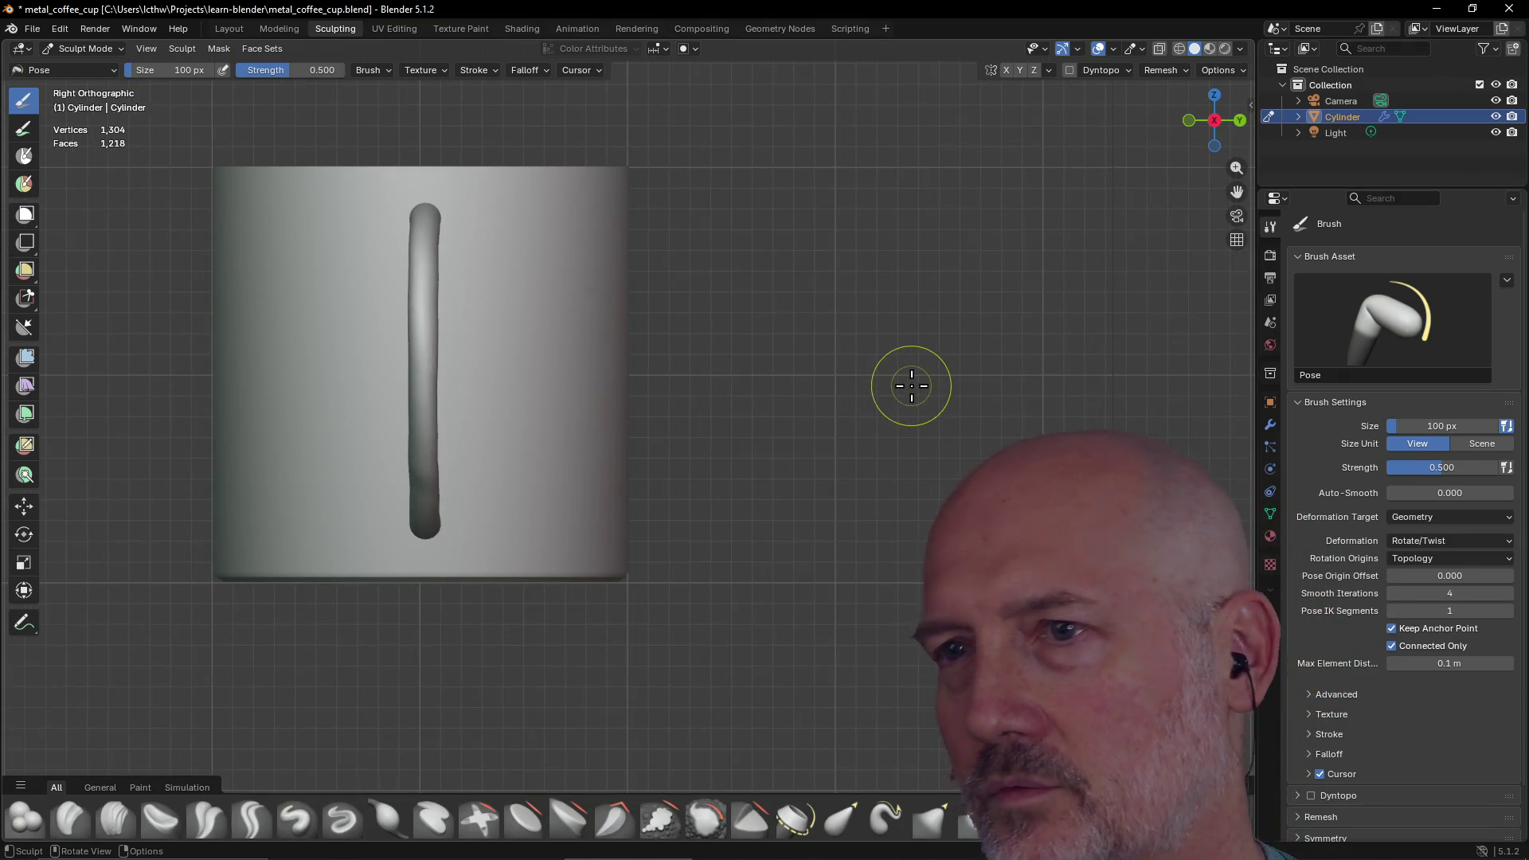
key(grave)
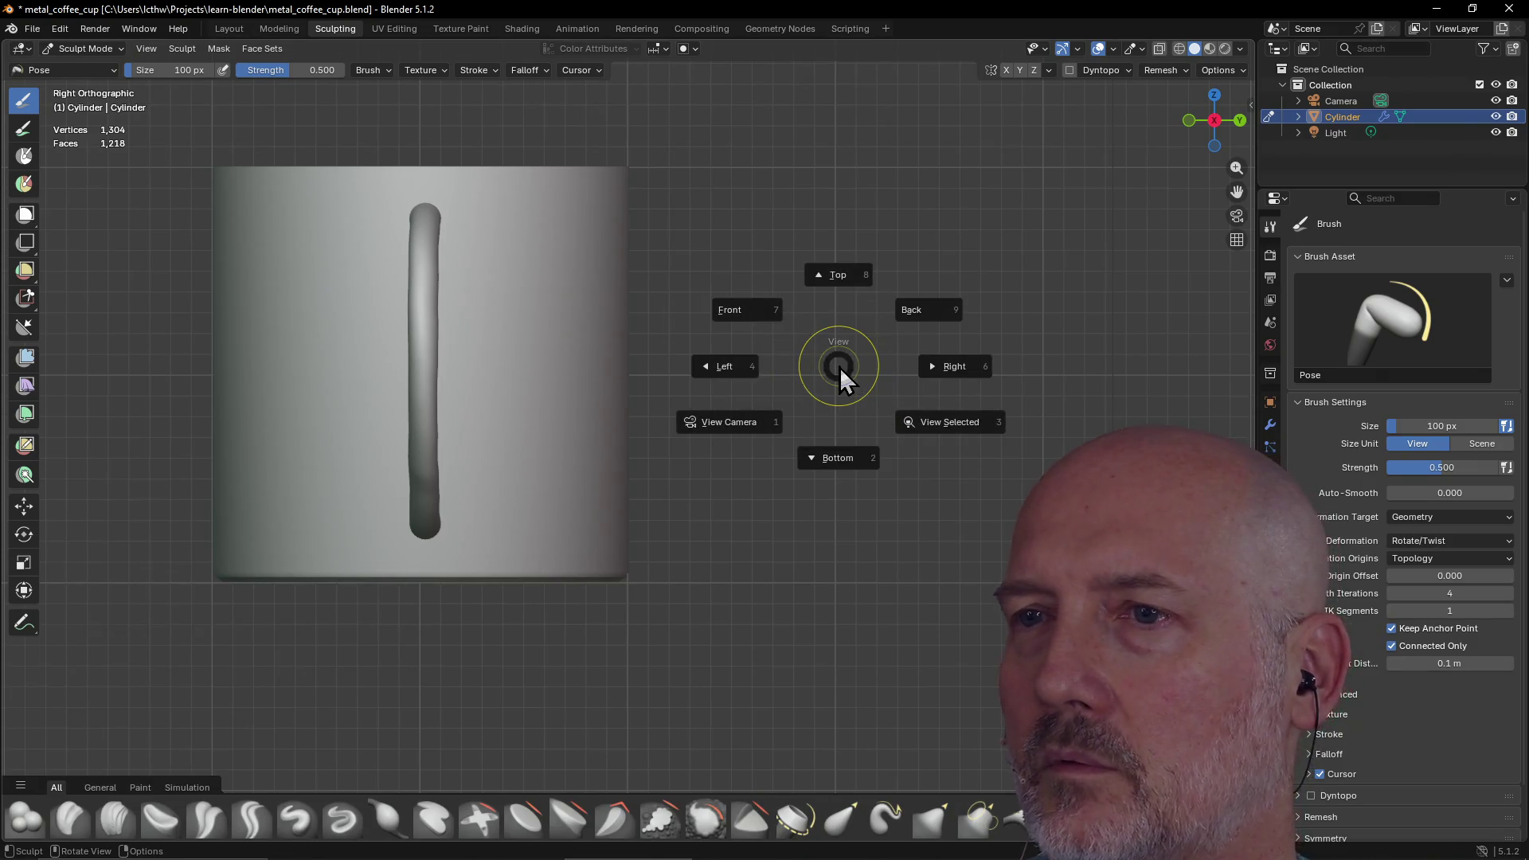
click(723, 365)
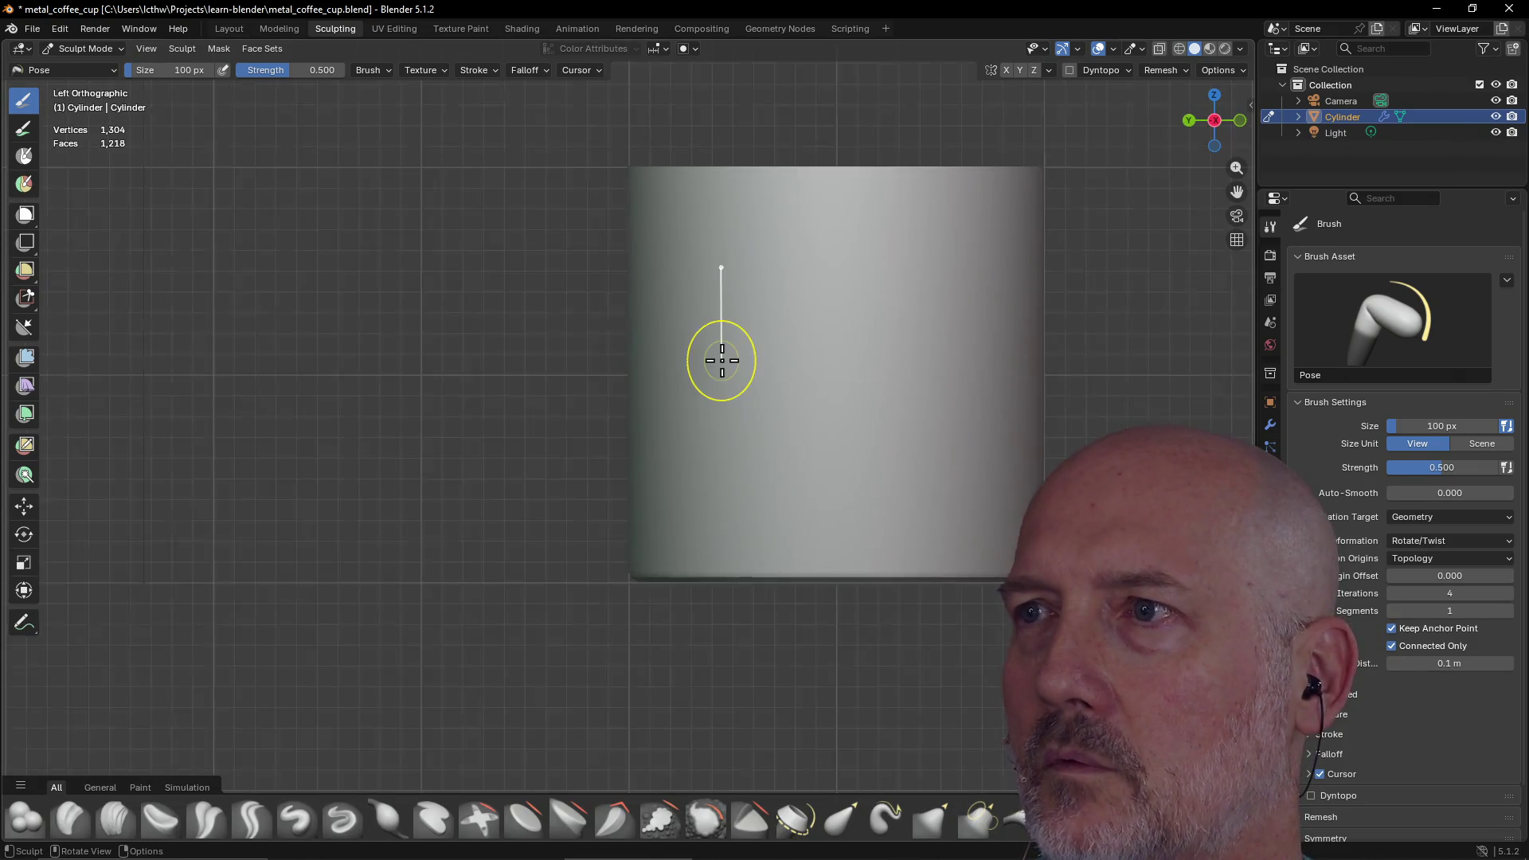
key(grave)
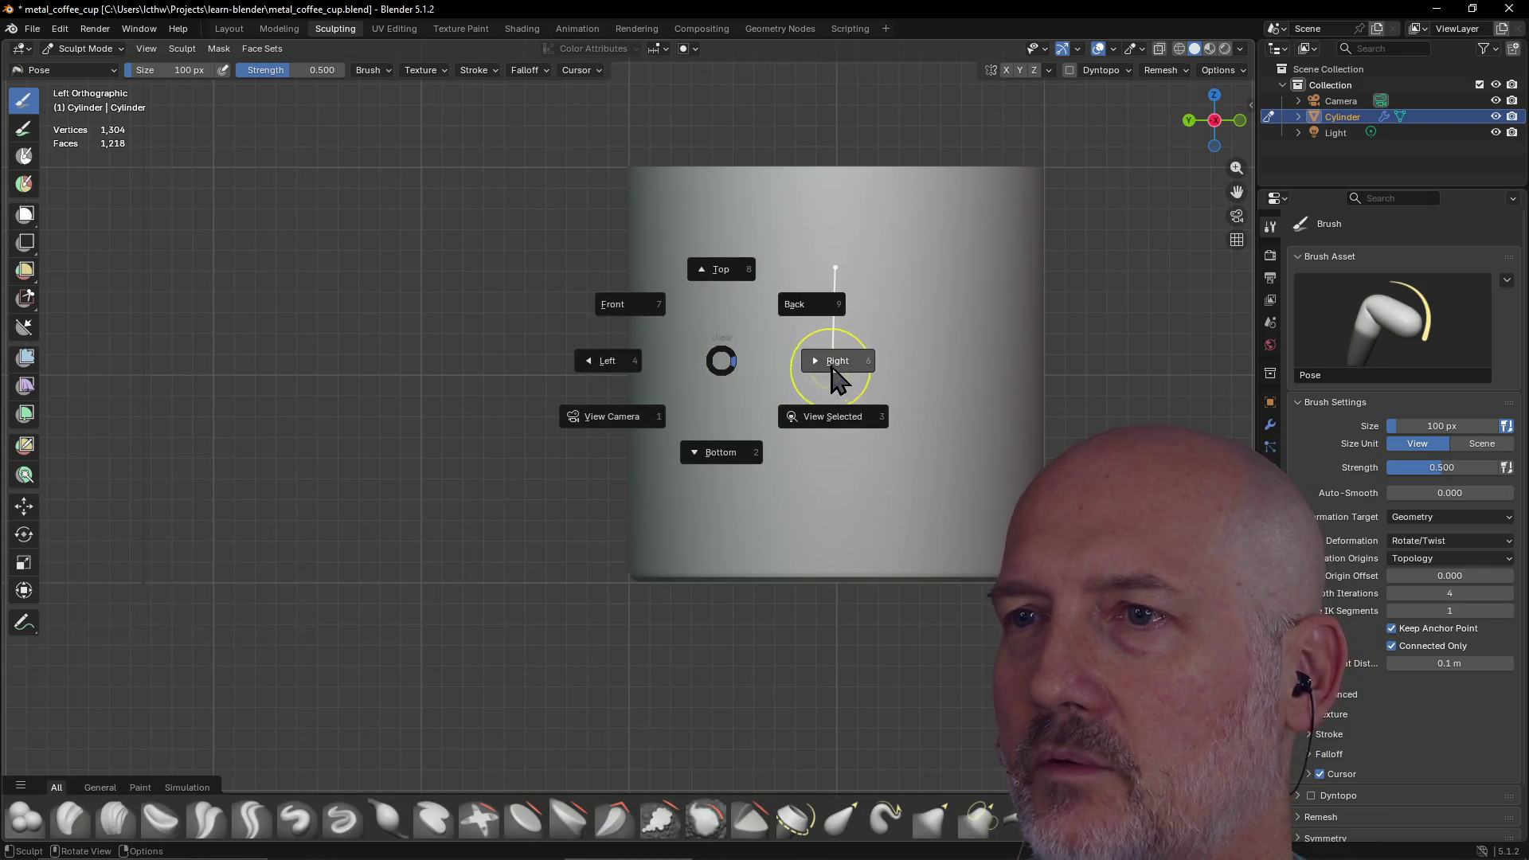
click(620, 307)
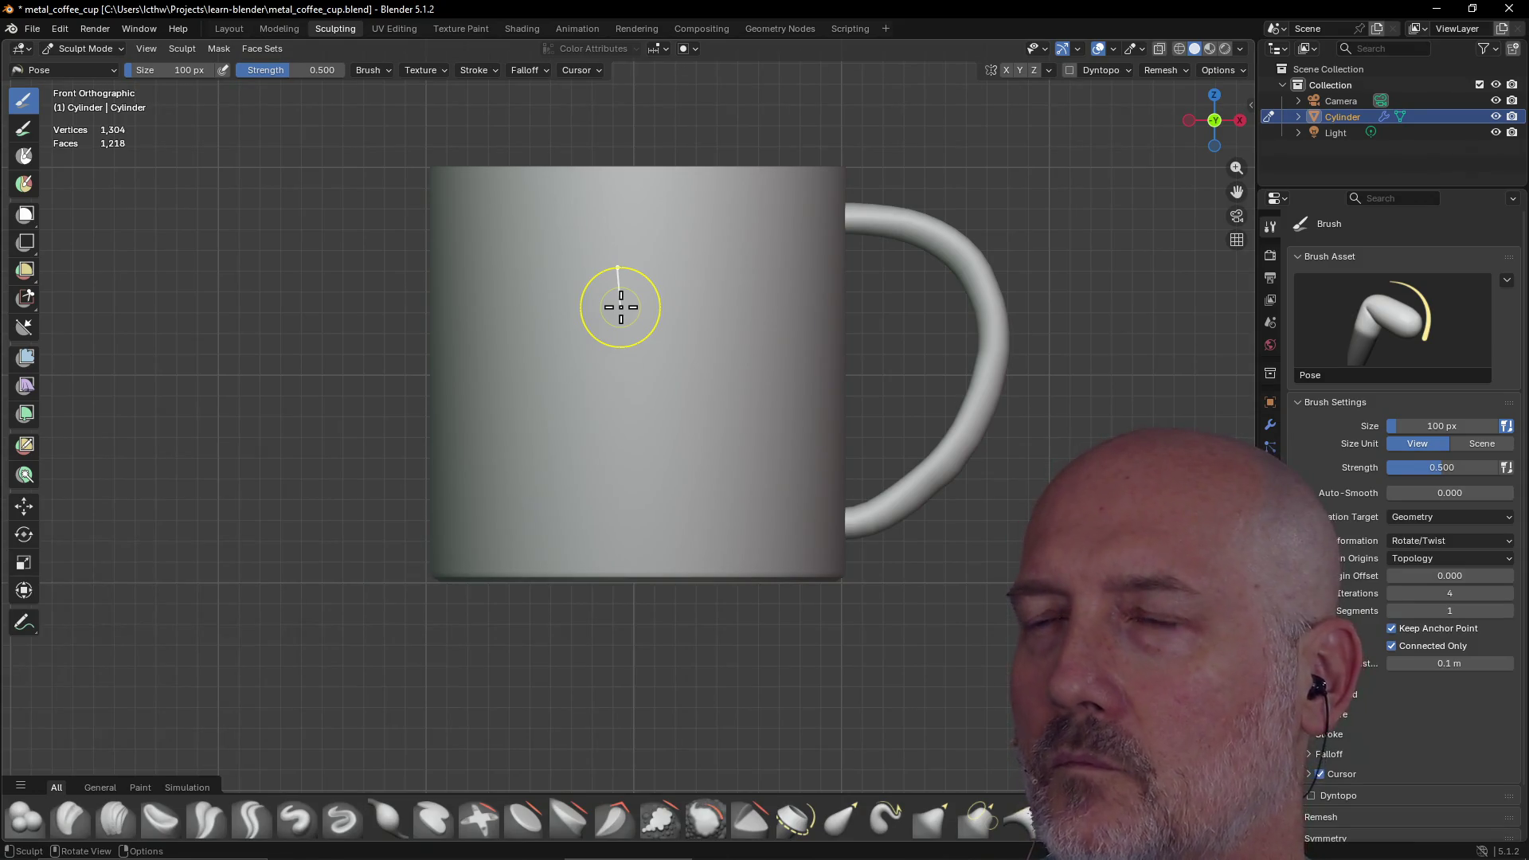
key(grave)
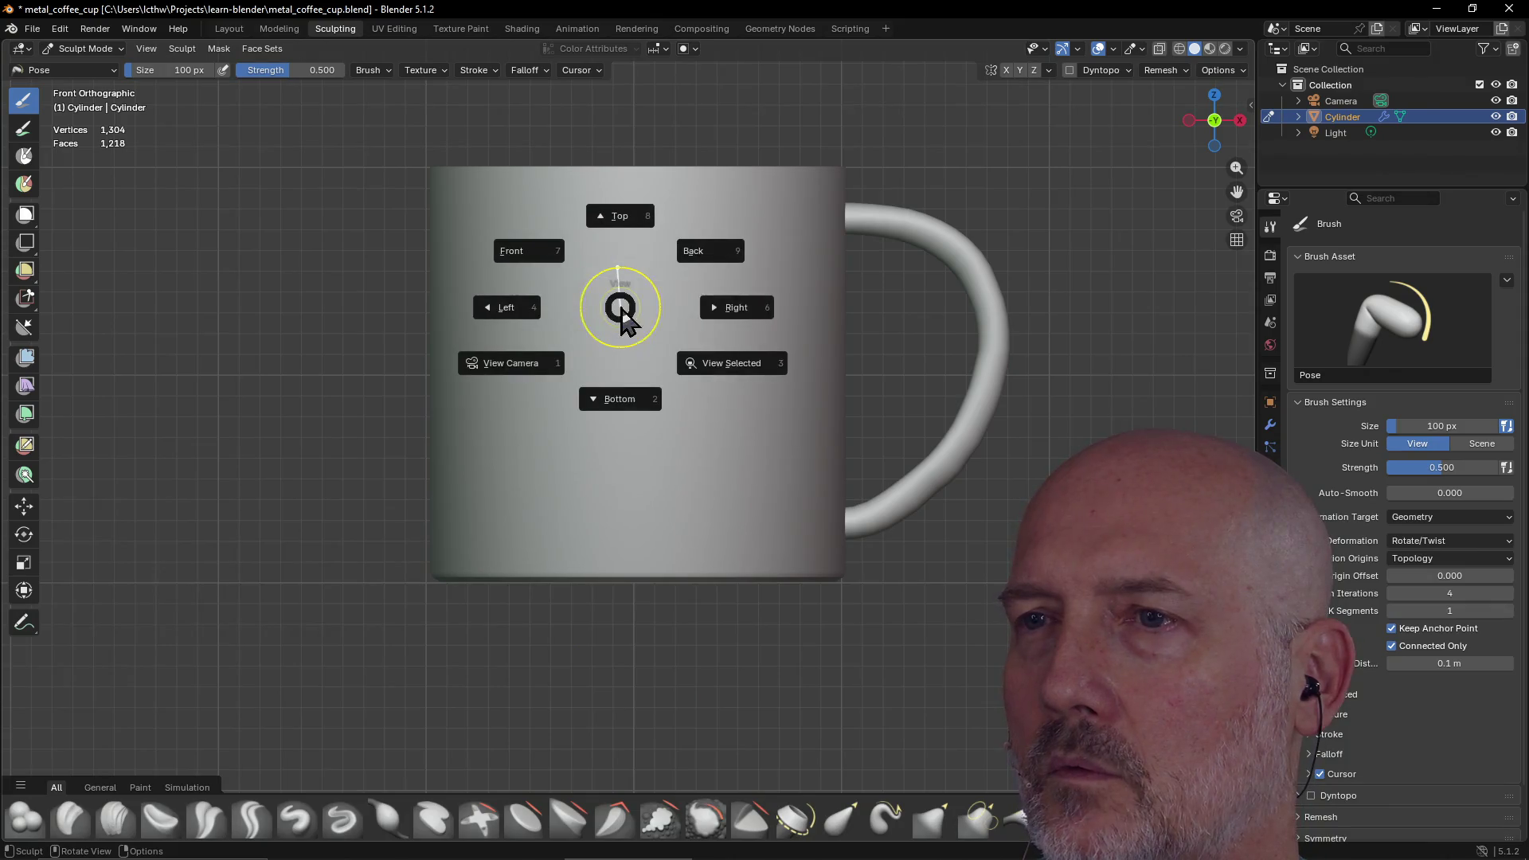
click(724, 311)
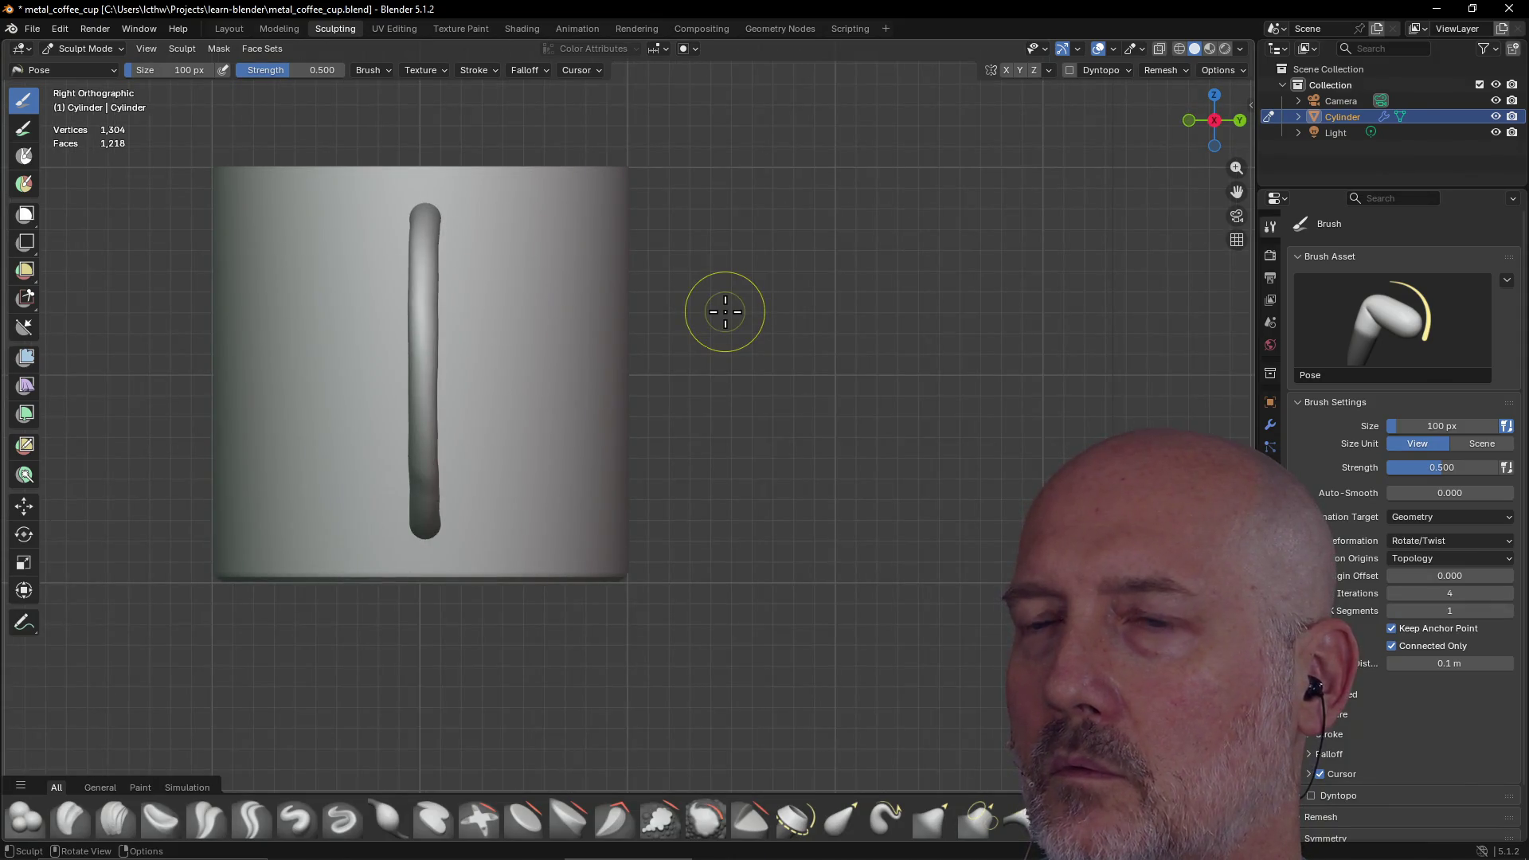
Step through right, left and front views, settling on Back with the handle on the left
key(grave)
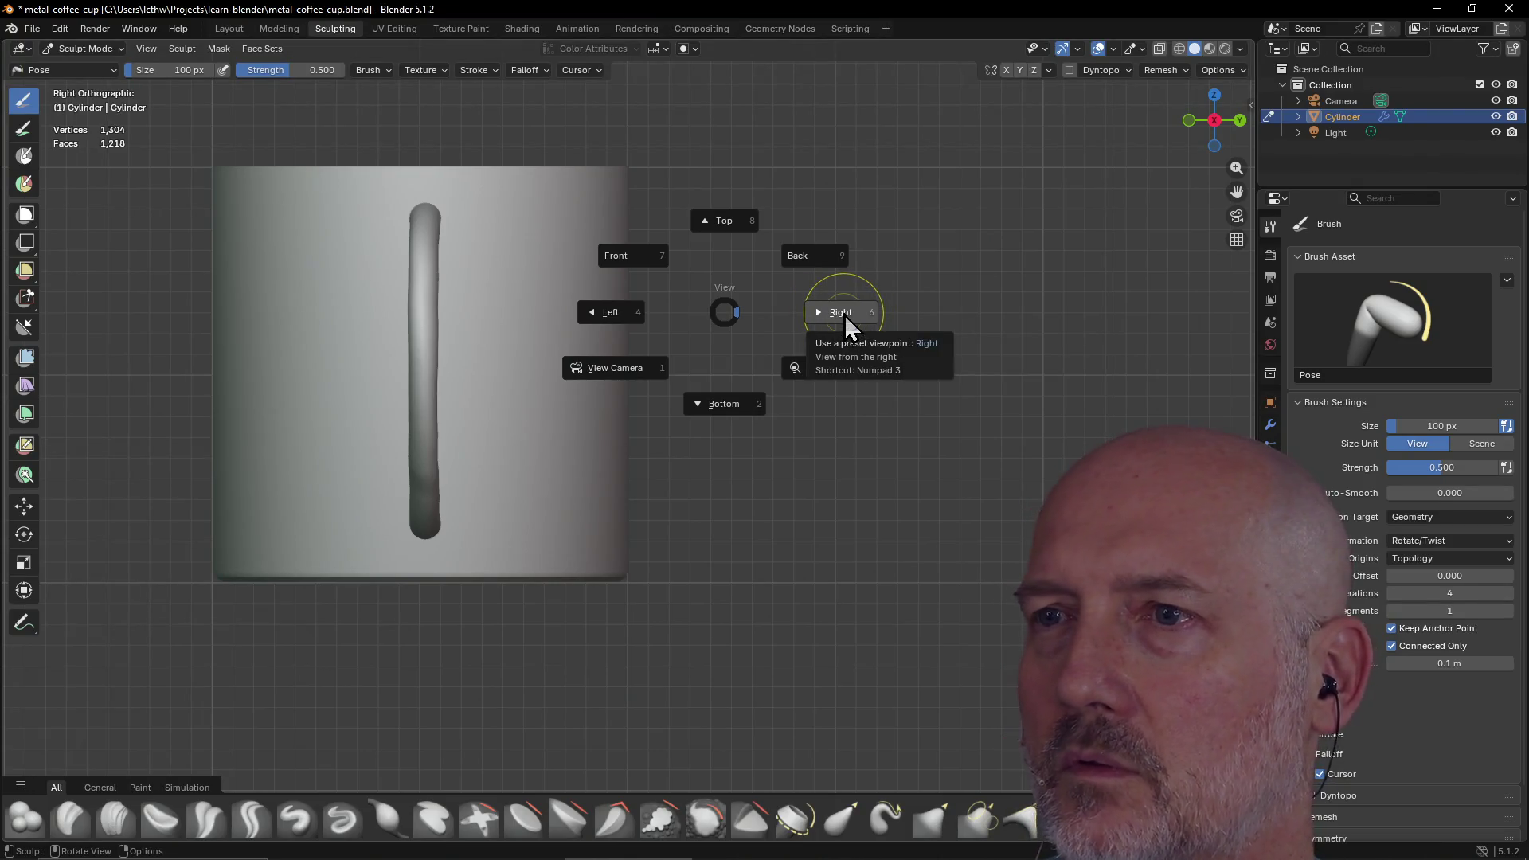
click(847, 323)
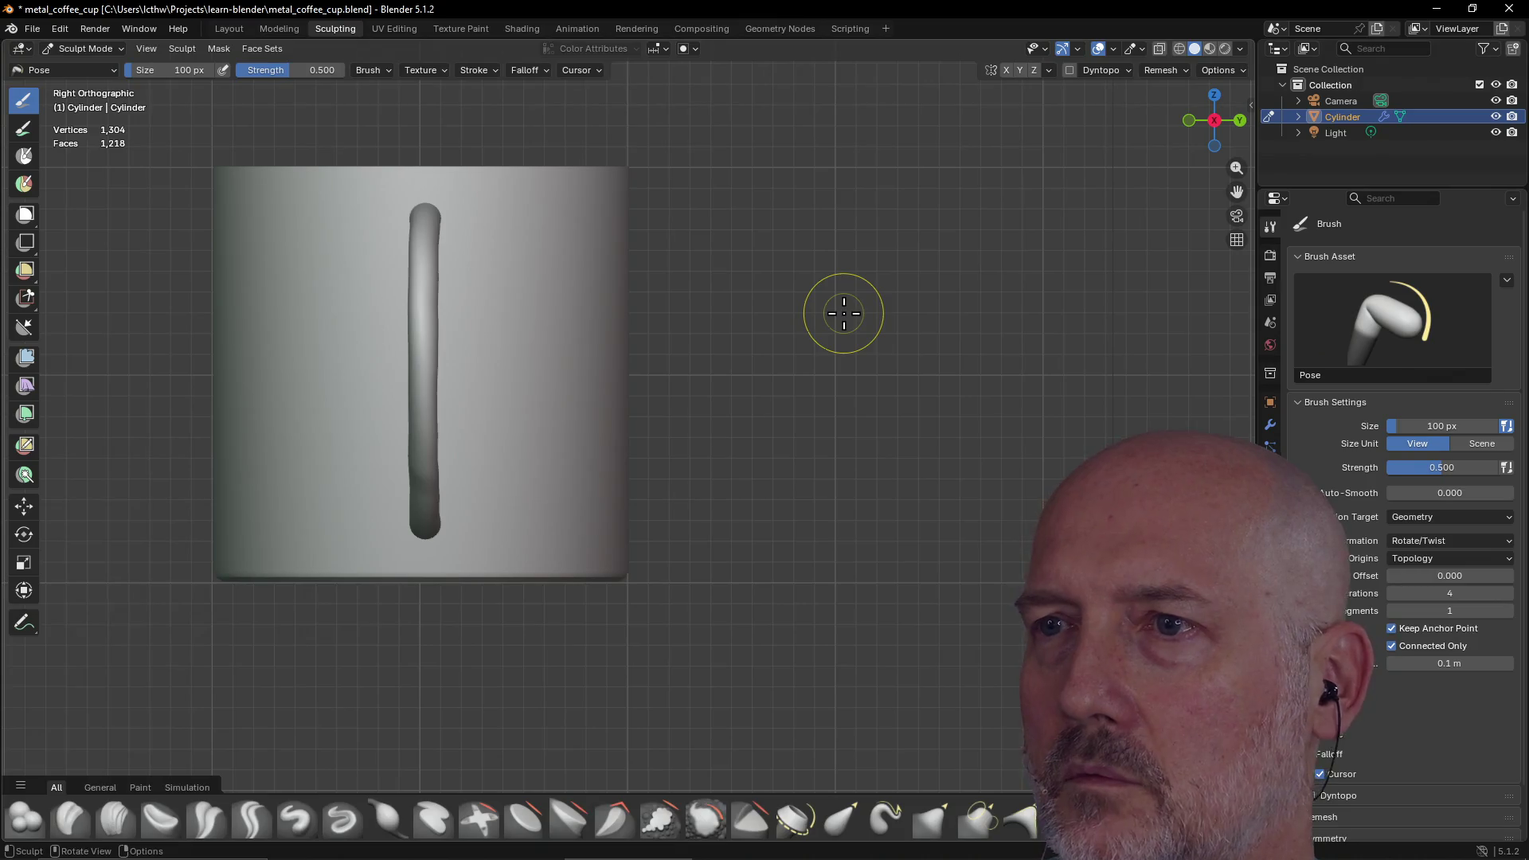
key(grave)
click(721, 319)
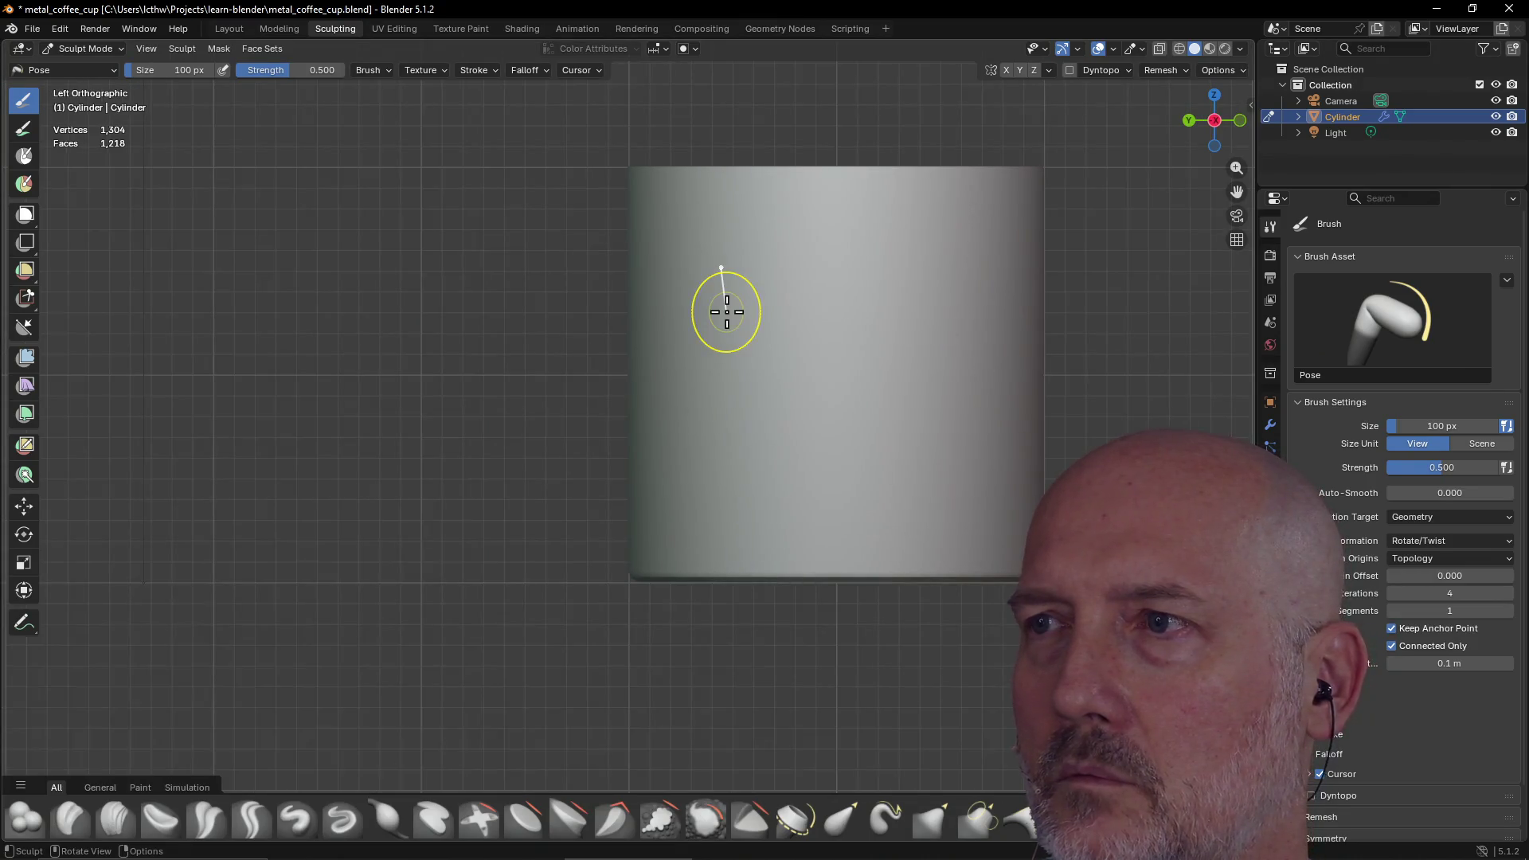
key(grave)
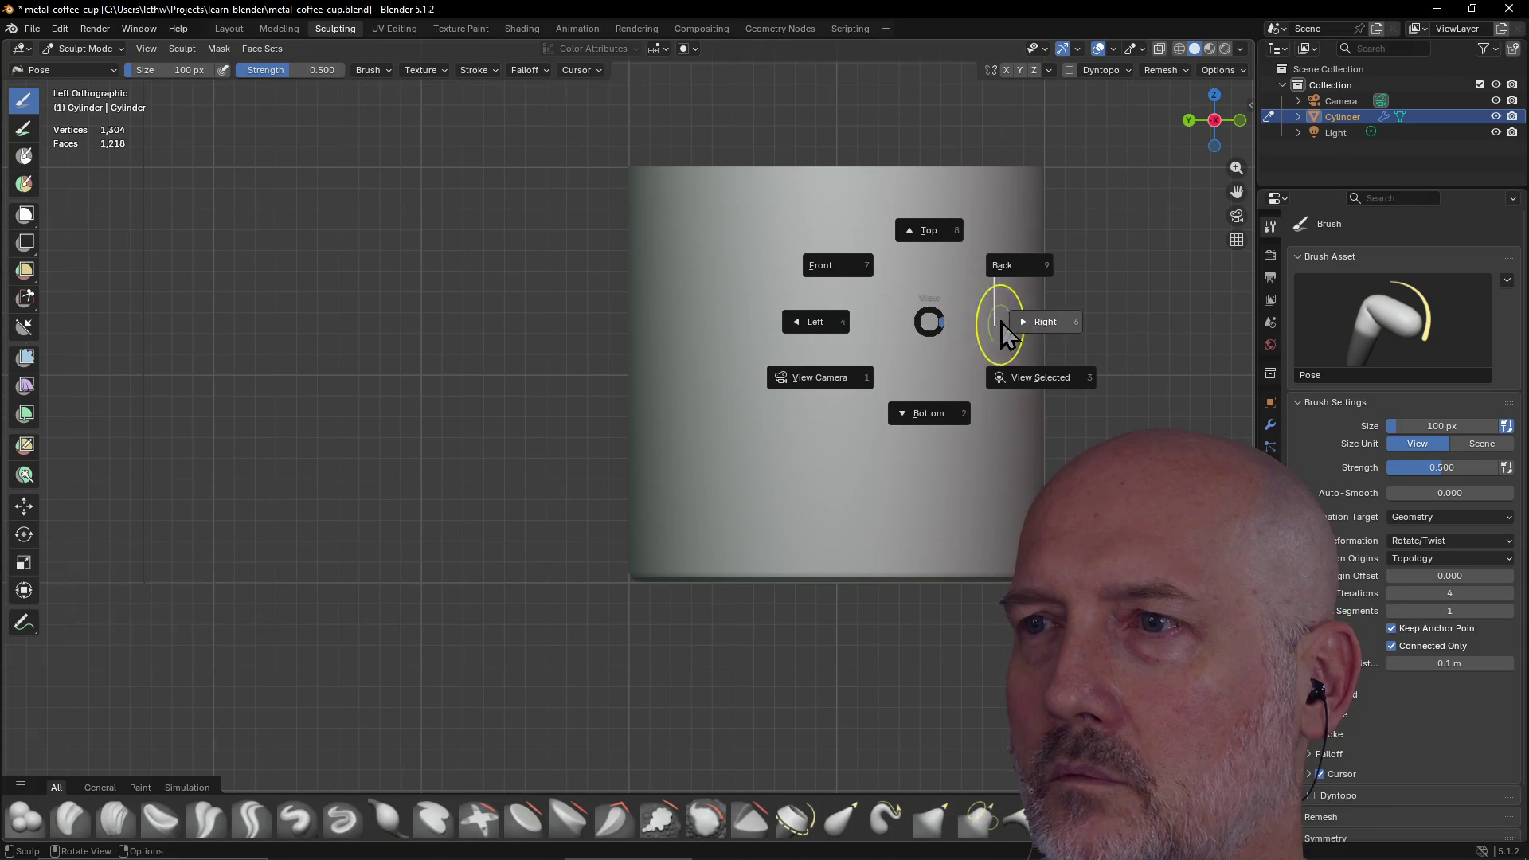
click(852, 261)
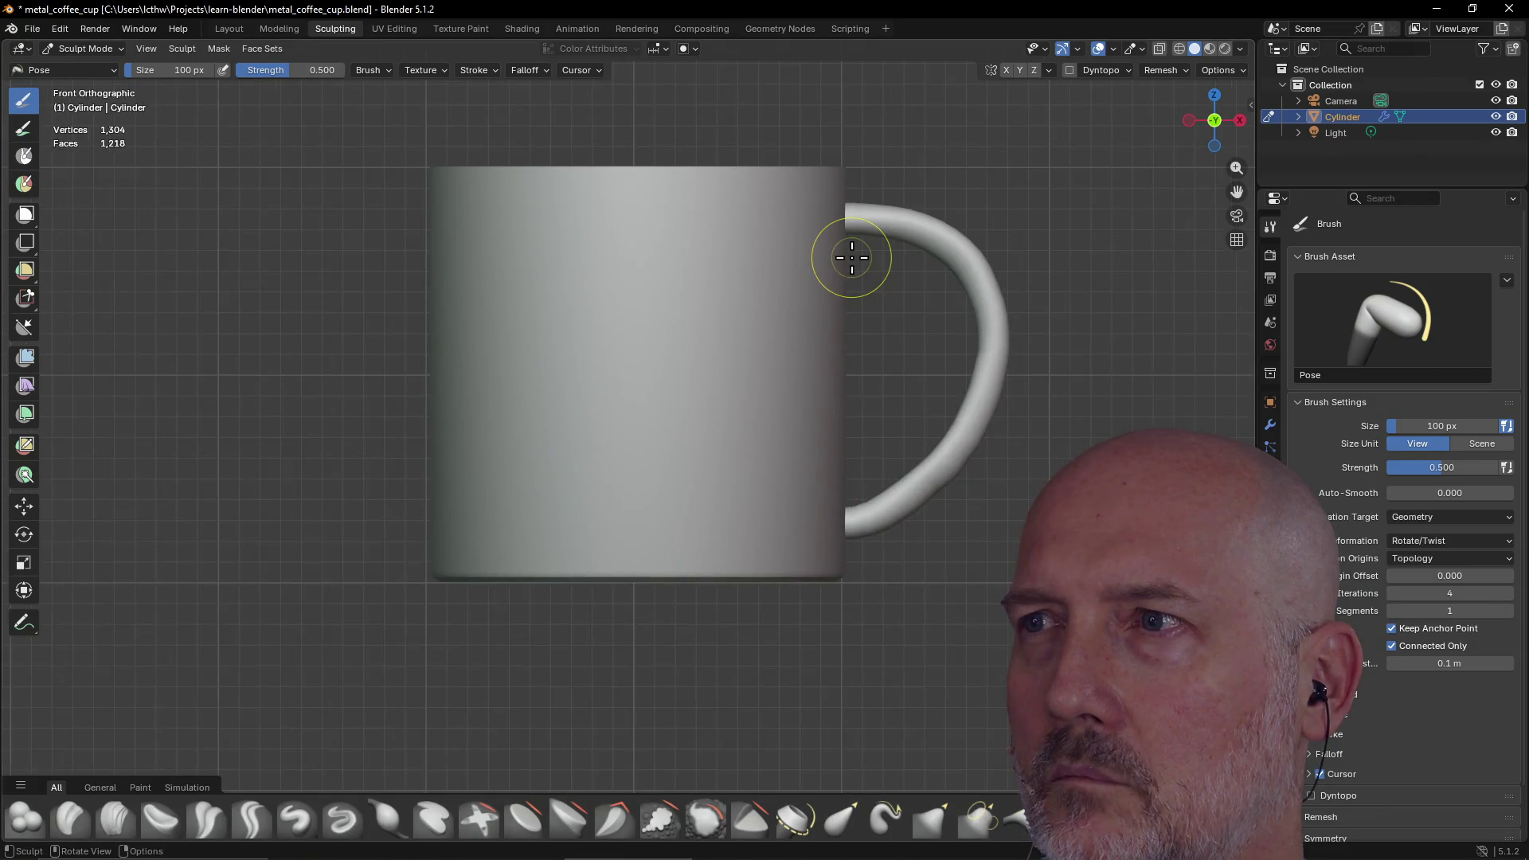
key(grave)
click(944, 197)
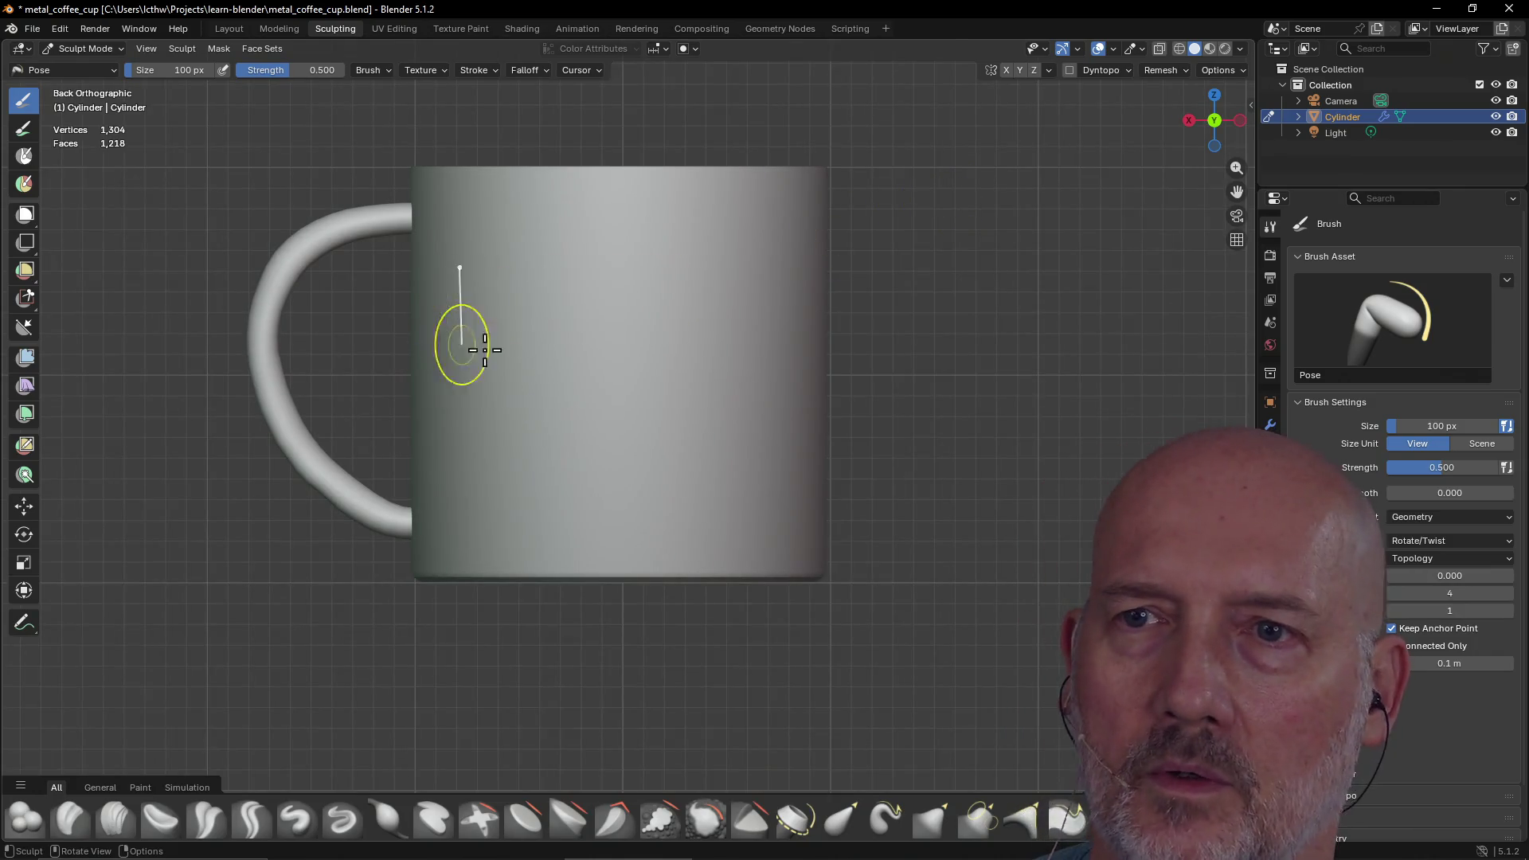
Orbit slightly and pan to frame the mug in the back view
middle_drag(468, 341, 666, 453)
shift+middle_drag(833, 375, 693, 469)
shift+middle_drag(563, 604, 624, 427)
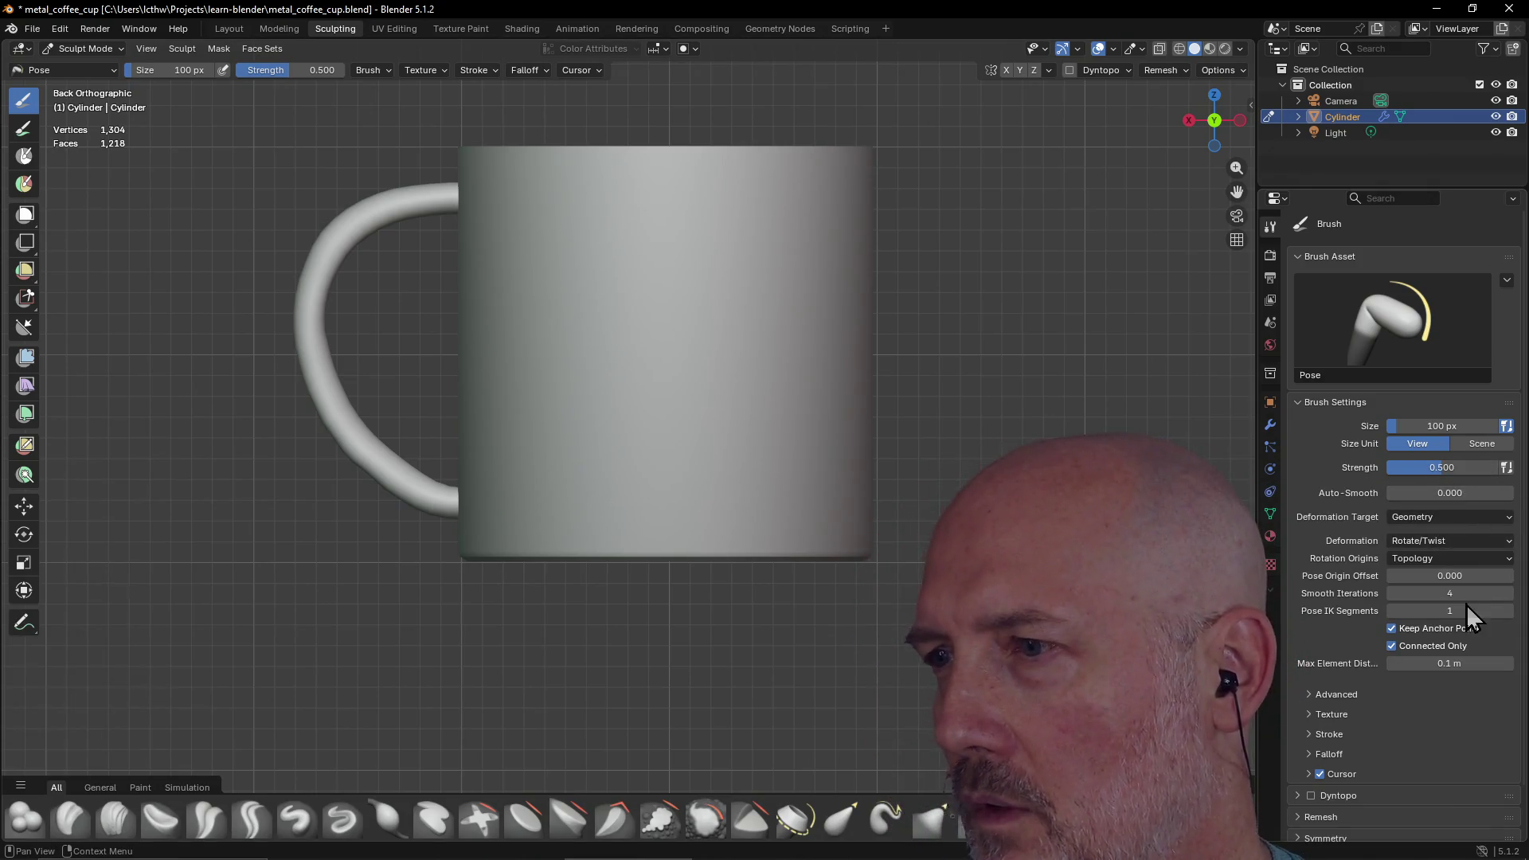
Expand the Pose brush's Advanced settings, then briefly open and collapse its Modes subpanel
scroll(1406, 640, down, 2)
click(1314, 643)
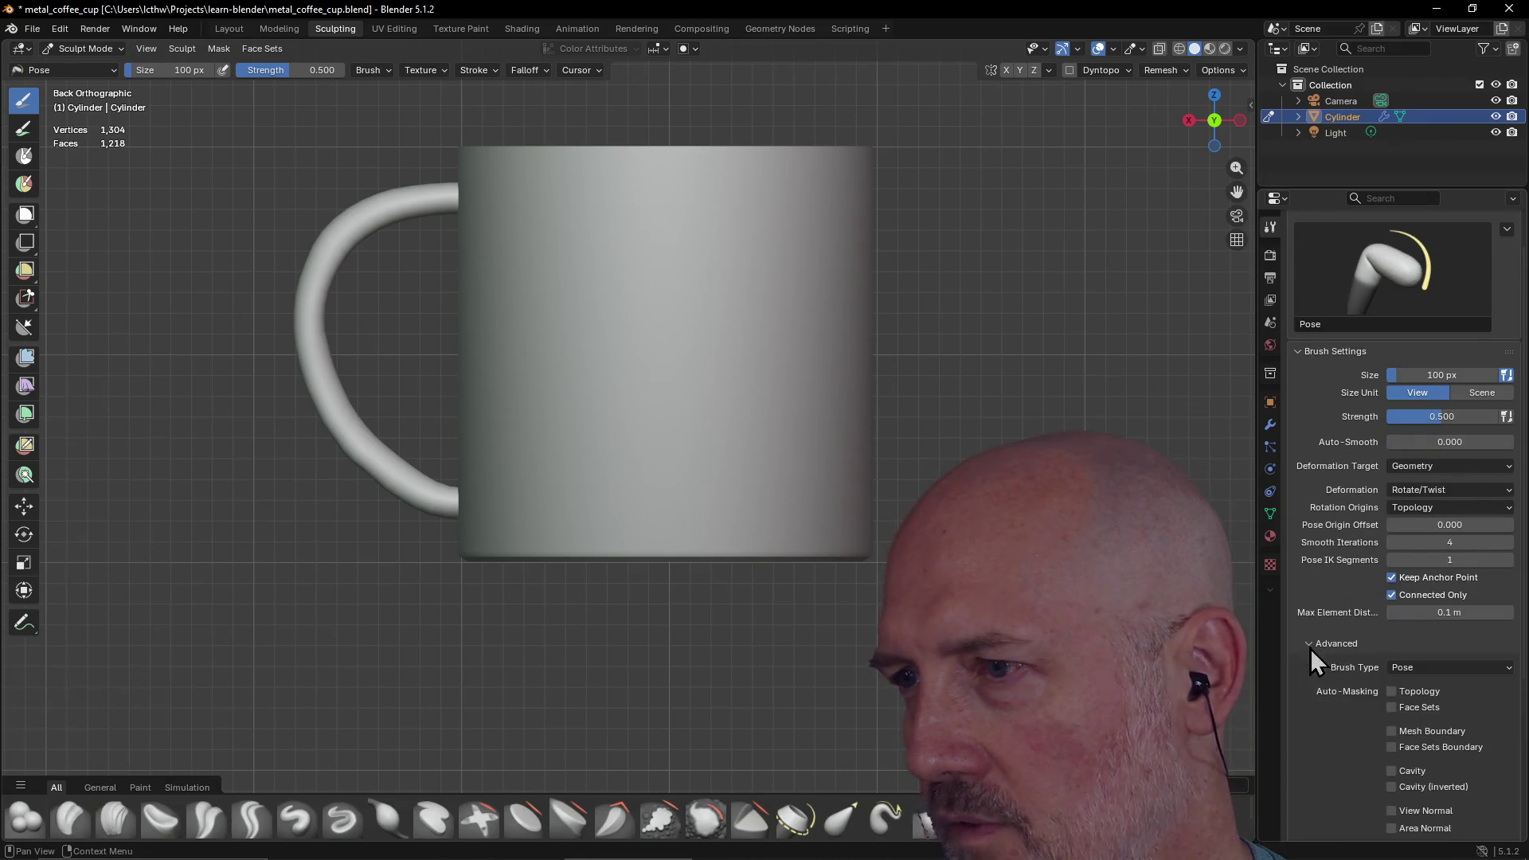
scroll(1441, 648, down, 4)
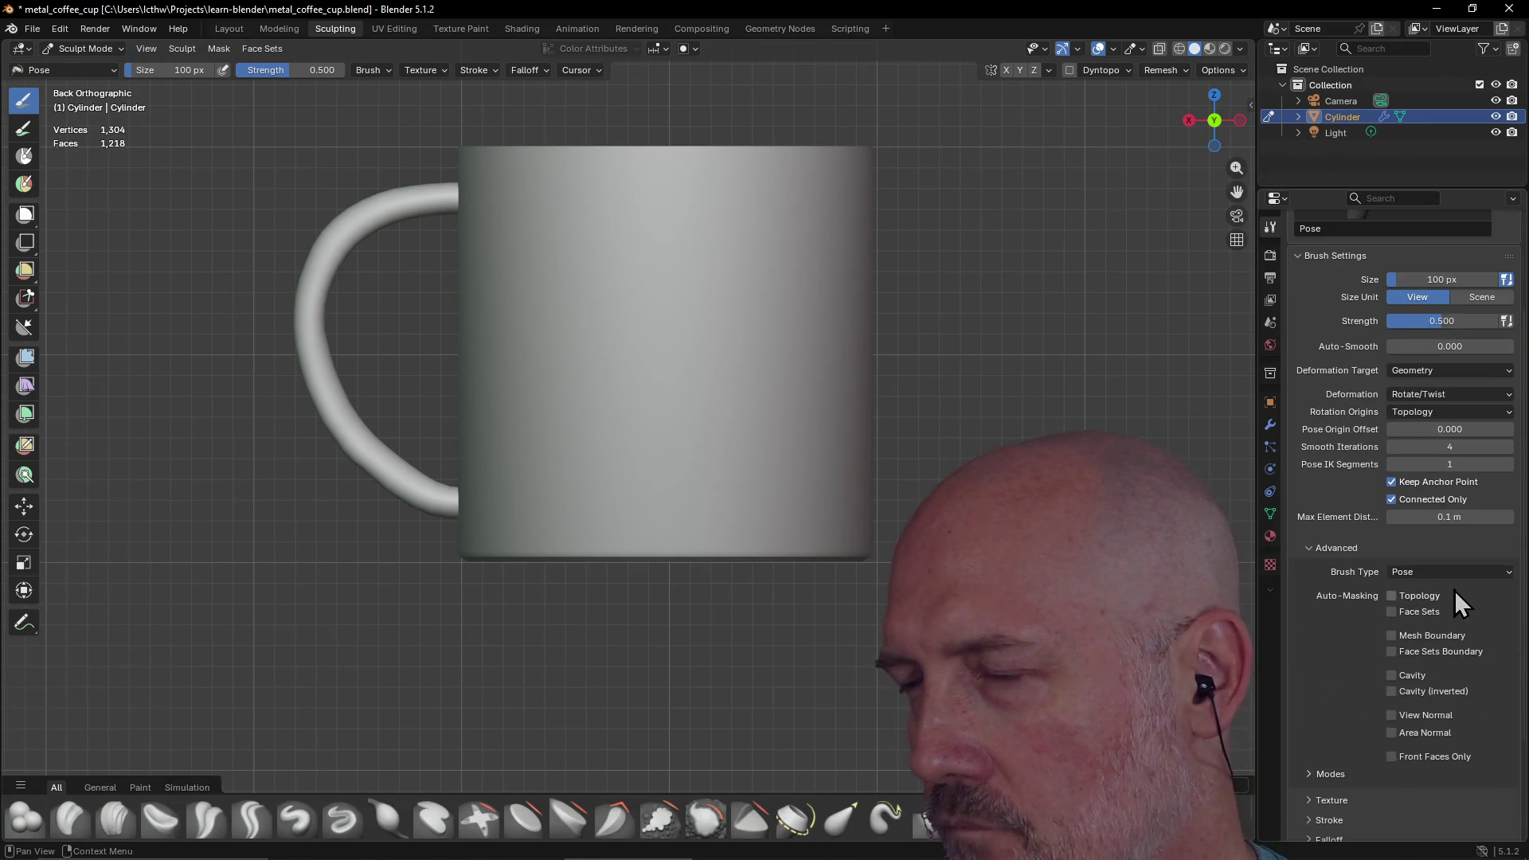
scroll(1453, 593, down, 2)
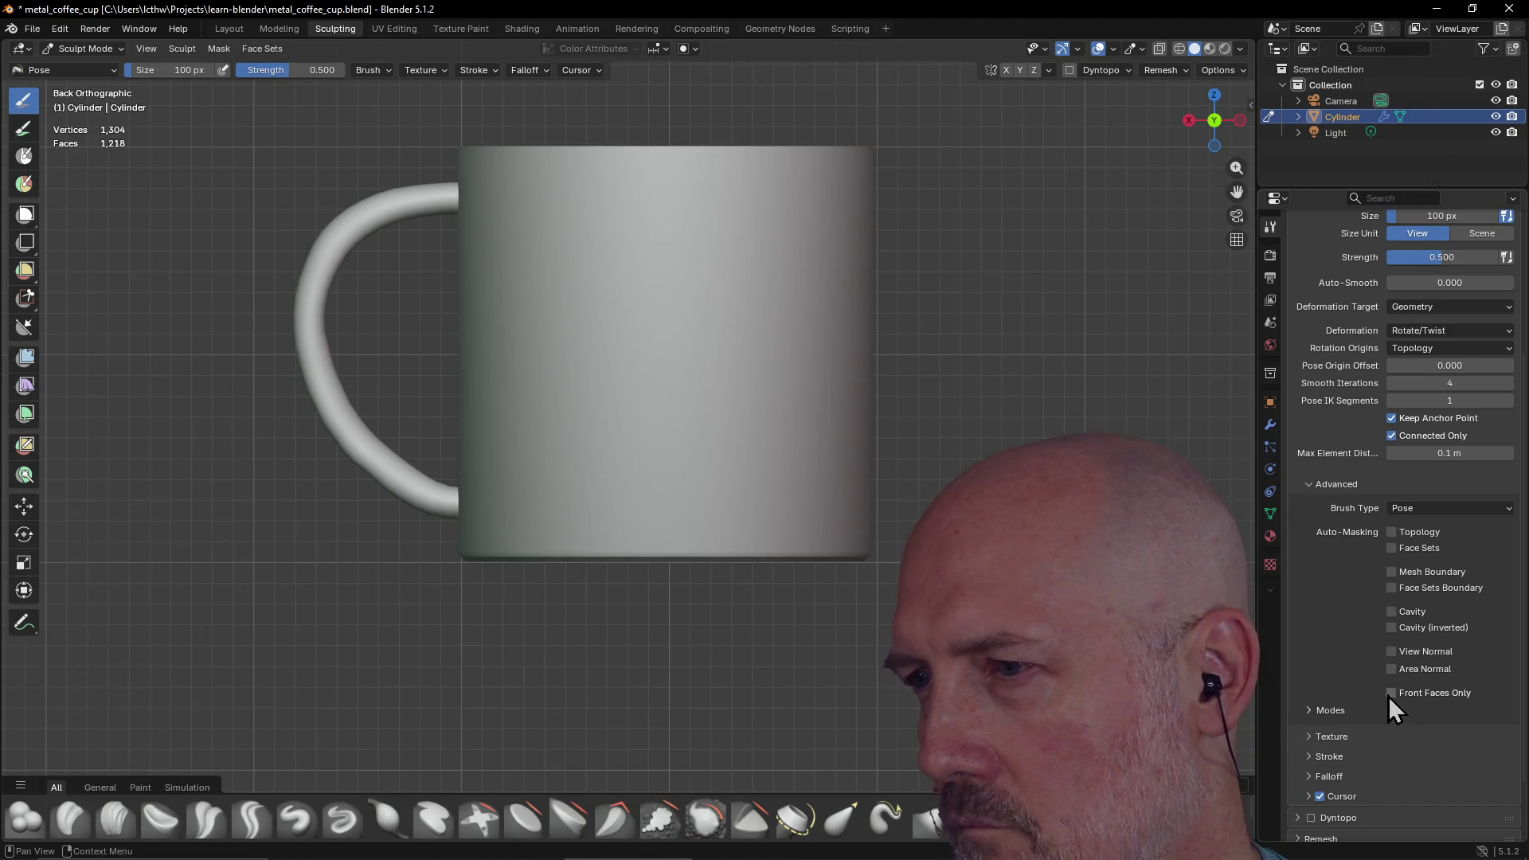
click(1309, 710)
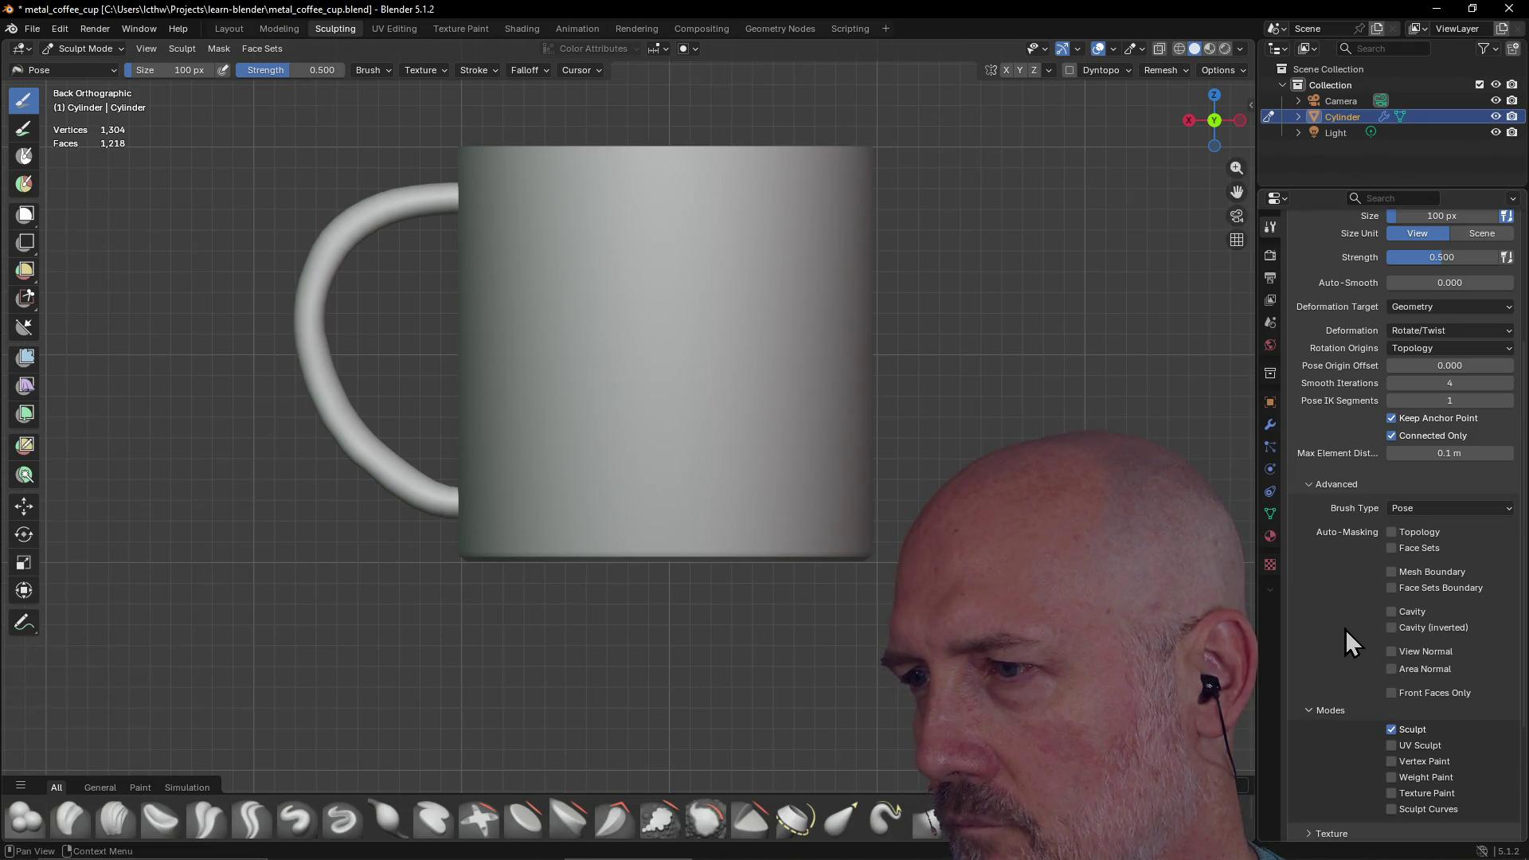
click(1308, 710)
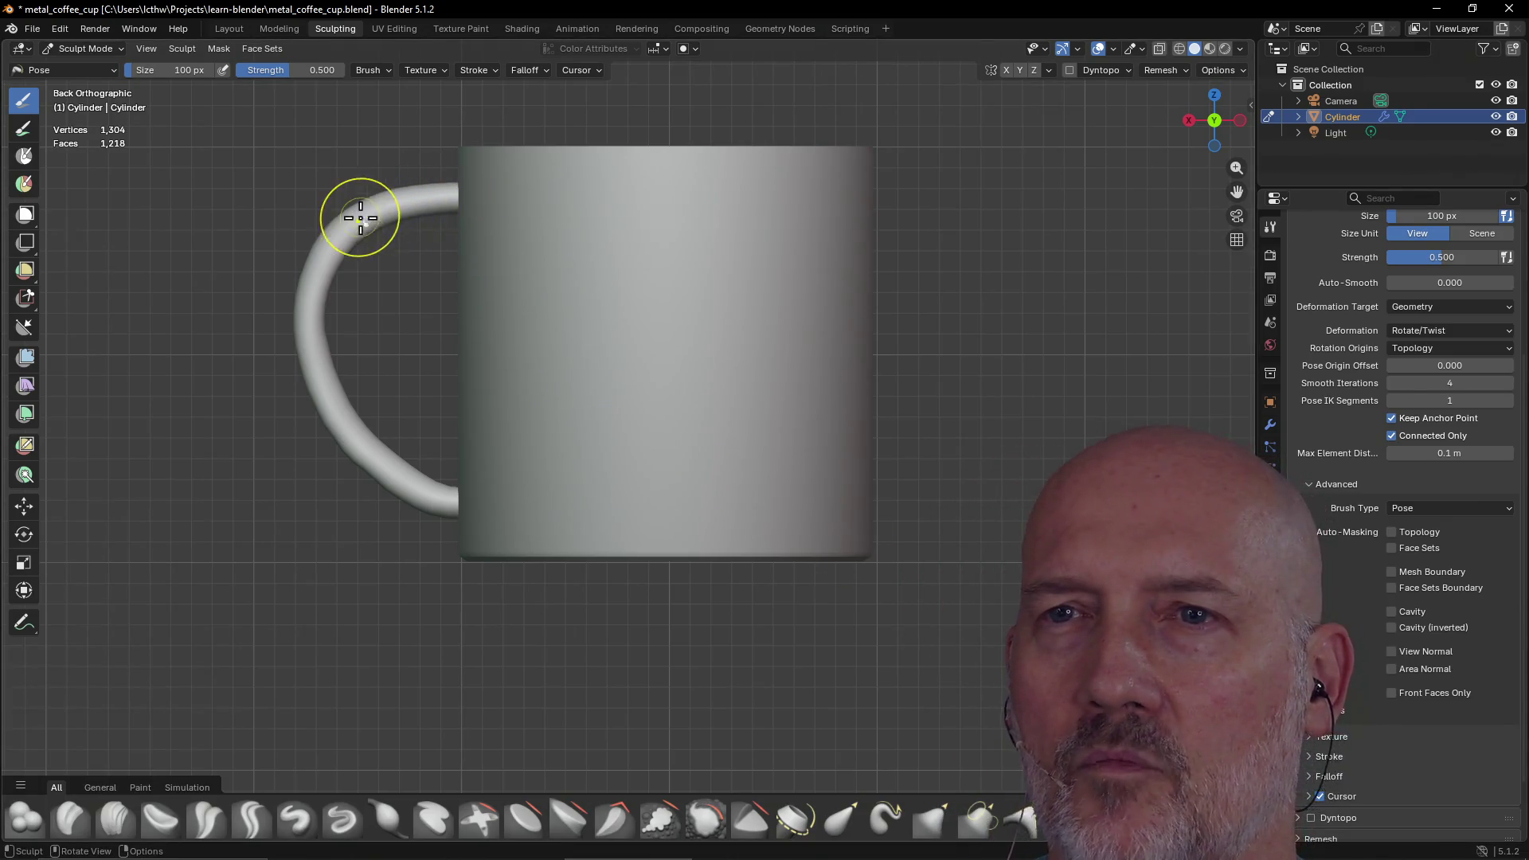
Bend the top of the mug handle with Pose strokes, undoing the kinked deformation
drag(413, 201, 398, 201)
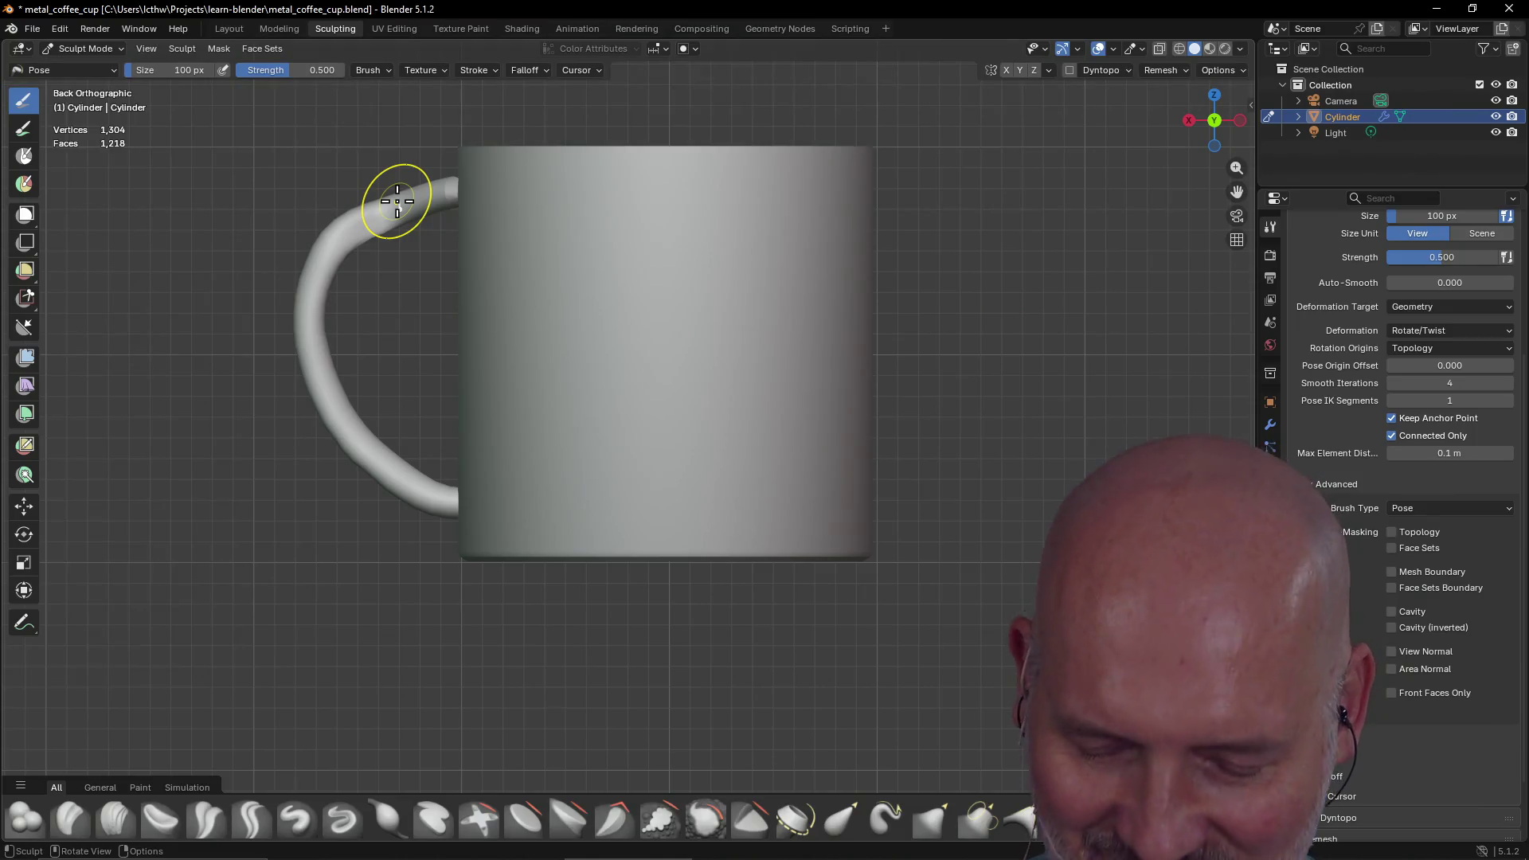
drag(397, 201, 396, 210)
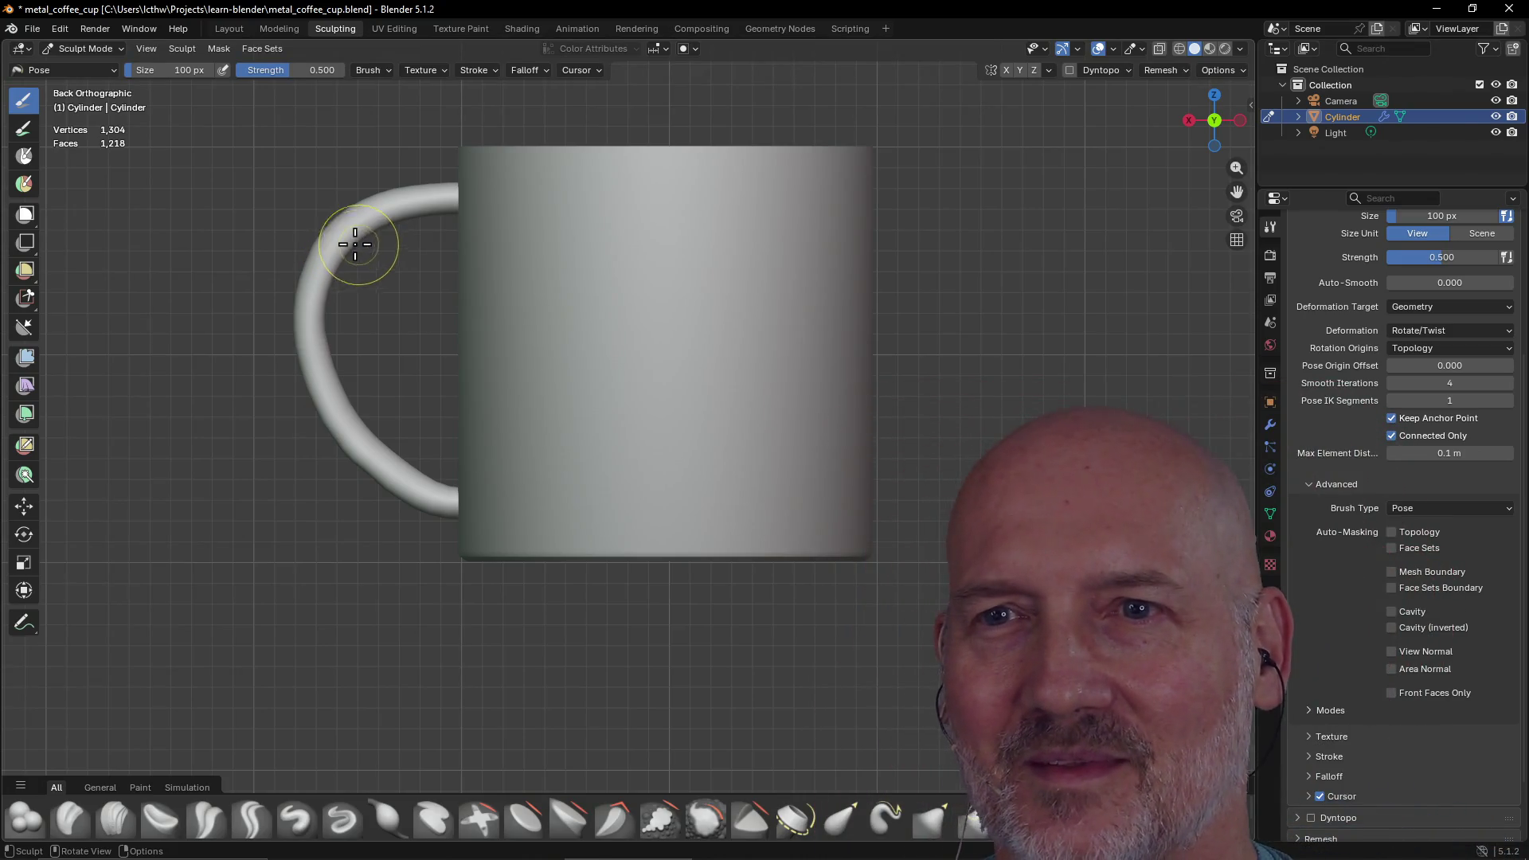
drag(343, 240, 369, 222)
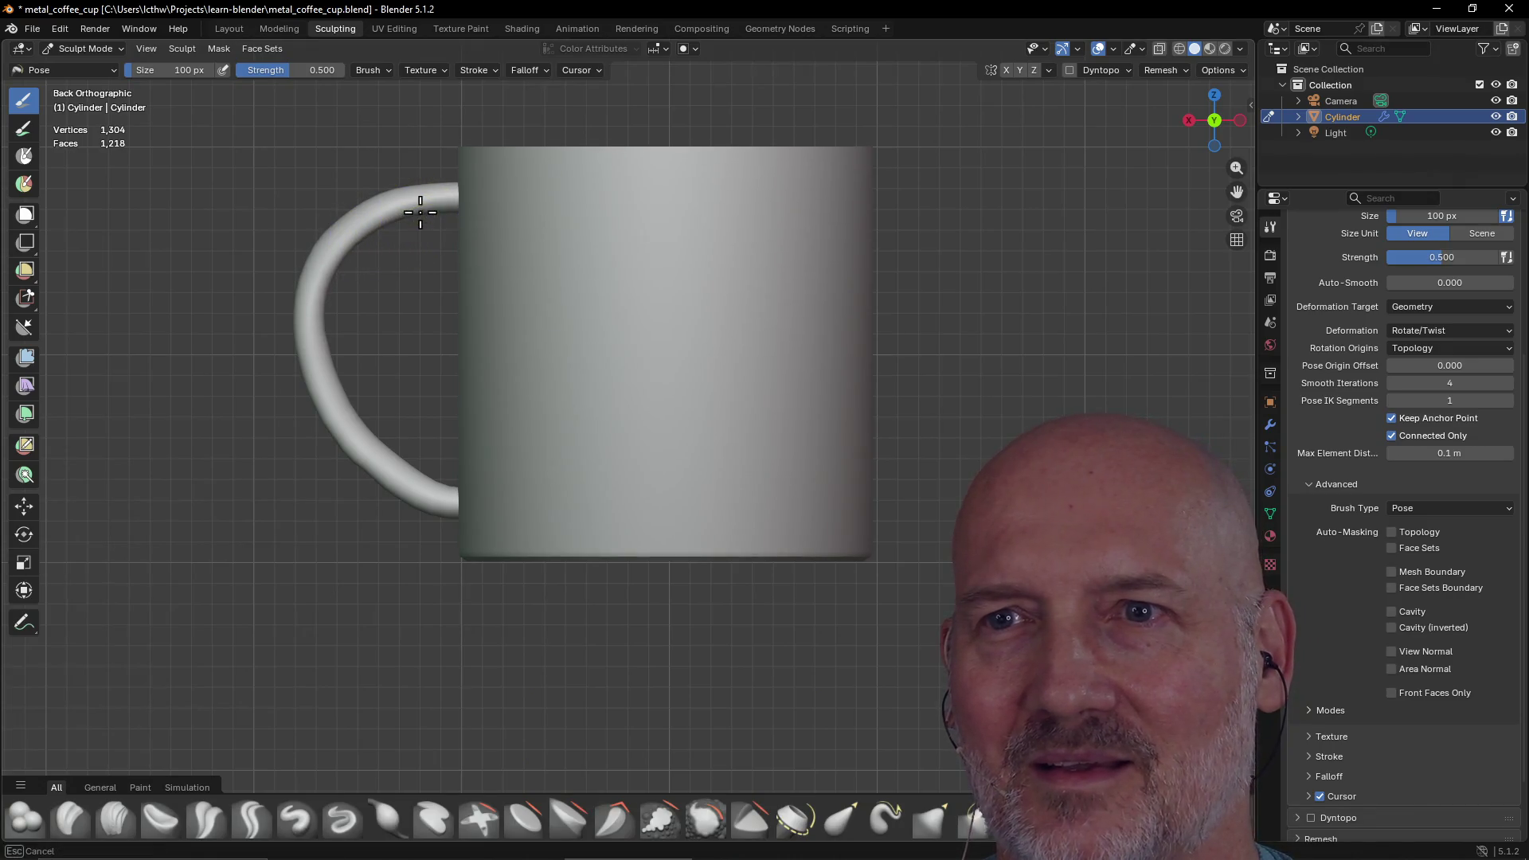
drag(331, 280, 333, 331)
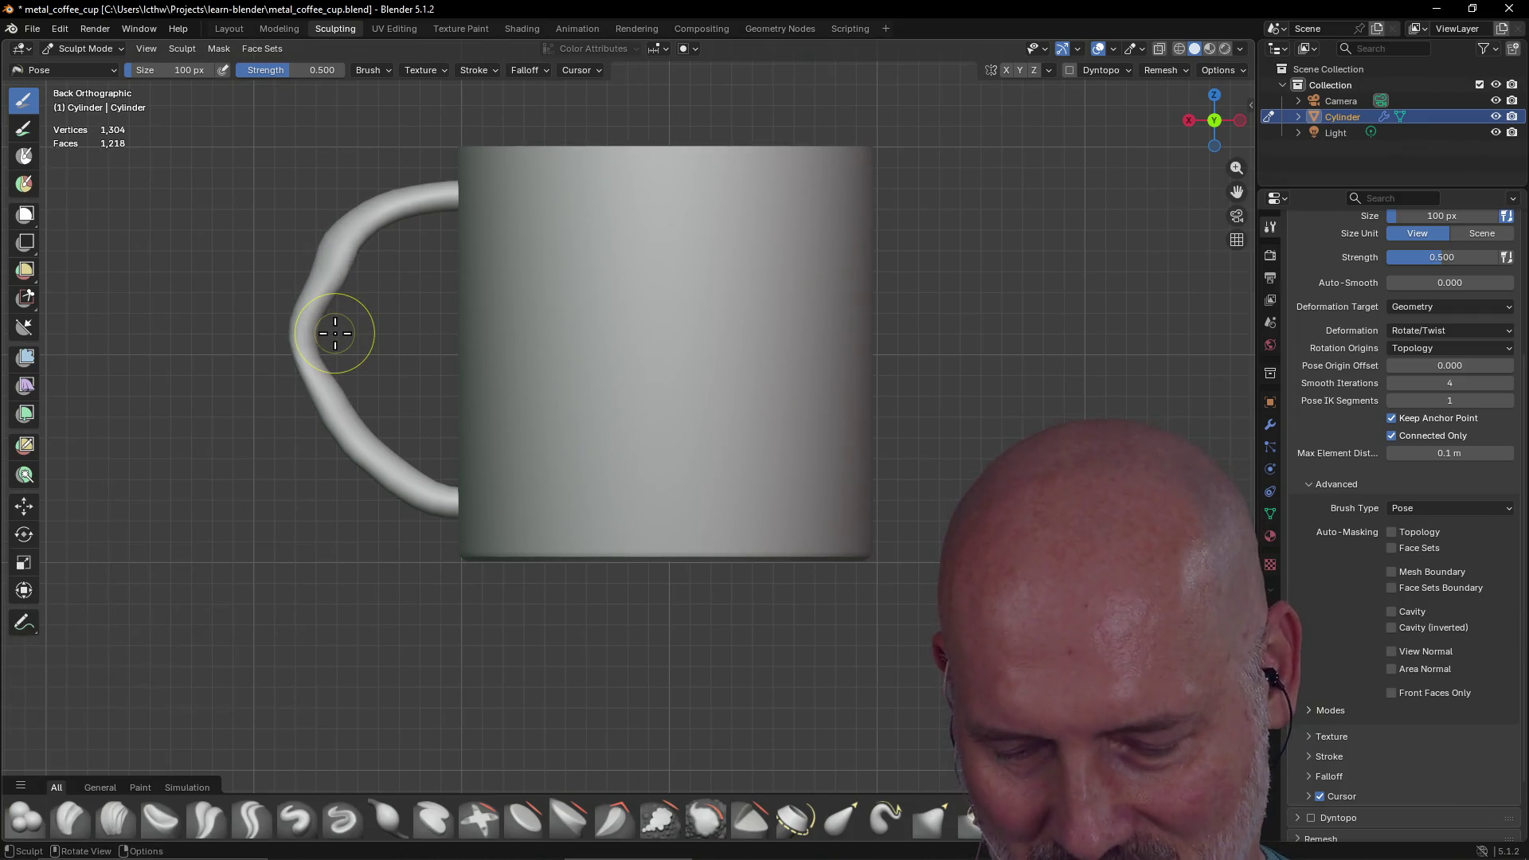
key(ctrl+z)
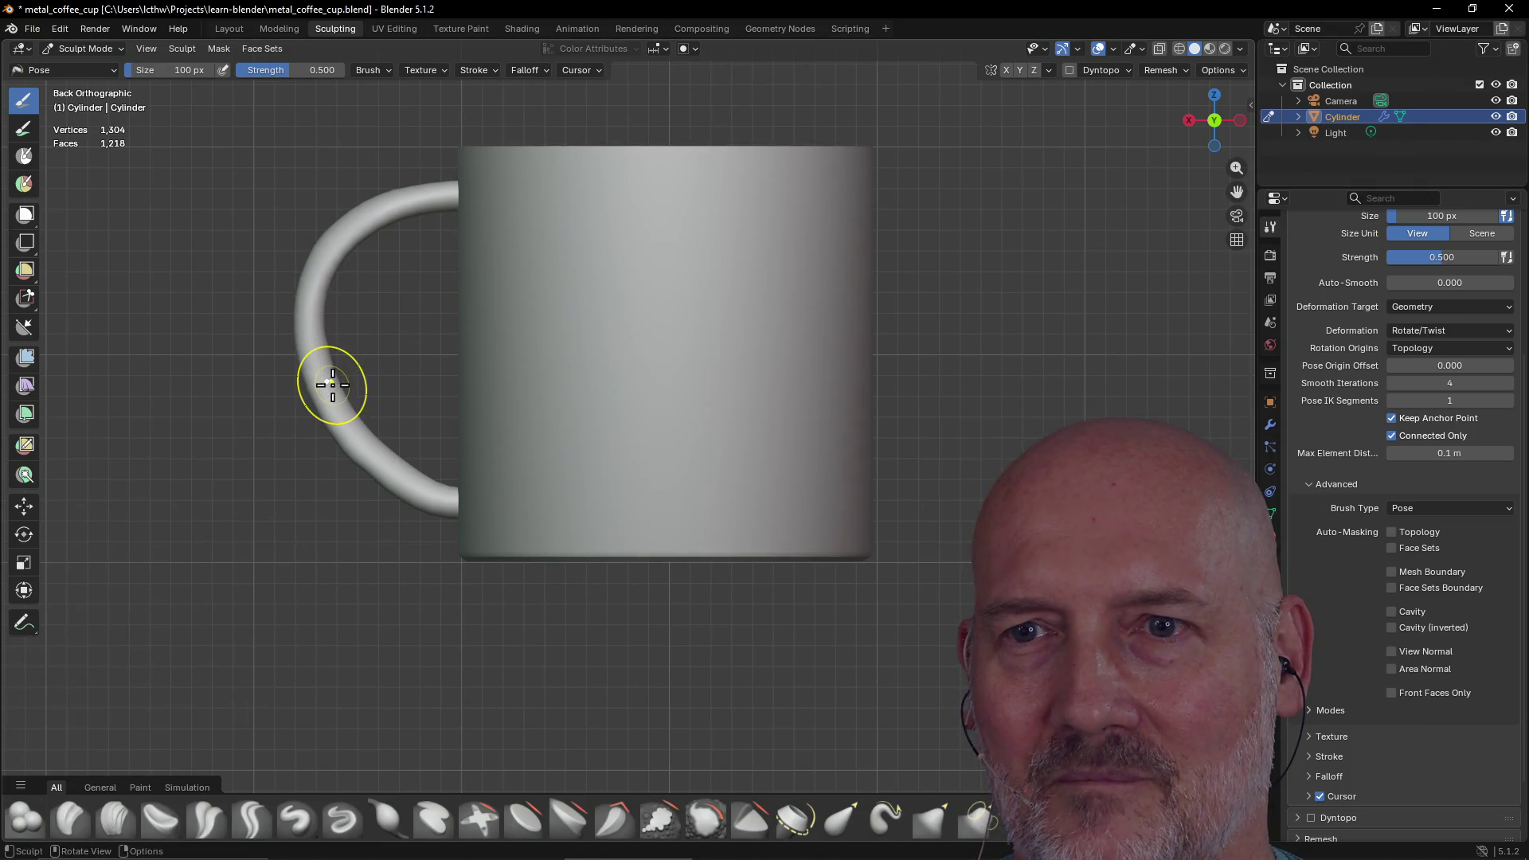
Try further Pose strokes on the handle's lower and middle curve
drag(331, 385, 336, 315)
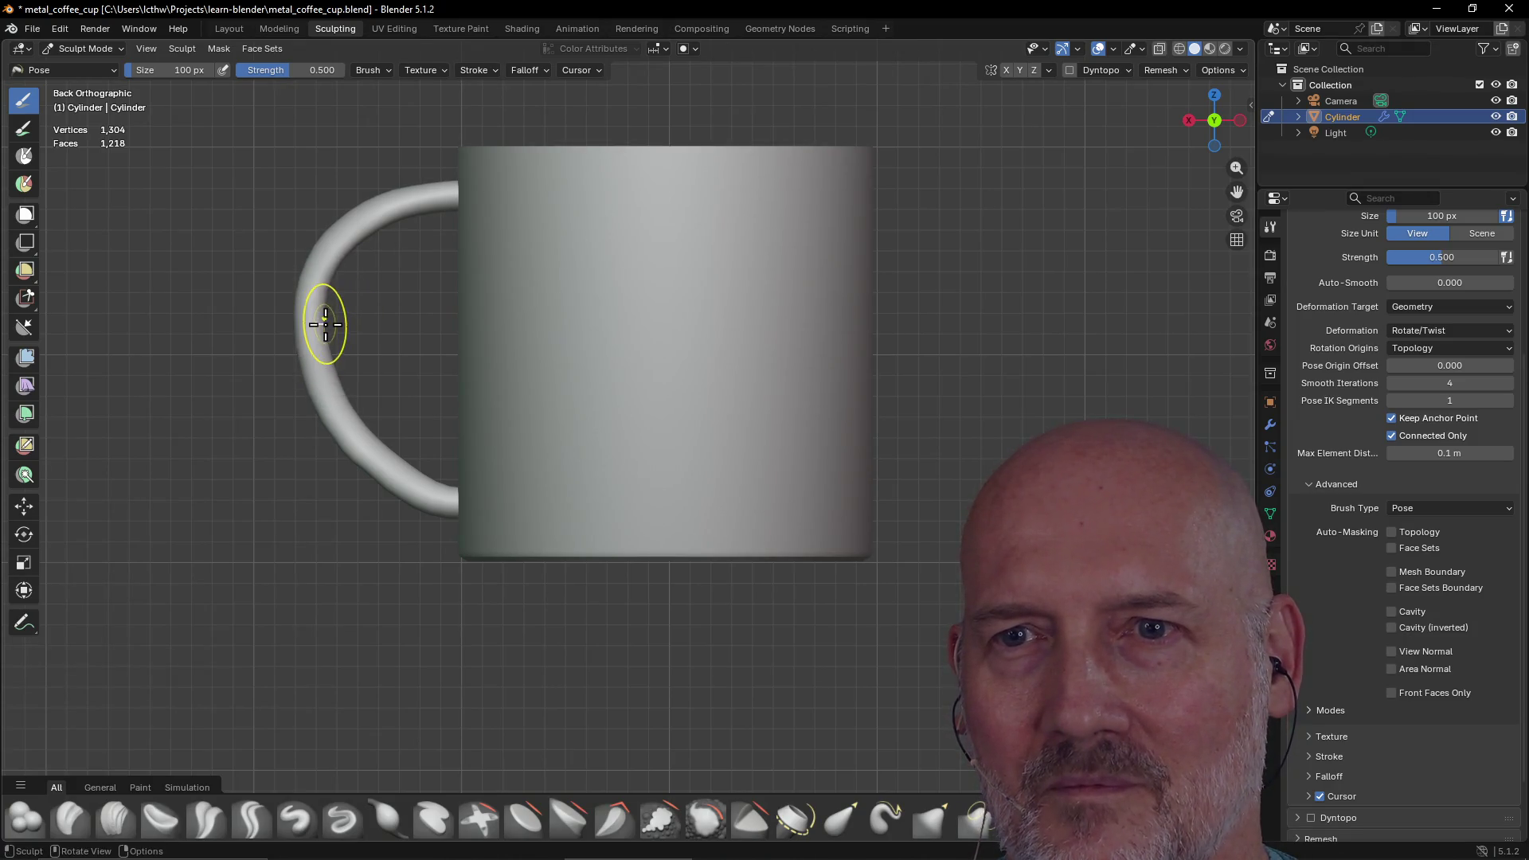
drag(330, 287, 331, 281)
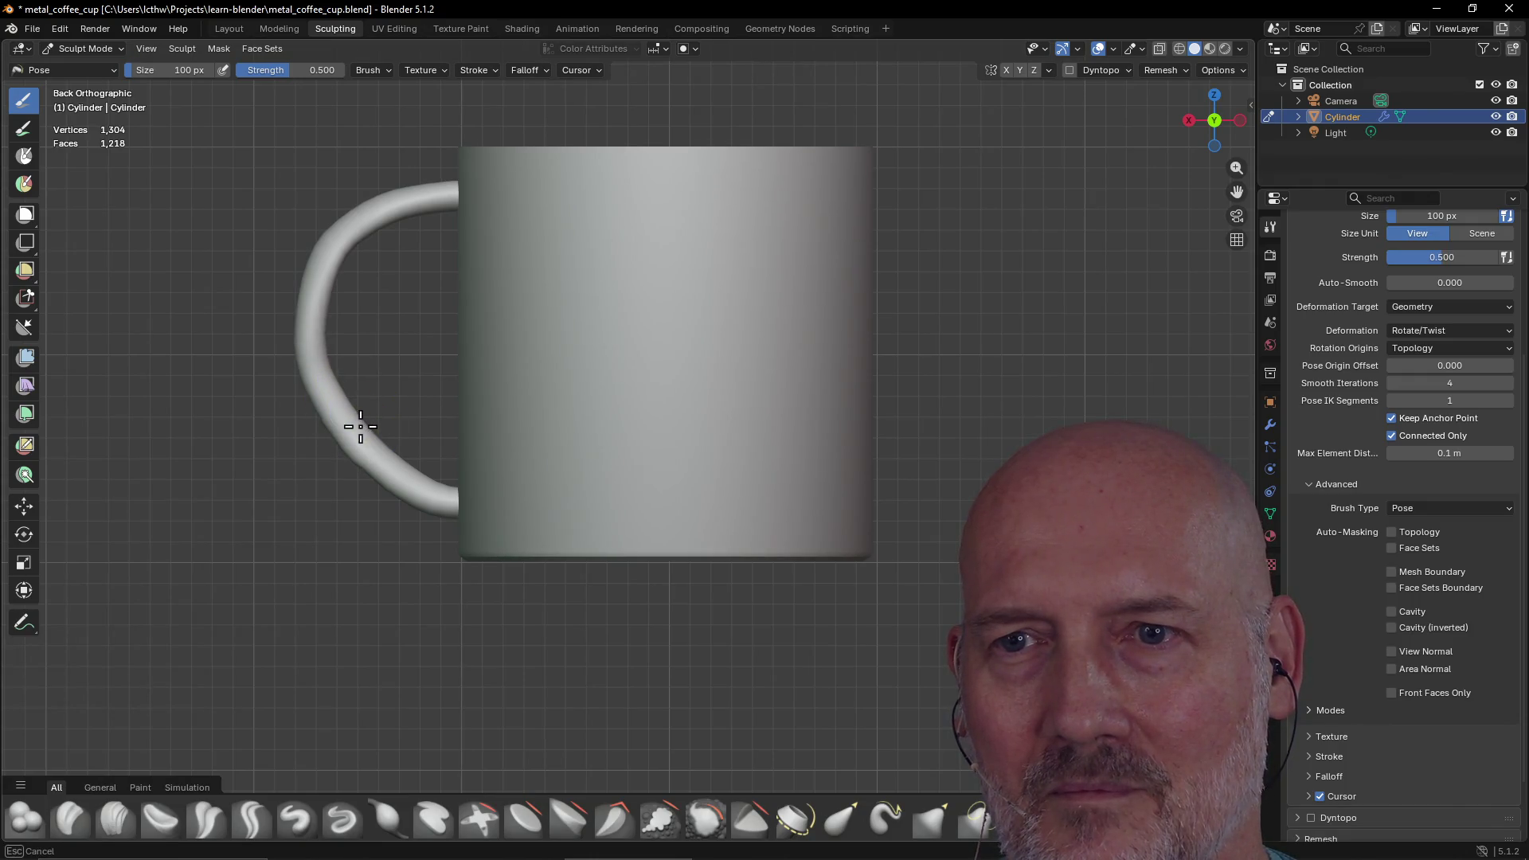
mouse_move(405, 461)
mouse_down()
mouse_move(424, 476)
mouse_move(374, 433)
mouse_up()
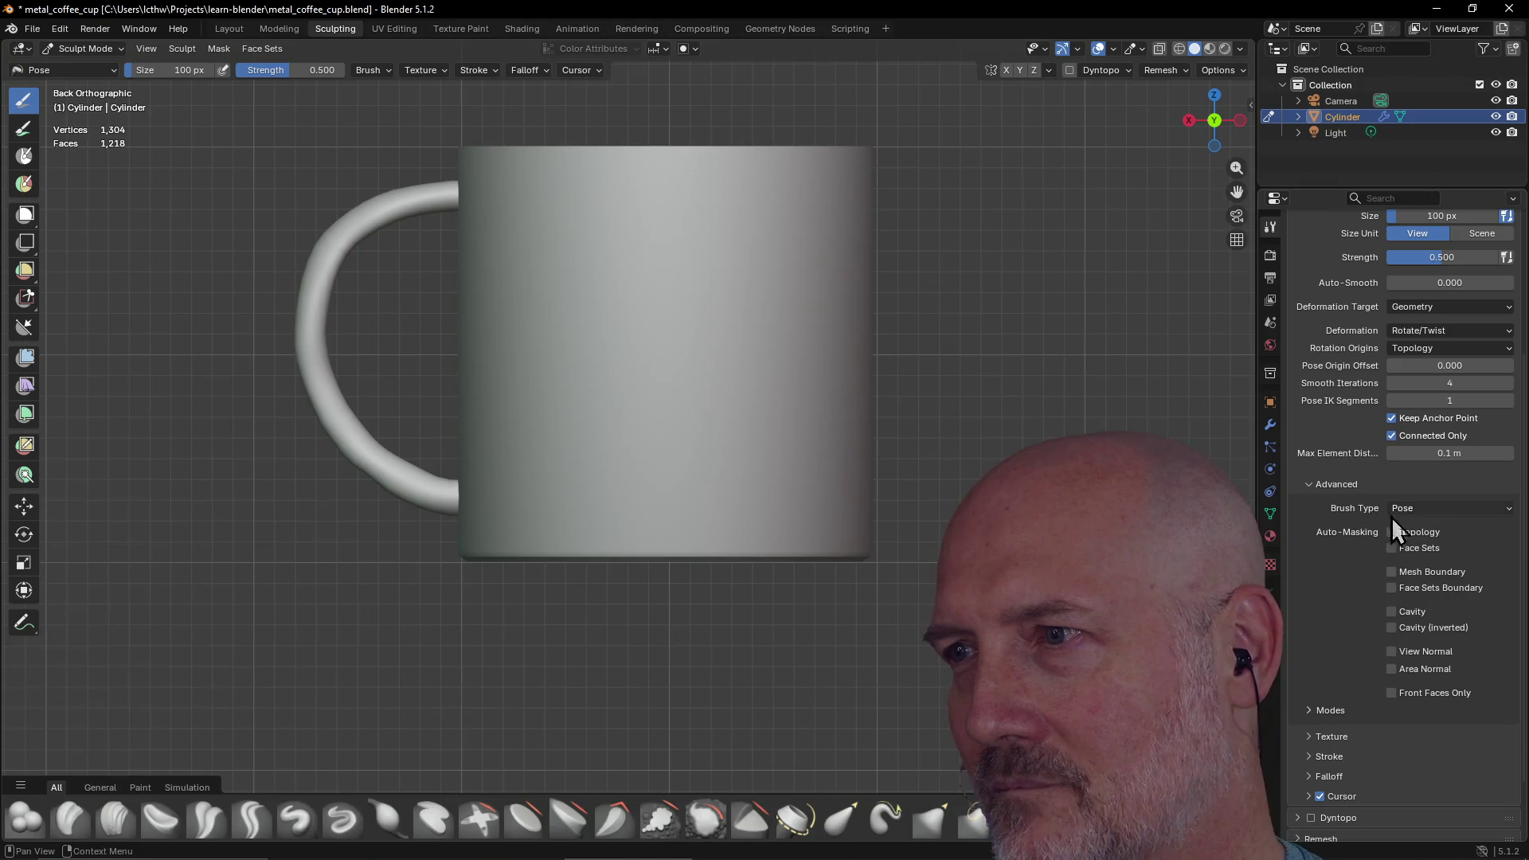
scroll(1367, 535, up, 5)
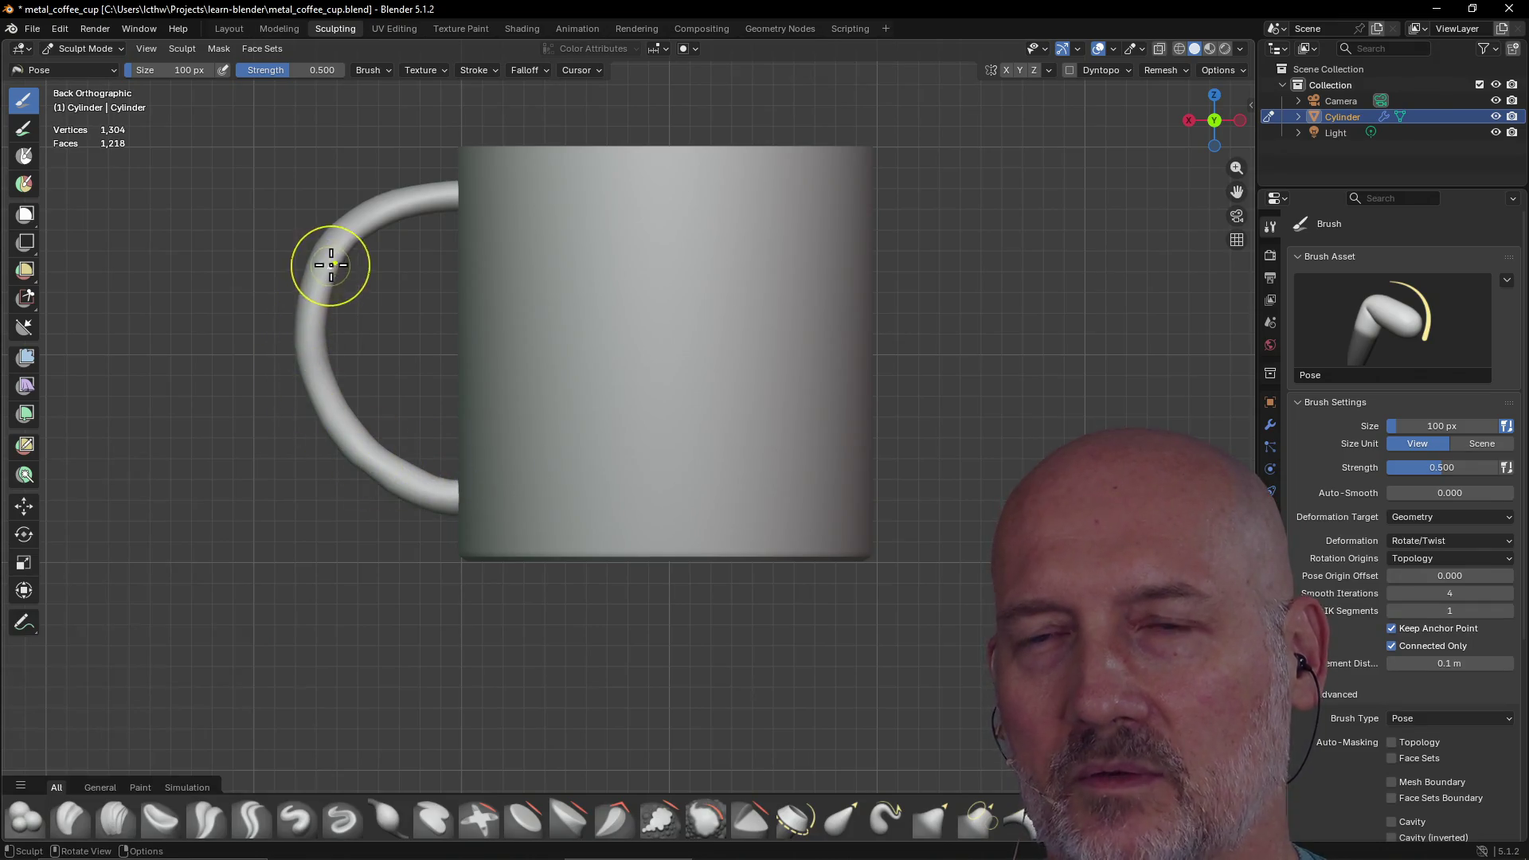
mouse_move(303, 212)
middle_down()
mouse_move(409, 308)
mouse_move(553, 327)
mouse_move(528, 369)
mouse_move(522, 345)
middle_up()
scroll(520, 344, down, 5)
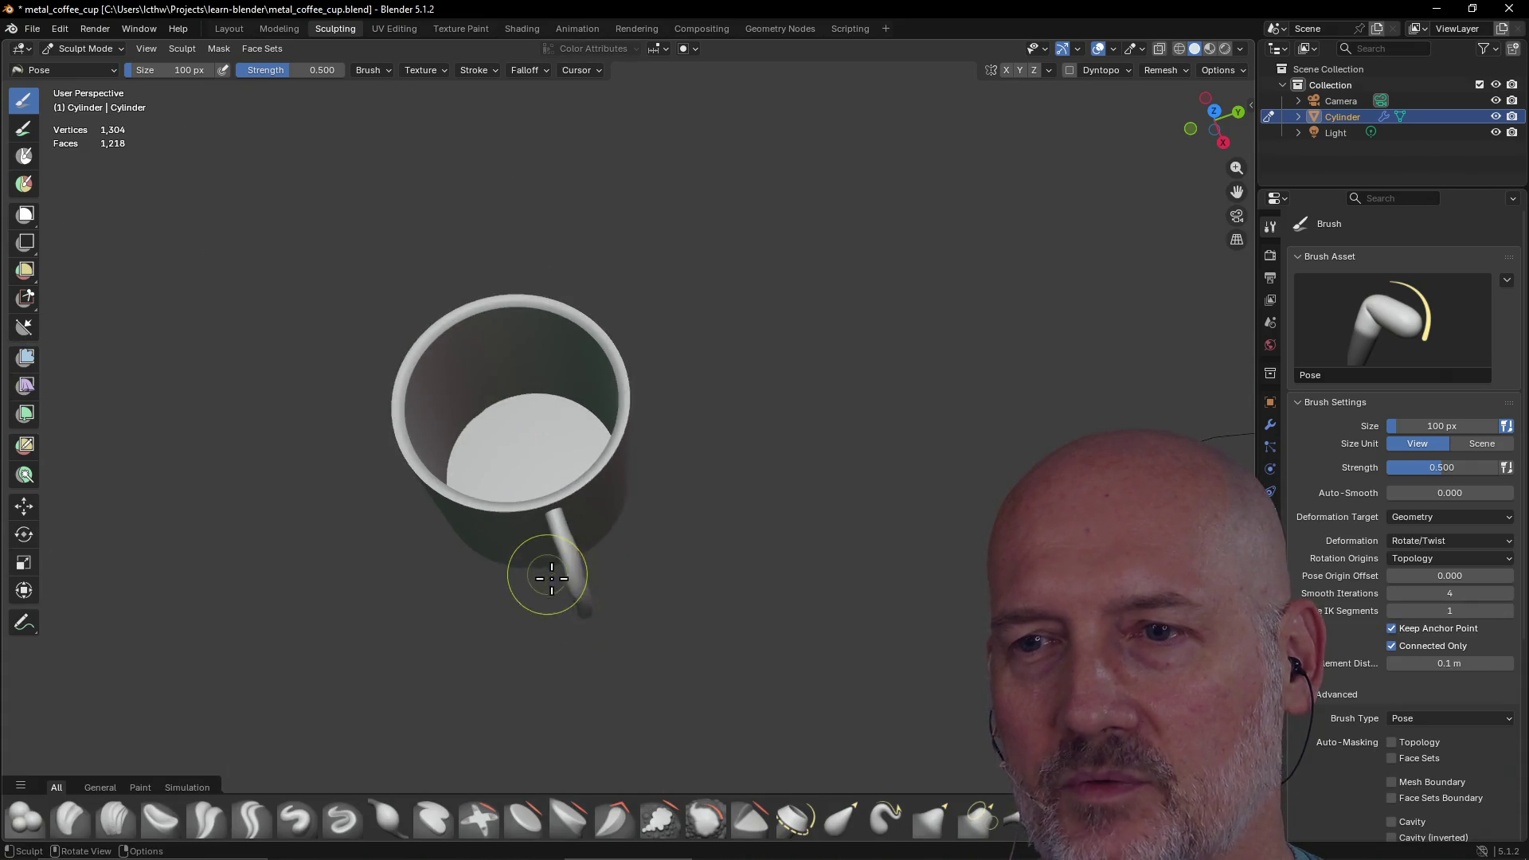
middle_drag(566, 588, 564, 545)
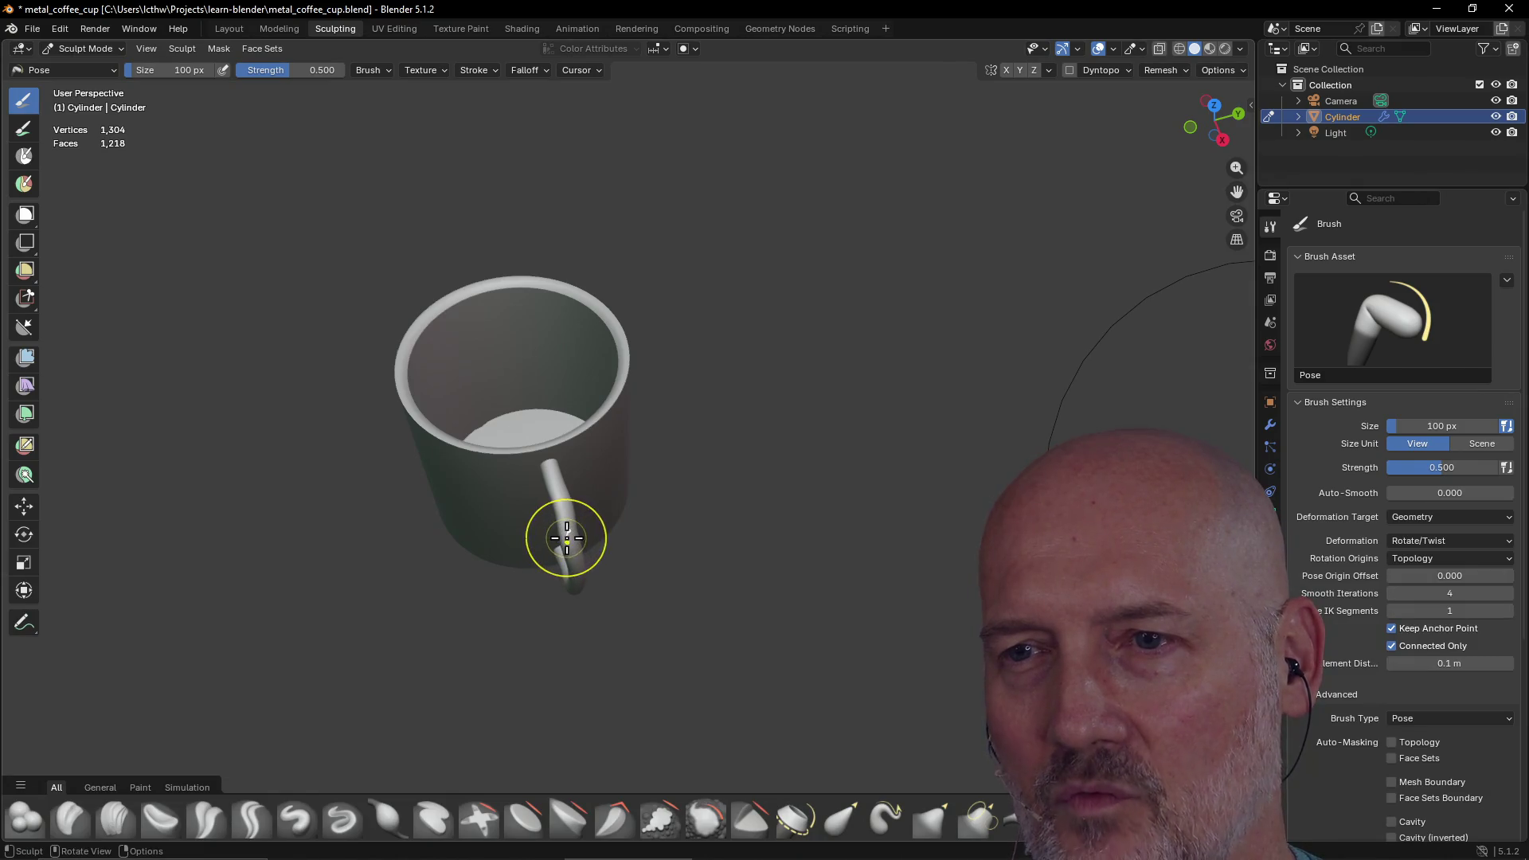
drag(562, 539, 570, 554)
middle_drag(570, 554, 541, 465)
drag(544, 472, 549, 491)
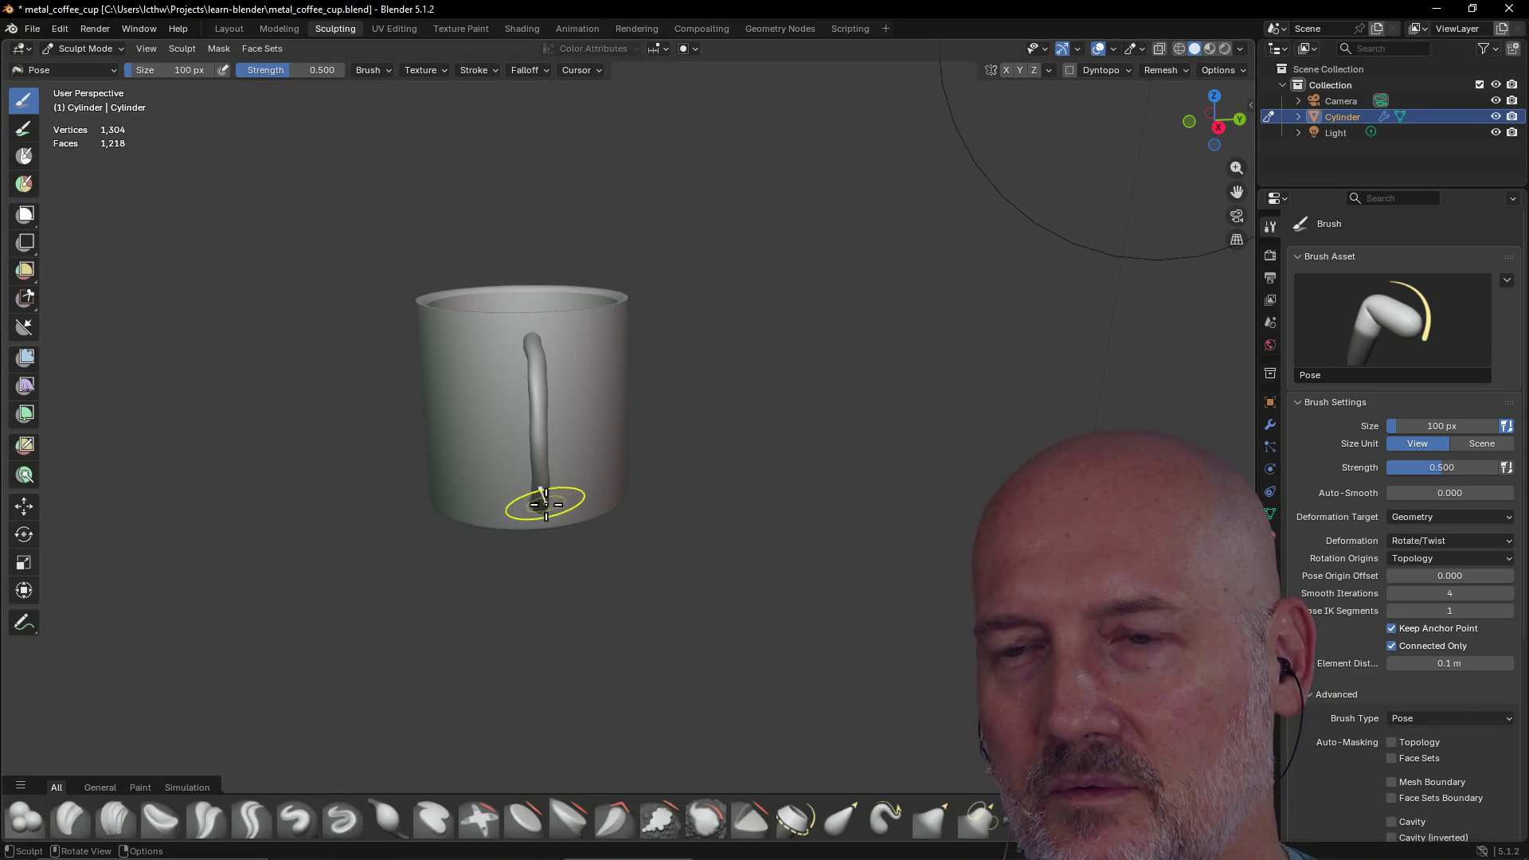
scroll(558, 470, up, 5)
drag(477, 443, 477, 436)
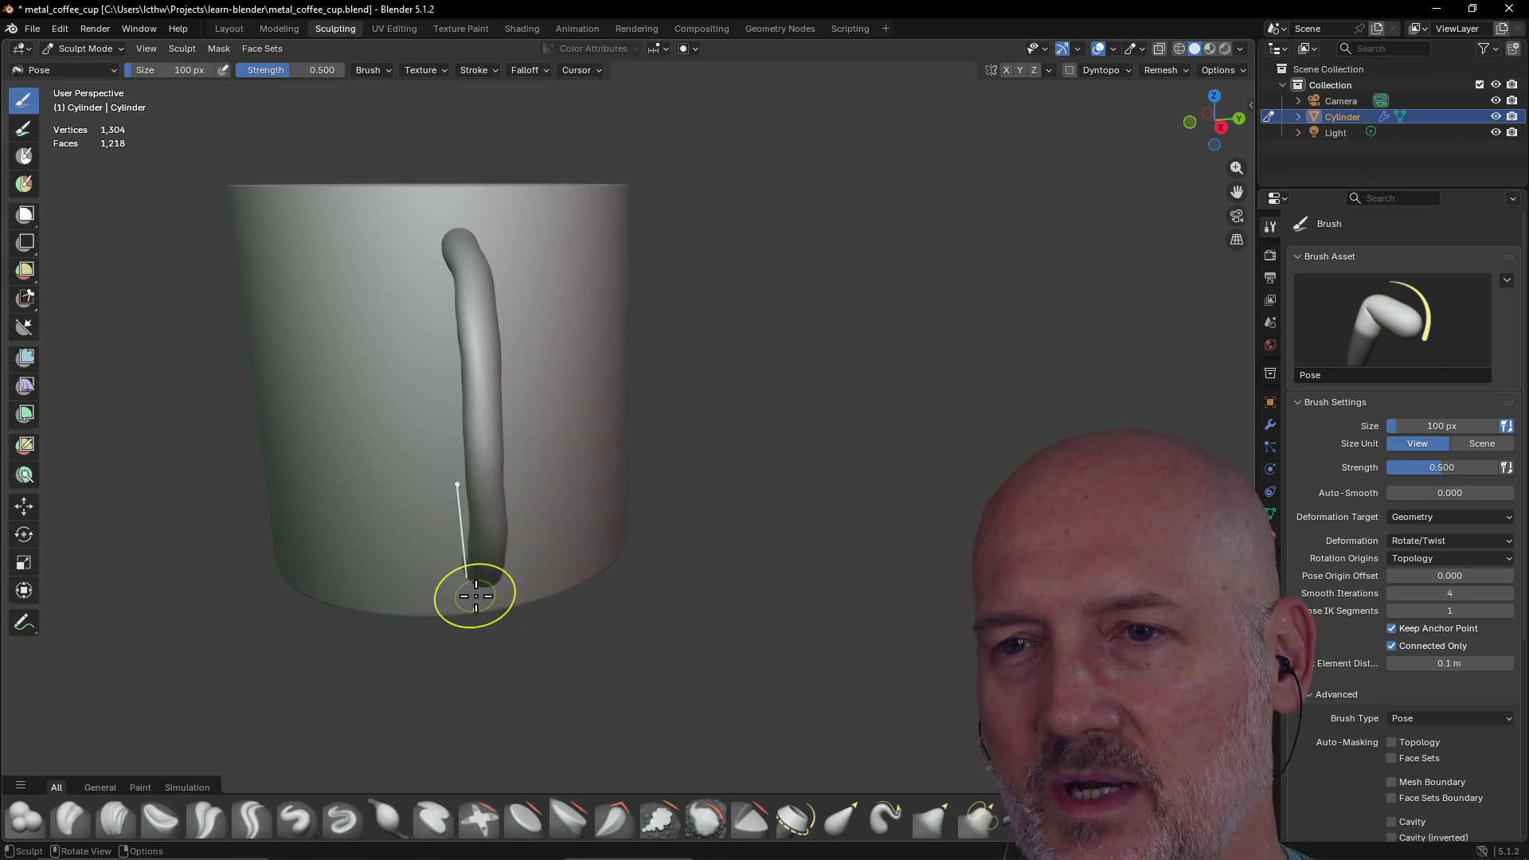
mouse_move(437, 481)
middle_down()
mouse_move(635, 498)
mouse_move(574, 464)
middle_up()
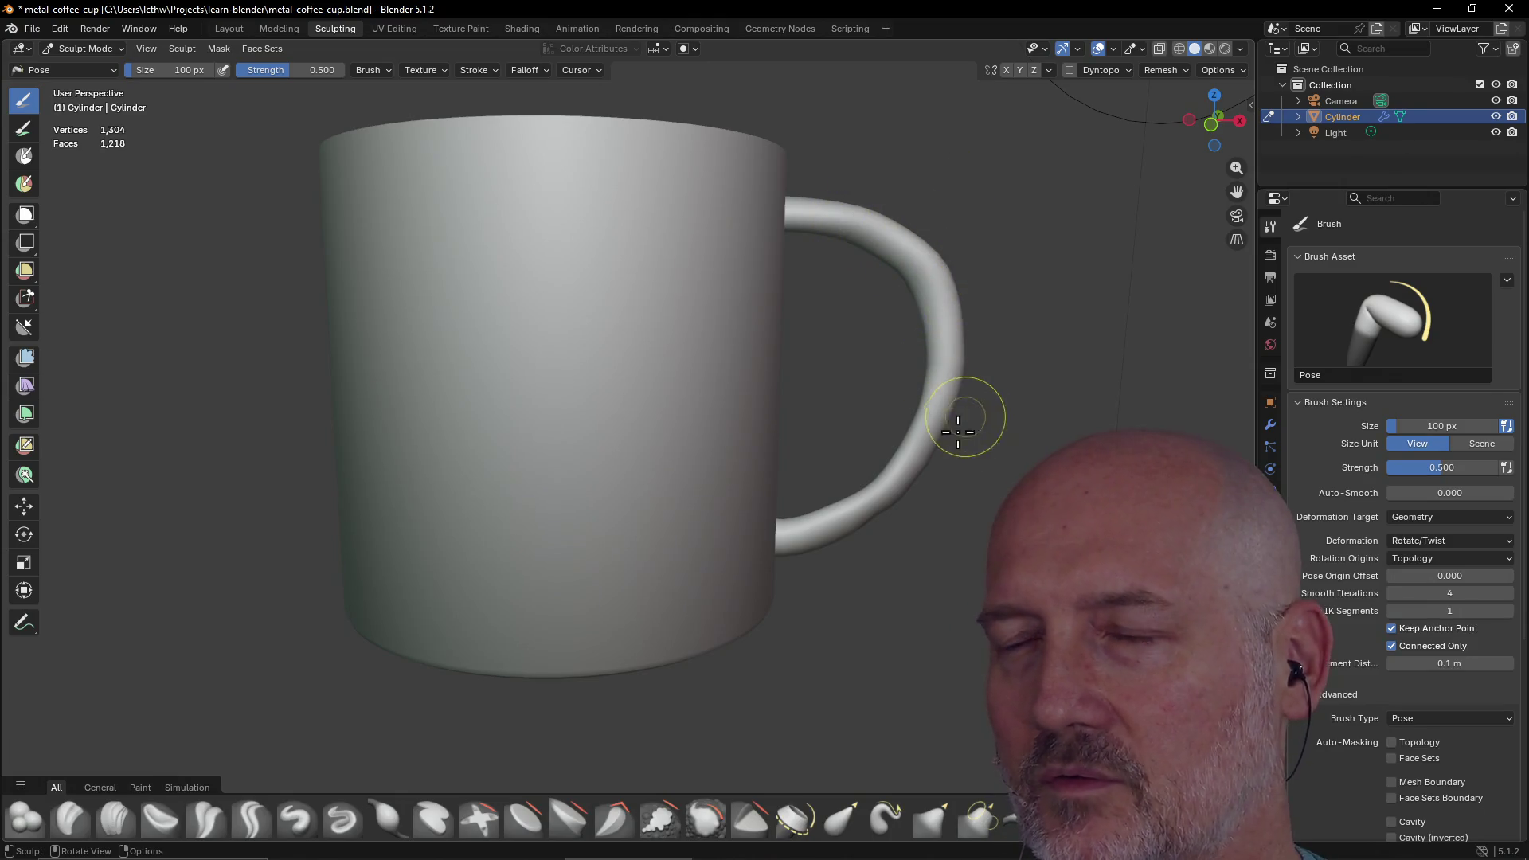
middle_drag(928, 437, 782, 382)
mouse_move(383, 369)
middle_down()
mouse_move(477, 351)
mouse_move(539, 308)
middle_up()
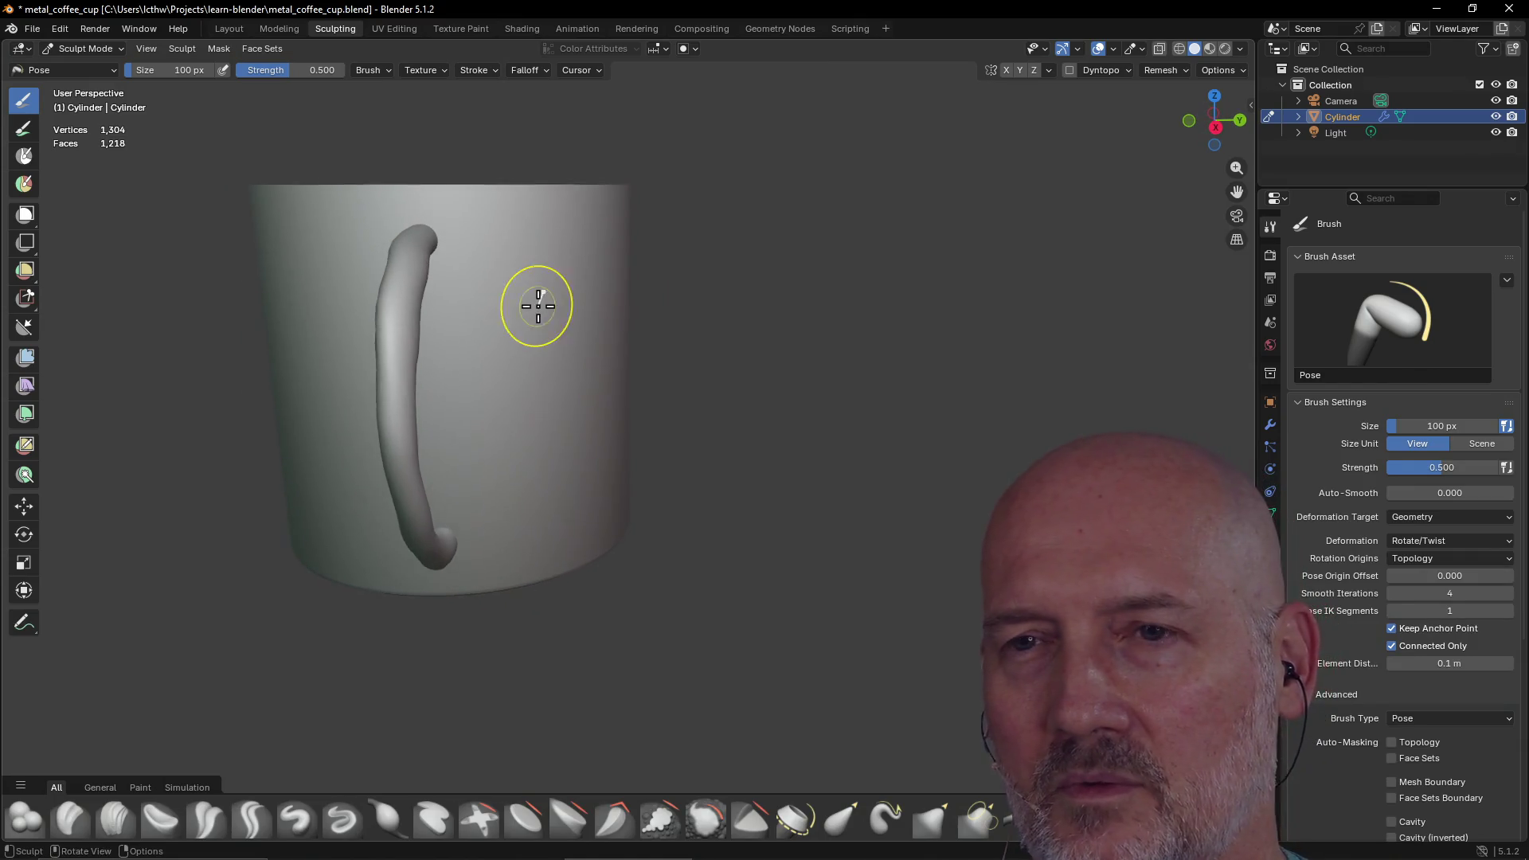
middle_drag(415, 316, 427, 316)
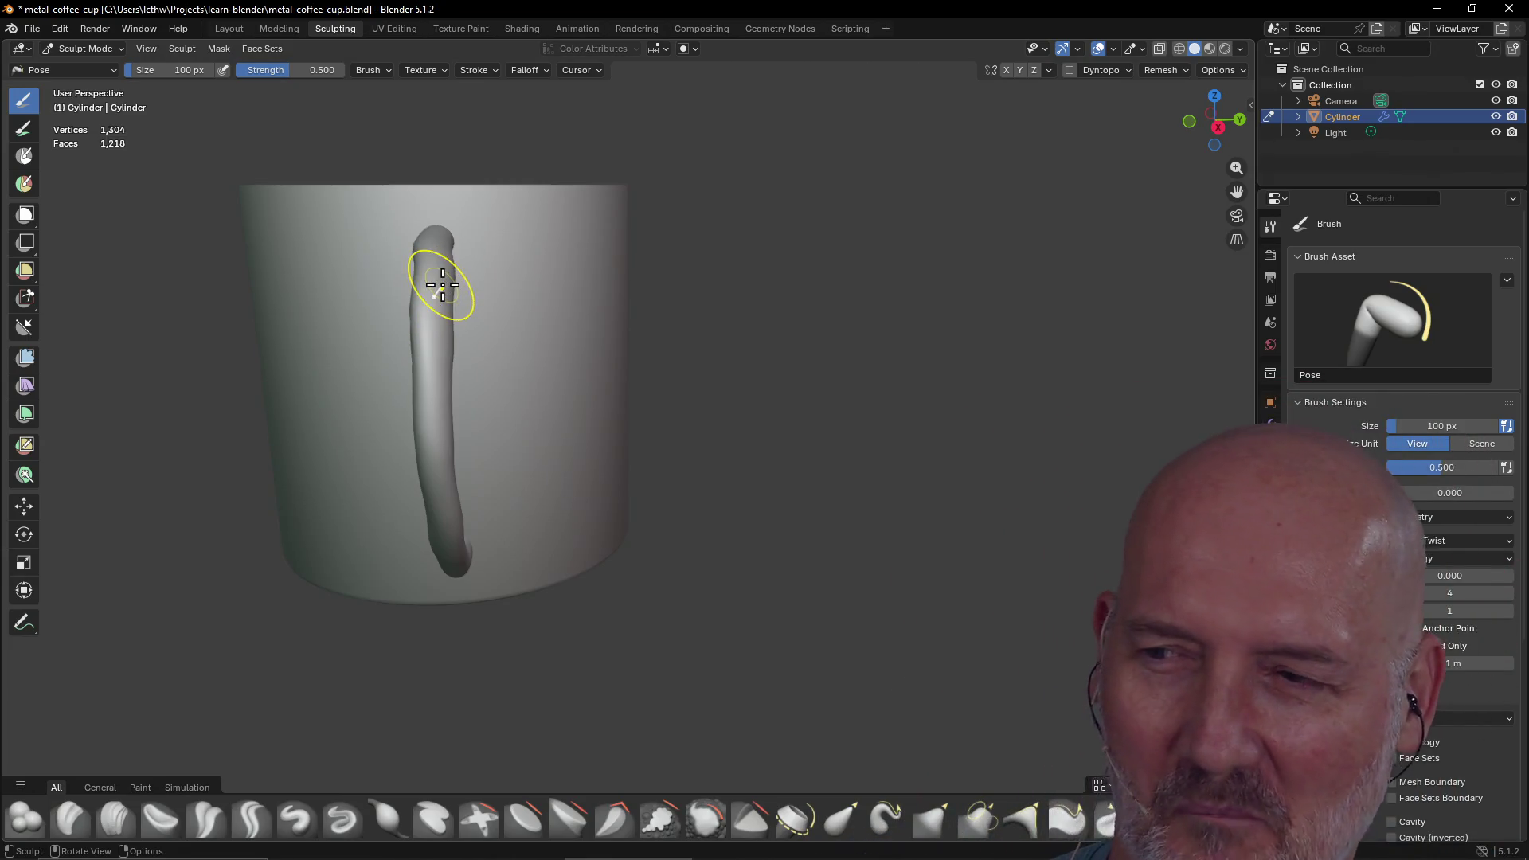
mouse_move(449, 286)
middle_down()
mouse_move(392, 467)
mouse_move(467, 300)
mouse_move(614, 290)
mouse_move(447, 255)
mouse_move(439, 293)
middle_up()
scroll(419, 420, down, 5)
scroll(518, 300, up, 5)
scroll(614, 292, up, 3)
scroll(439, 293, down, 4)
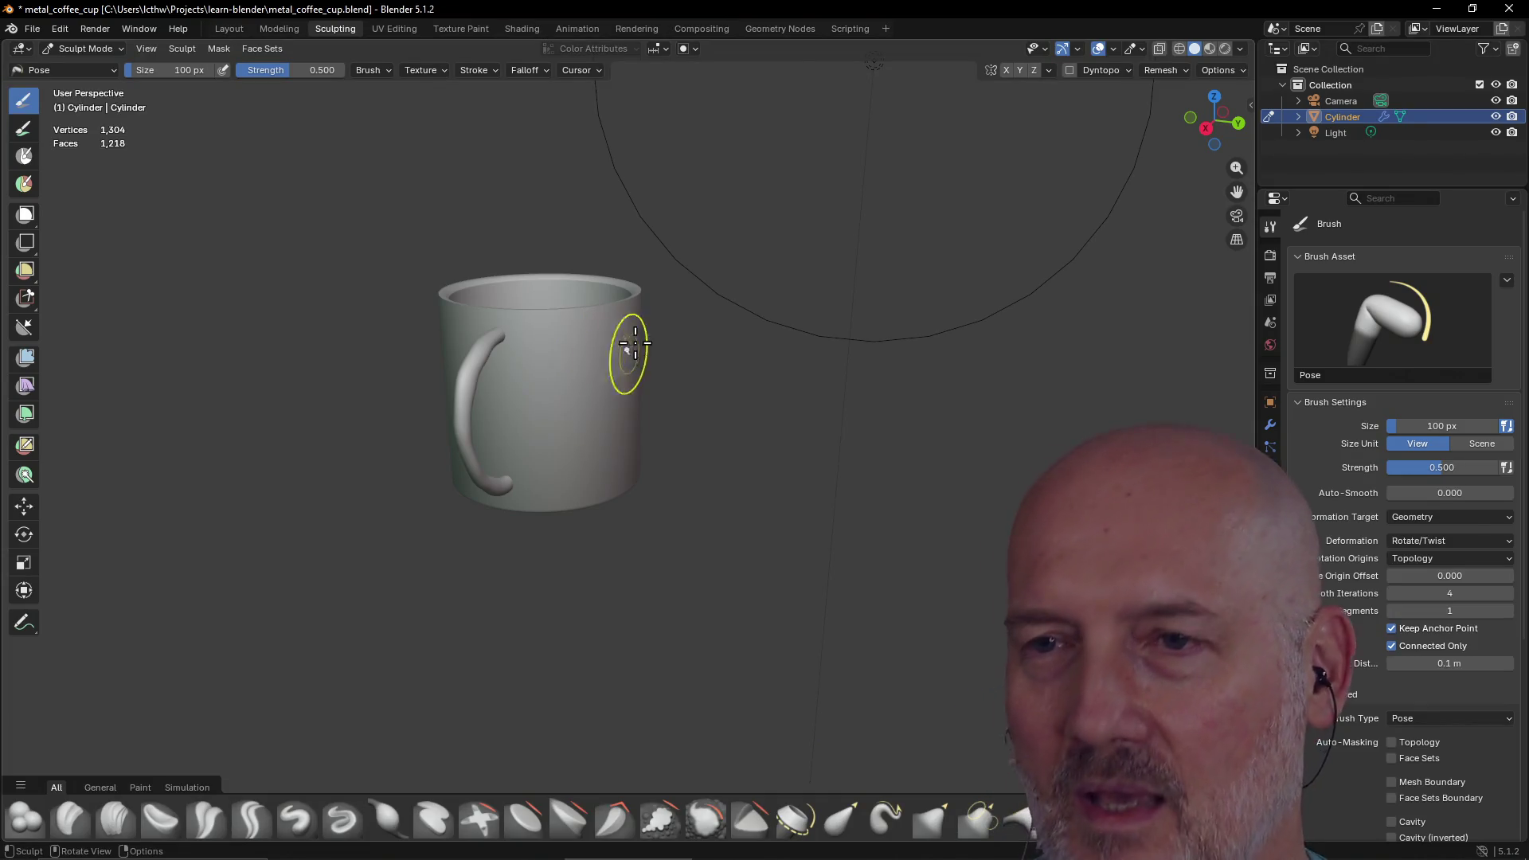
mouse_move(529, 325)
middle_down()
mouse_move(531, 341)
mouse_move(574, 341)
mouse_move(502, 331)
mouse_move(525, 342)
middle_up()
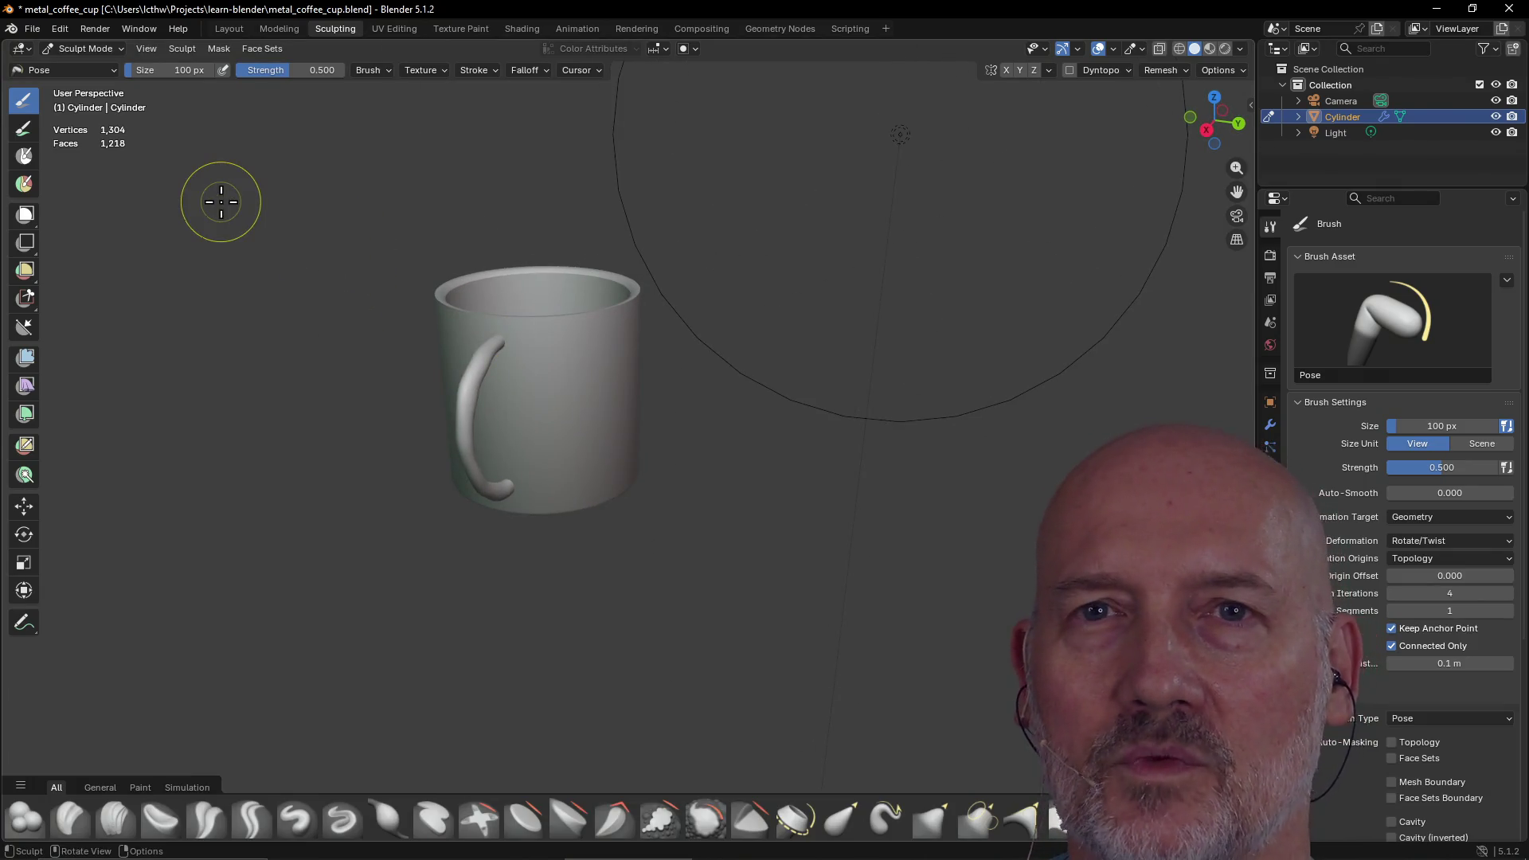
Start a new General scene without saving the cup, orbit the default cube, then Alt+Tab to the browser
click(38, 32)
mouse_move(99, 51)
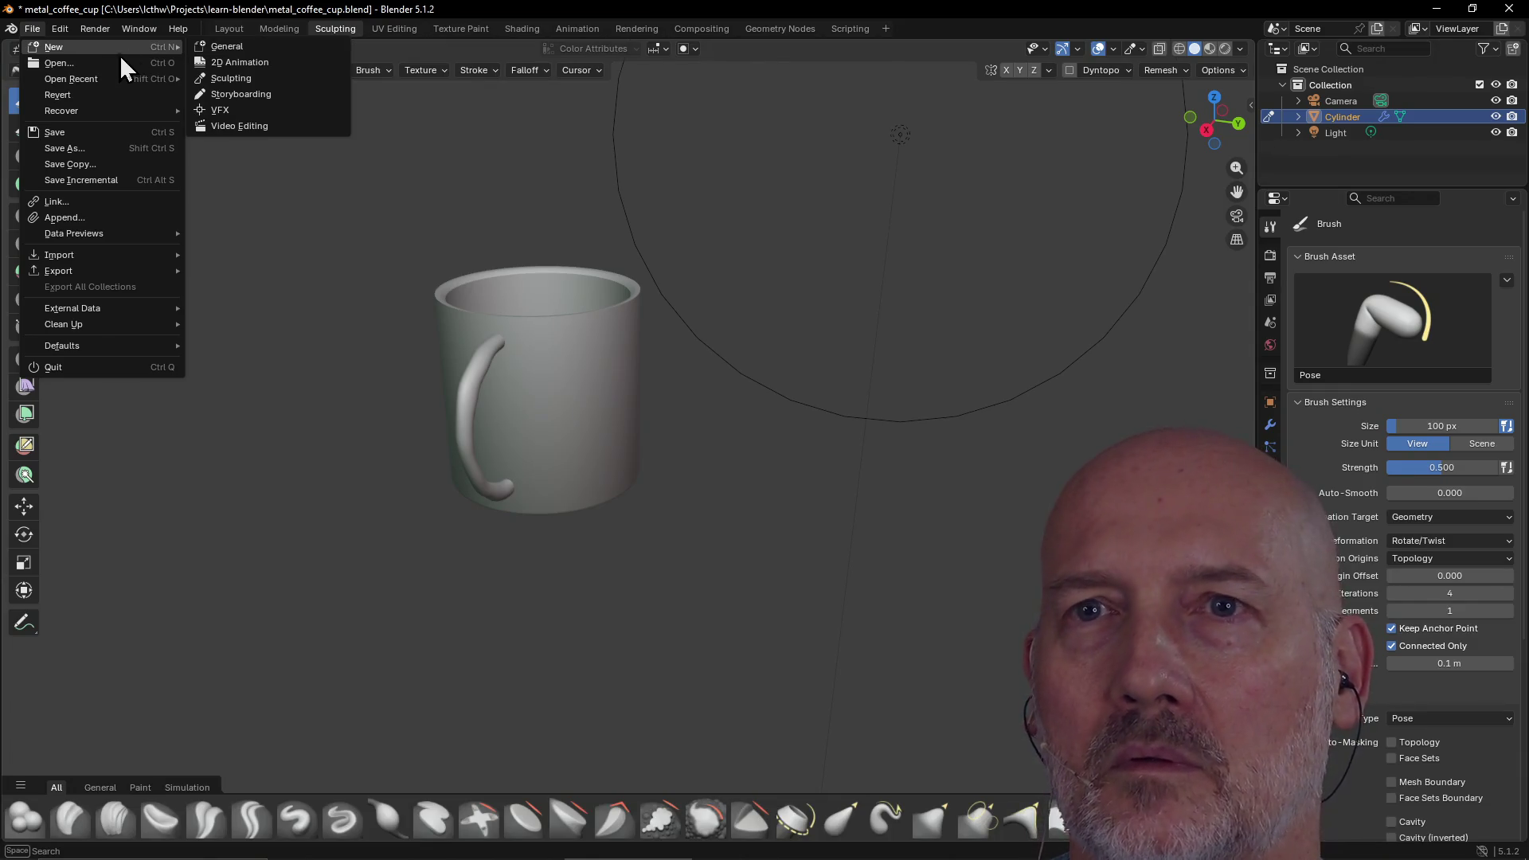
click(231, 62)
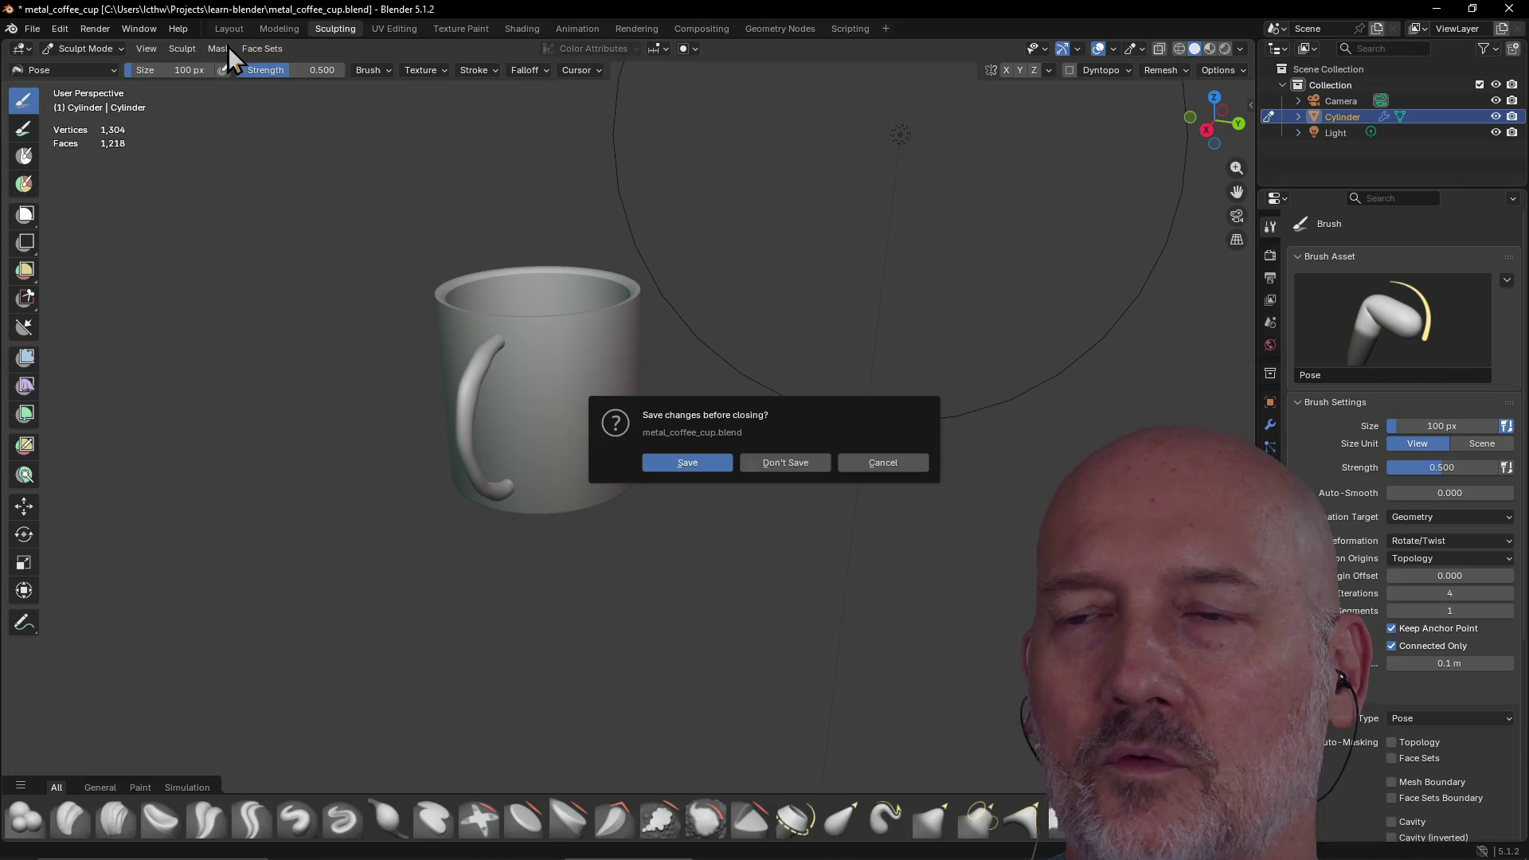
click(781, 461)
mouse_move(590, 483)
middle_down()
mouse_move(632, 479)
mouse_move(422, 477)
middle_up()
scroll(632, 479, up, 2)
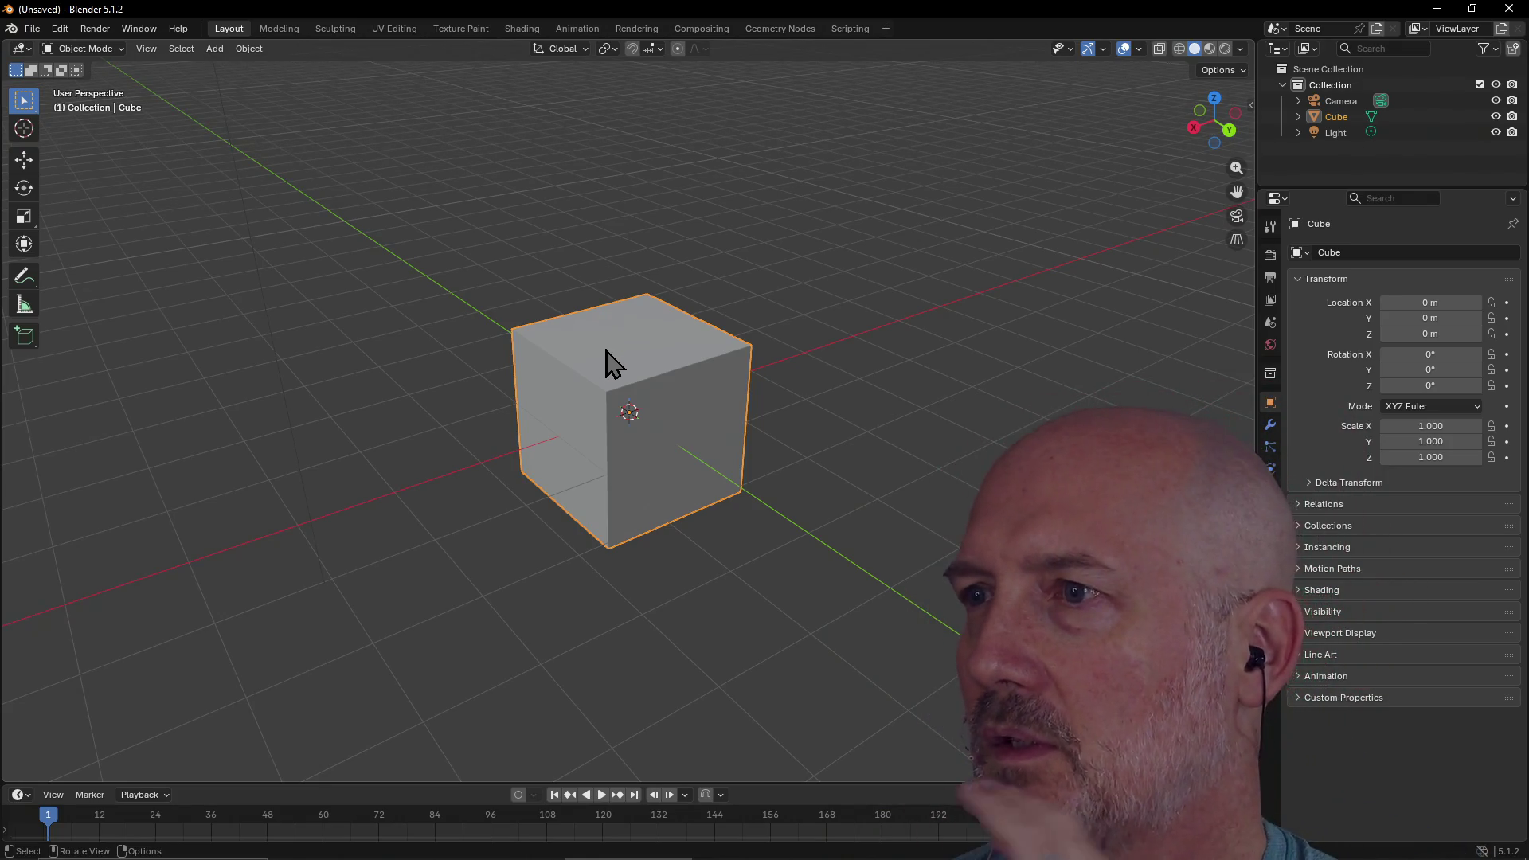
key(alt)
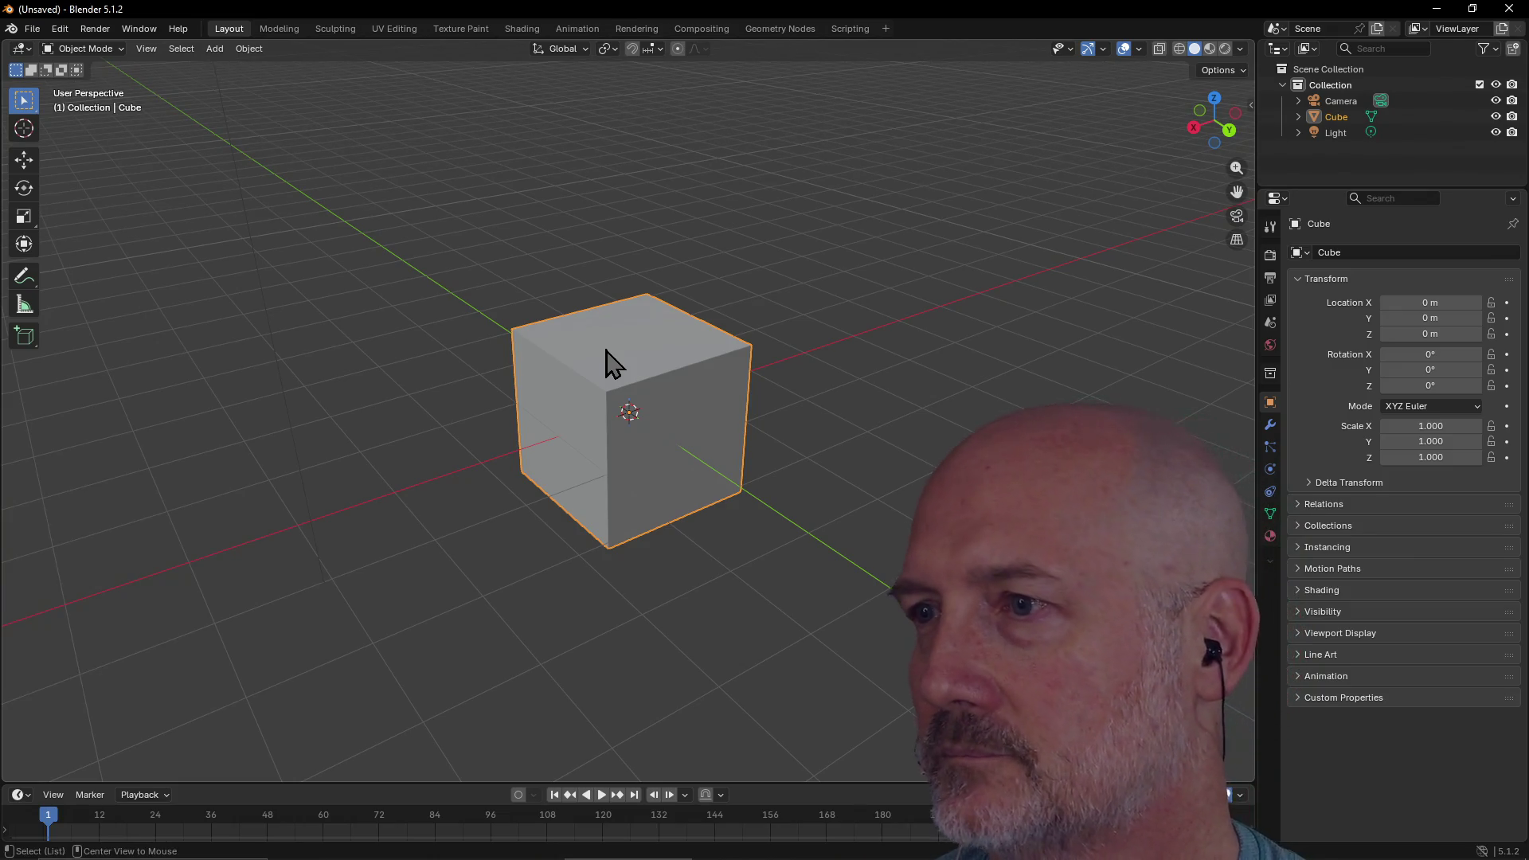
key(alt+Tab)
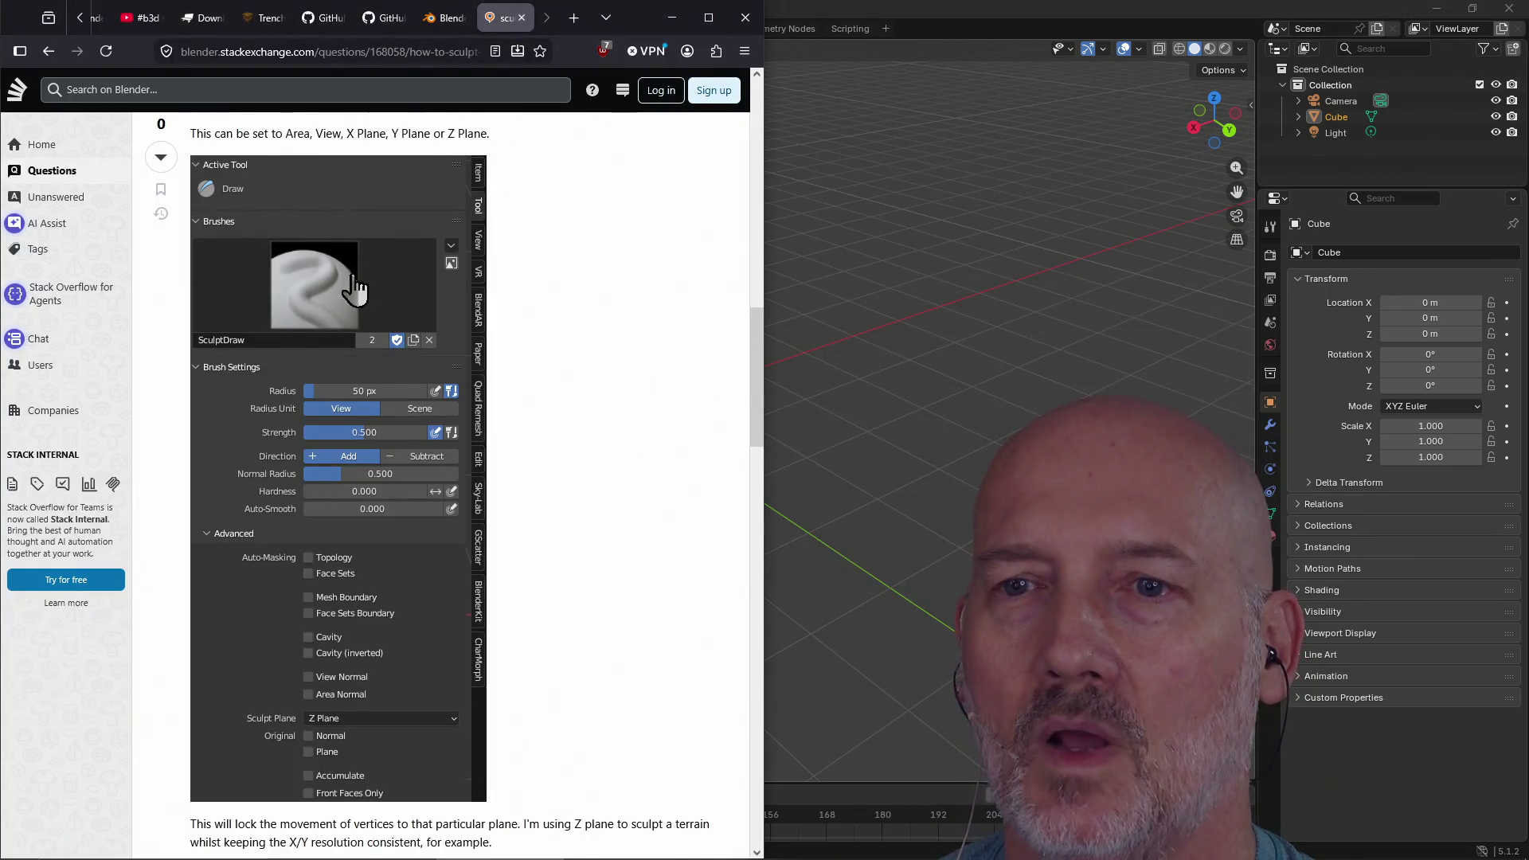
Search the web for 'blender make a wire'
click(390, 53)
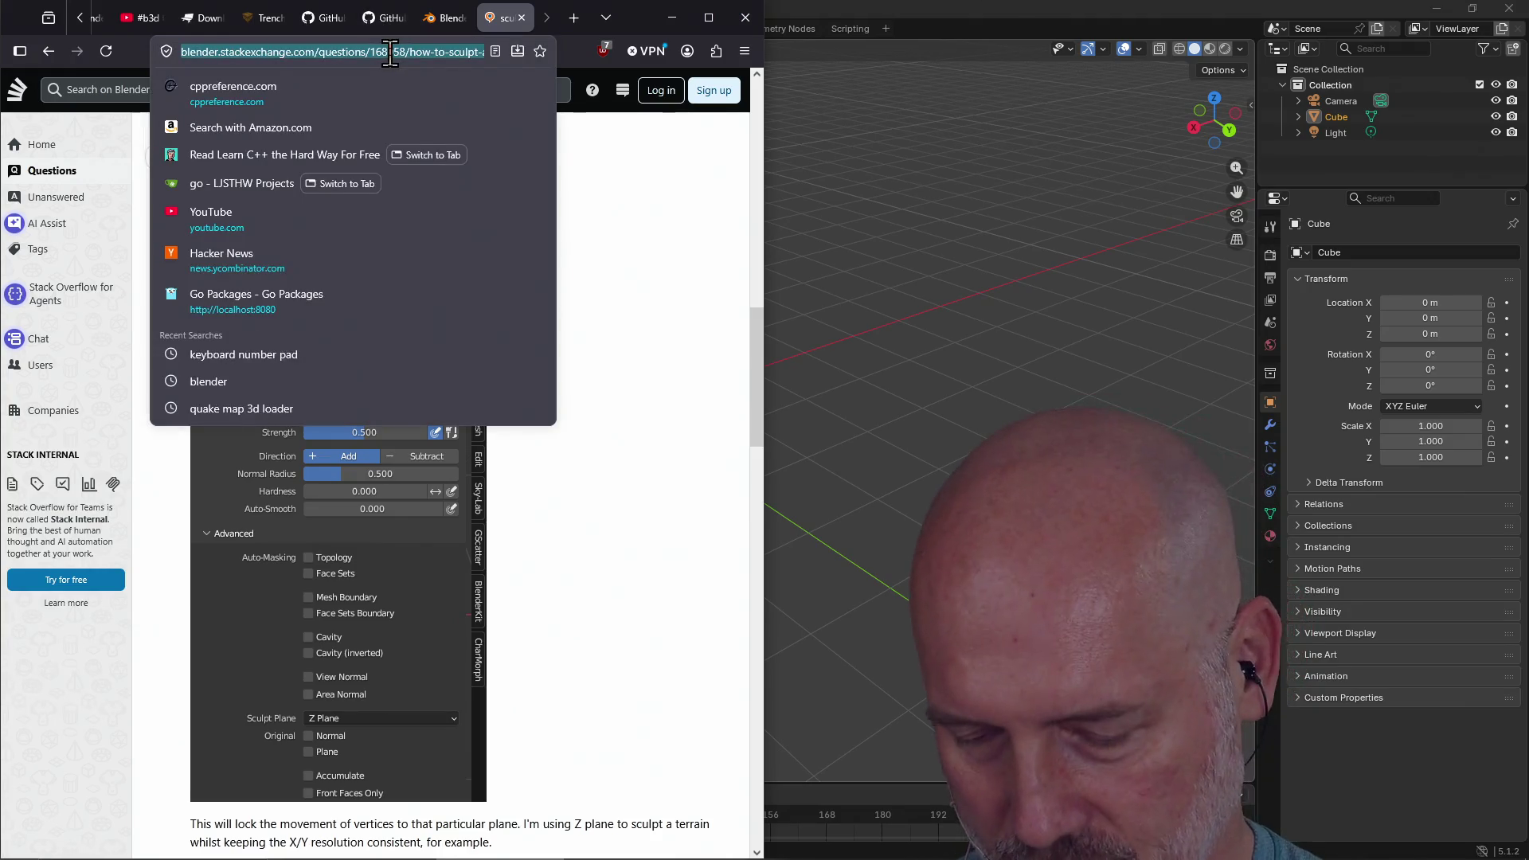
text(blender )
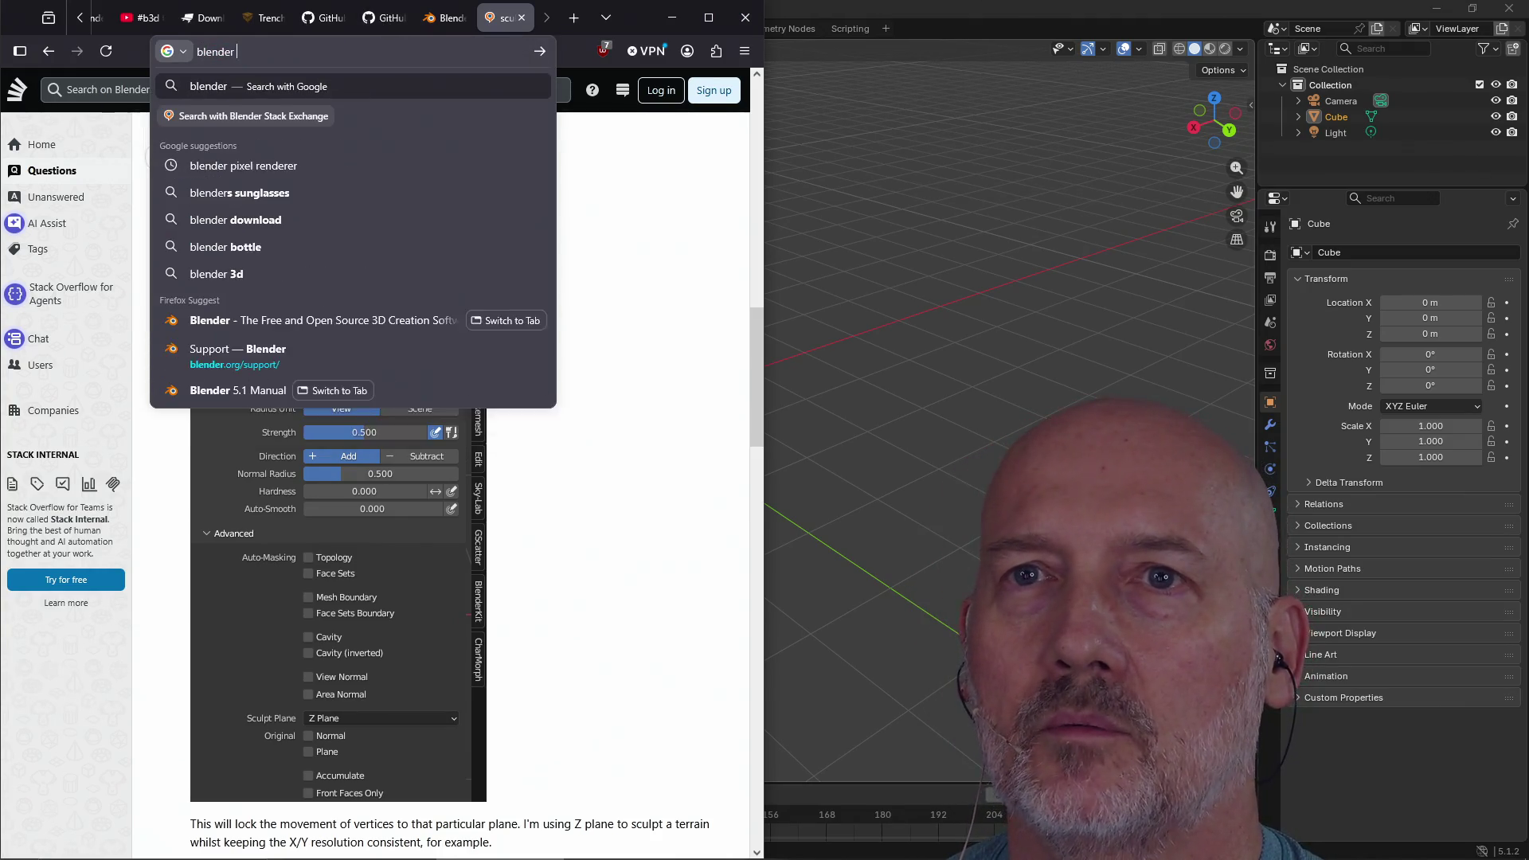
text(make a wire)
key(Return)
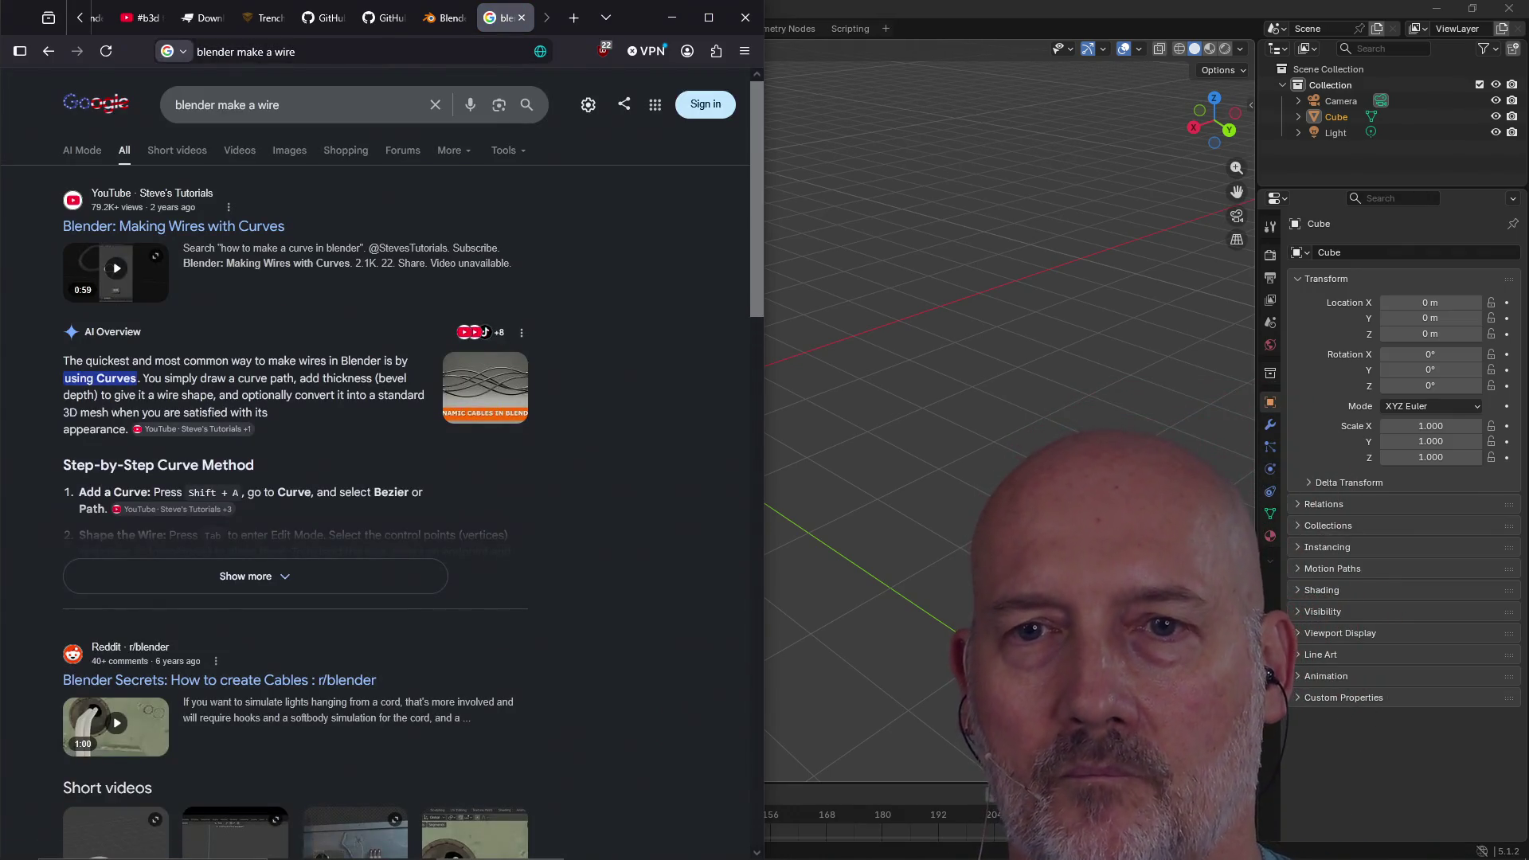
Expand the AI Overview's curve steps, then return to Blender and select the cube
click(288, 571)
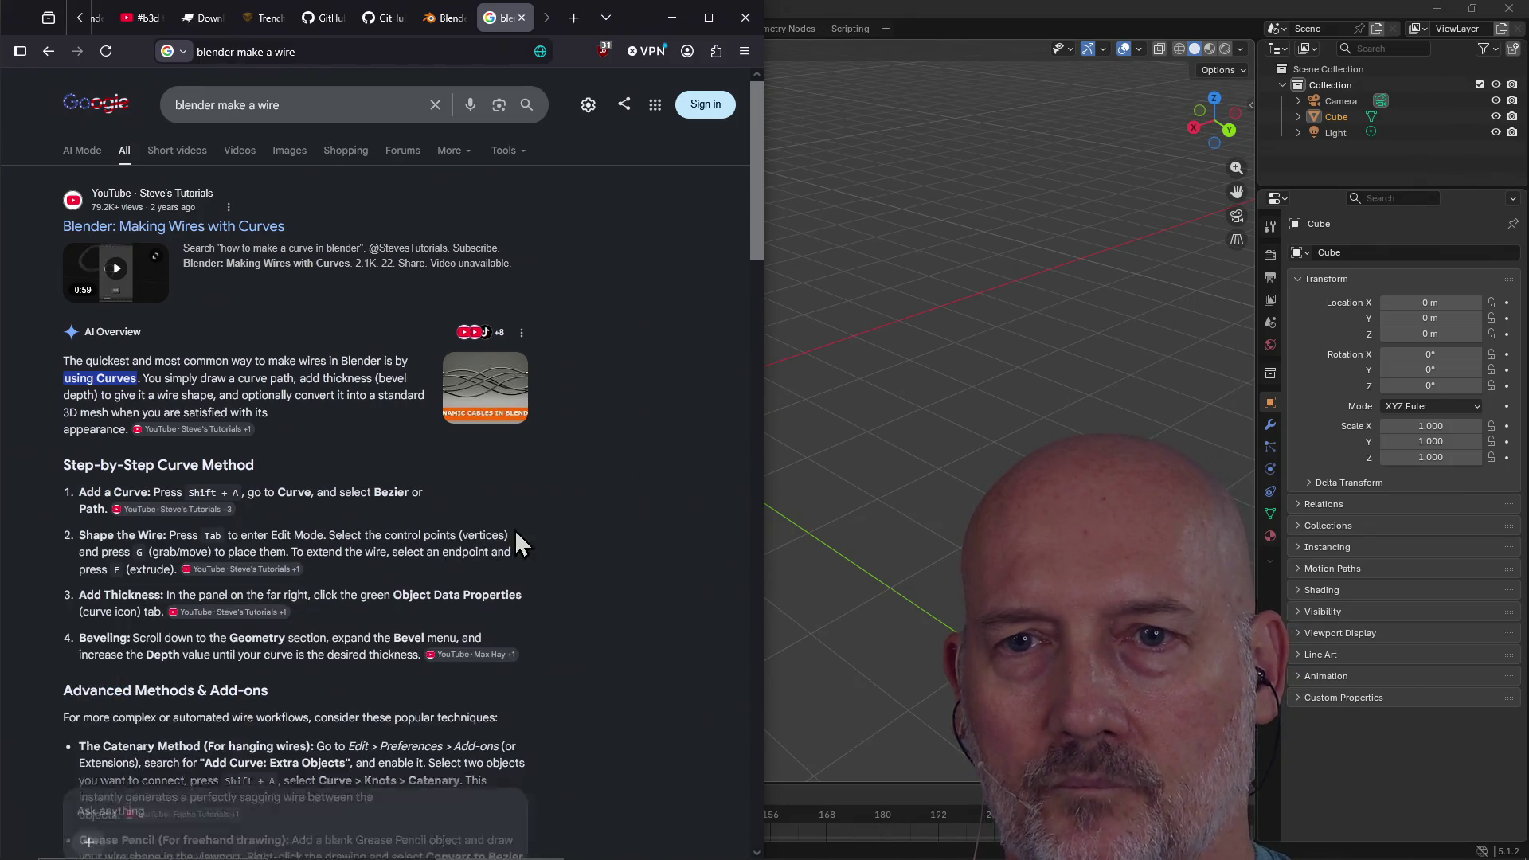
scroll(605, 467, down, 1)
scroll(605, 466, down, 3)
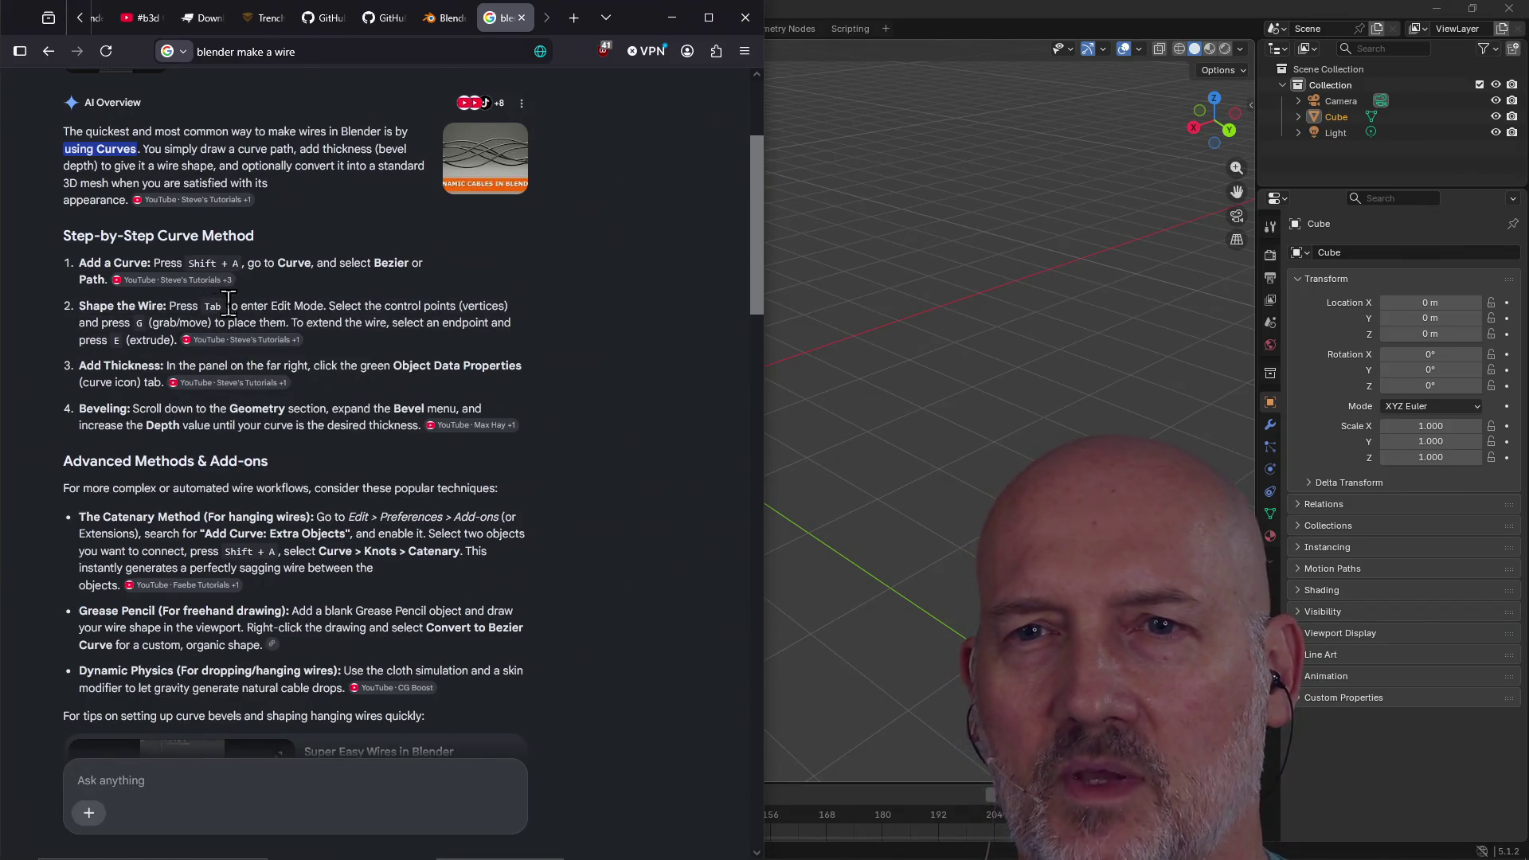
click(912, 32)
drag(652, 397, 646, 394)
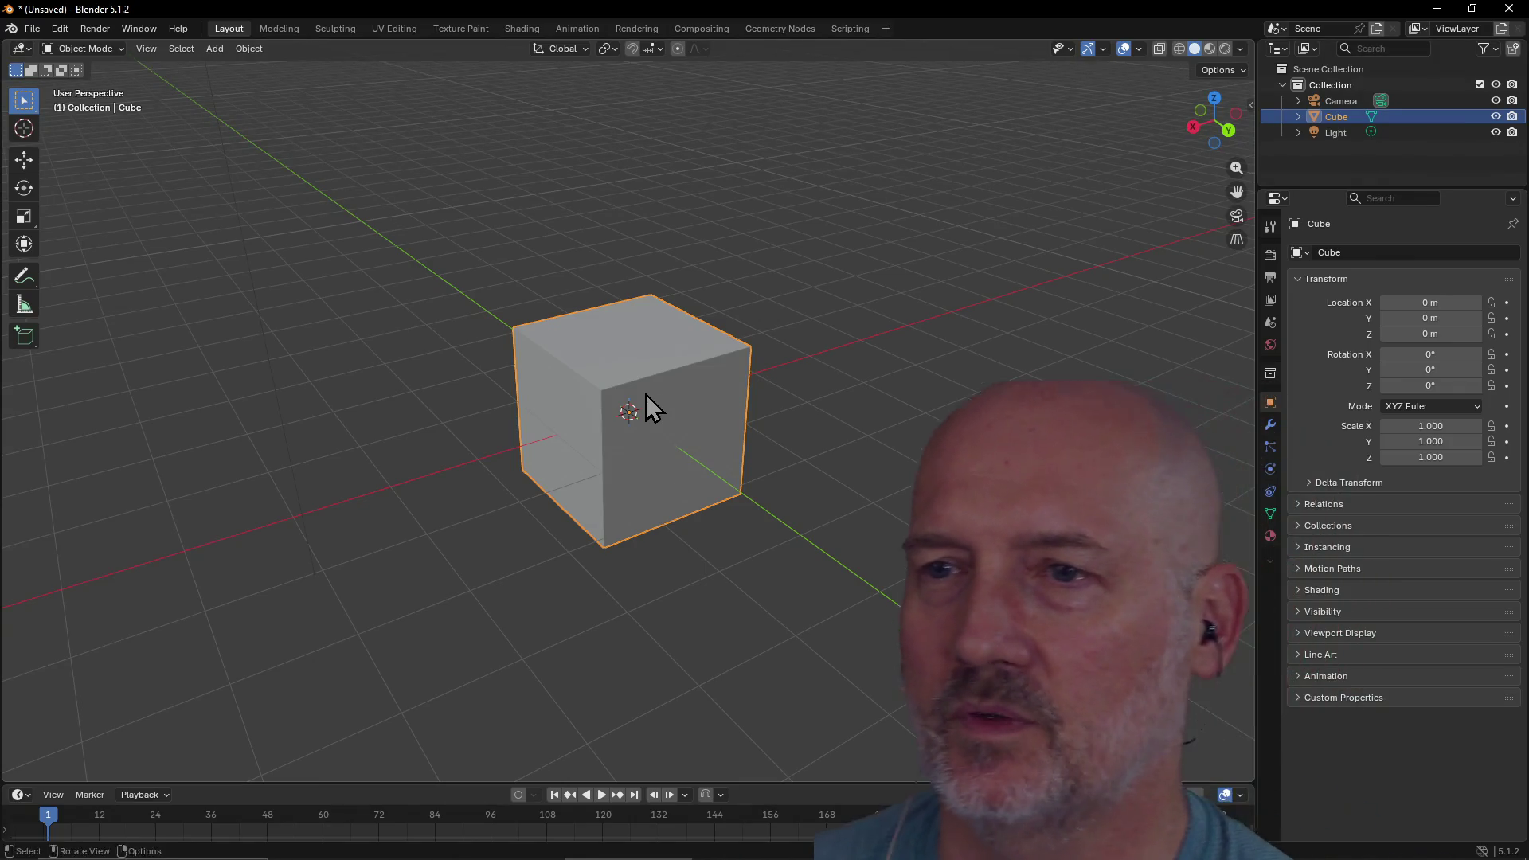
Toggle the cube between Edit Mode and Object Mode a few times
drag(646, 394, 647, 394)
key(Tab)
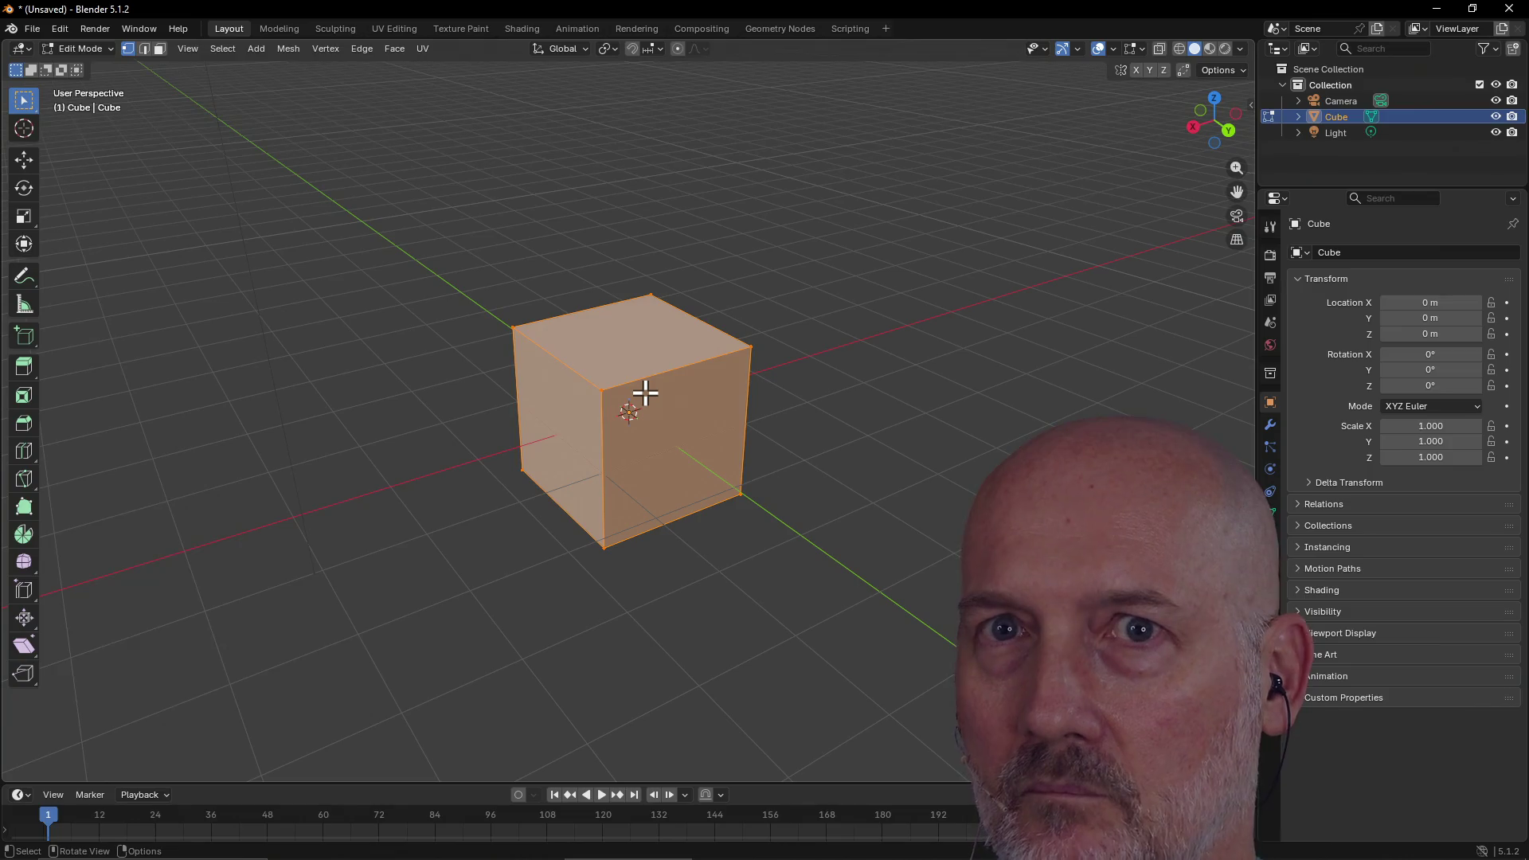
key(Tab)
key(Tab)
key(Tab)
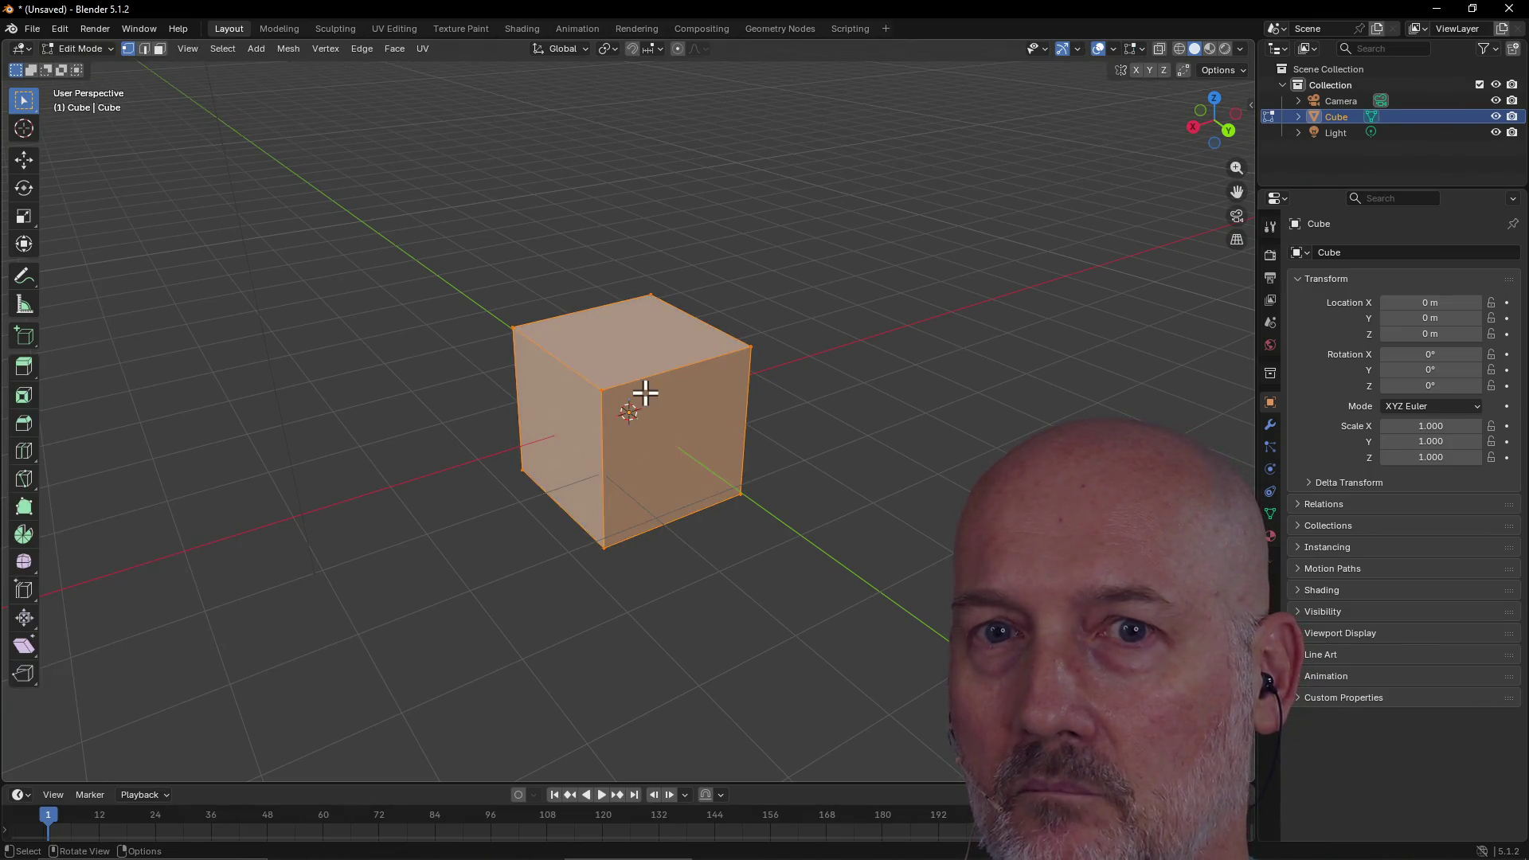
key(Tab)
key(Tab)
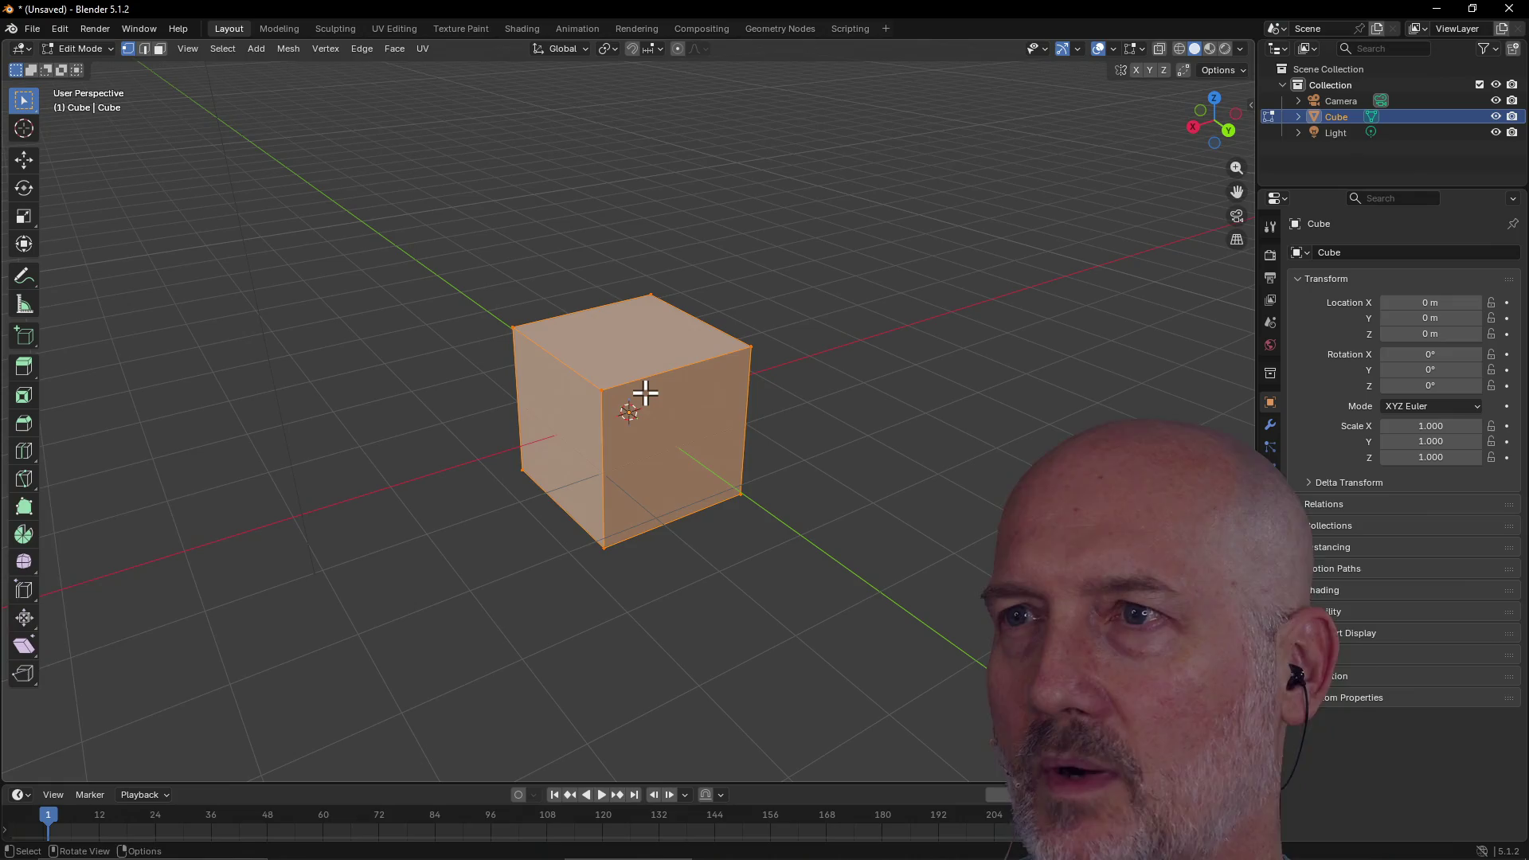
Glance at Modeling and Layout, re-enter Edit Mode on the cube, and Alt+Tab to the wire results
click(279, 28)
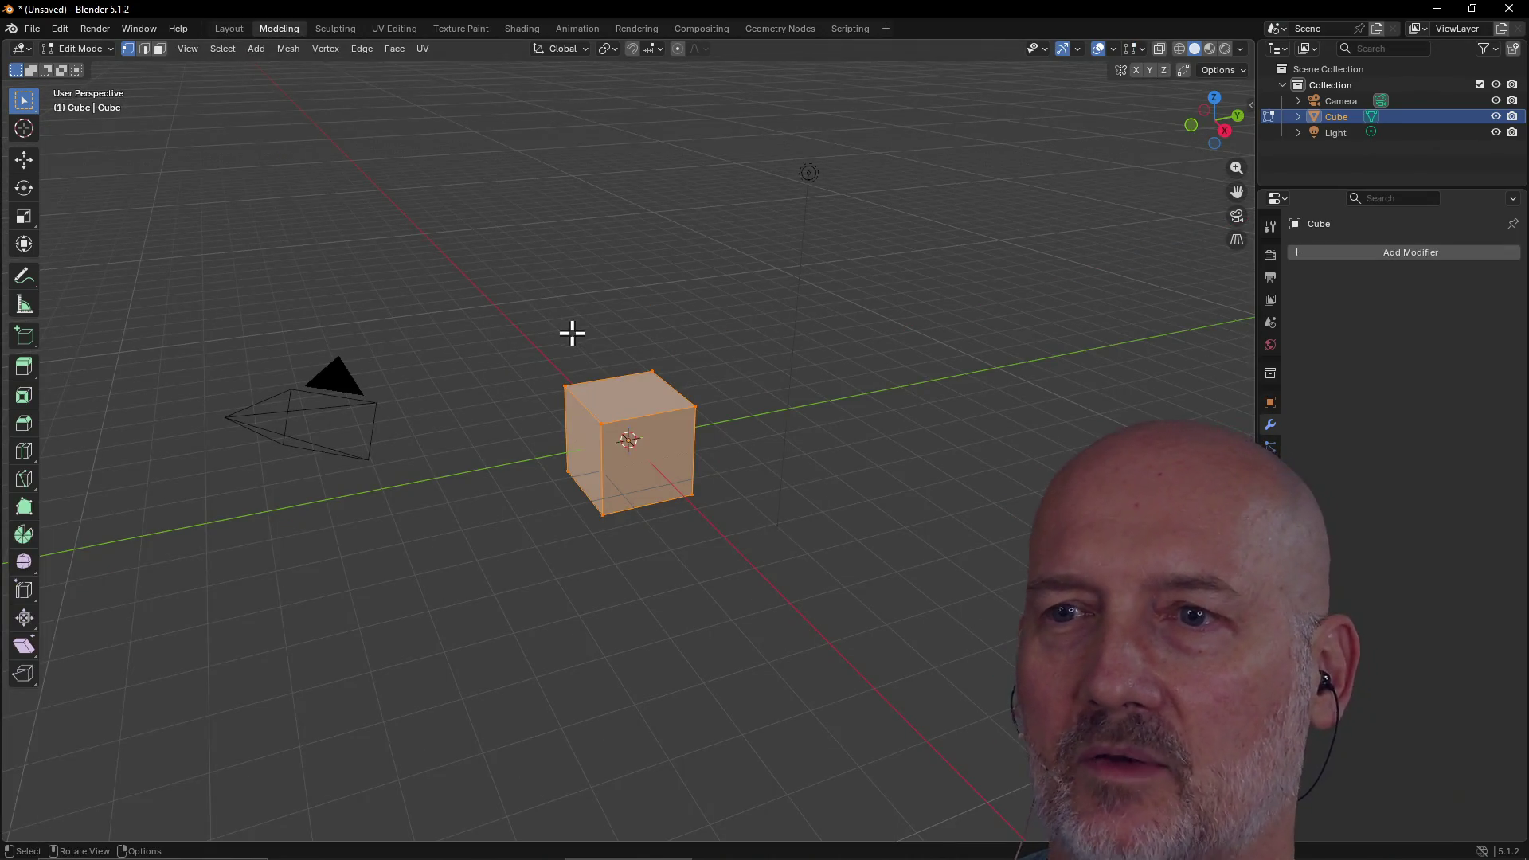
click(231, 33)
key(Tab)
key(Tab)
key(Tab)
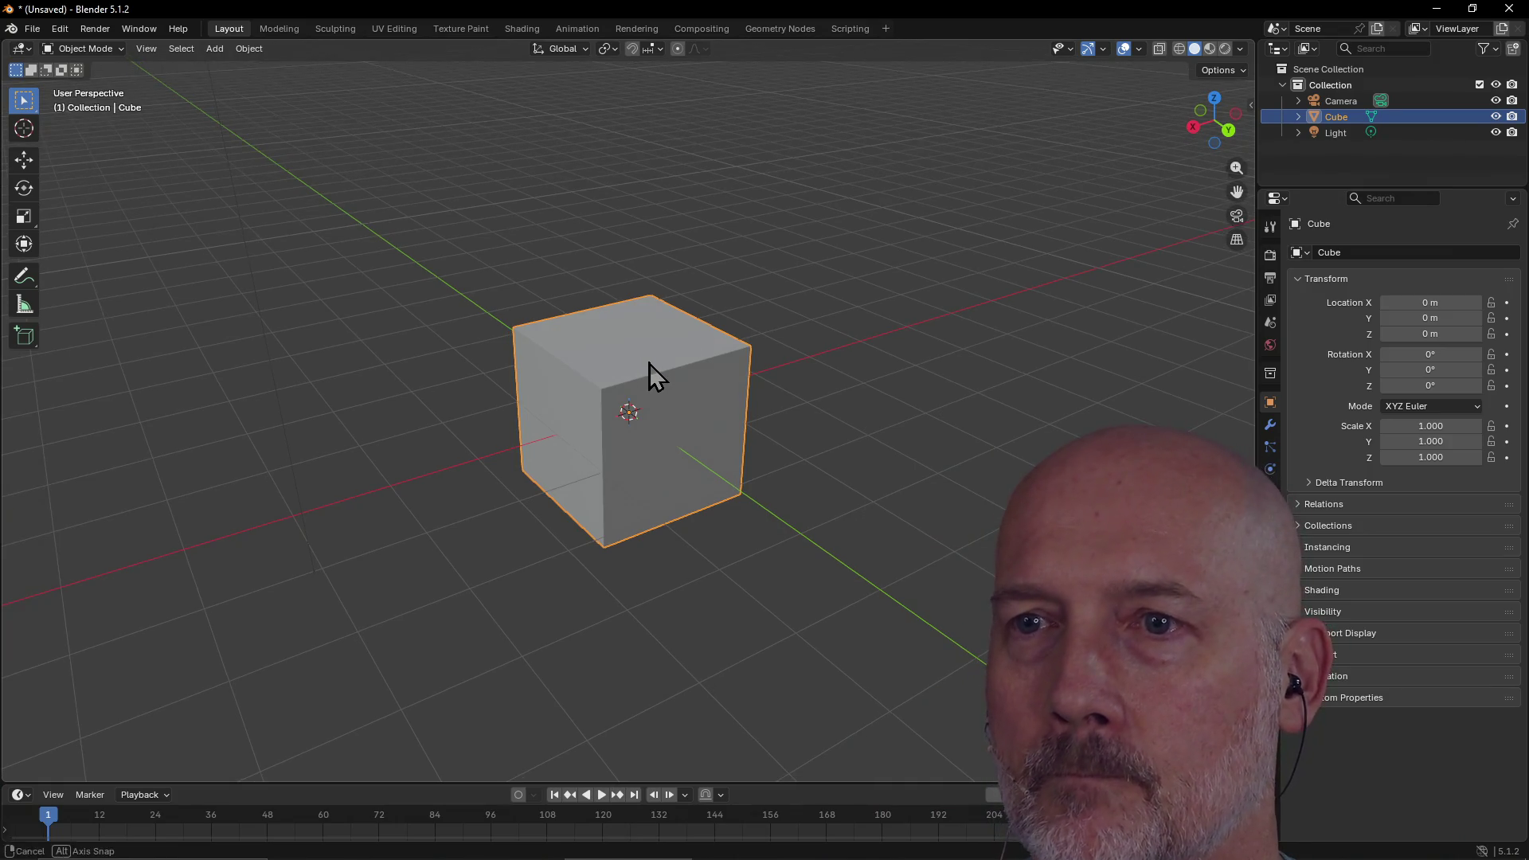
key(Tab)
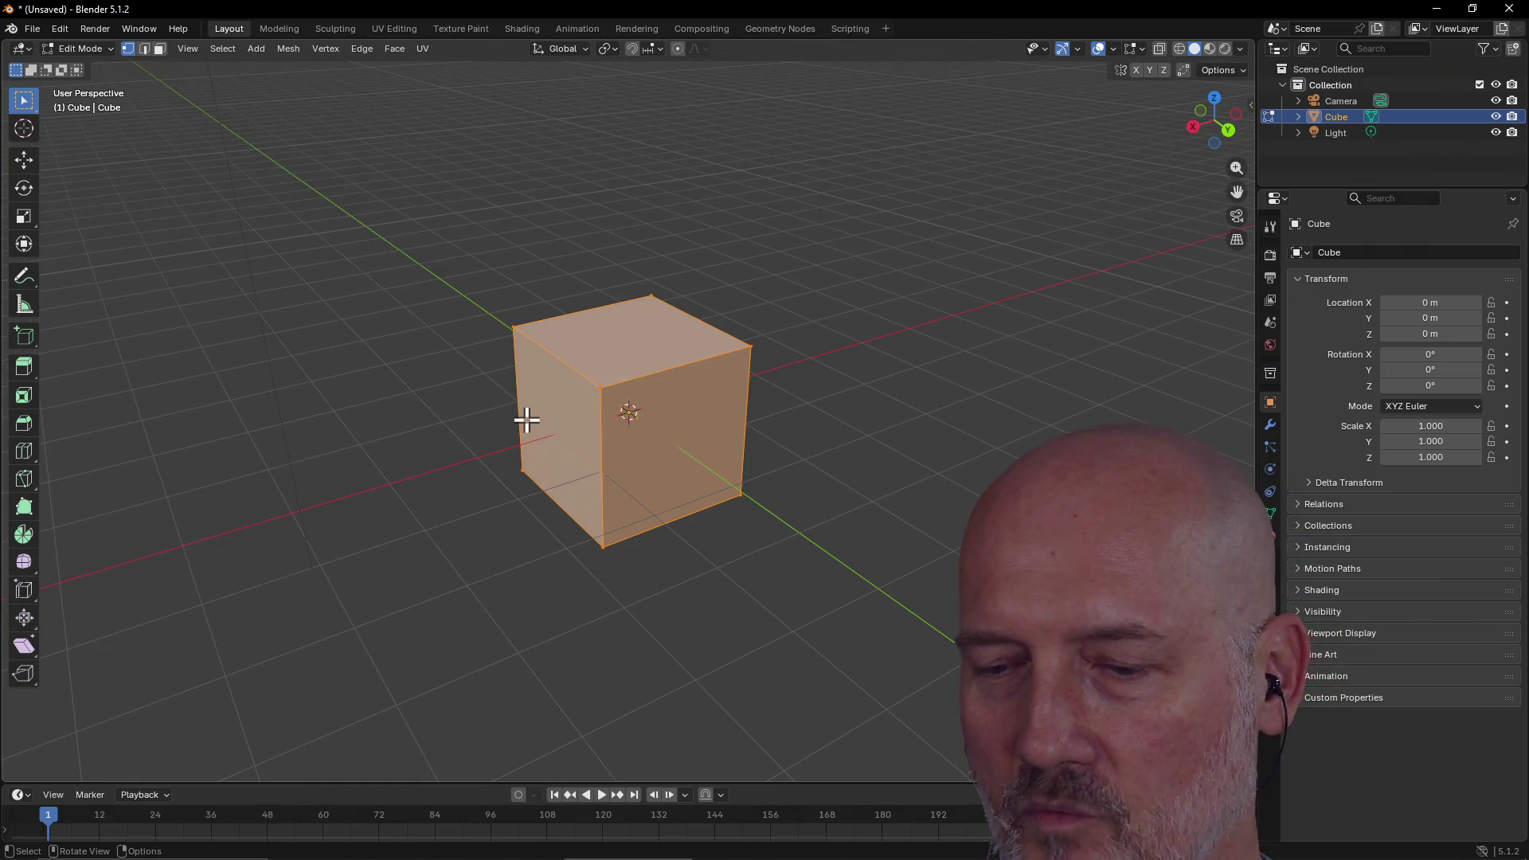
key(alt+Tab)
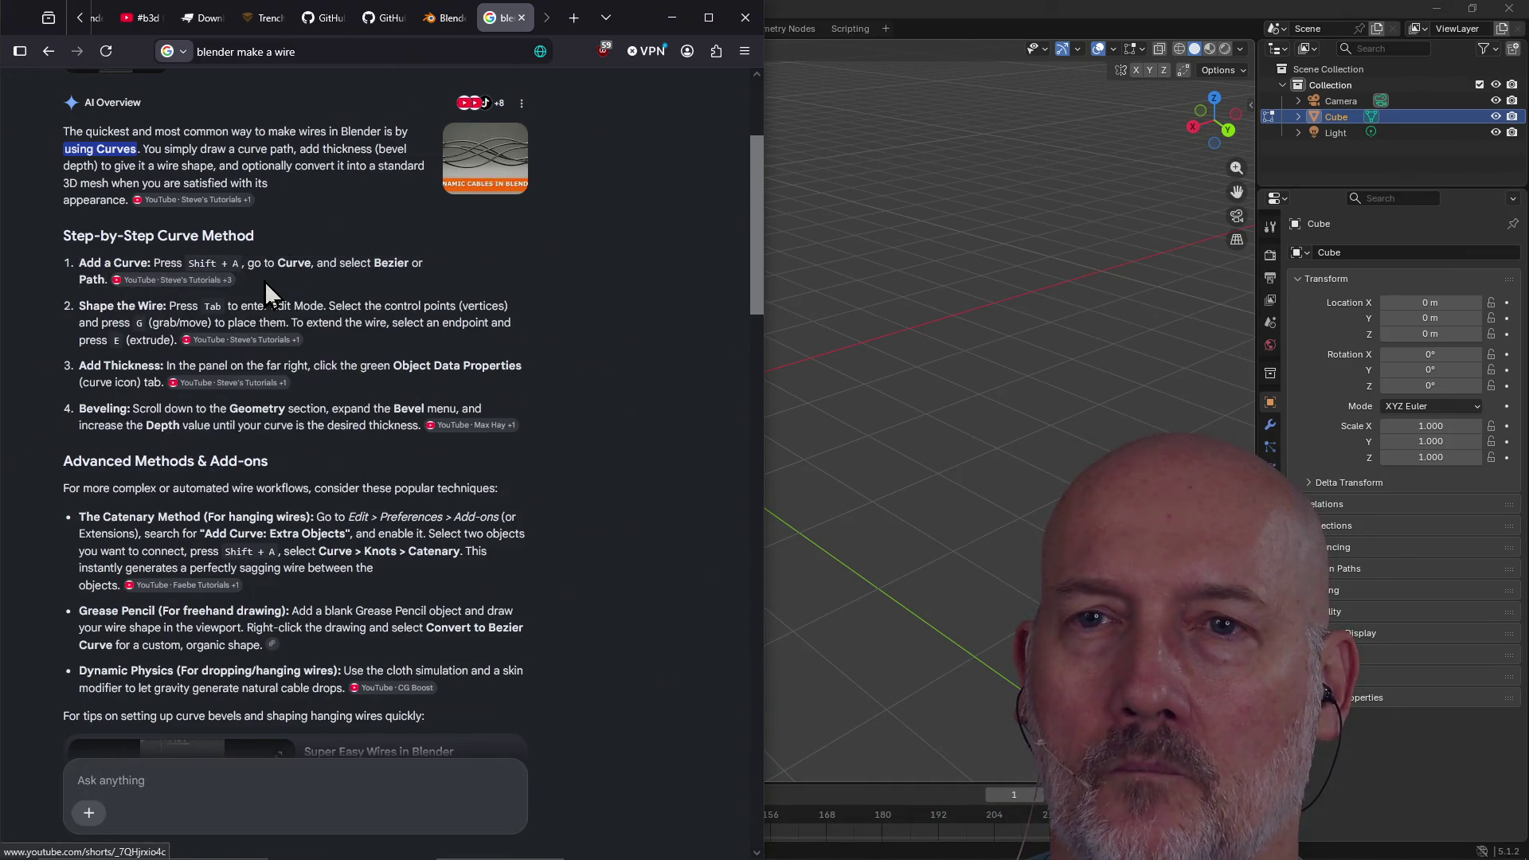
Bring the Blender window back in front of the wire search results
click(848, 8)
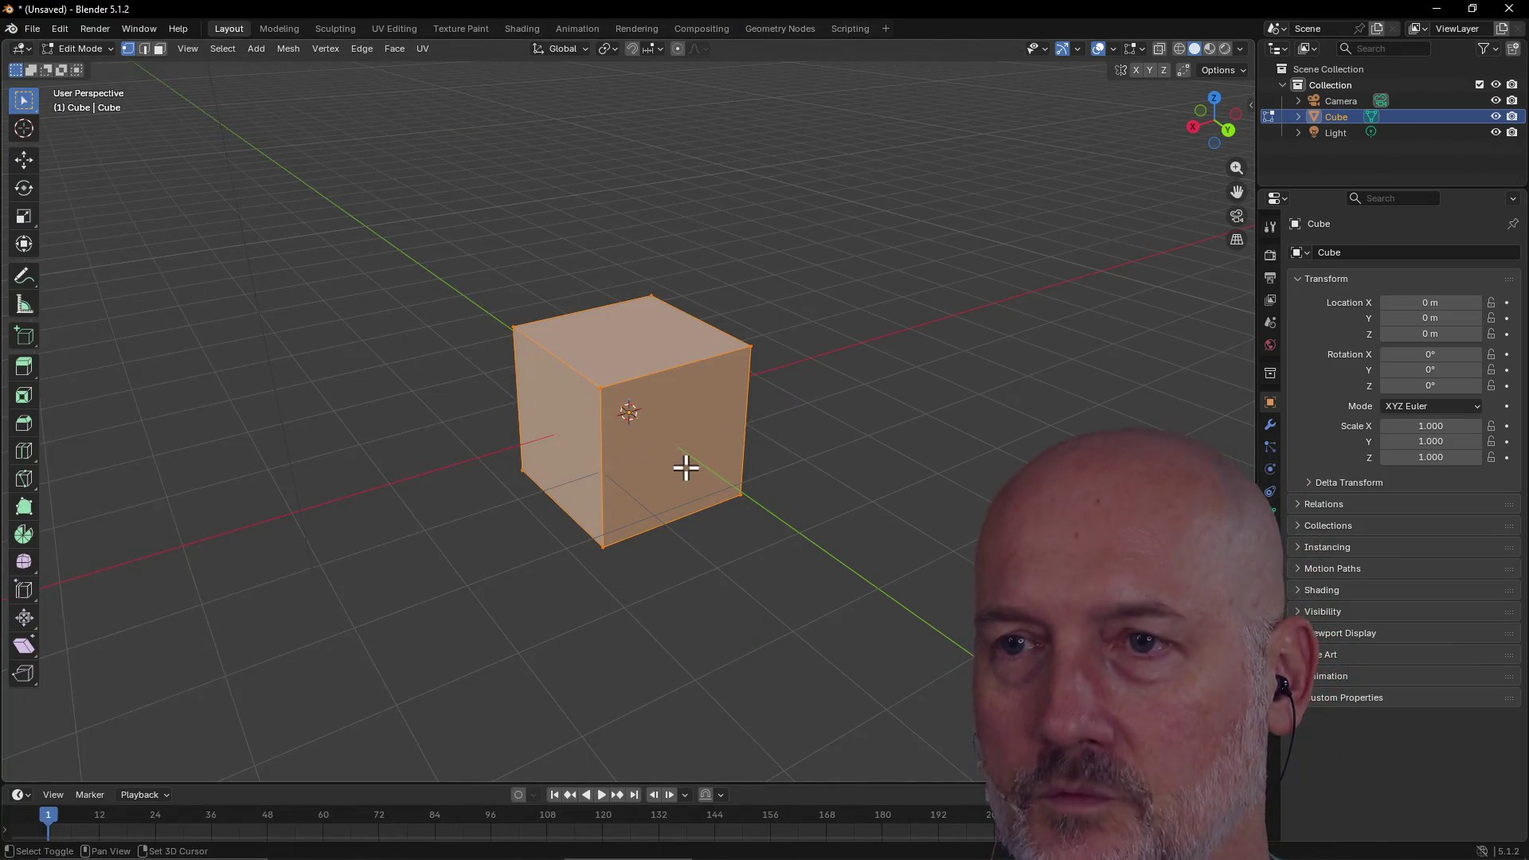
Browse the Add menu's mesh primitives and cancel without adding anything
key(shift+a)
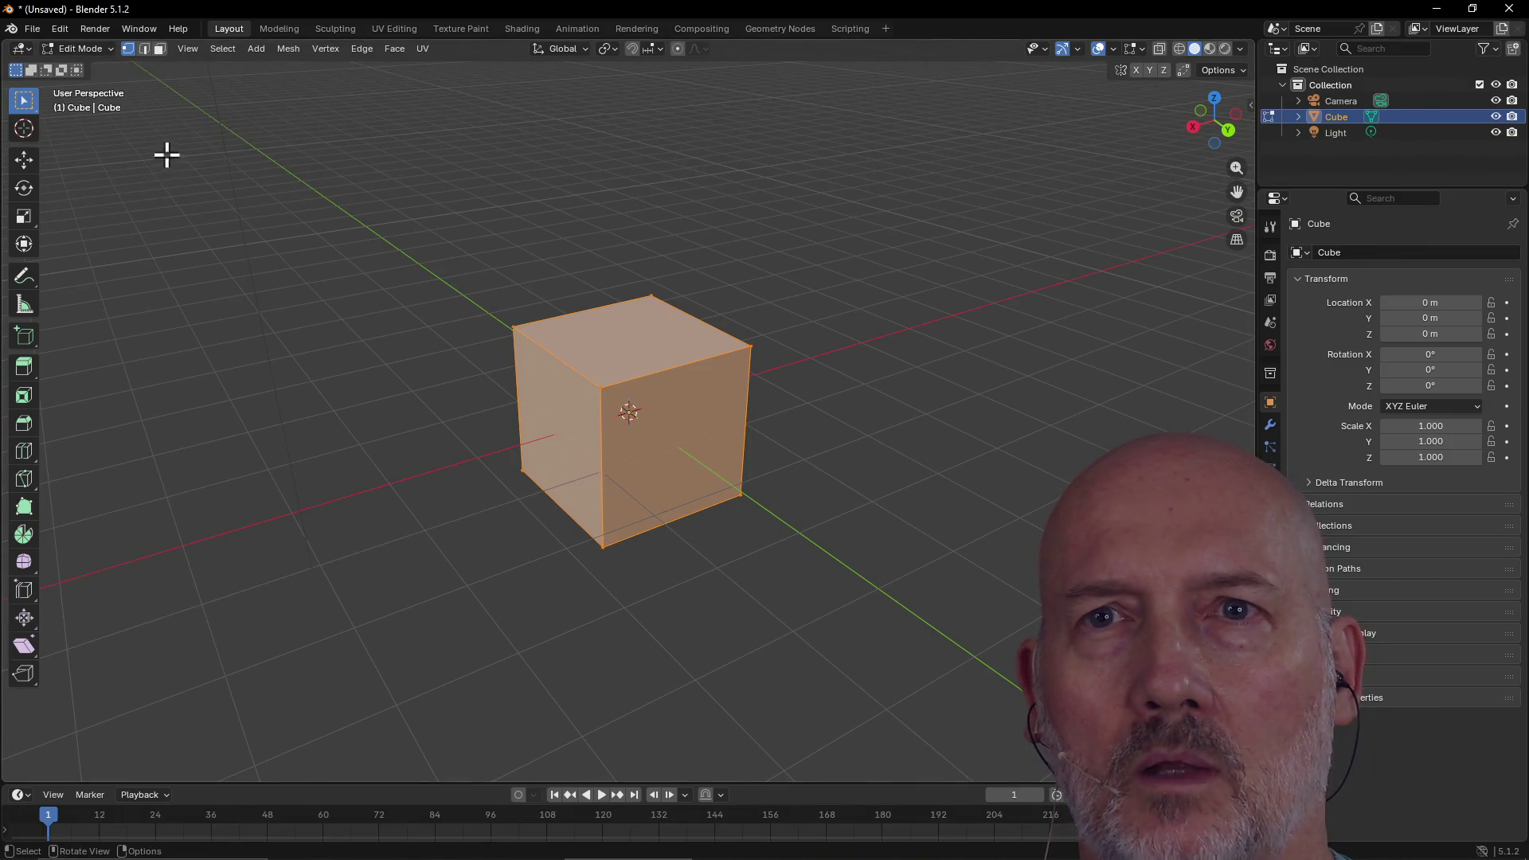
click(265, 47)
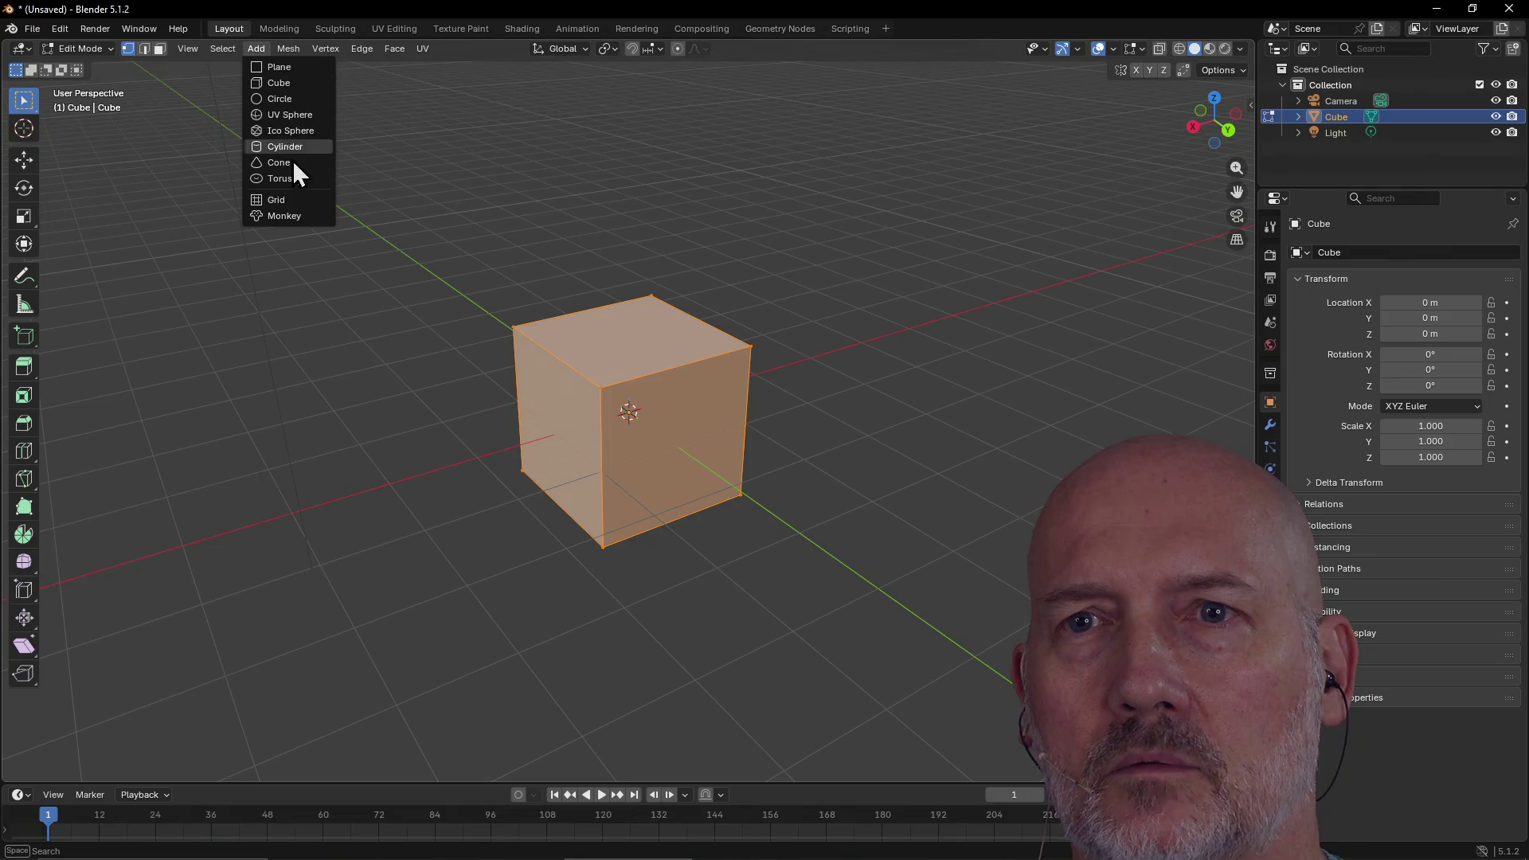
key(Escape)
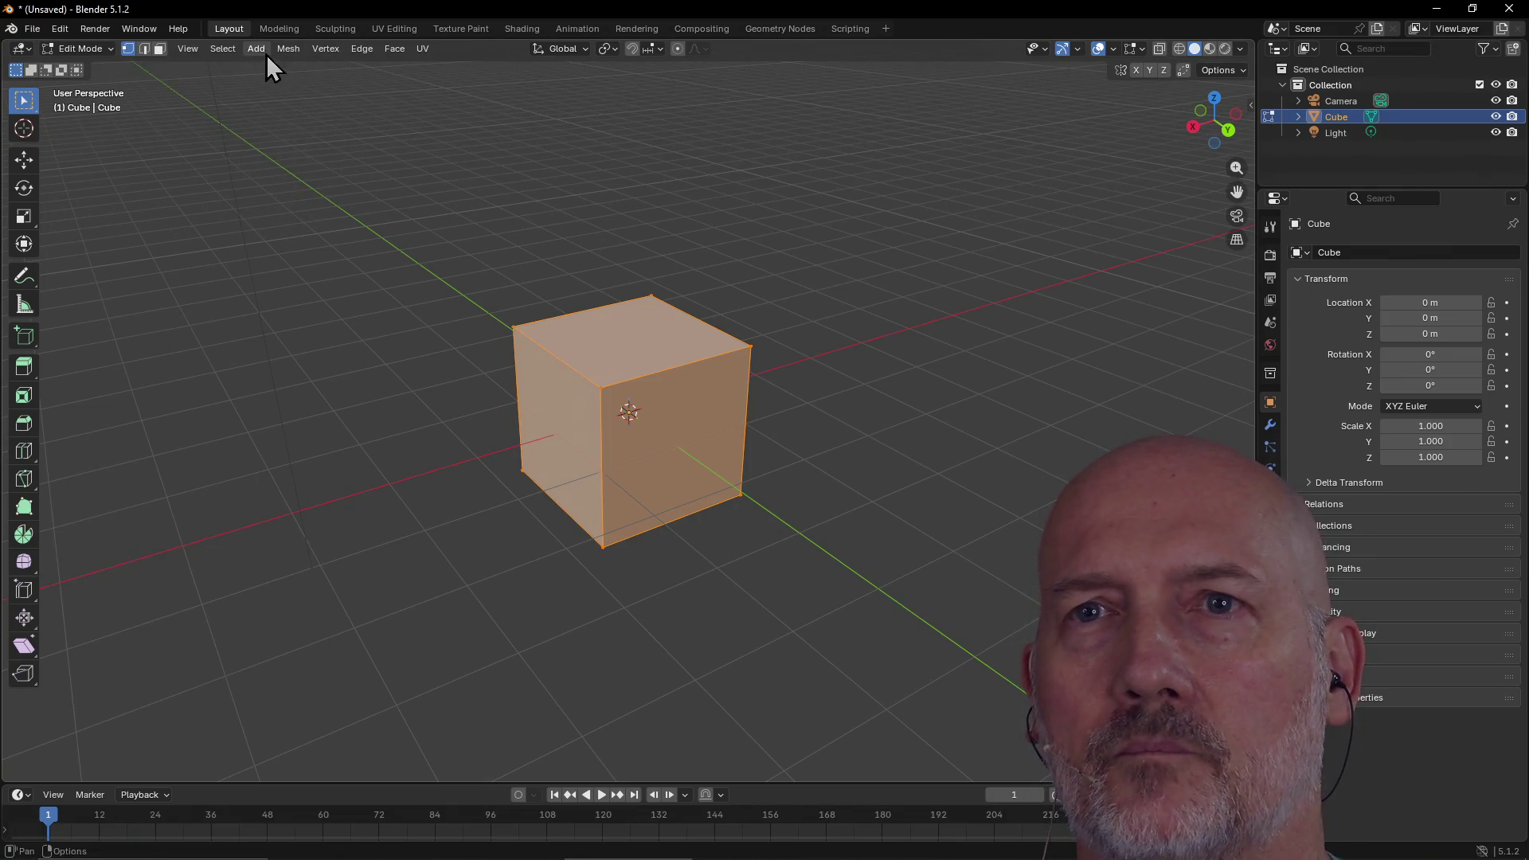
click(265, 49)
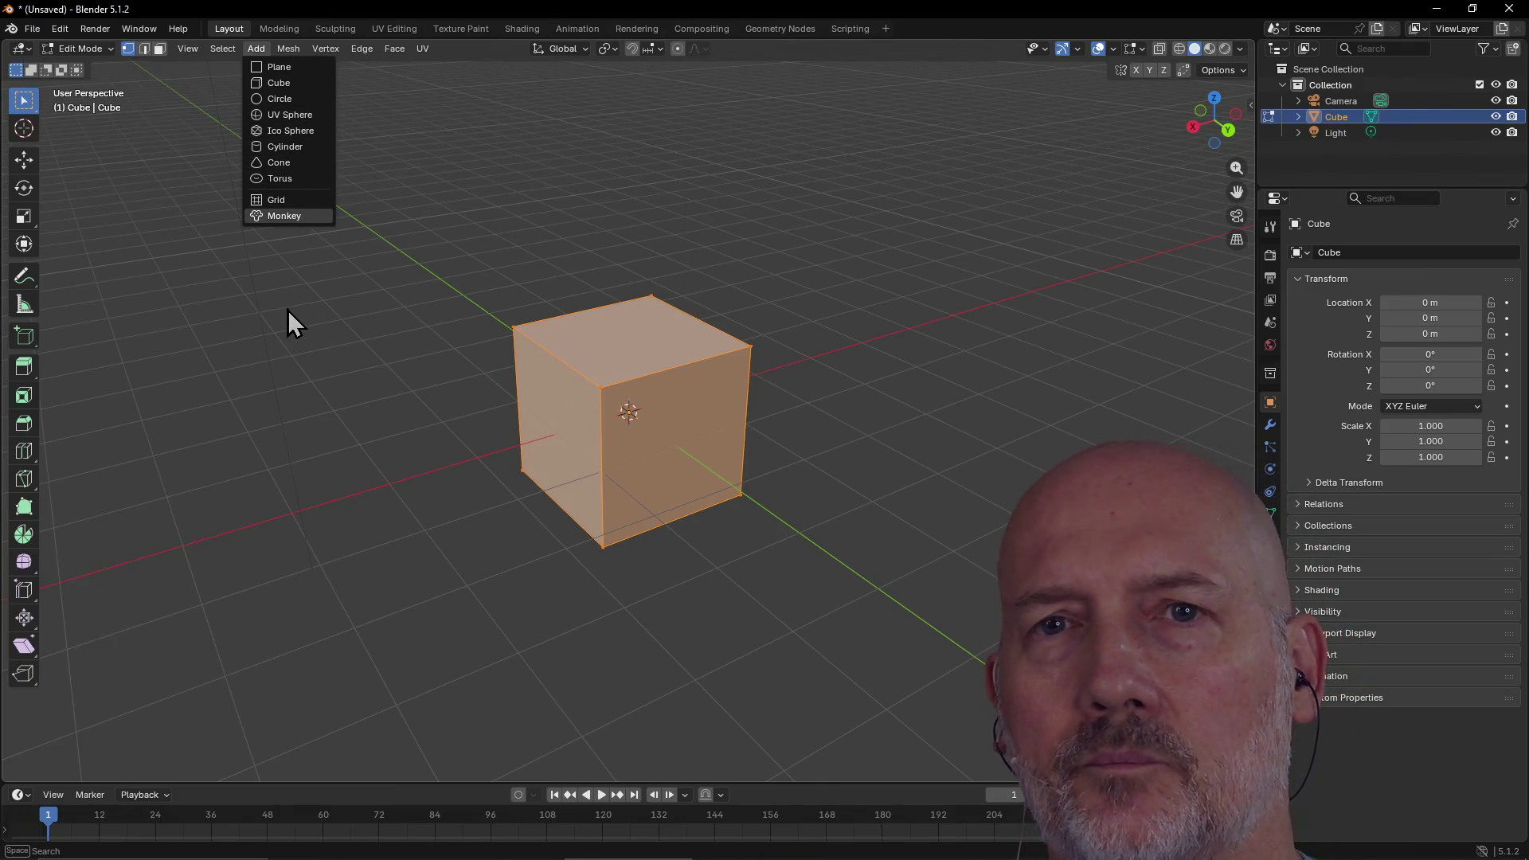
key(Escape)
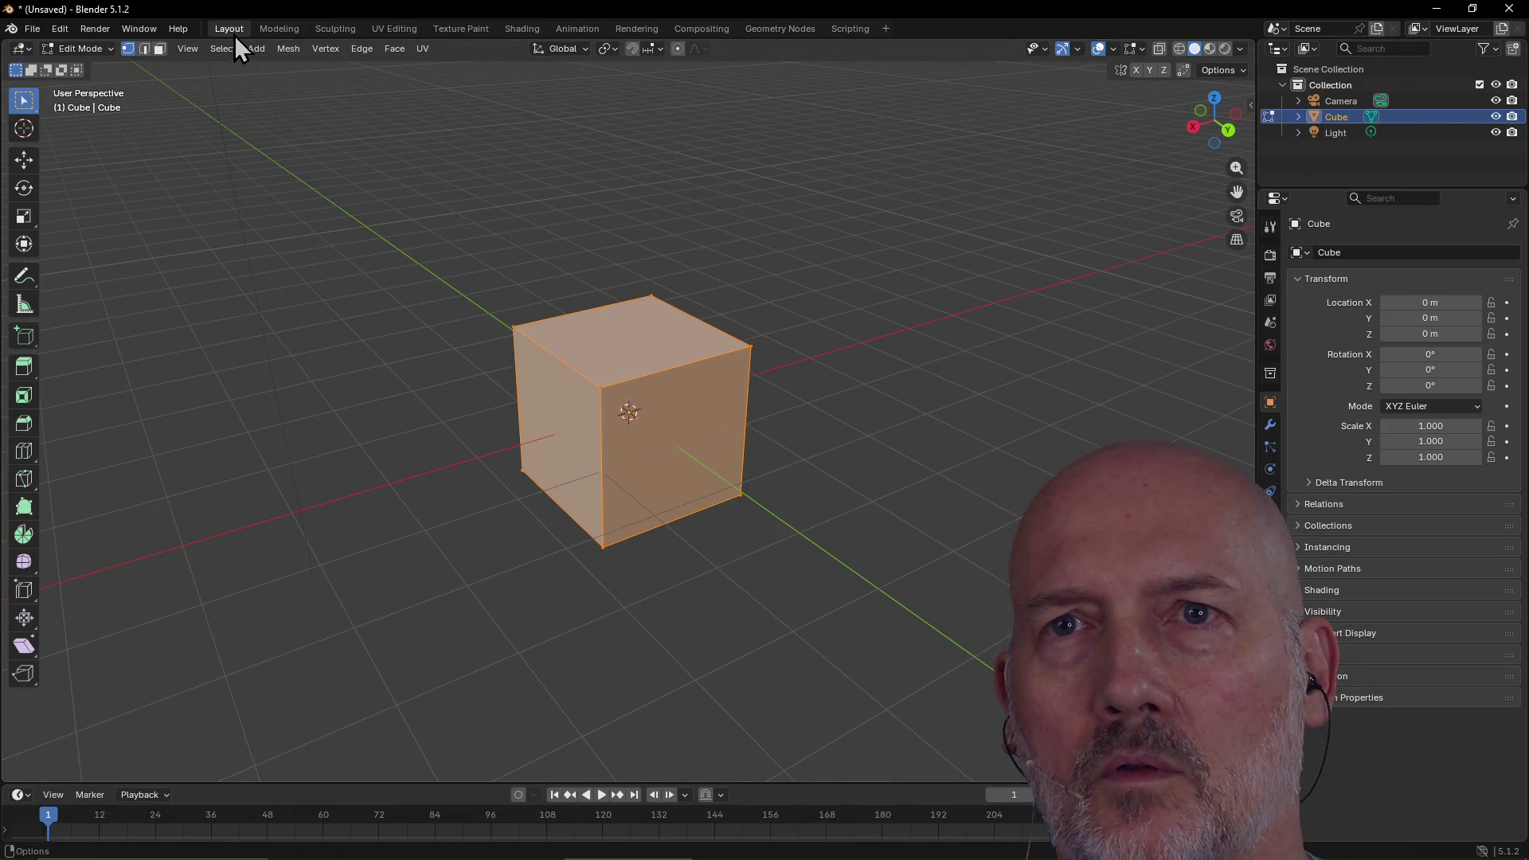
Select a cube corner vertex and return the cube to Object Mode
click(615, 381)
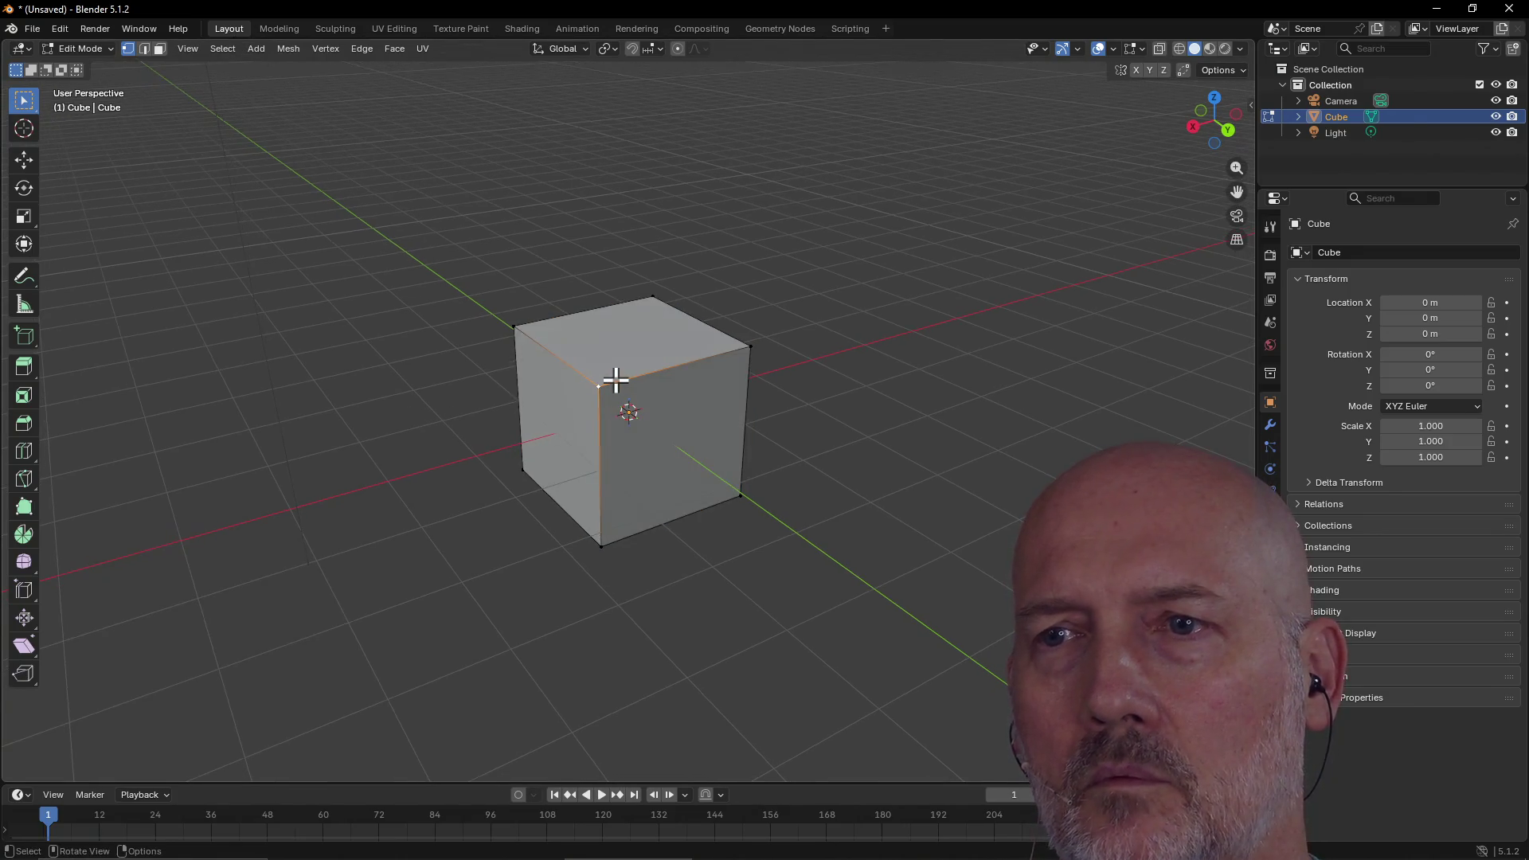
key(Tab)
key(Tab)
key(Tab)
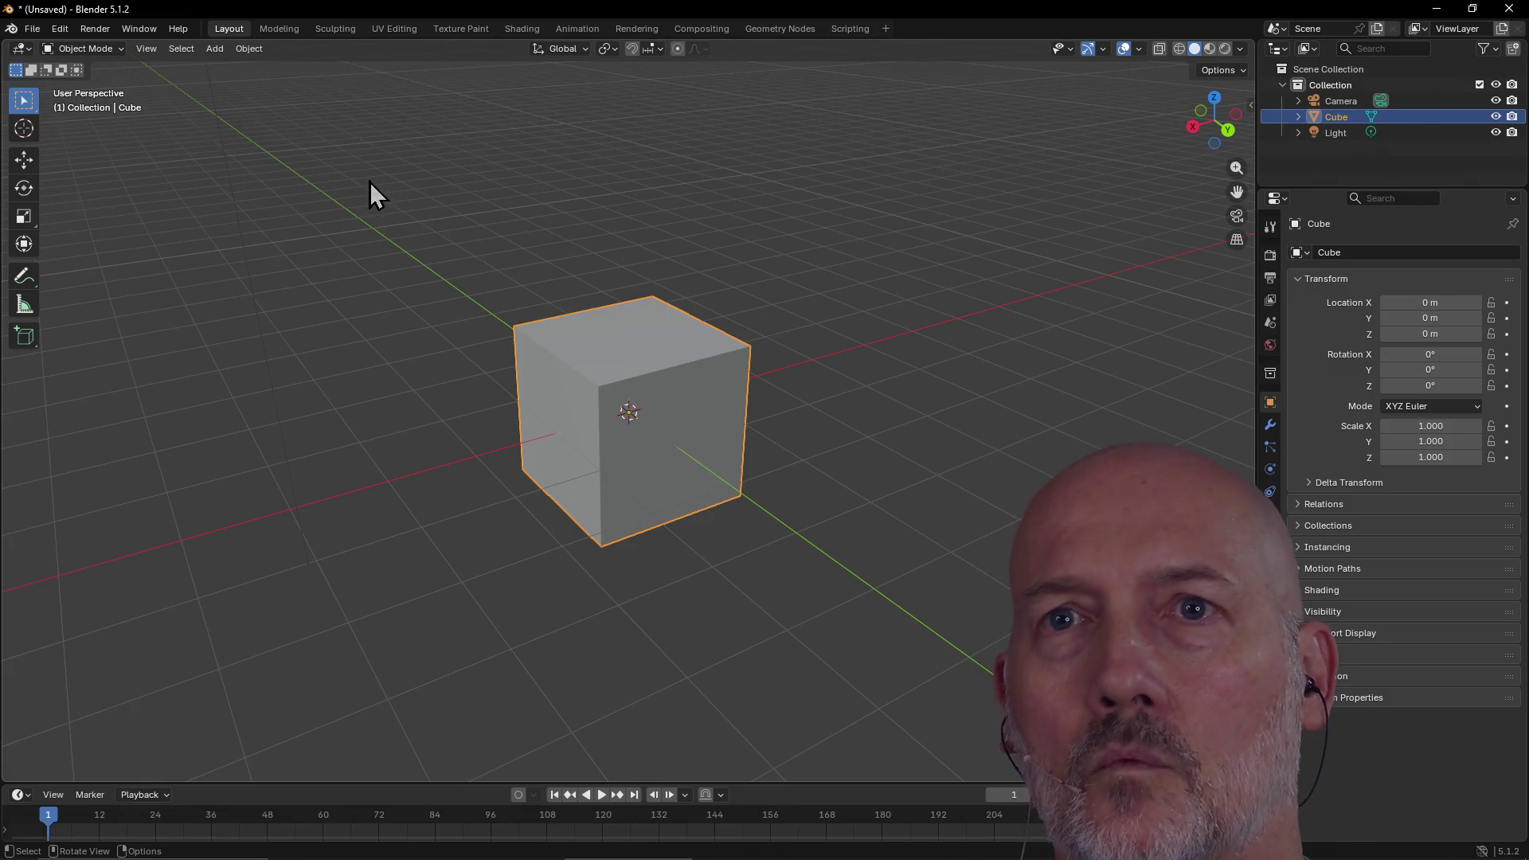
click(216, 51)
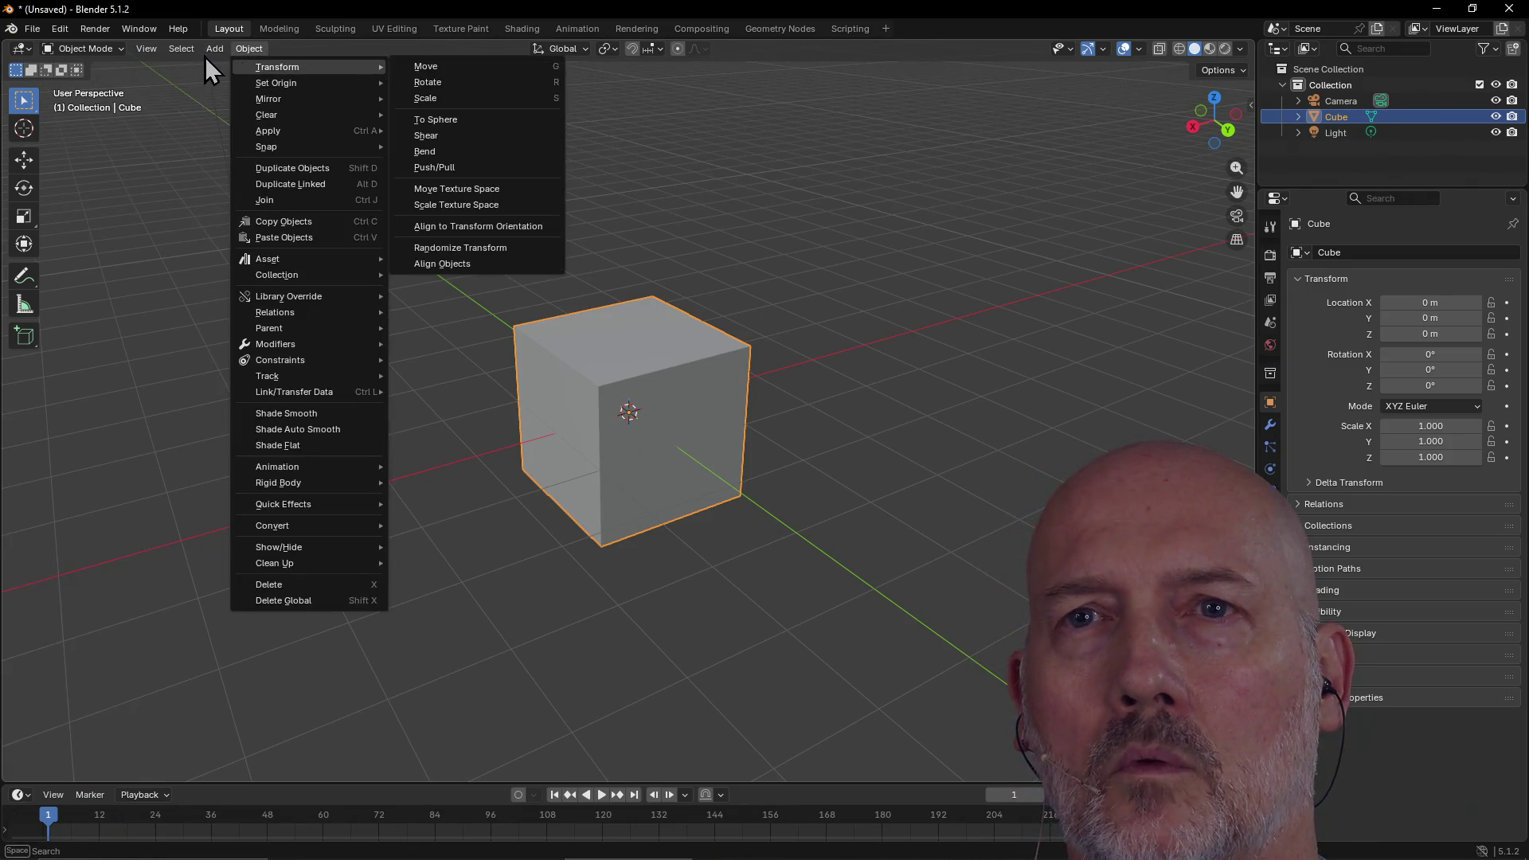
Add a Bézier curve to the scene and show its Add Bézier settings
mouse_move(235, 83)
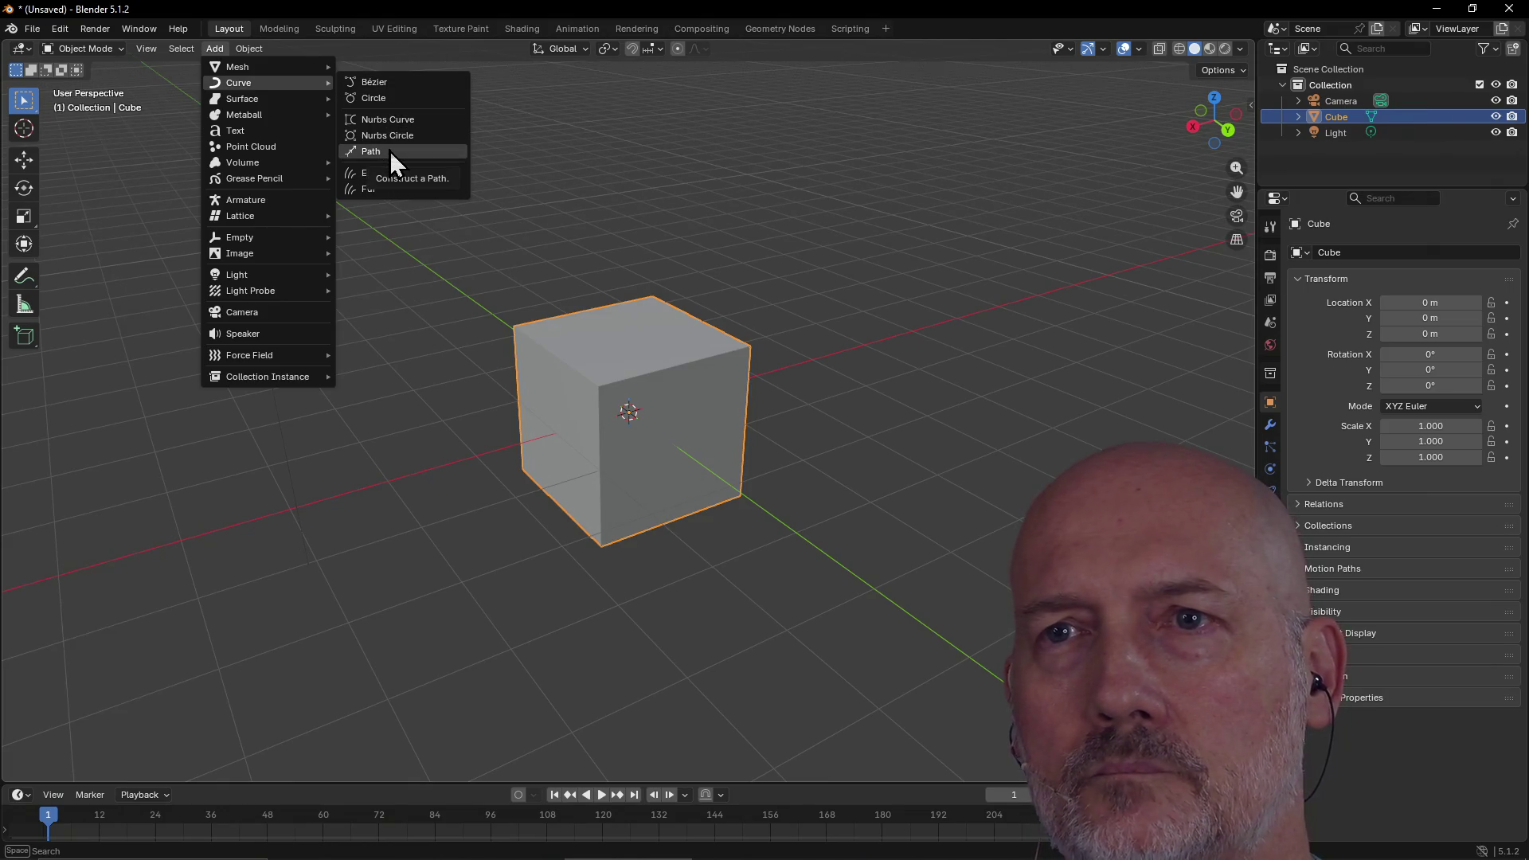
click(378, 85)
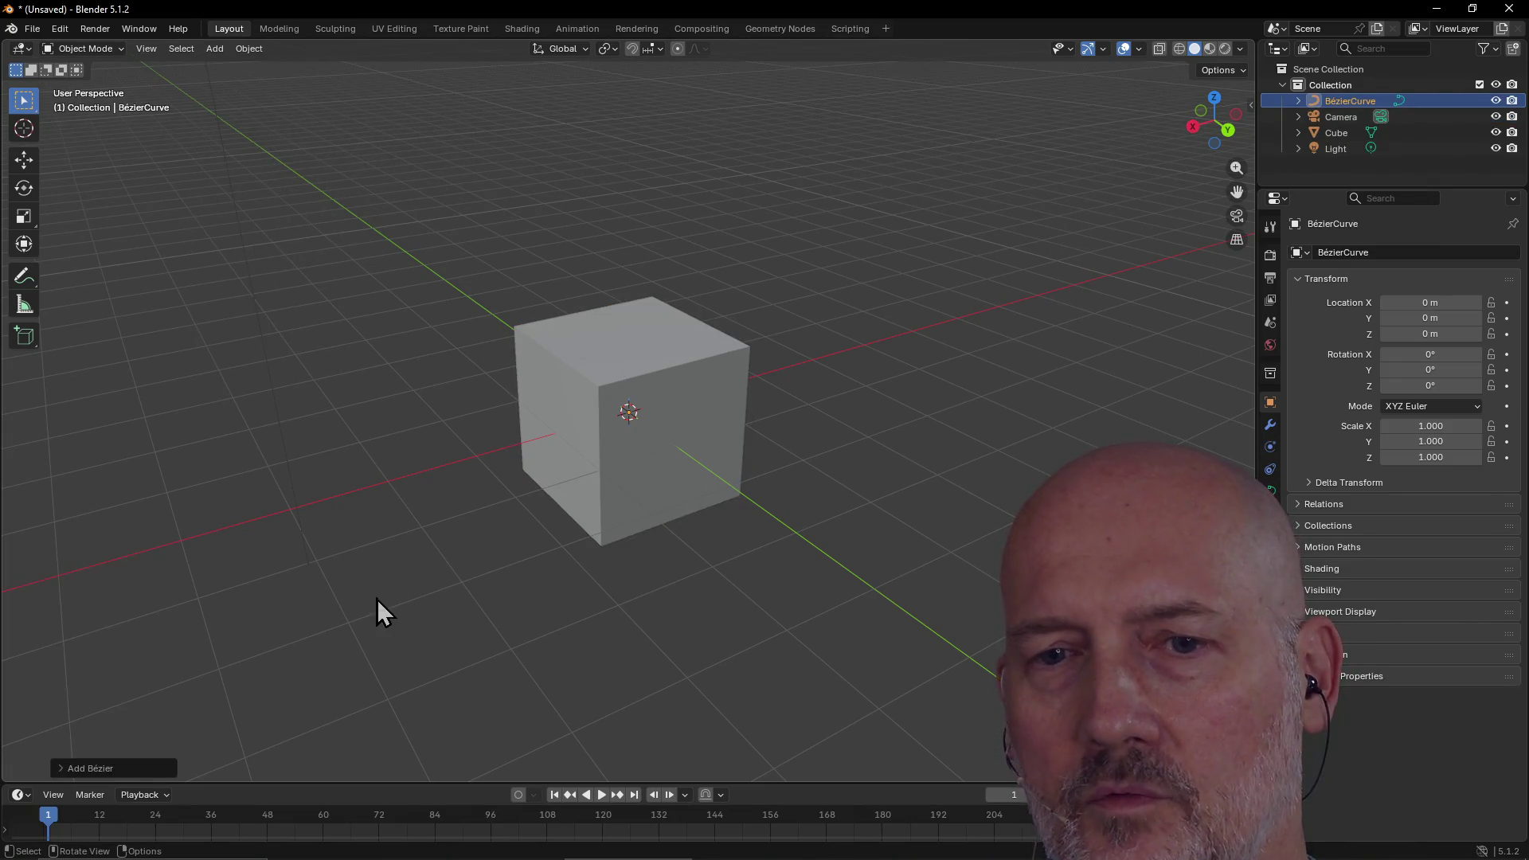
click(108, 769)
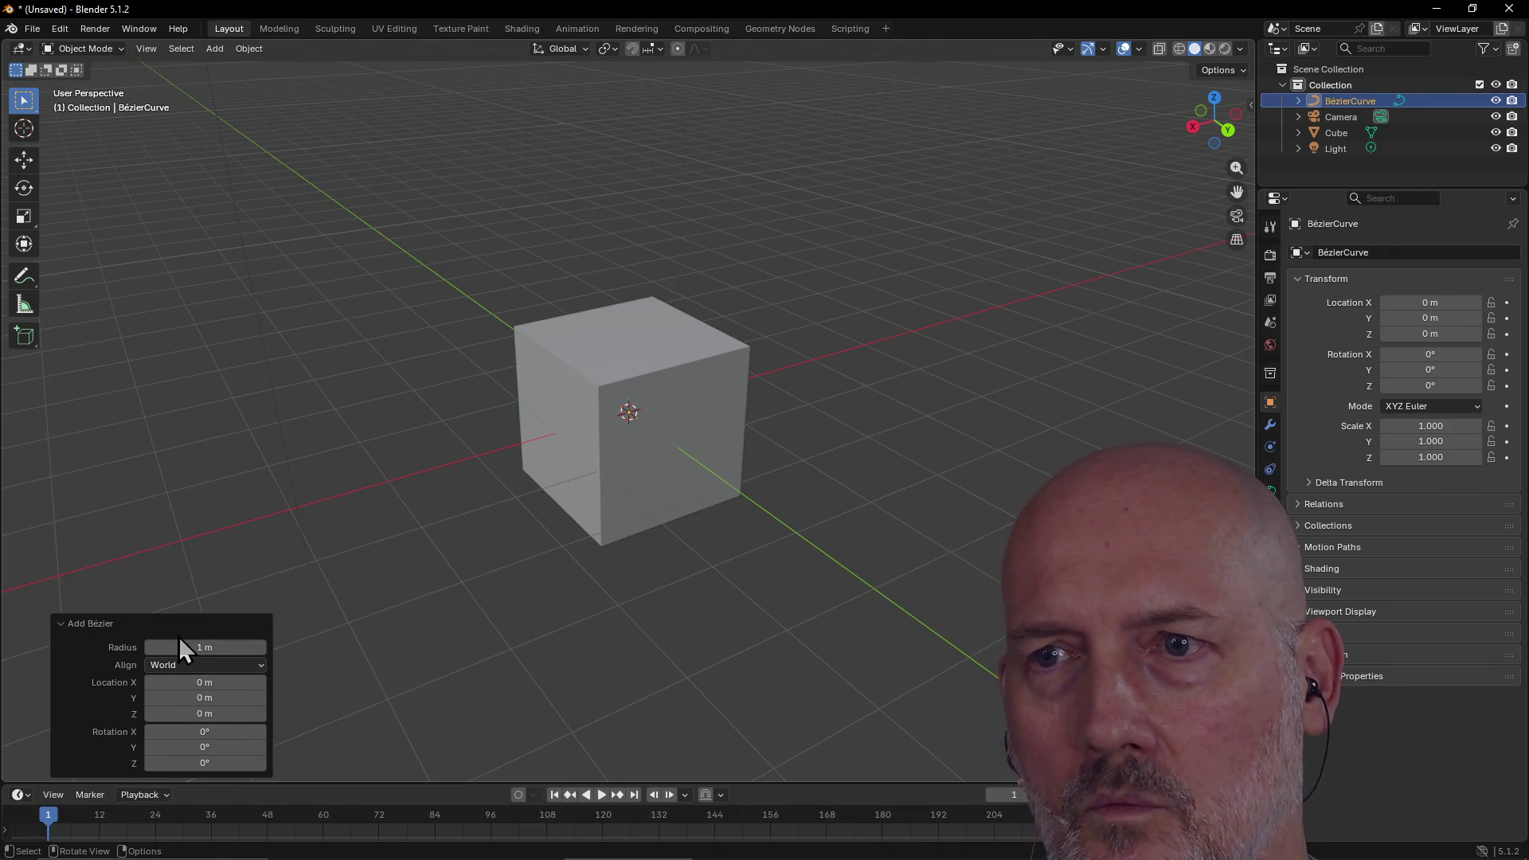
Move the new curve to Location X 2.47 m beside the cube and select it
drag(197, 683, 208, 683)
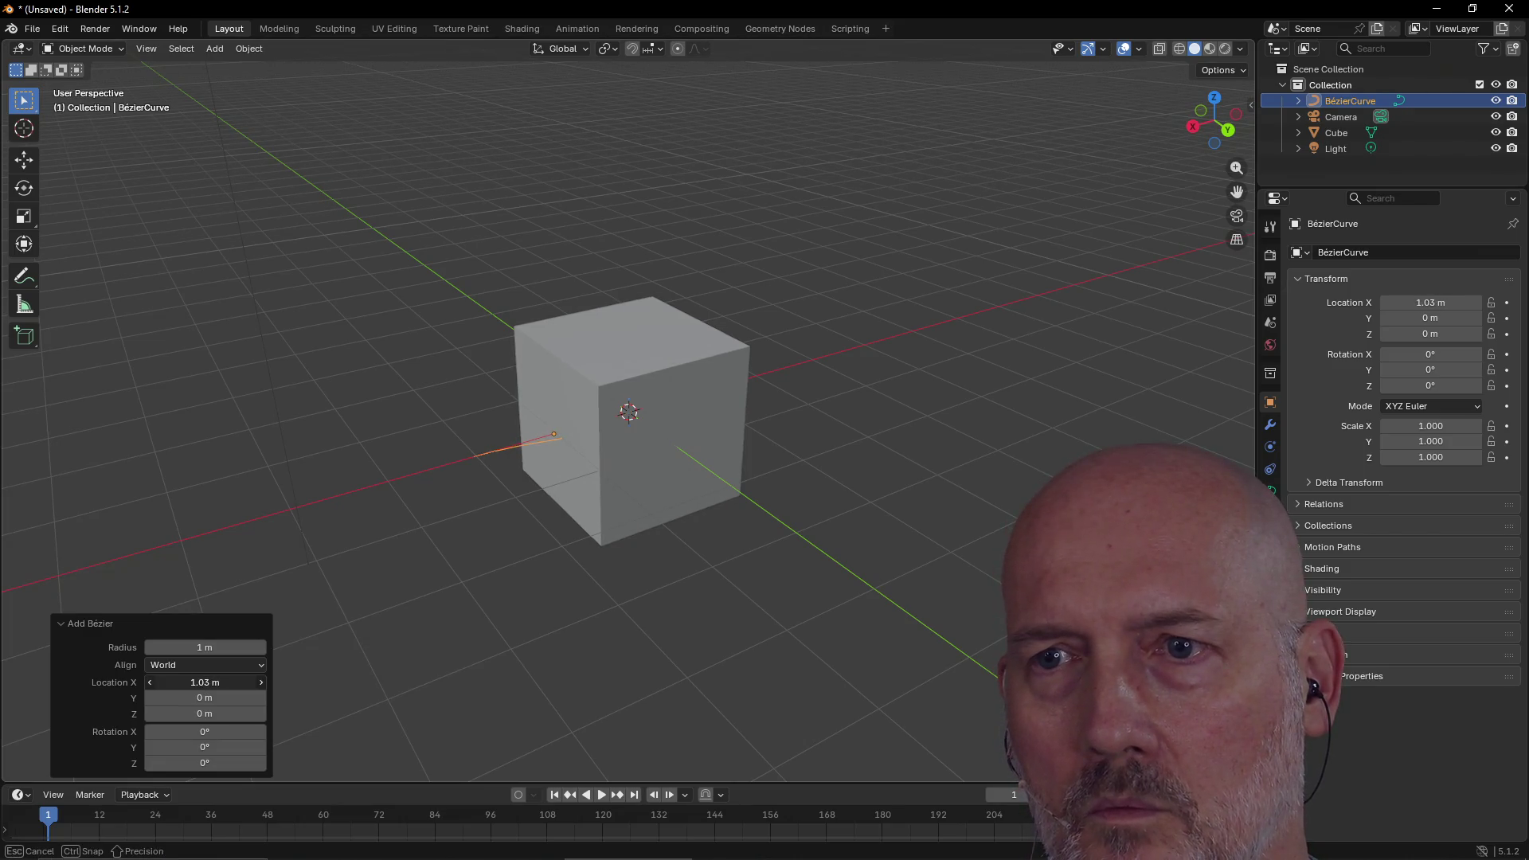
mouse_move(208, 682)
mouse_down()
mouse_move(253, 682)
mouse_move(150, 683)
mouse_up()
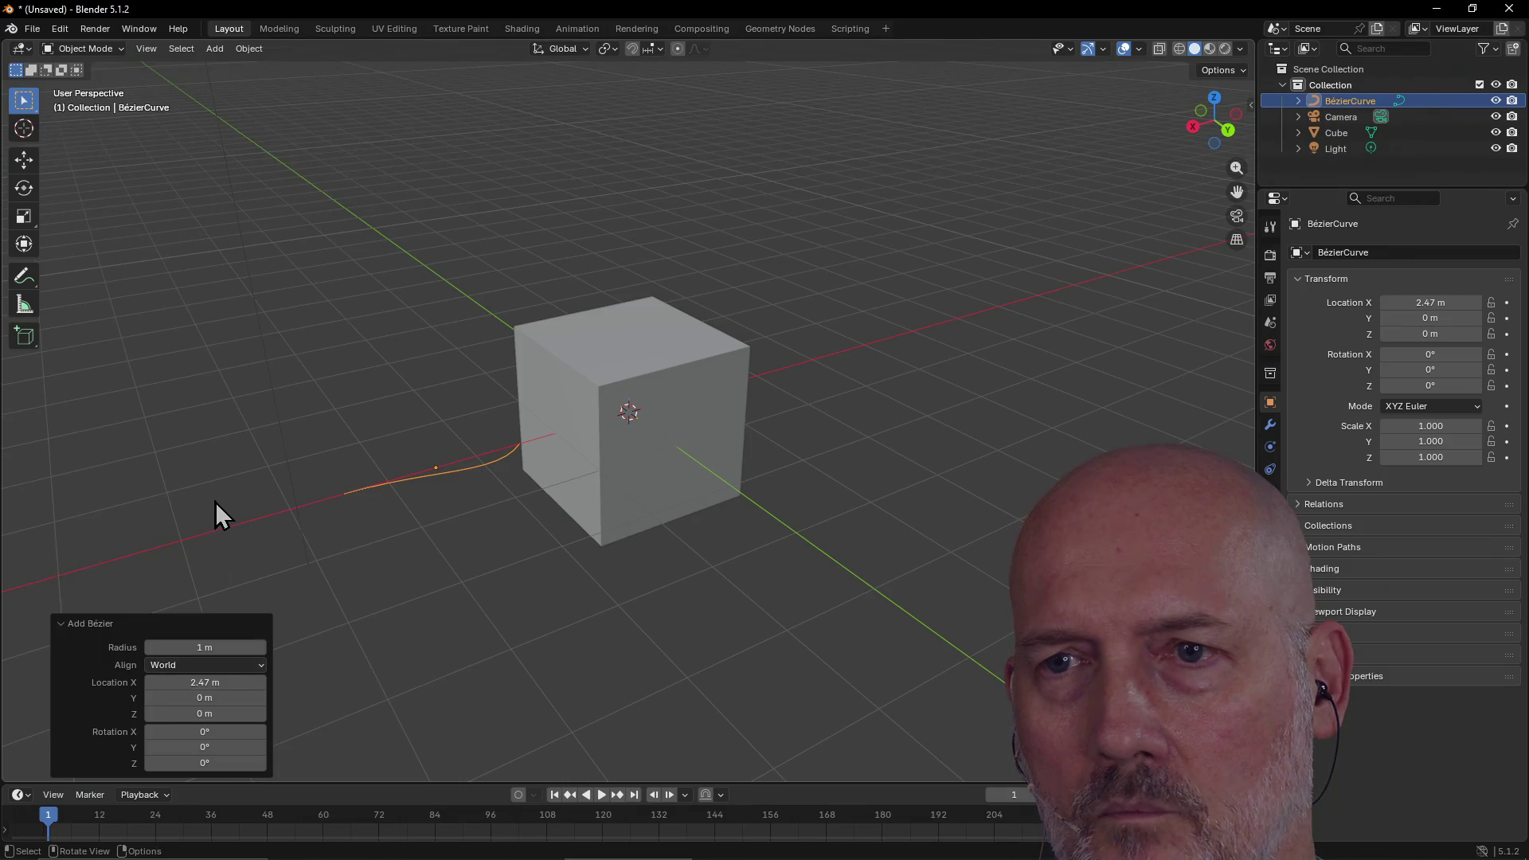
click(279, 497)
click(465, 471)
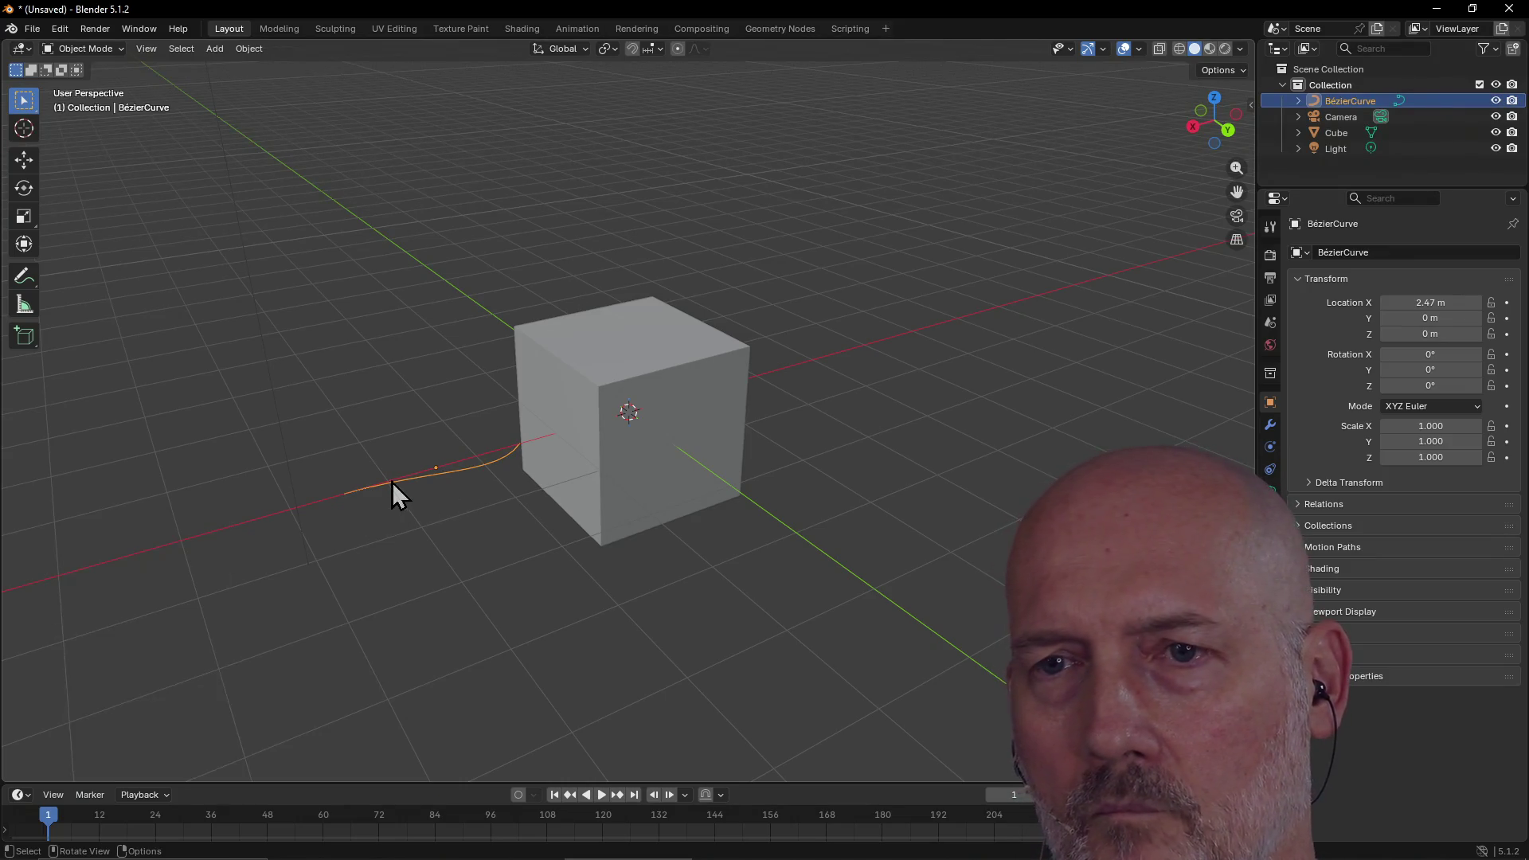
click(417, 498)
click(465, 472)
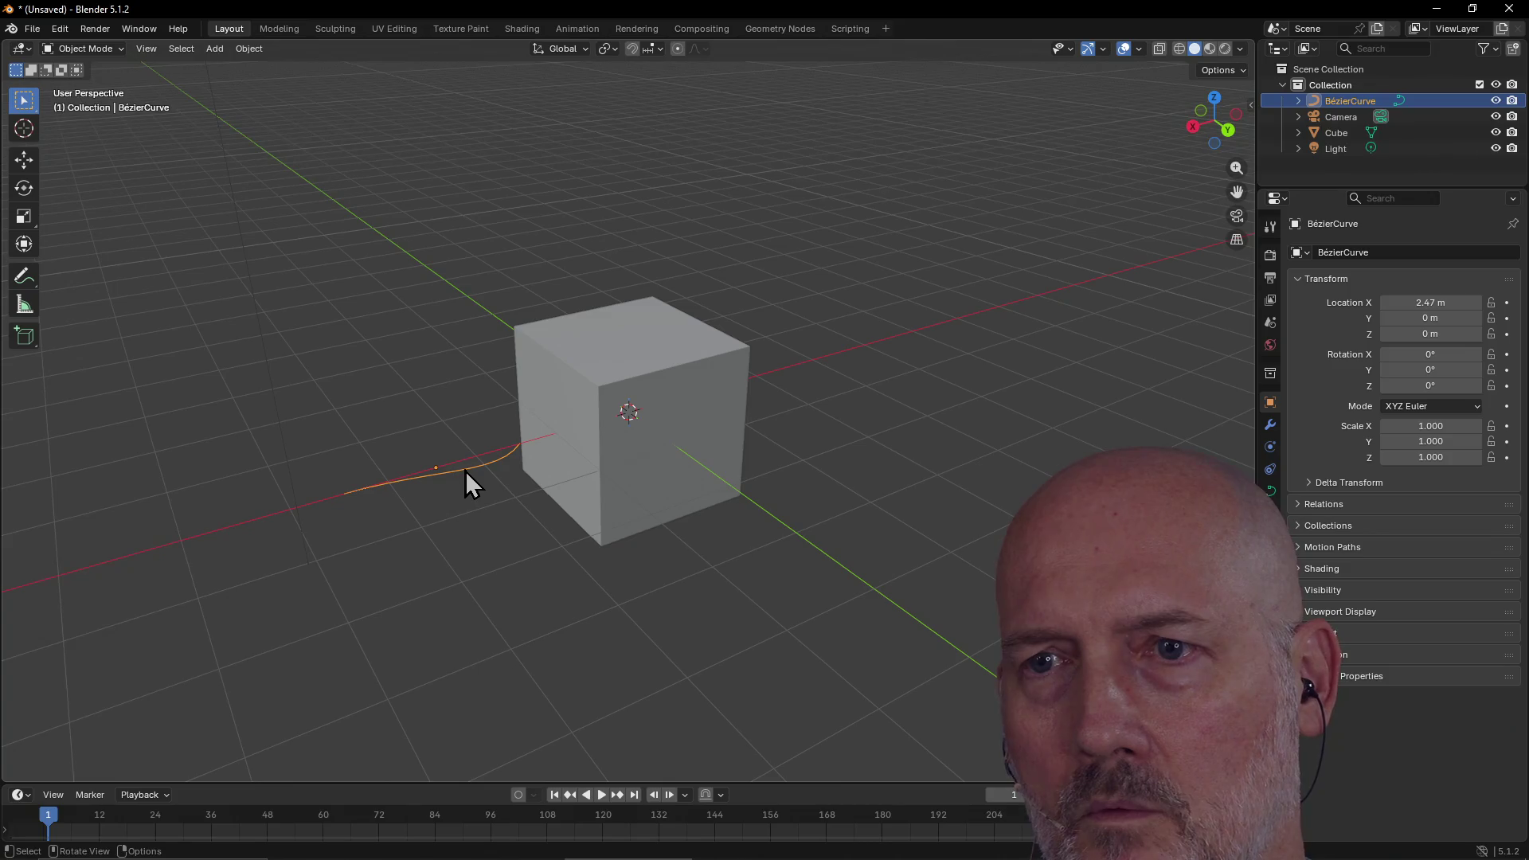
key(Tab)
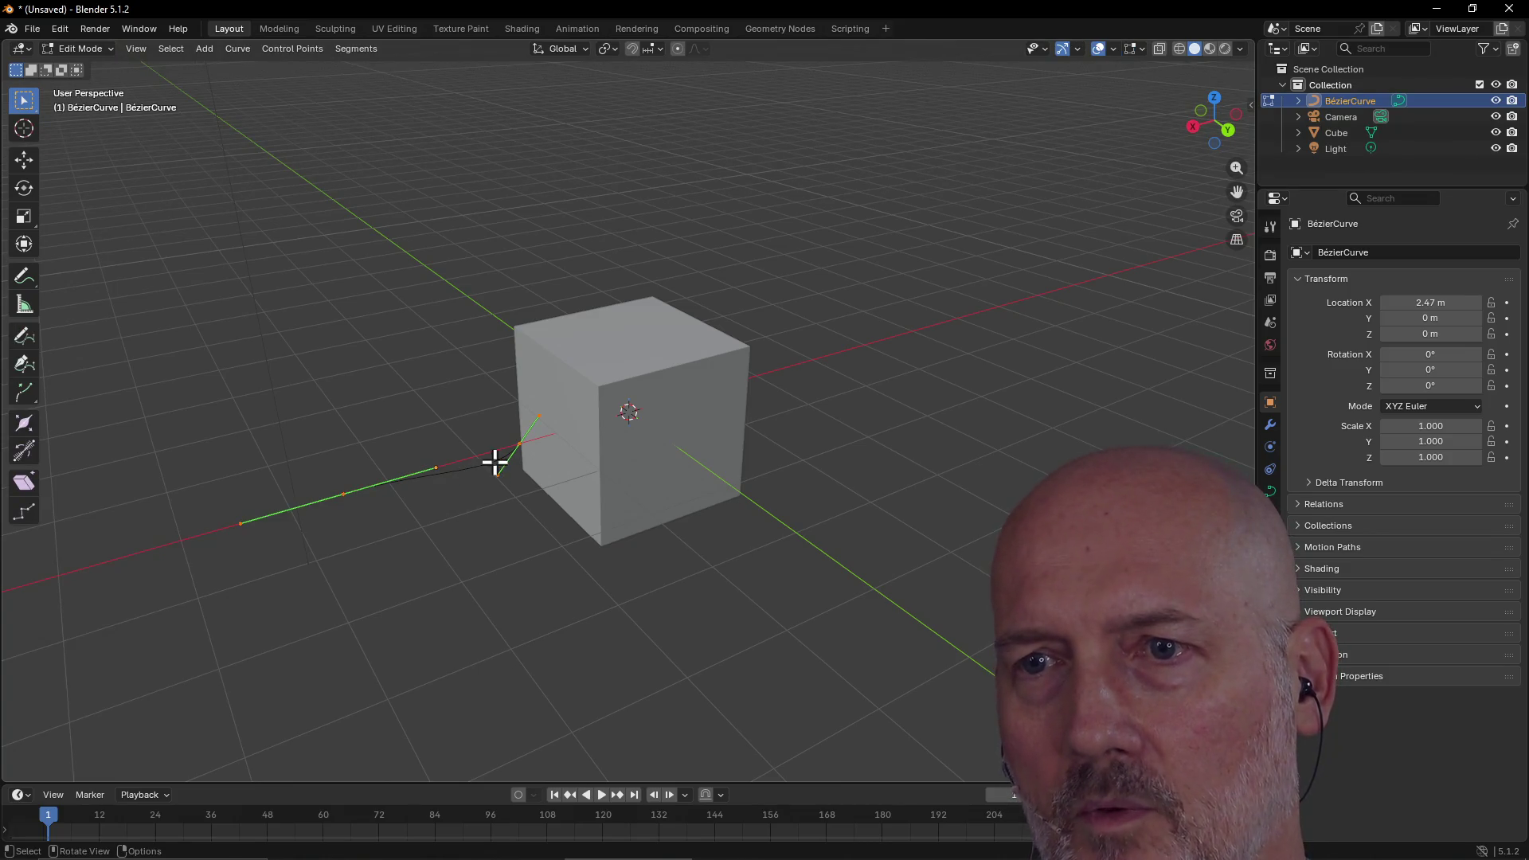
click(502, 475)
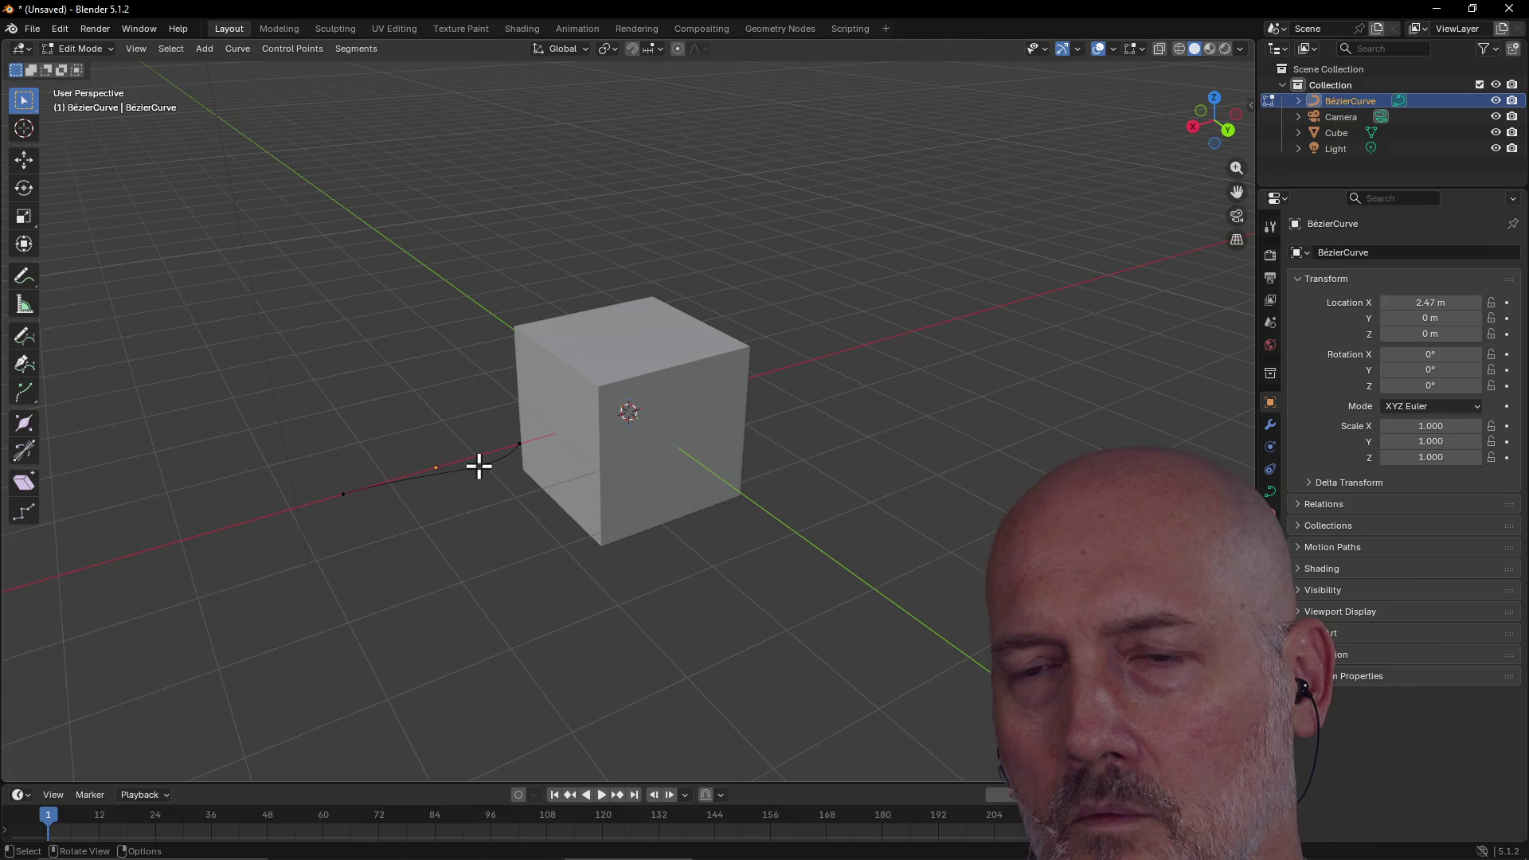
scroll(399, 478, up, 3)
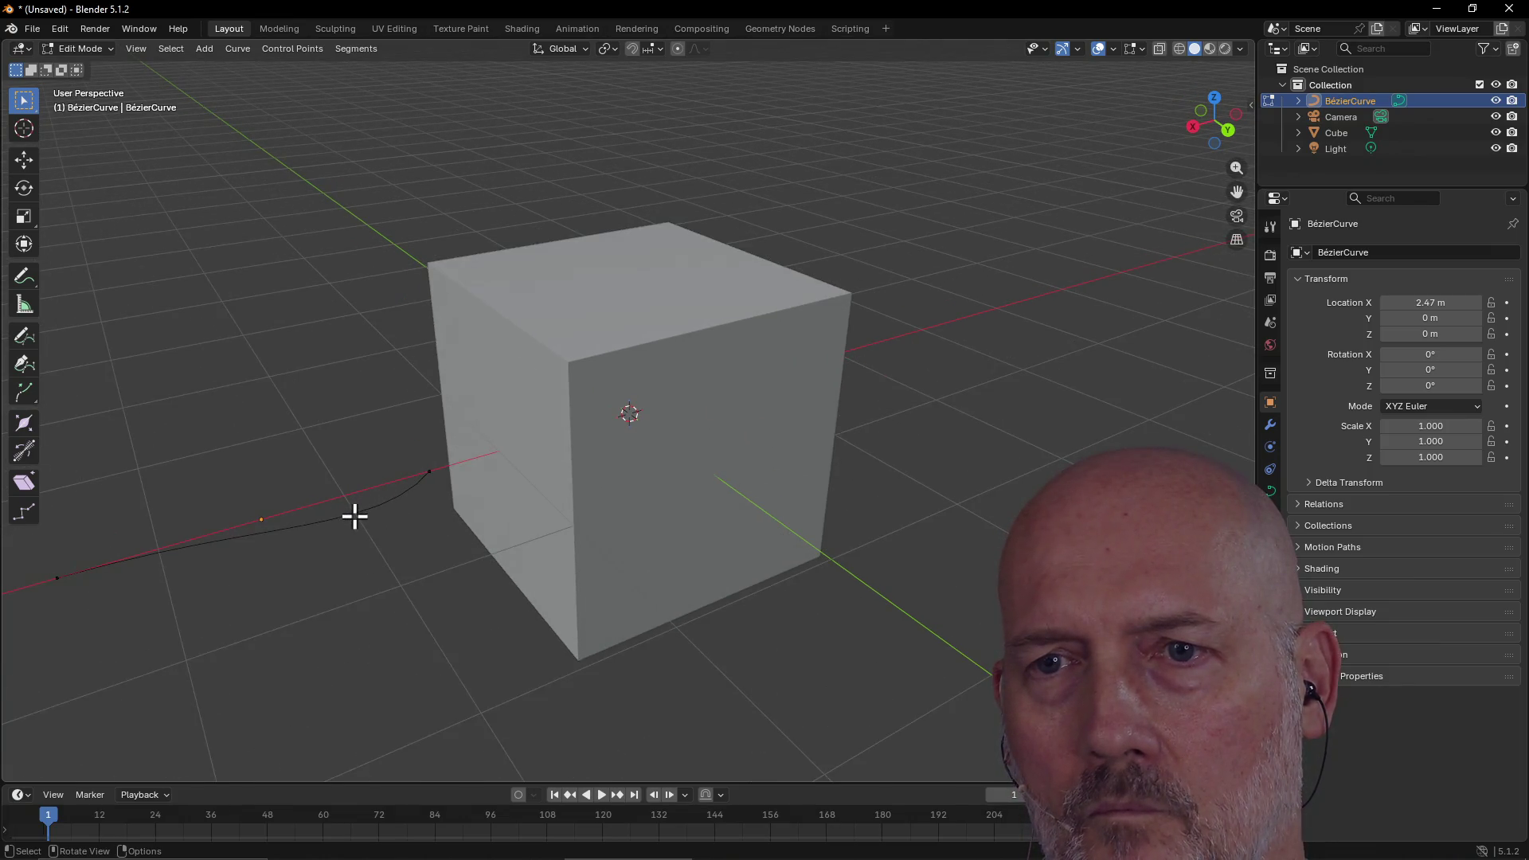
click(428, 475)
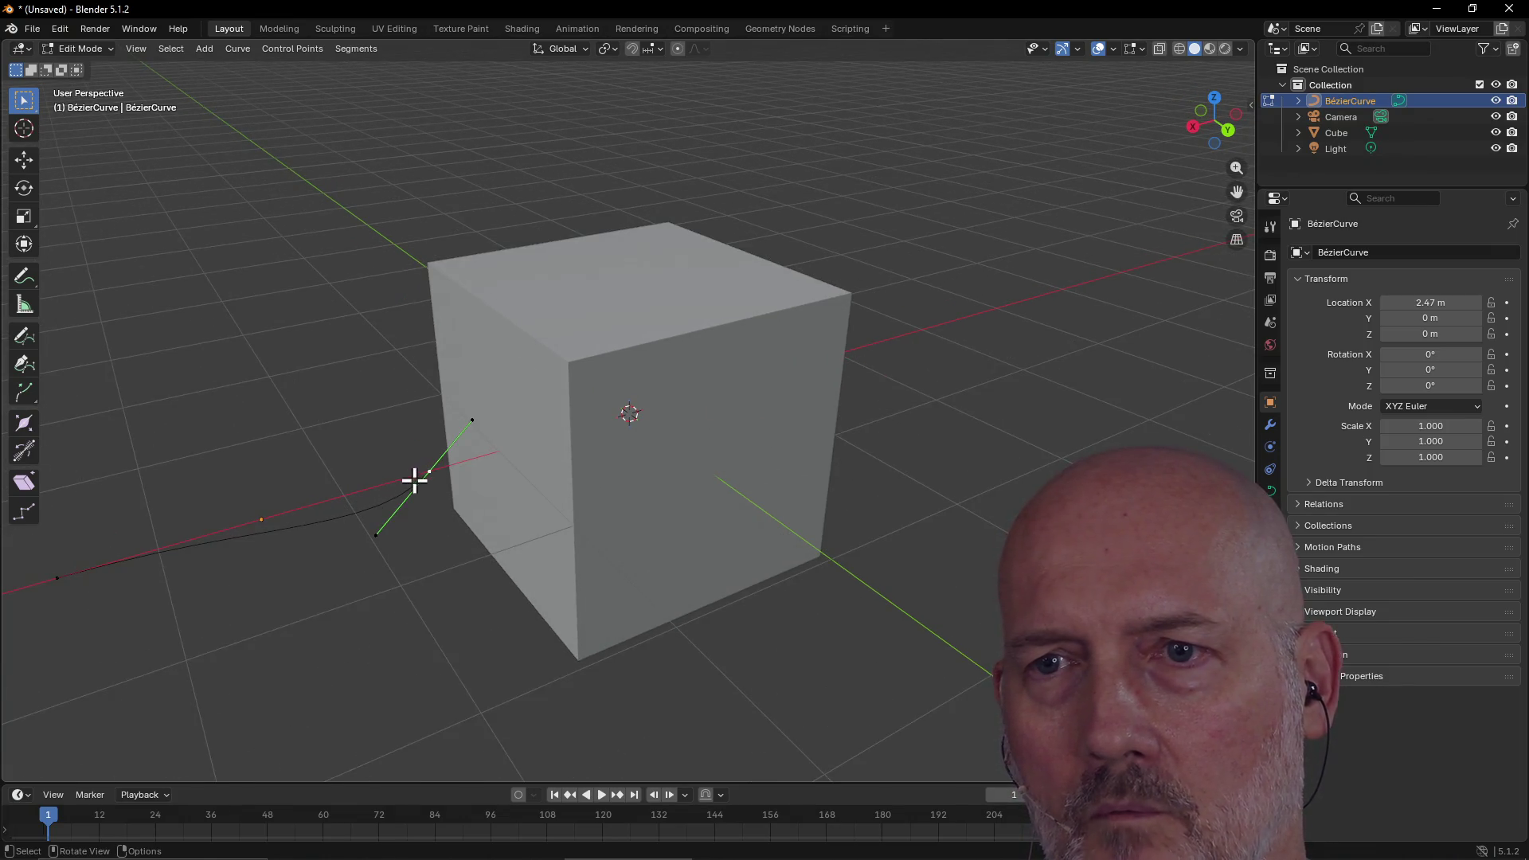
key(alt+a)
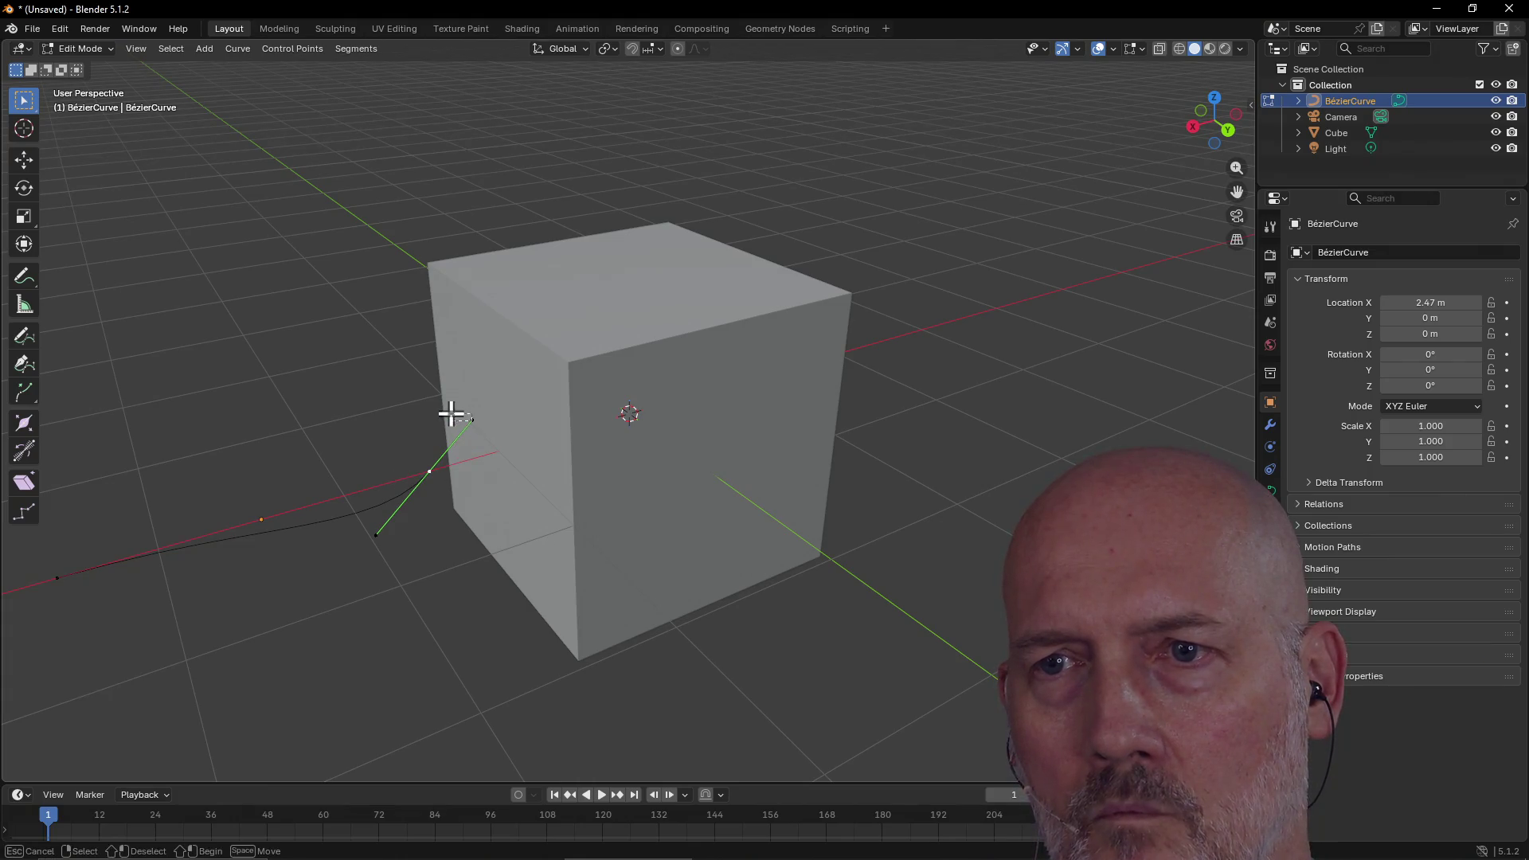
click(428, 470)
scroll(404, 485, down, 2)
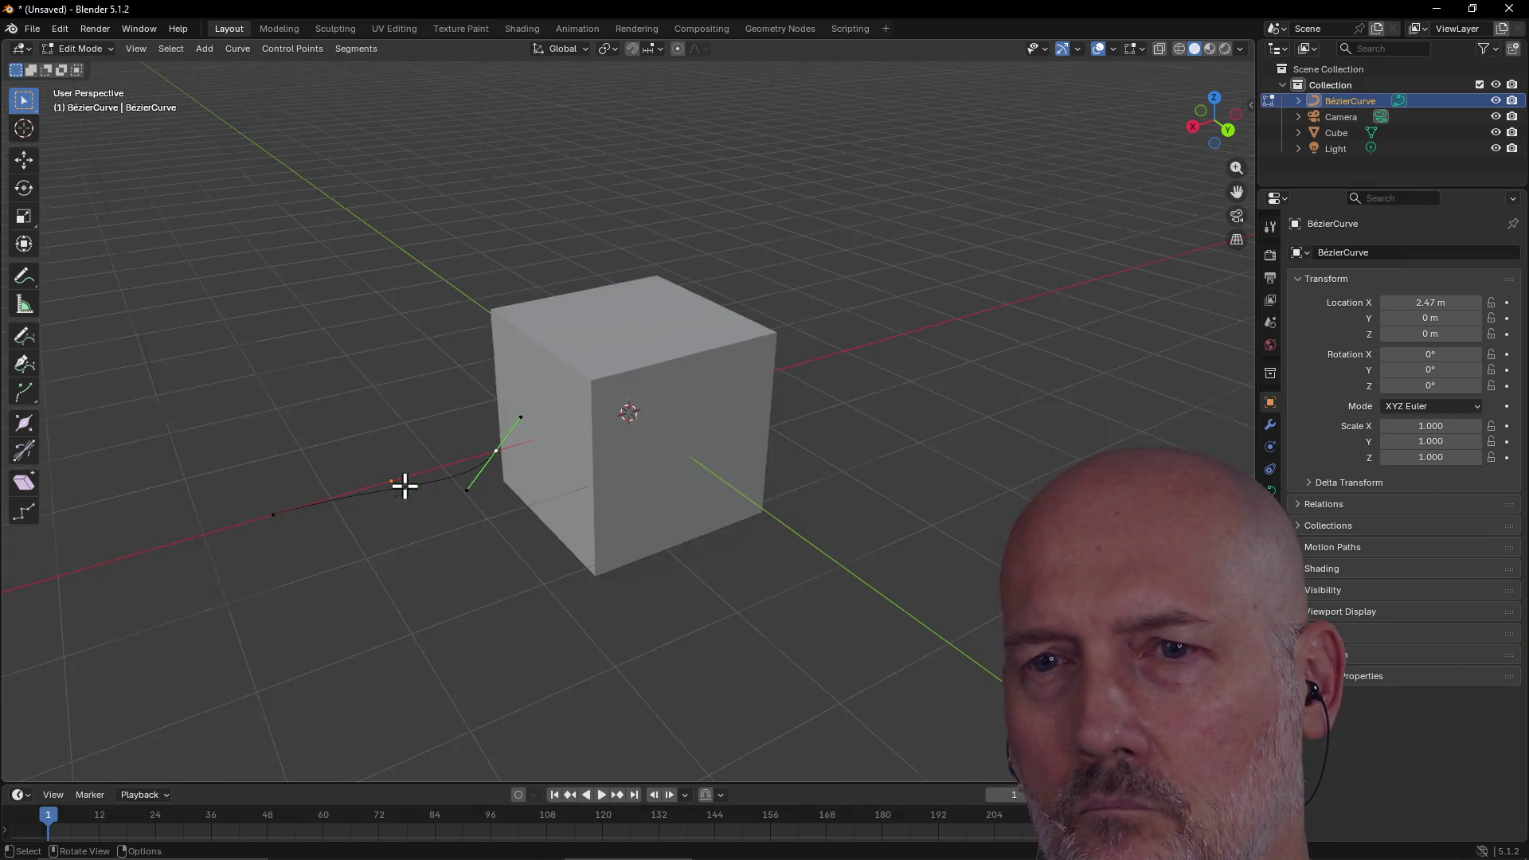
click(270, 516)
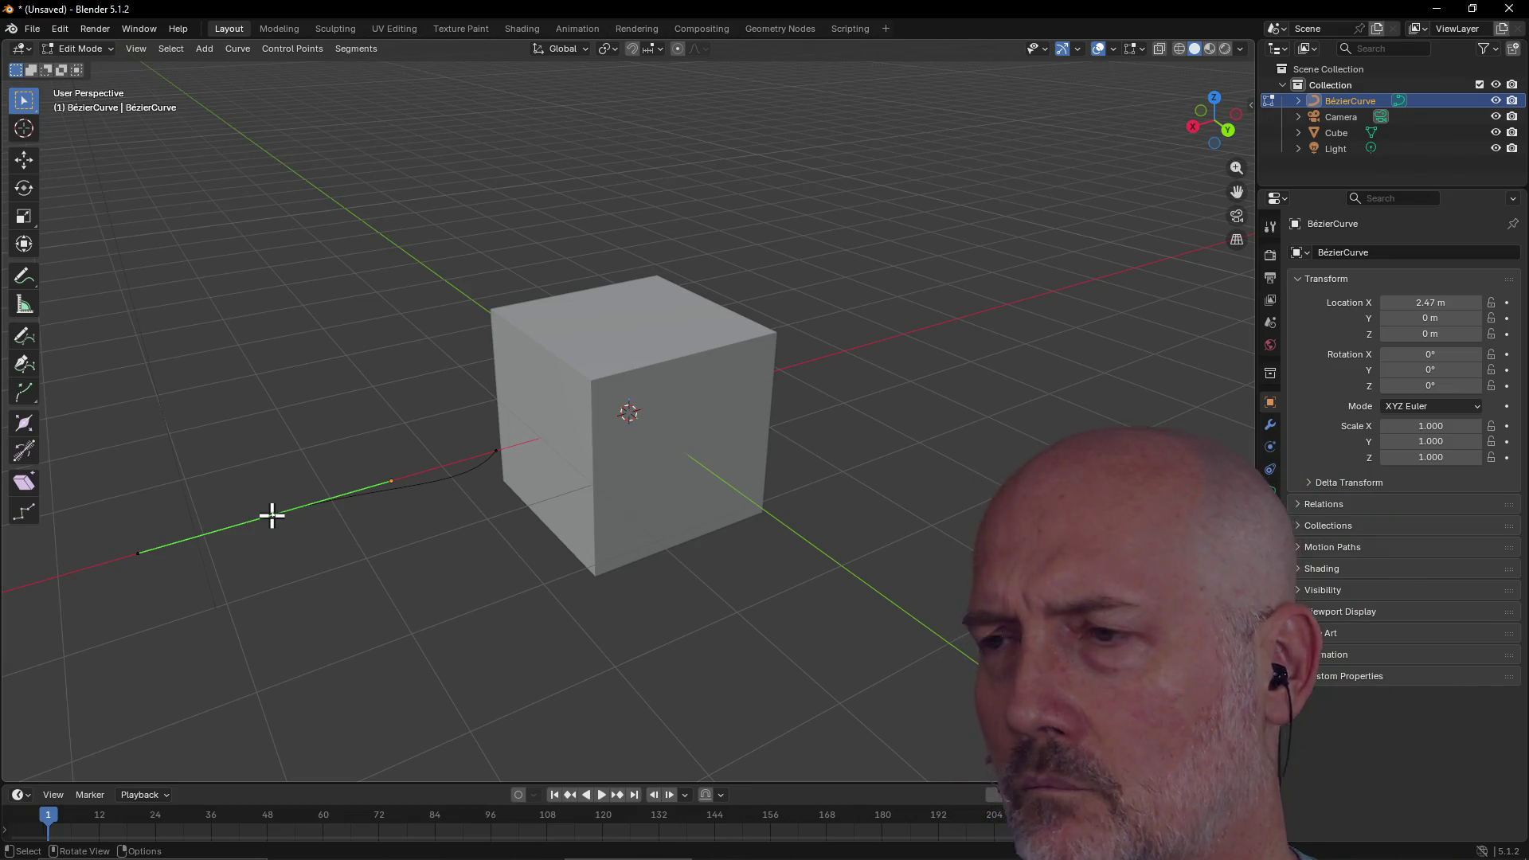
scroll(179, 521, up, 3)
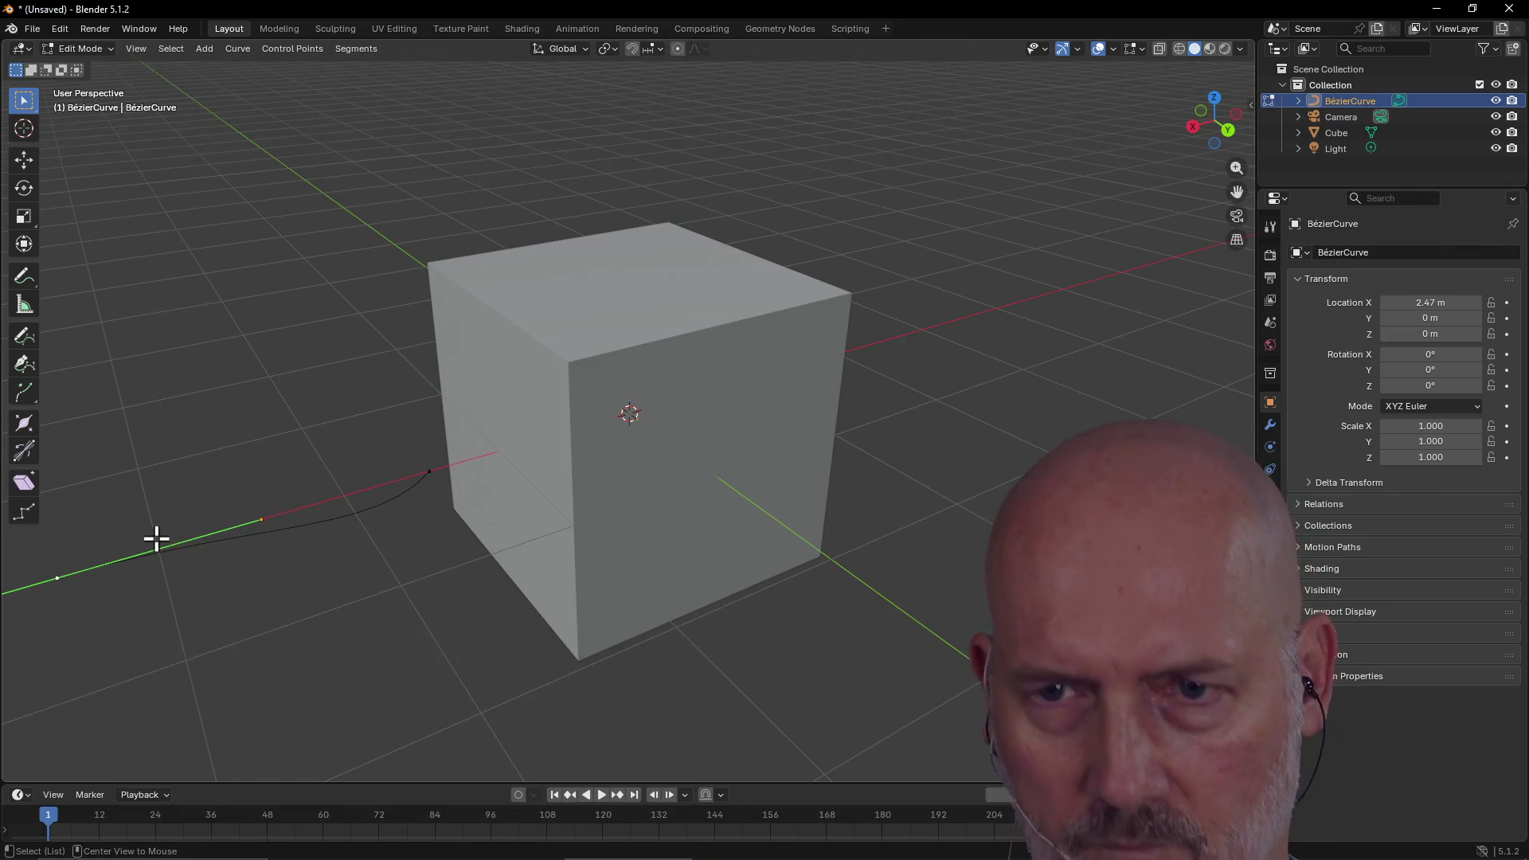
key(KP_Decimal)
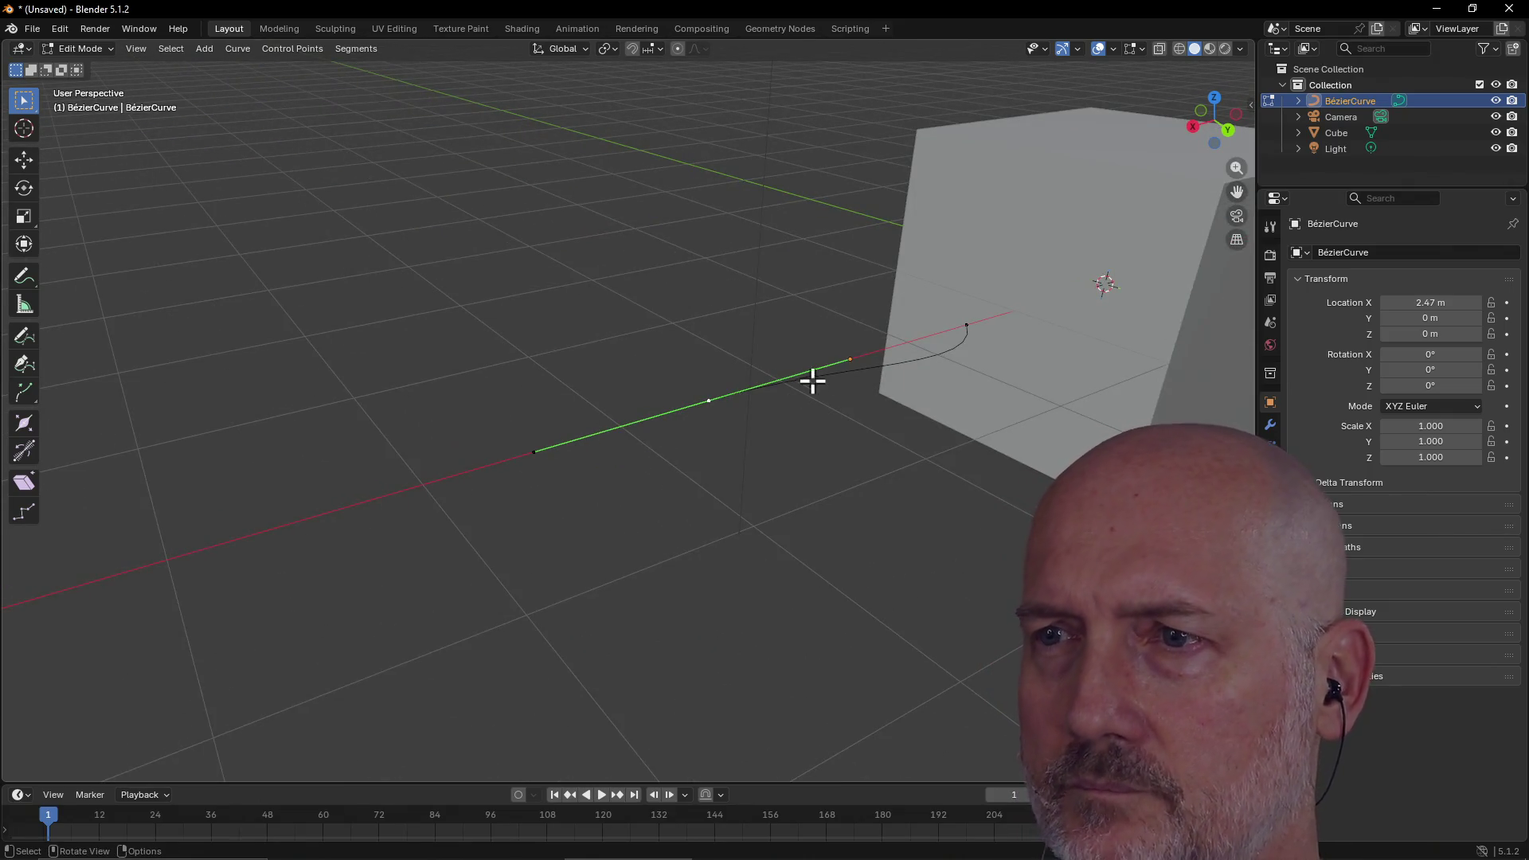
click(693, 400)
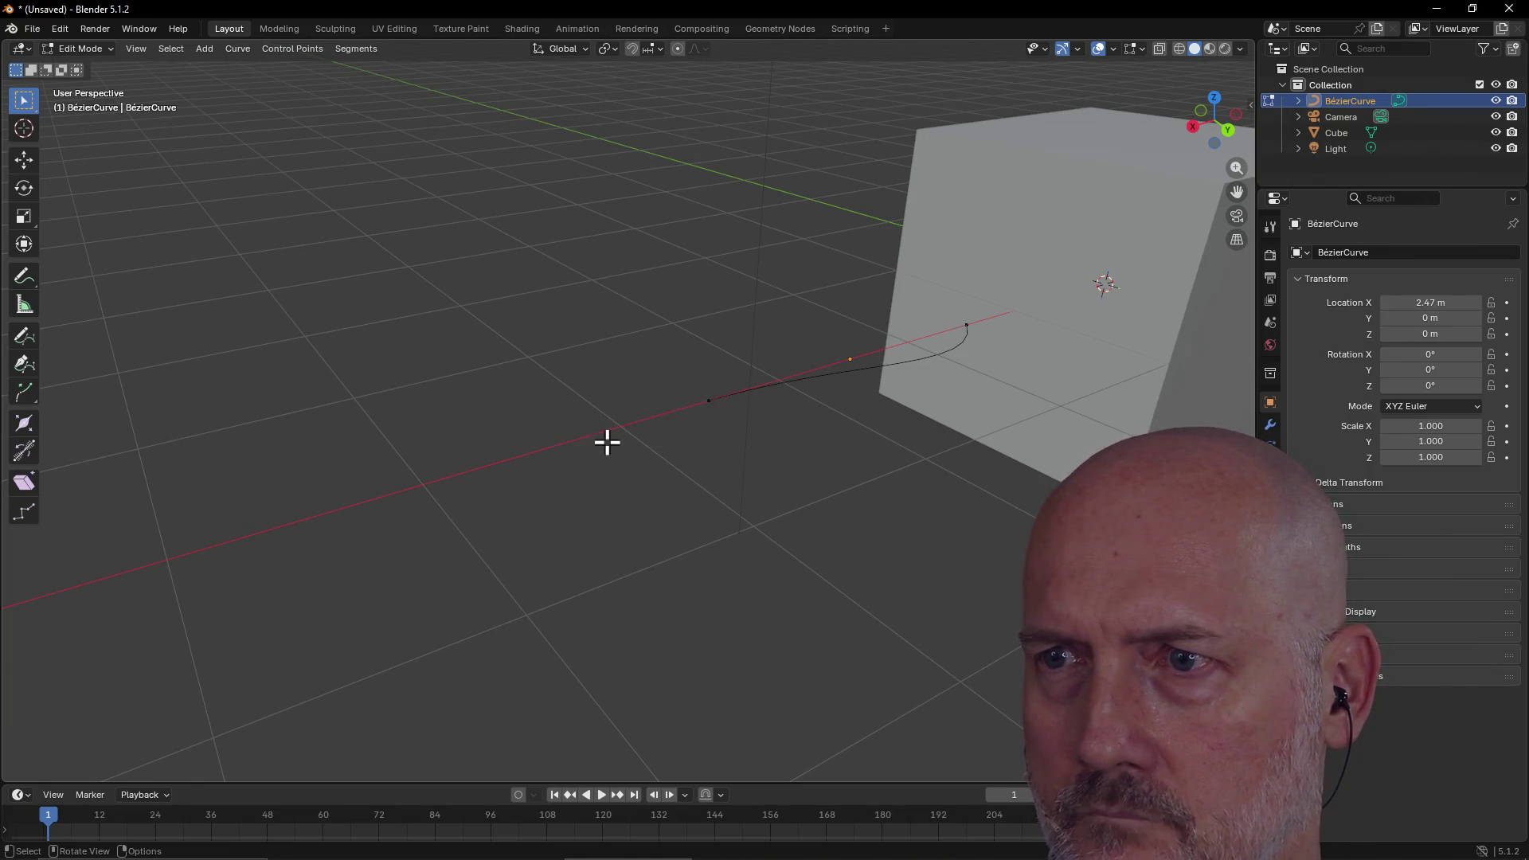
click(709, 398)
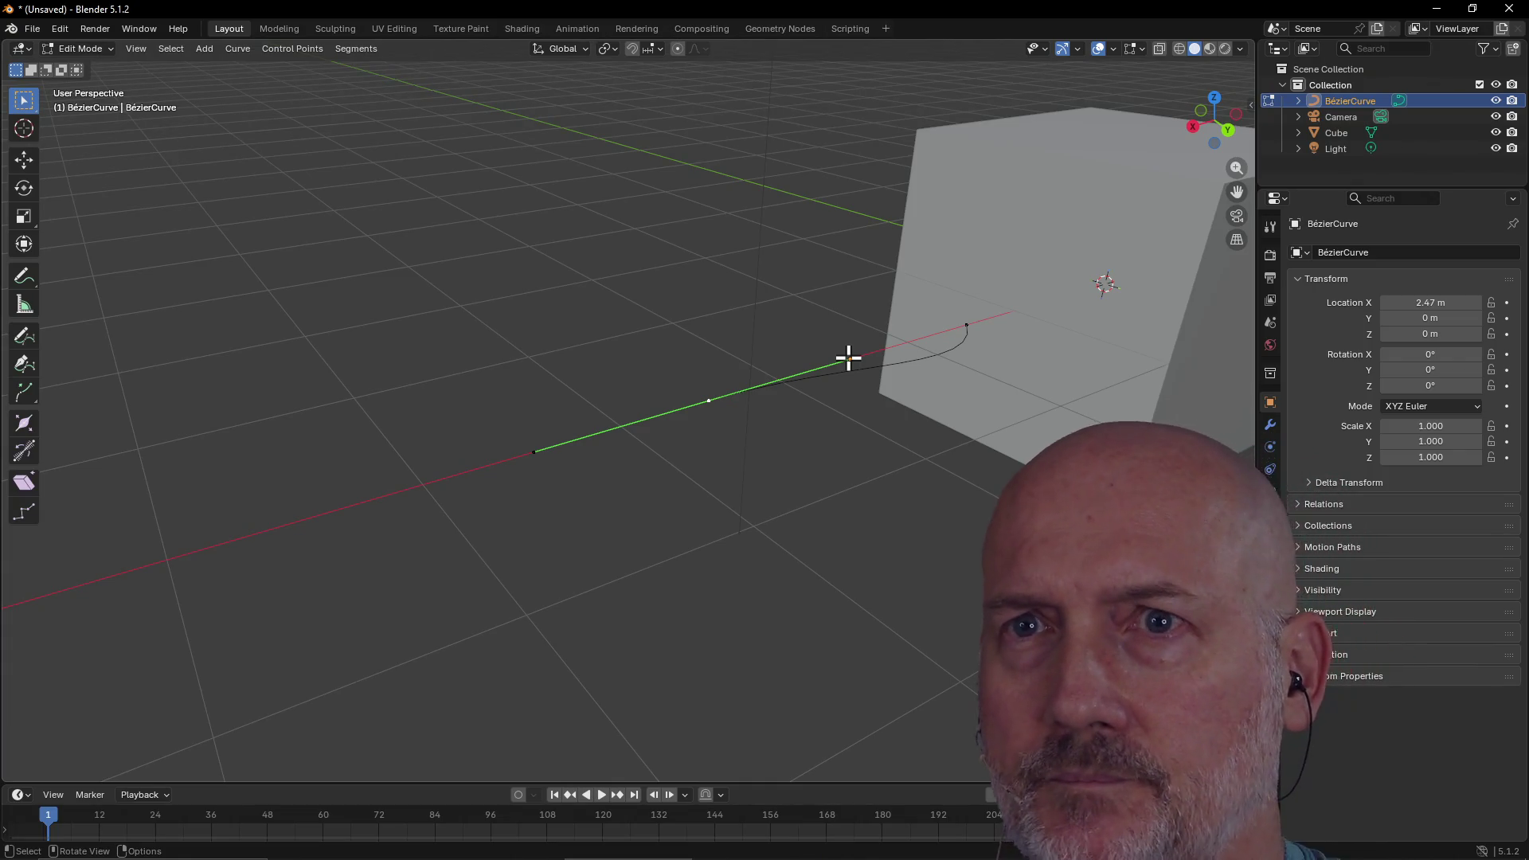
key(Tab)
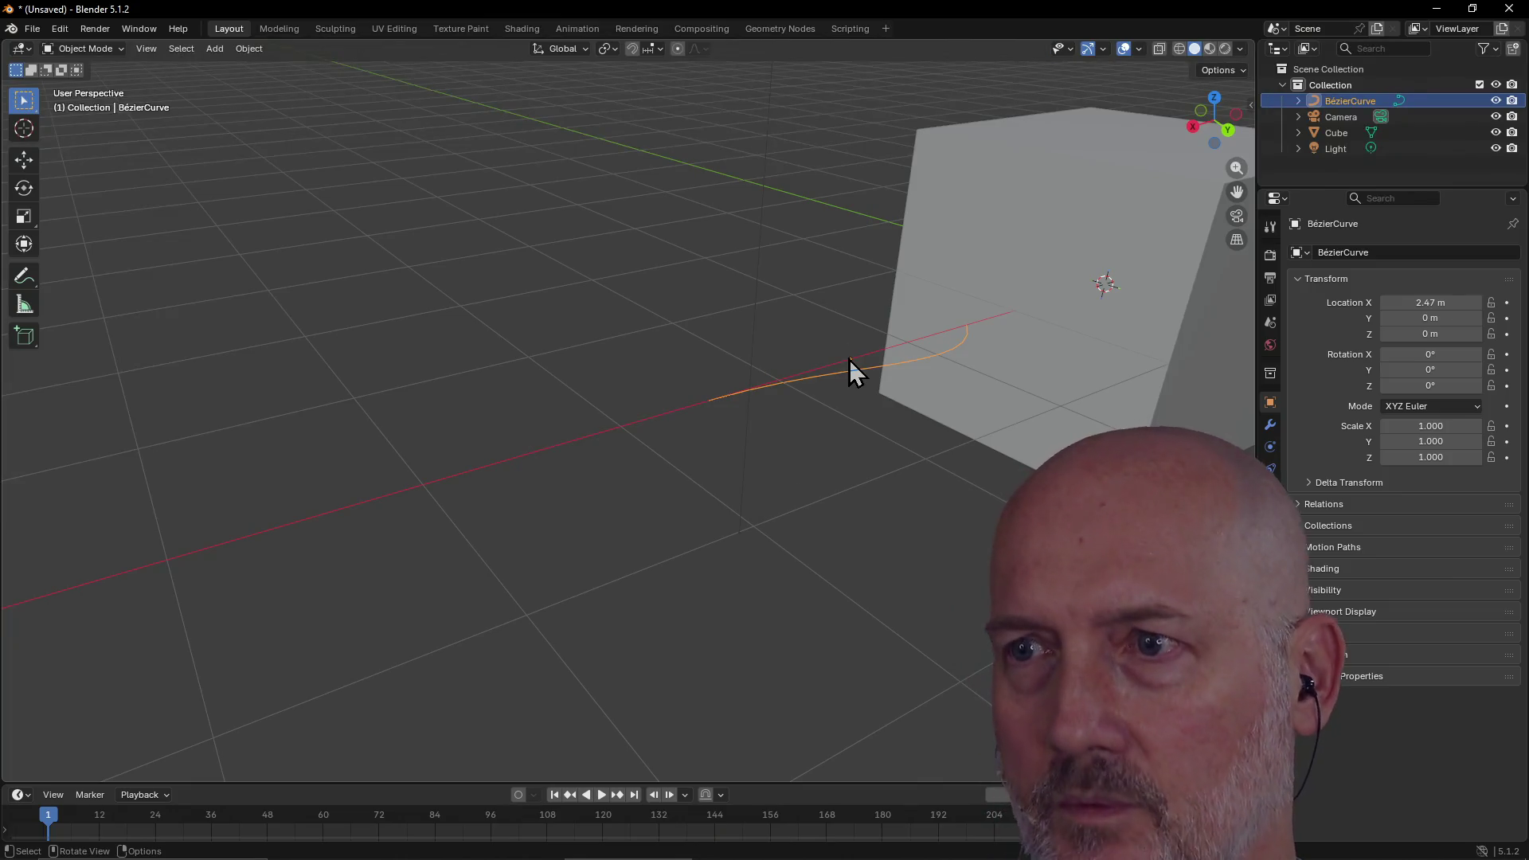
click(863, 379)
click(867, 369)
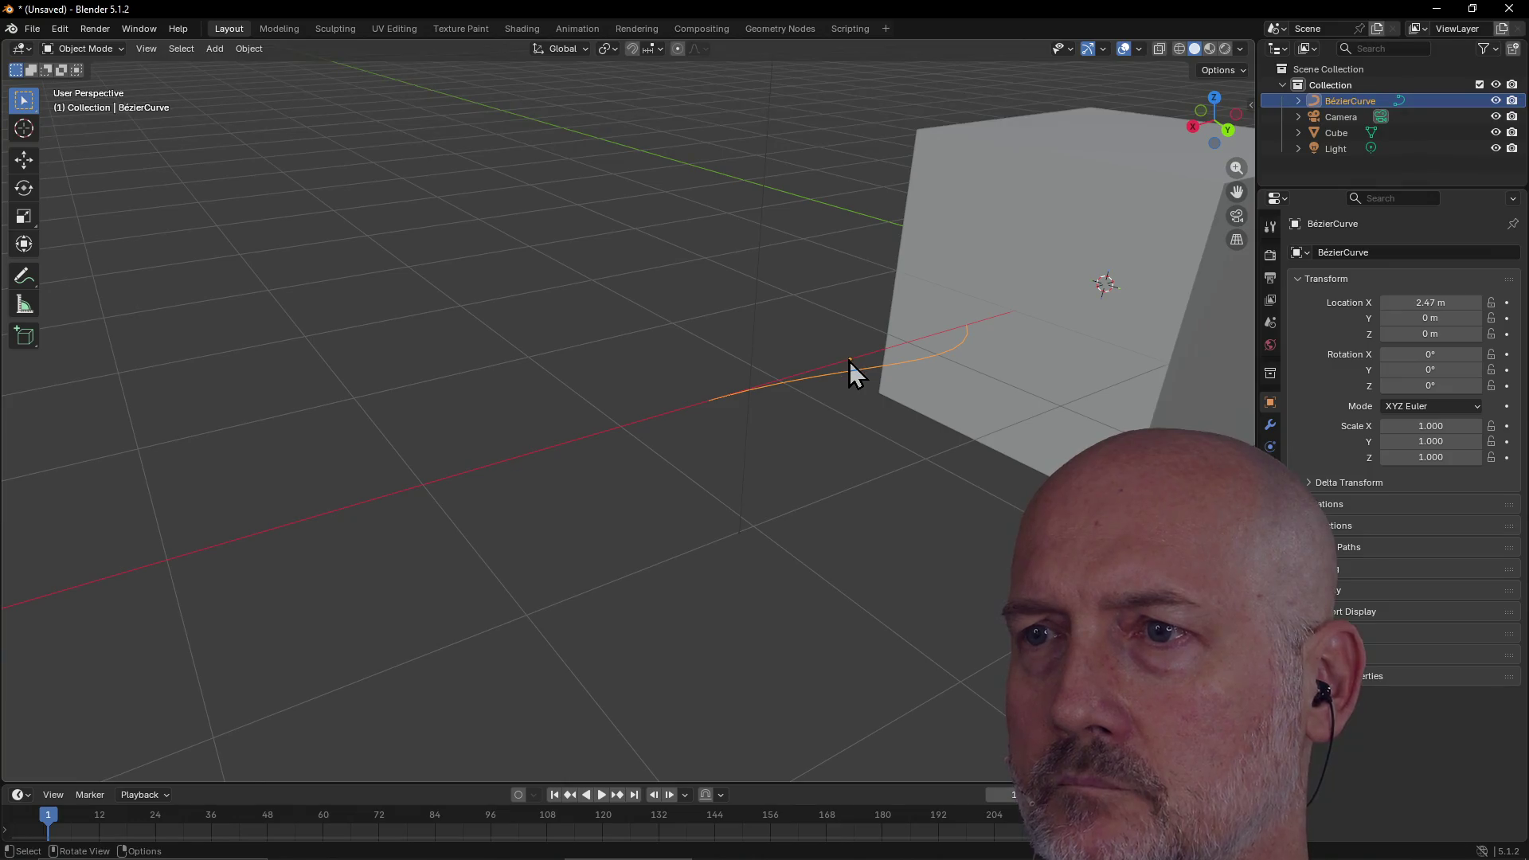
click(843, 352)
click(844, 375)
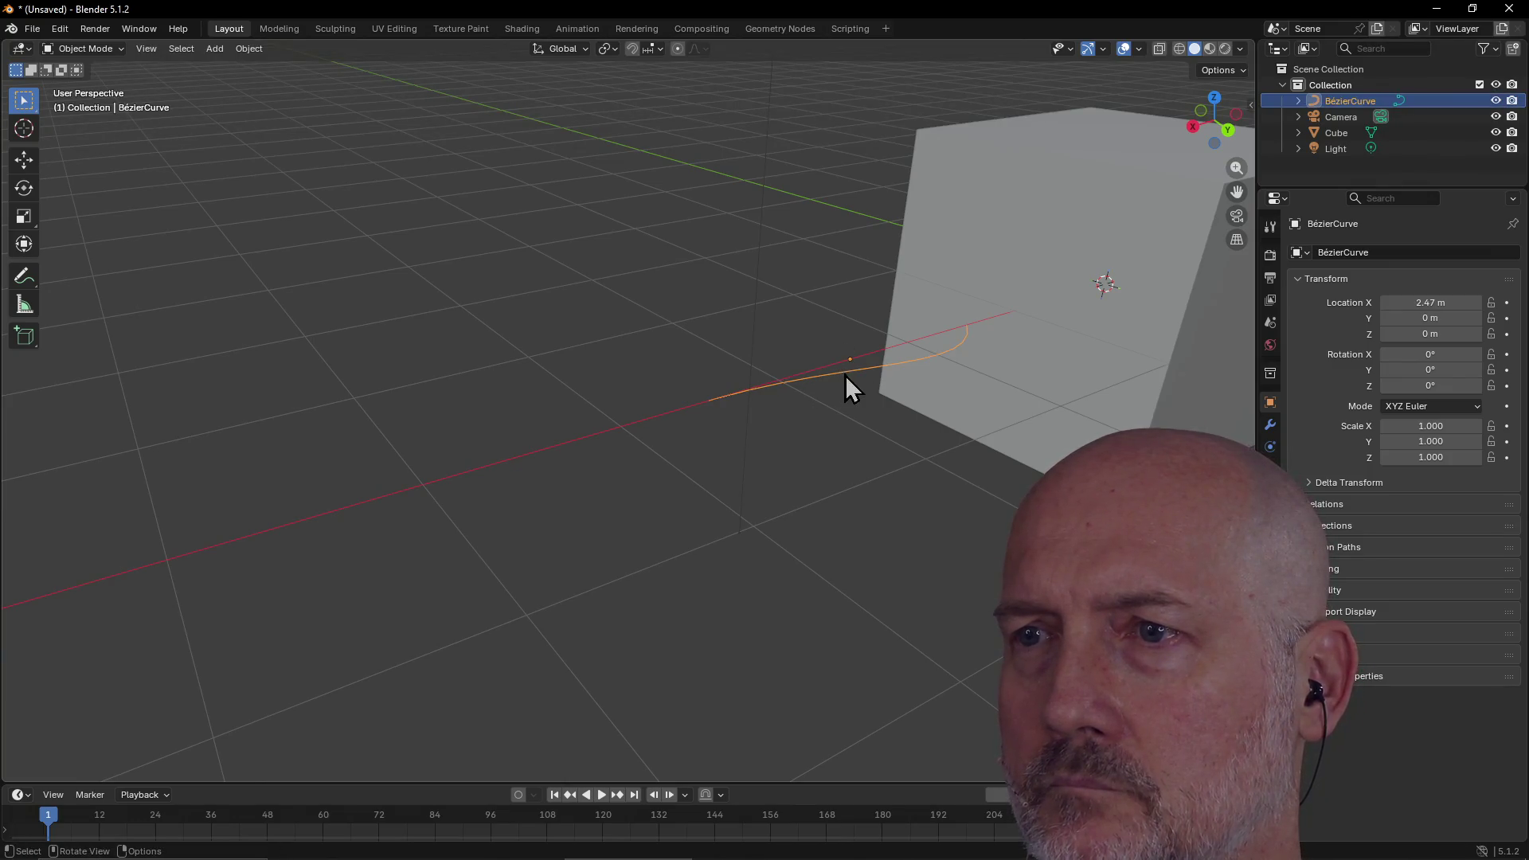
shift+click(962, 362)
shift+click(934, 351)
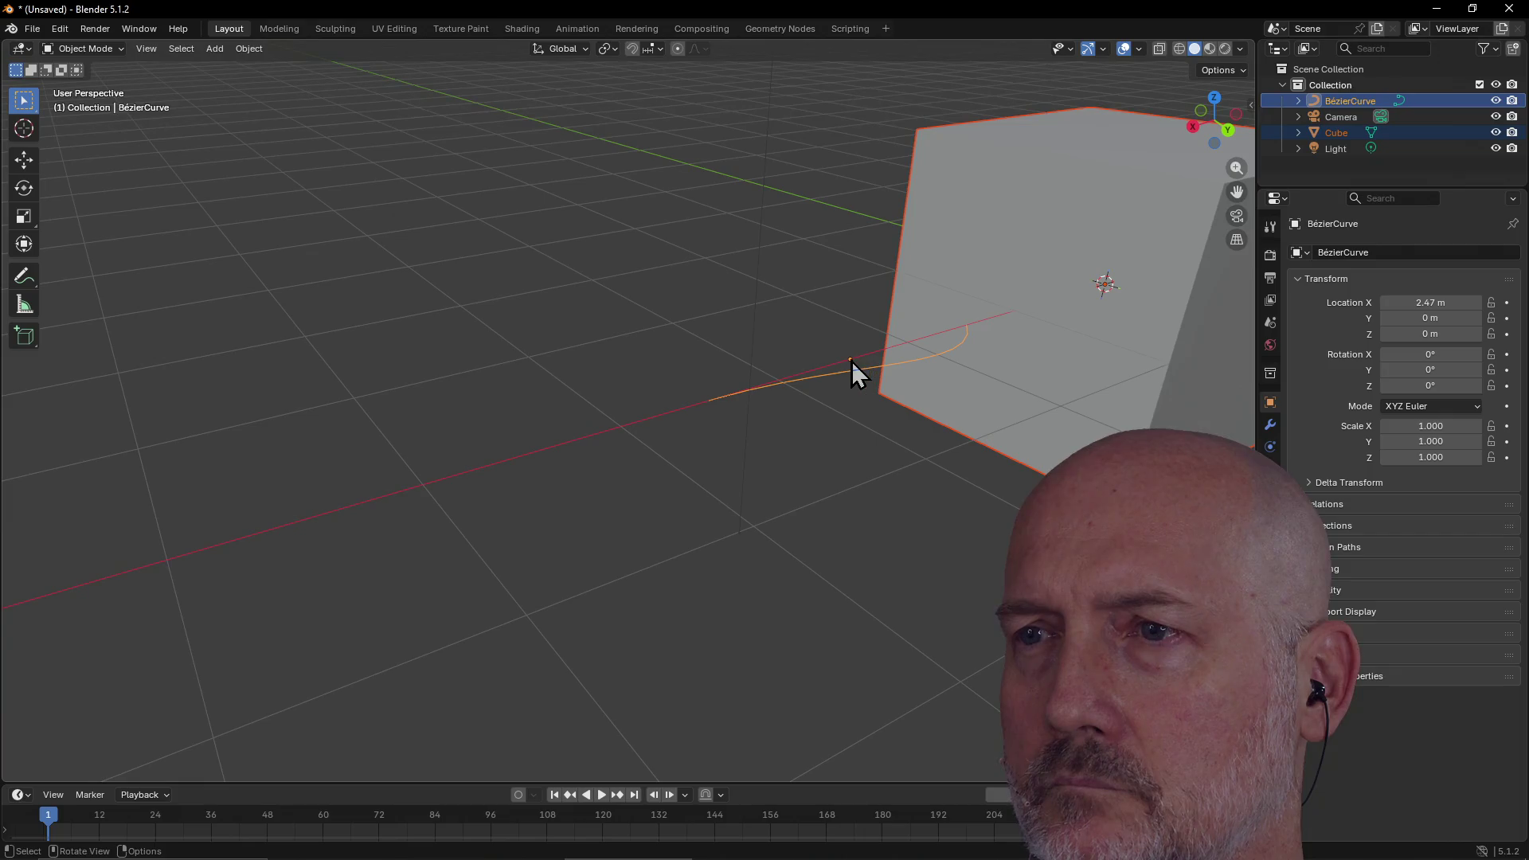
key(ctrl+Page_Down)
Select the curve's lower endpoint and its handles, viewing the cube from several angles
mouse_move(718, 480)
middle_down()
mouse_move(498, 440)
mouse_move(551, 453)
mouse_move(581, 597)
middle_up()
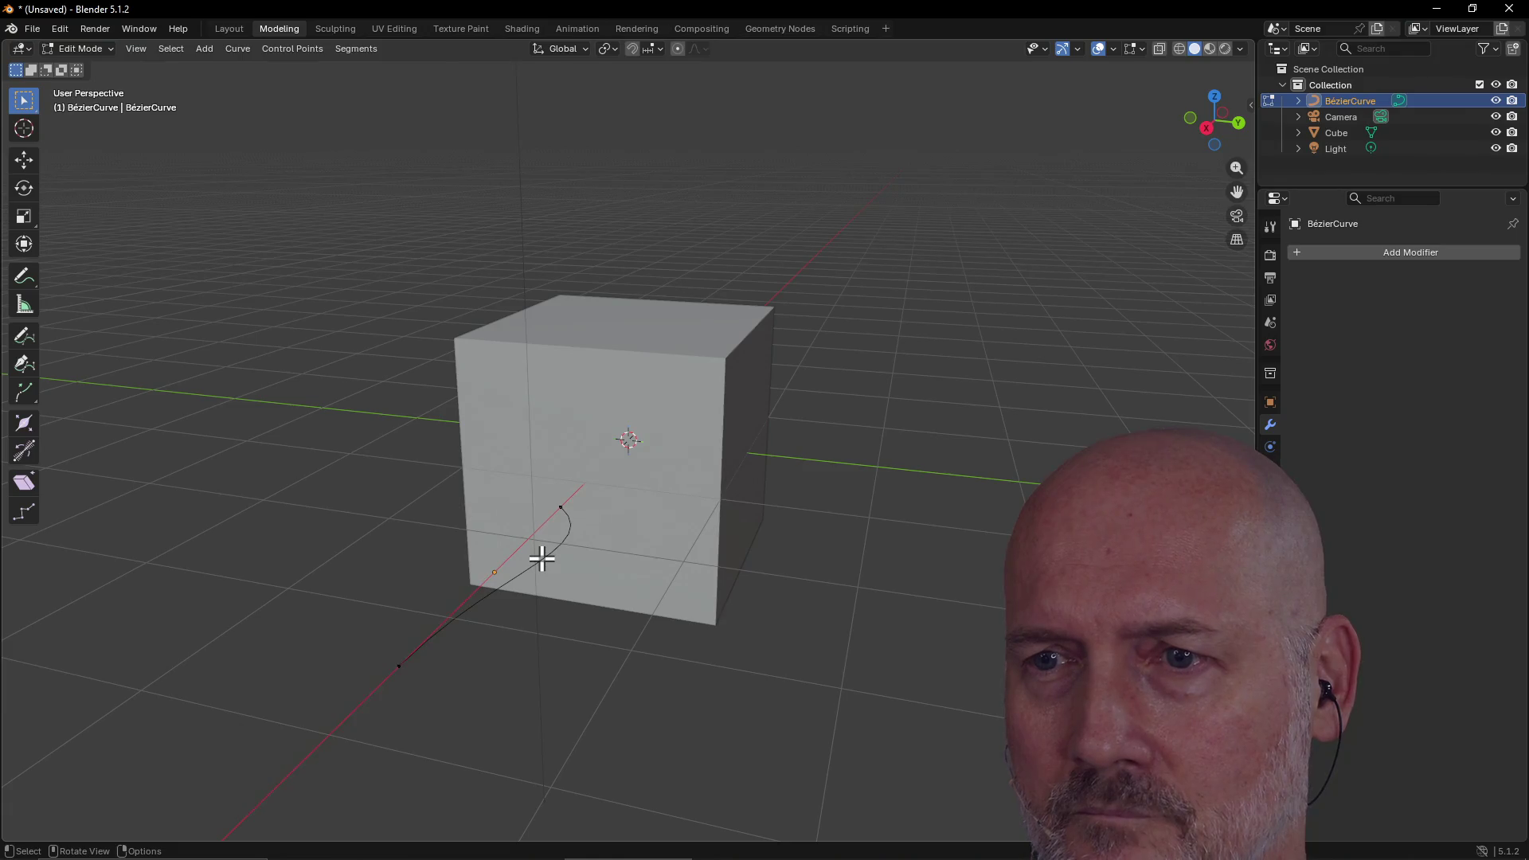
click(400, 660)
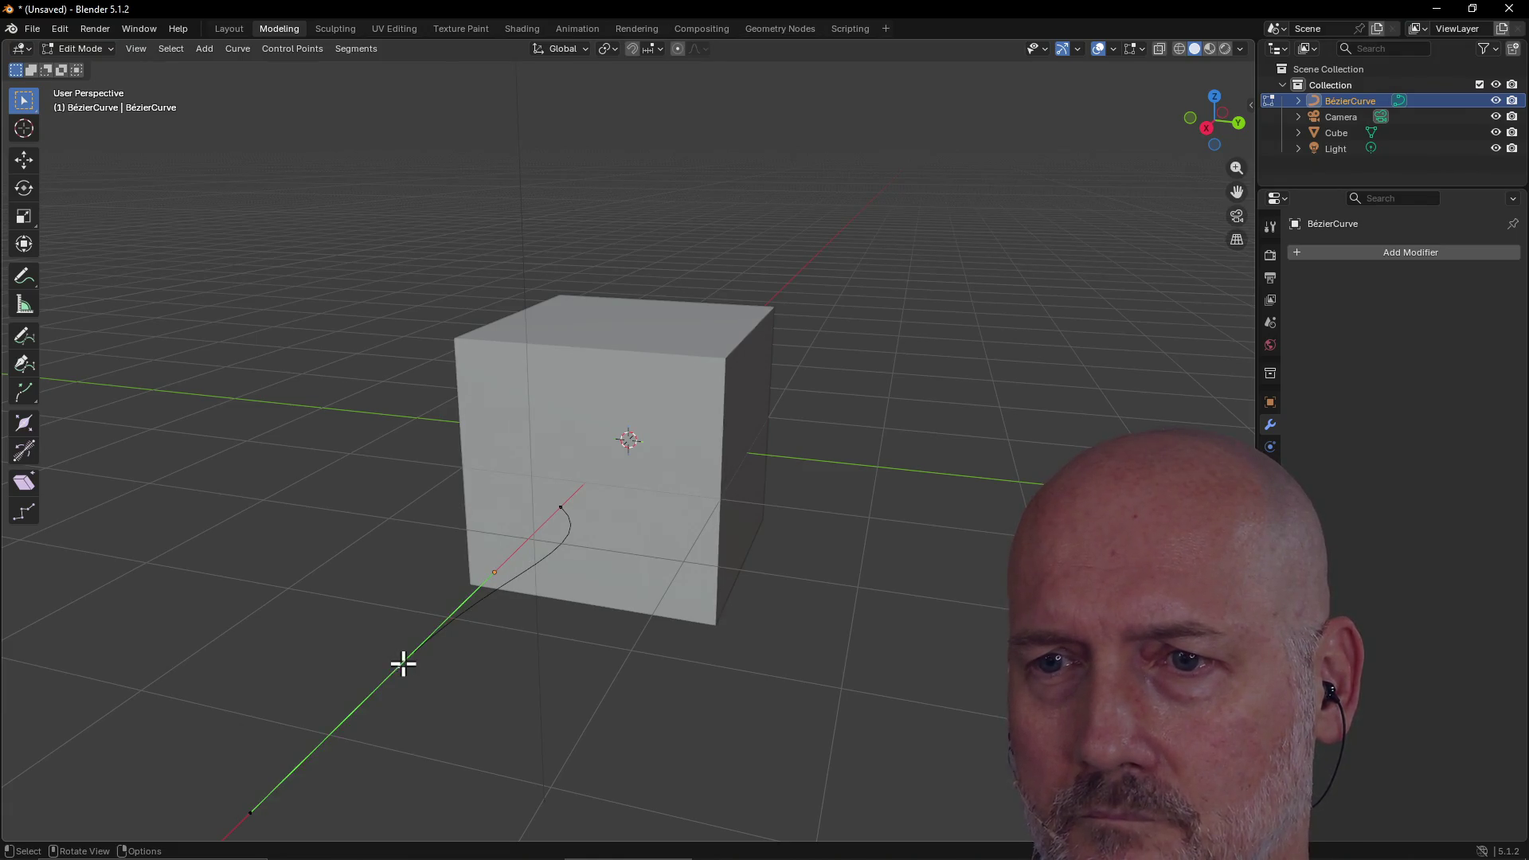
click(494, 571)
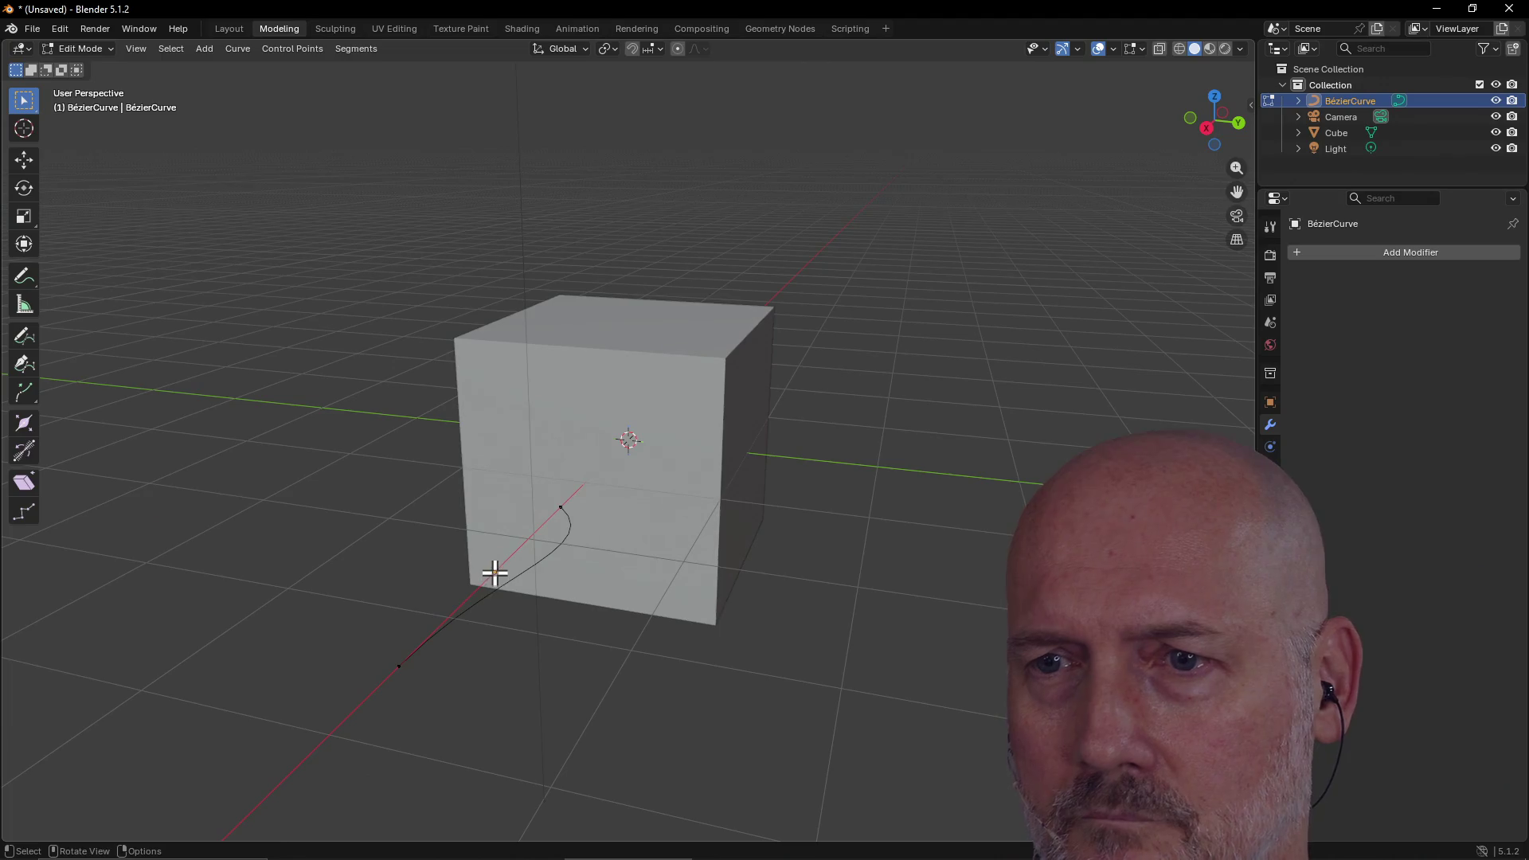
click(396, 664)
middle_drag(446, 648, 504, 590)
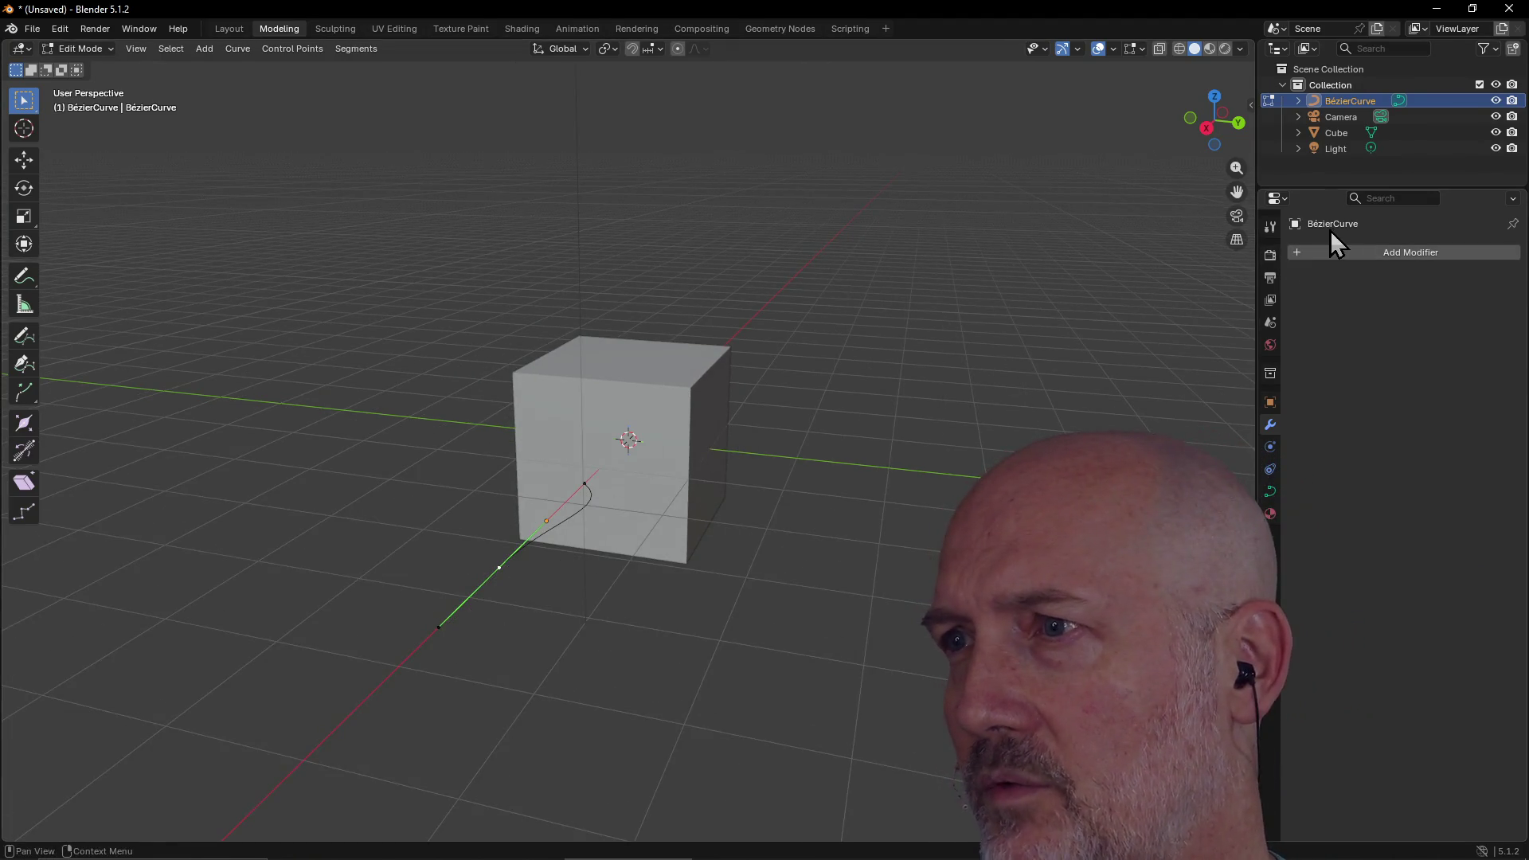
click(1297, 257)
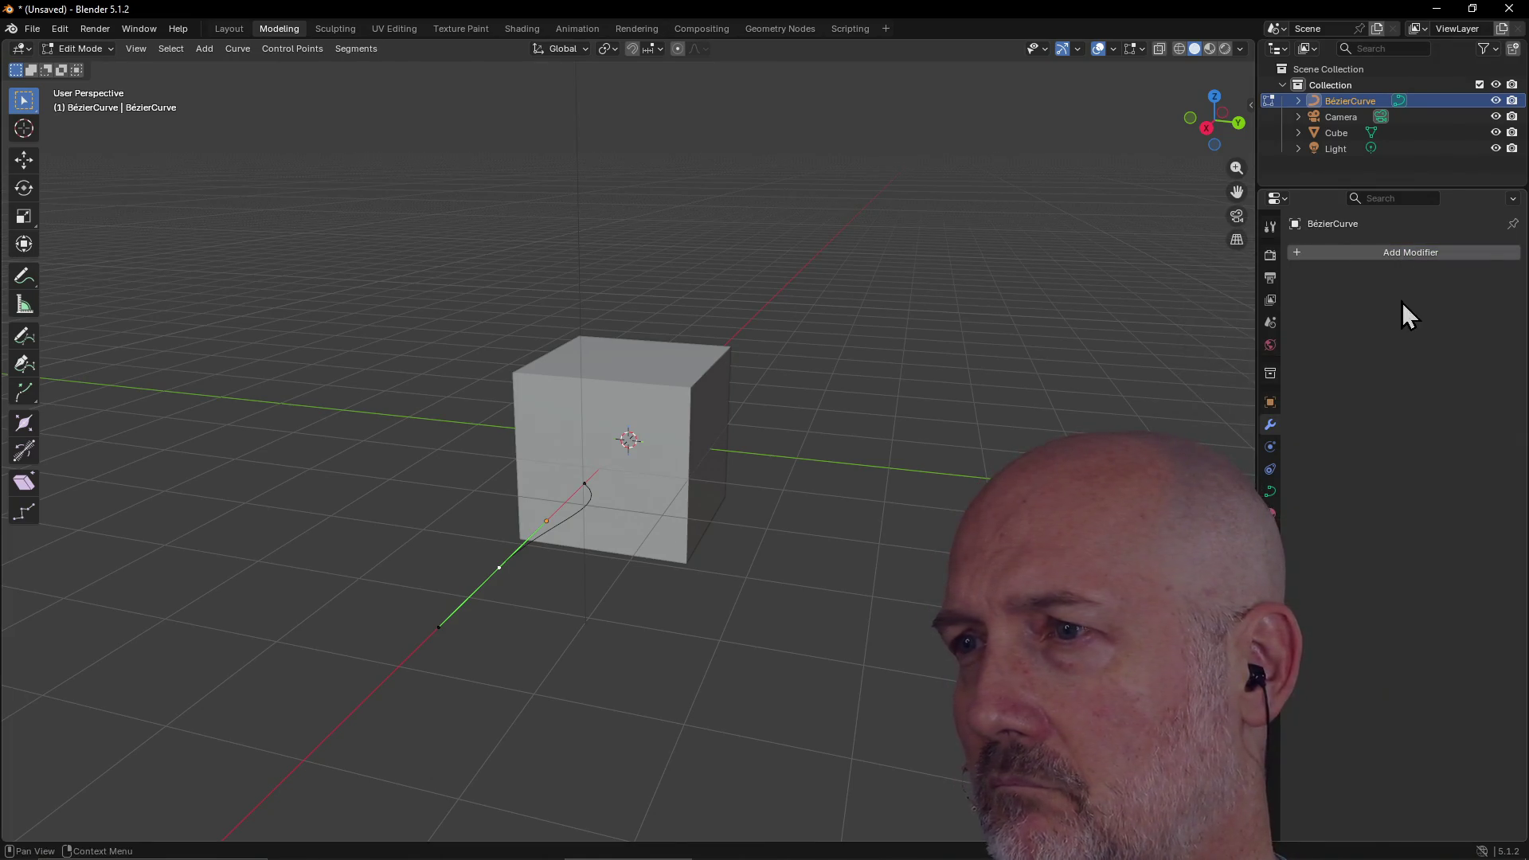
click(552, 529)
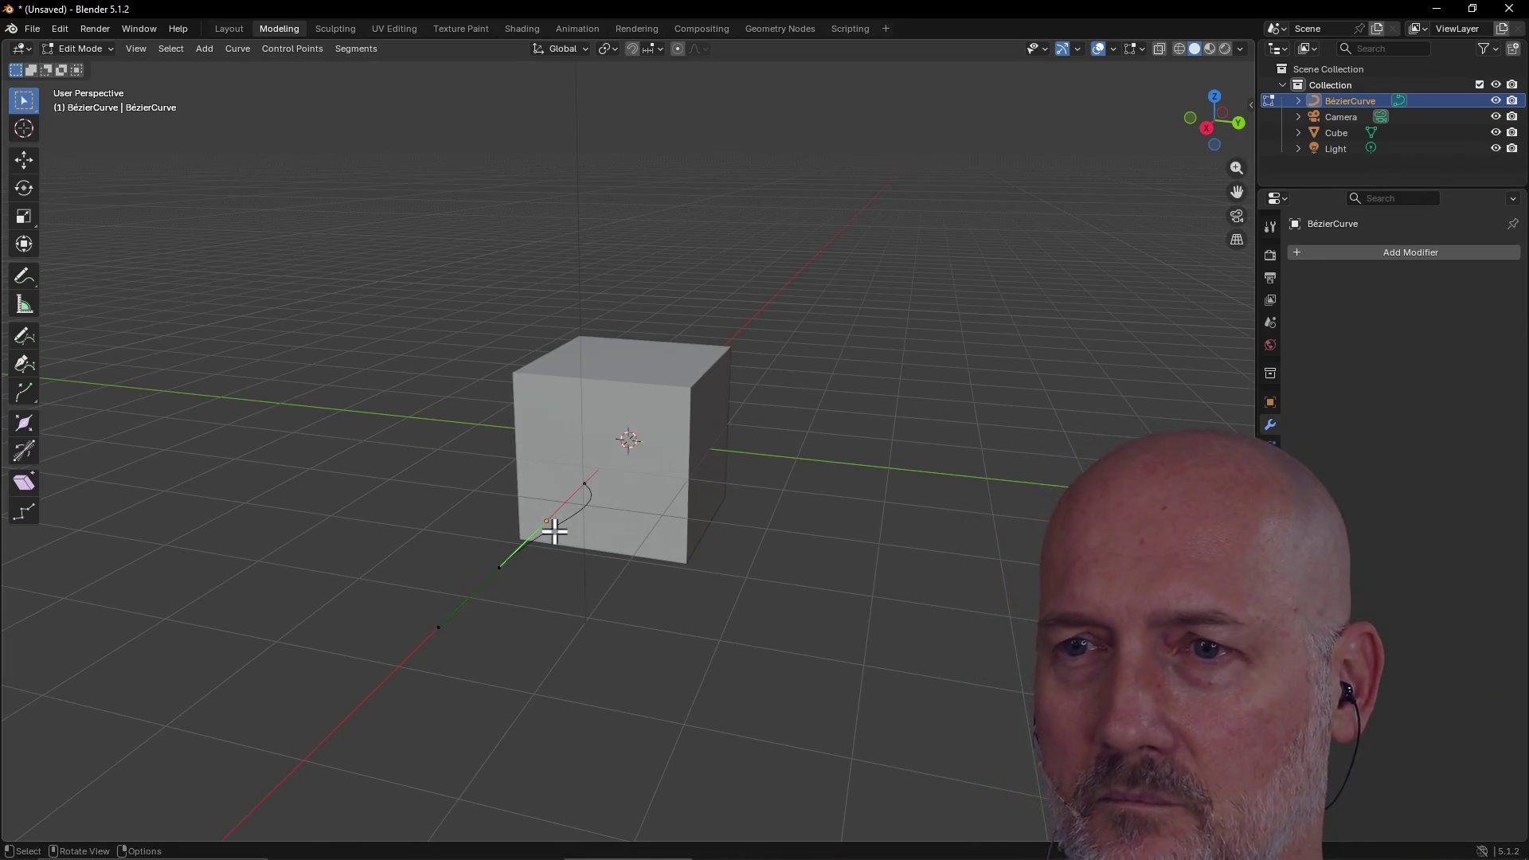
click(495, 567)
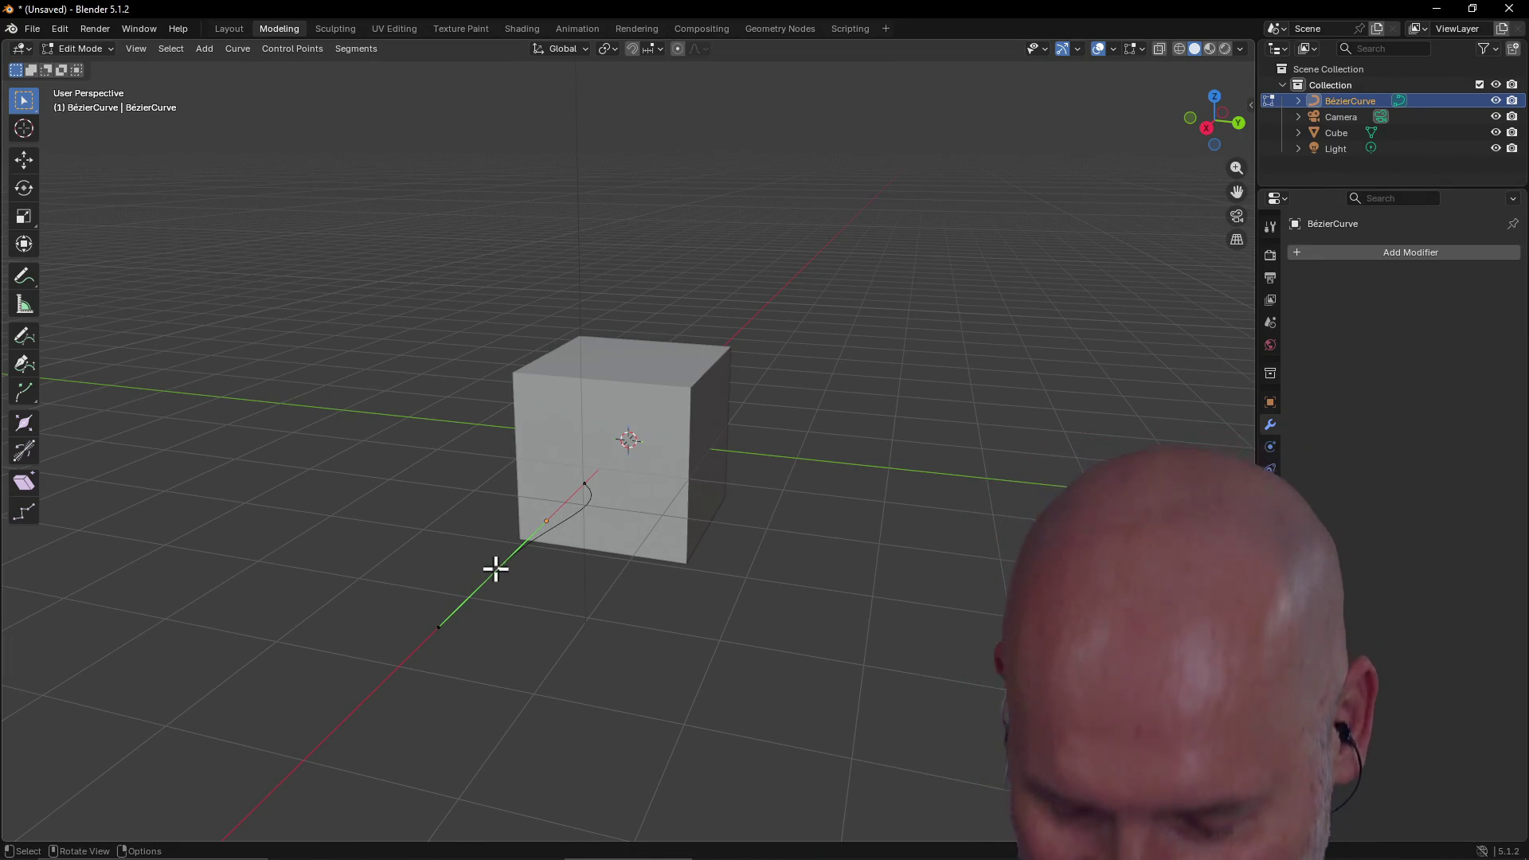
scroll(492, 573, up, 2)
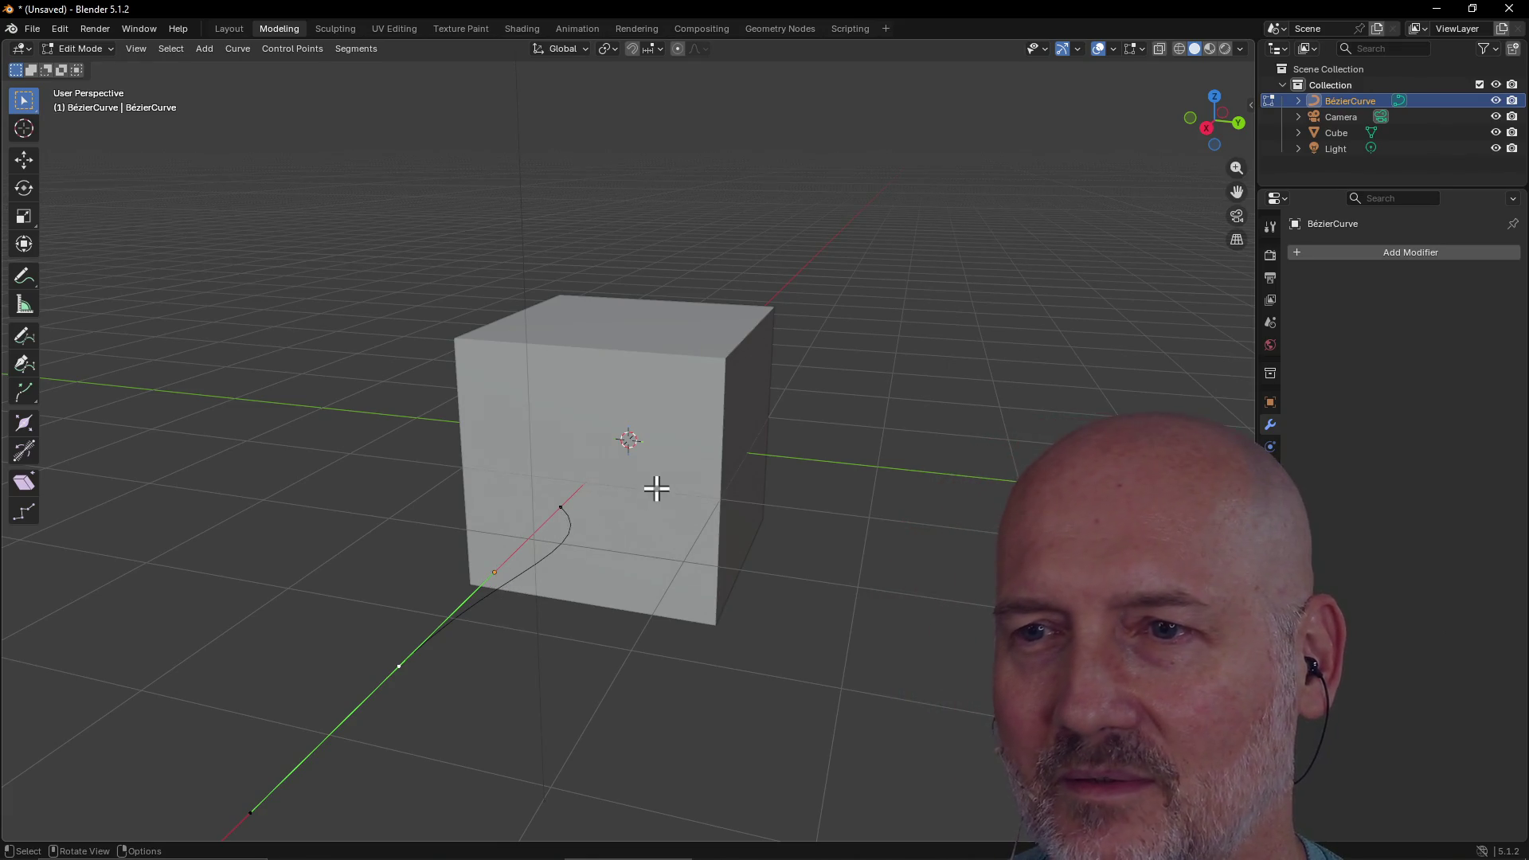
mouse_move(719, 446)
middle_down()
mouse_move(604, 441)
mouse_move(594, 476)
mouse_move(686, 406)
mouse_move(703, 451)
mouse_move(699, 539)
middle_up()
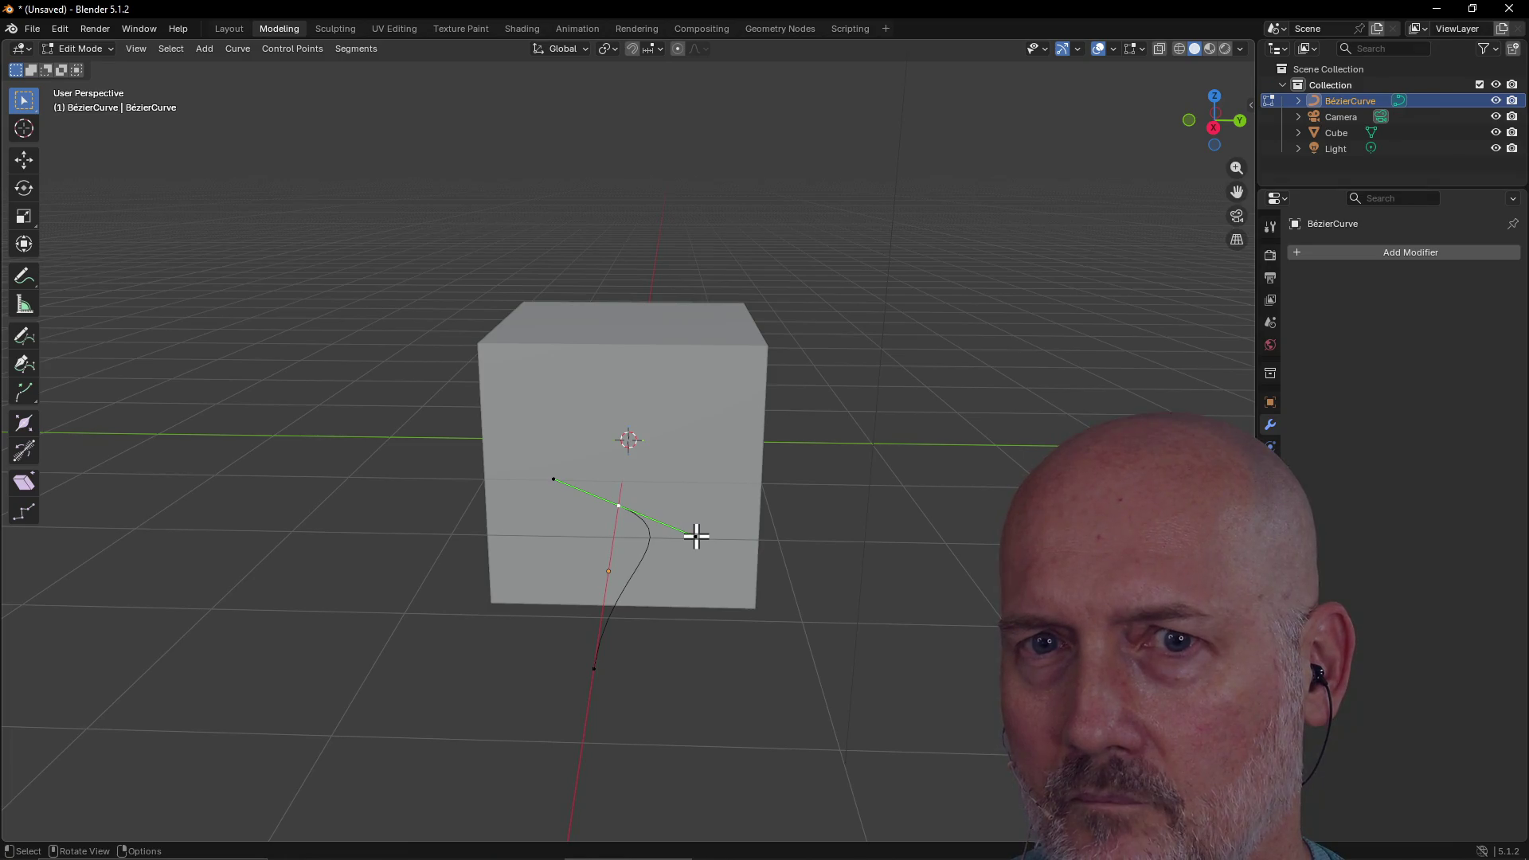
scroll(695, 535, down, 2)
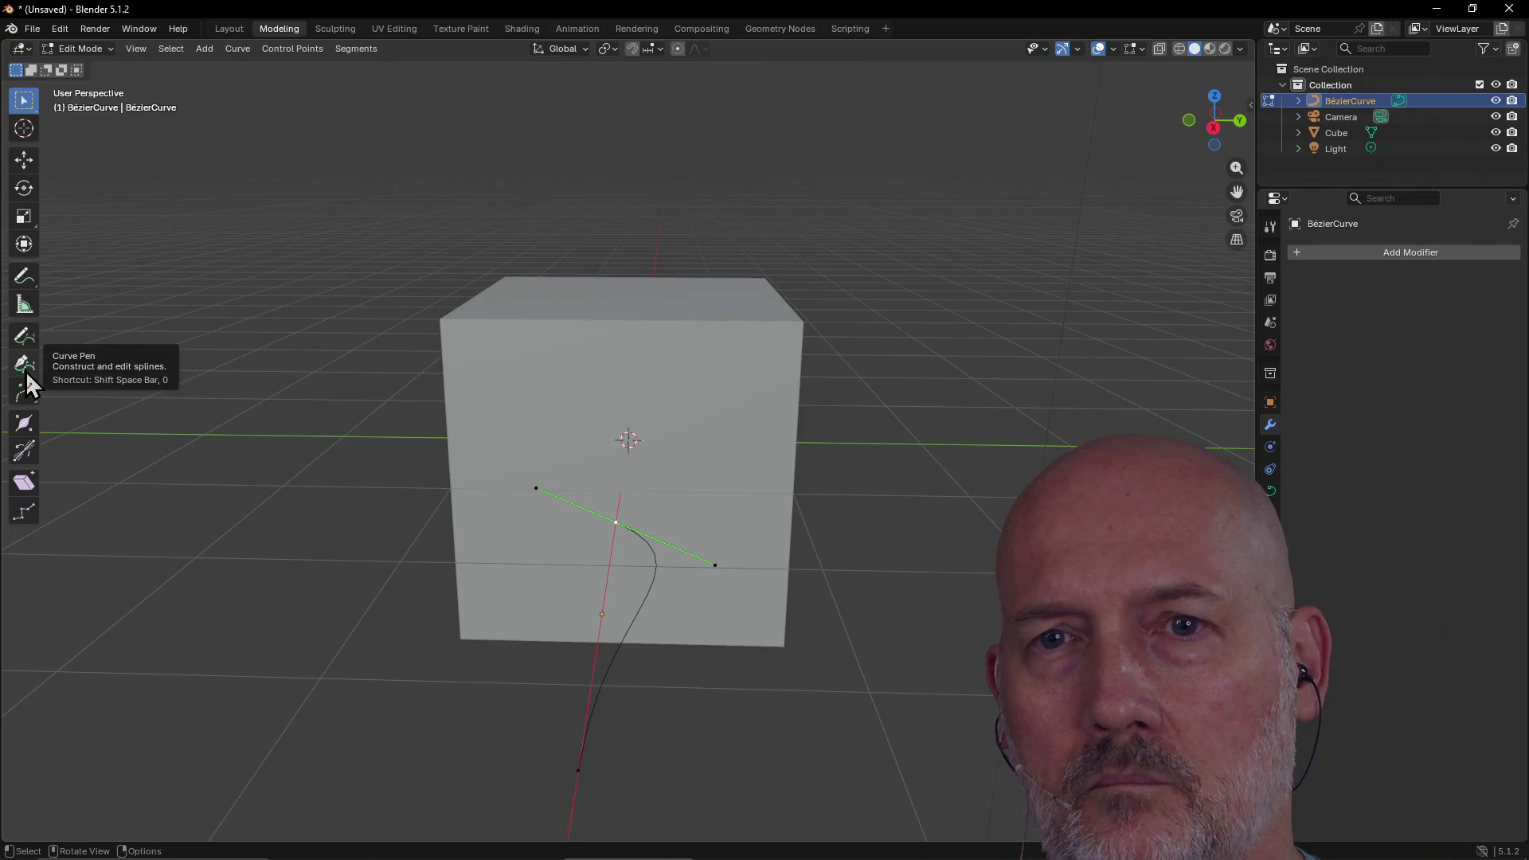
With the Curve Pen, swing the handles and add a point so the curve bends down below the cube
click(25, 367)
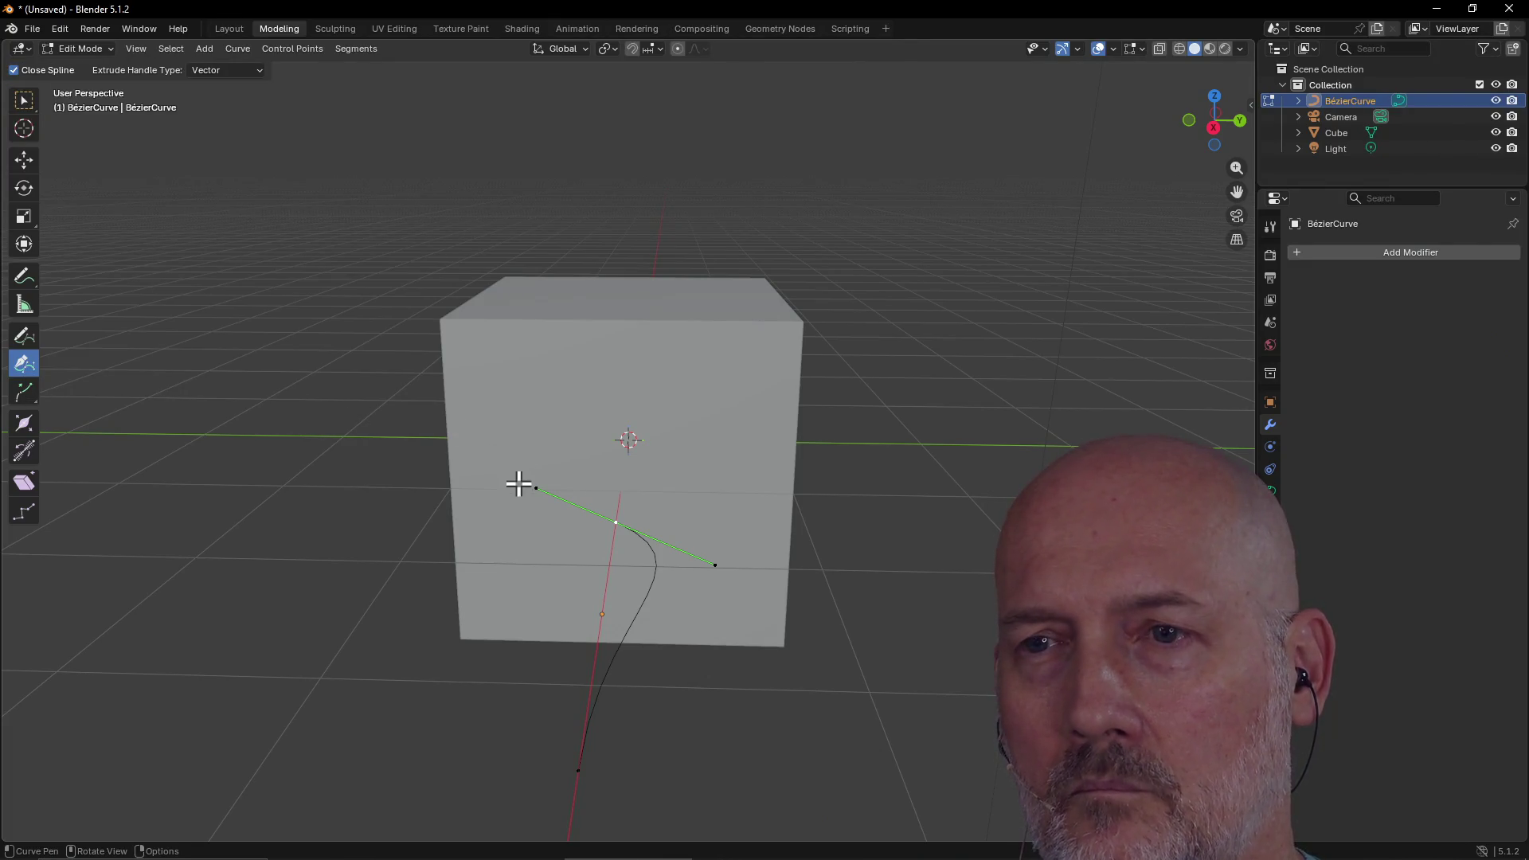
mouse_move(536, 488)
mouse_down()
mouse_move(529, 516)
mouse_move(521, 464)
mouse_up()
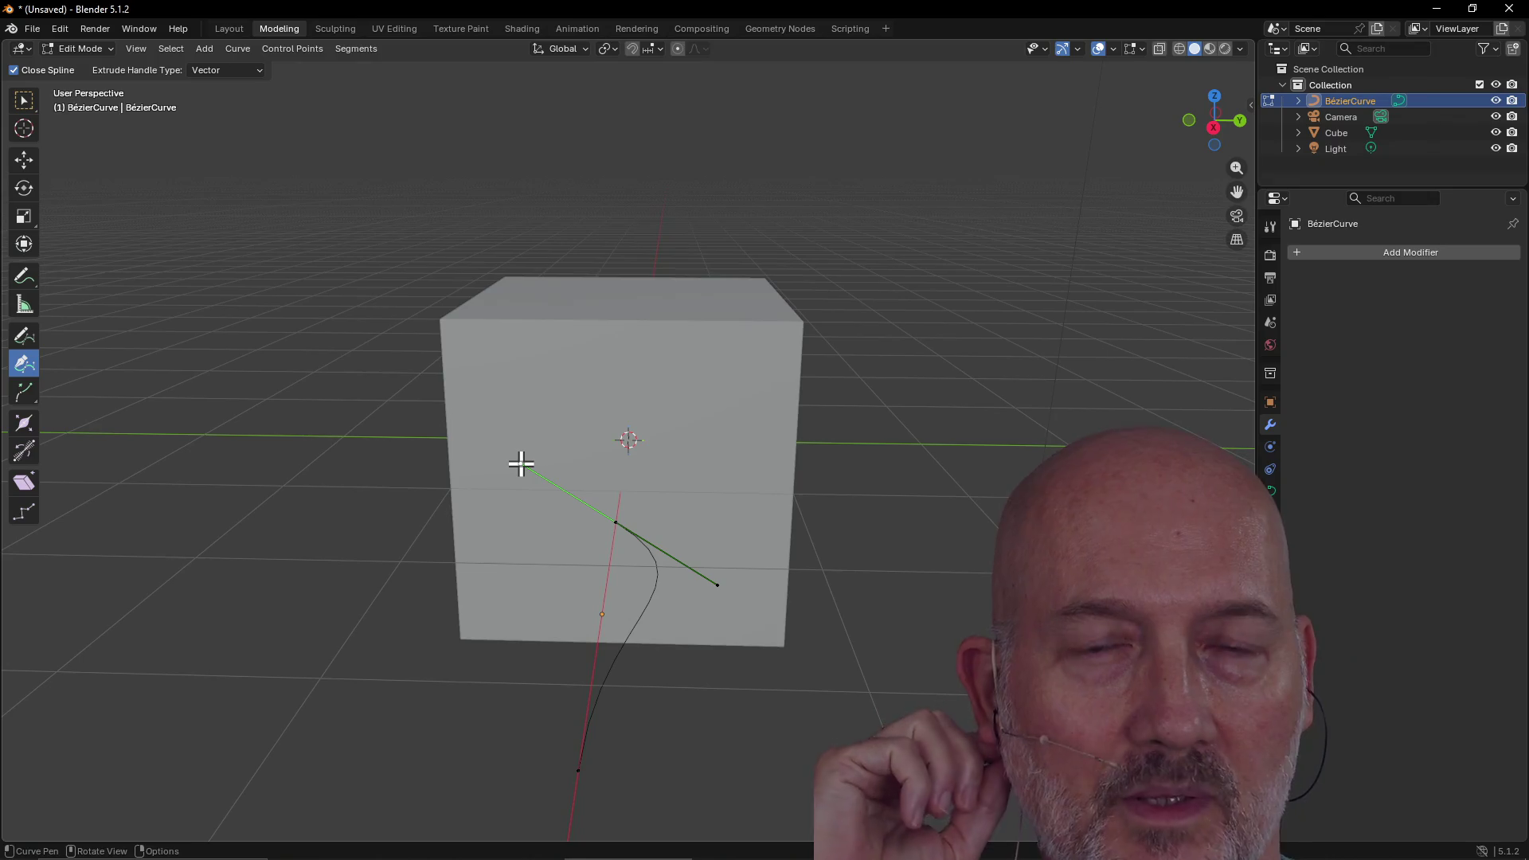
drag(521, 464, 515, 509)
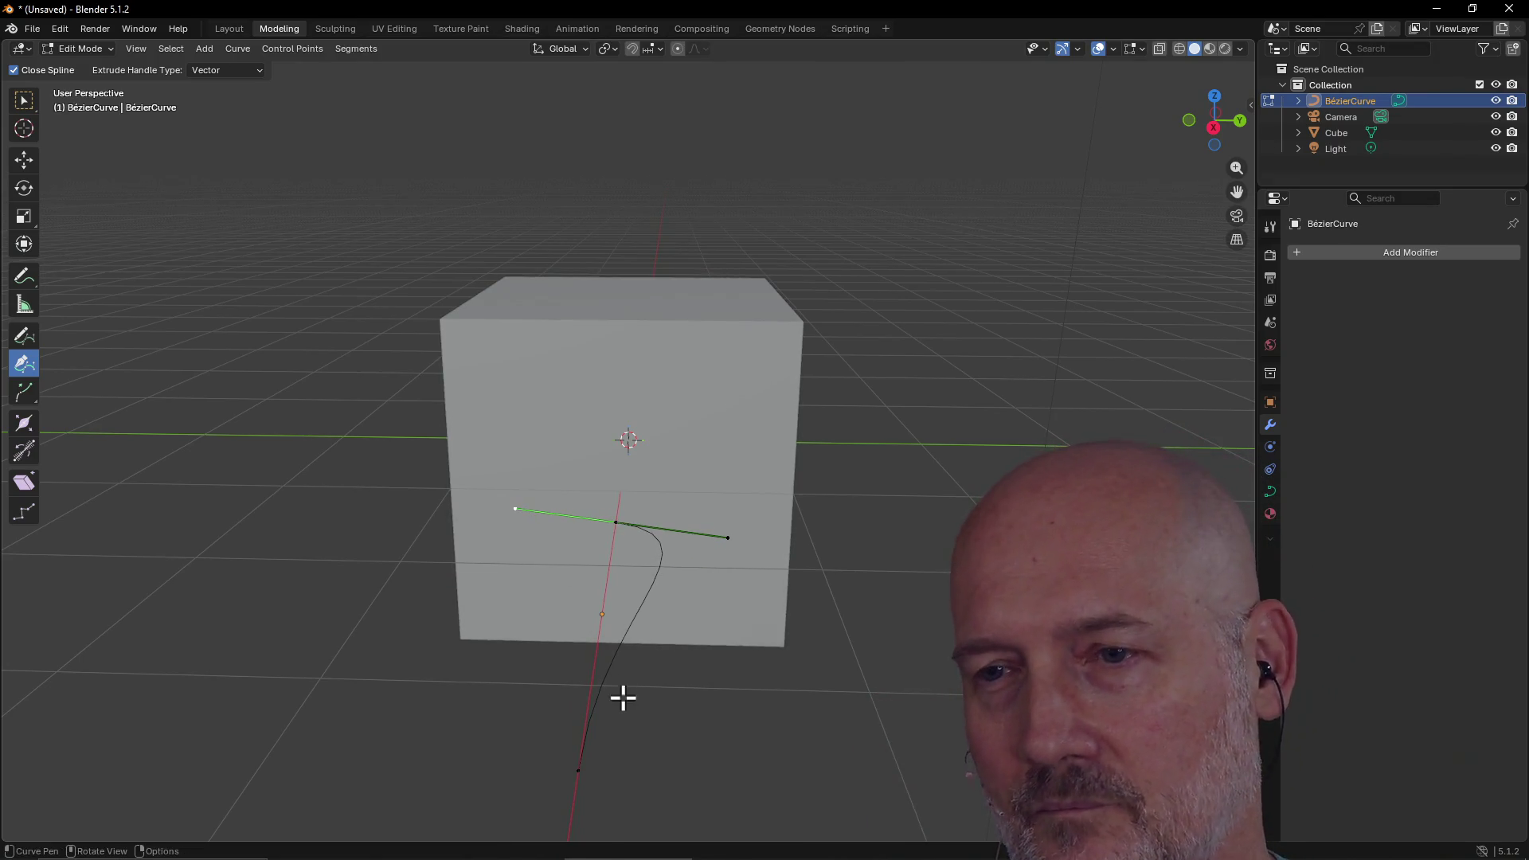
mouse_move(581, 765)
mouse_down()
mouse_move(634, 778)
mouse_move(529, 717)
mouse_move(490, 729)
mouse_up()
mouse_move(536, 580)
mouse_down()
mouse_move(444, 635)
mouse_move(409, 741)
mouse_move(446, 698)
mouse_move(494, 733)
mouse_move(587, 658)
mouse_move(651, 654)
mouse_move(753, 585)
mouse_move(665, 652)
mouse_move(627, 714)
mouse_move(709, 716)
mouse_move(670, 736)
mouse_up()
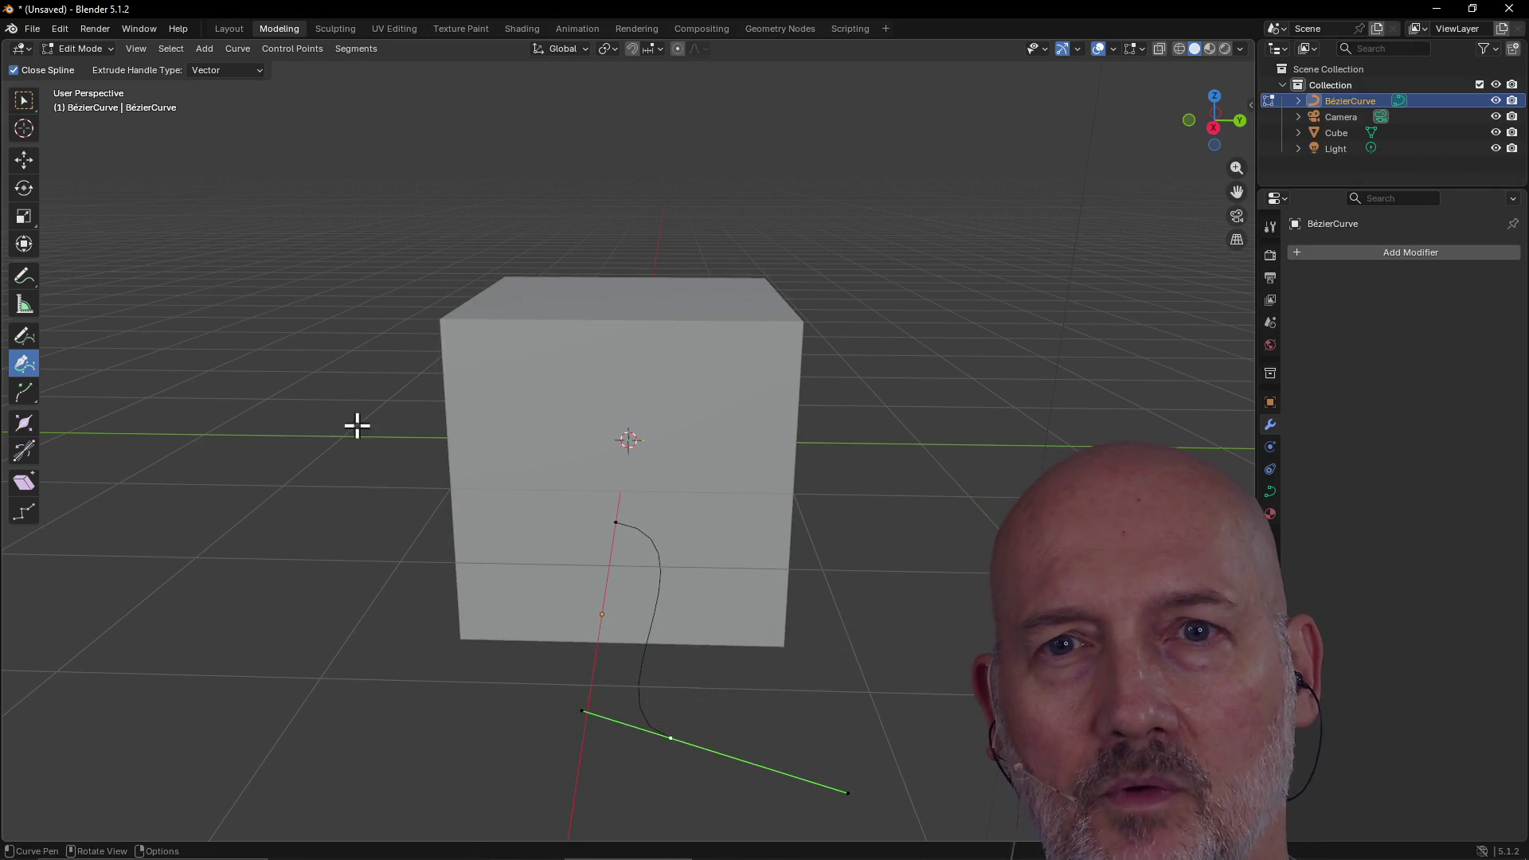
click(24, 335)
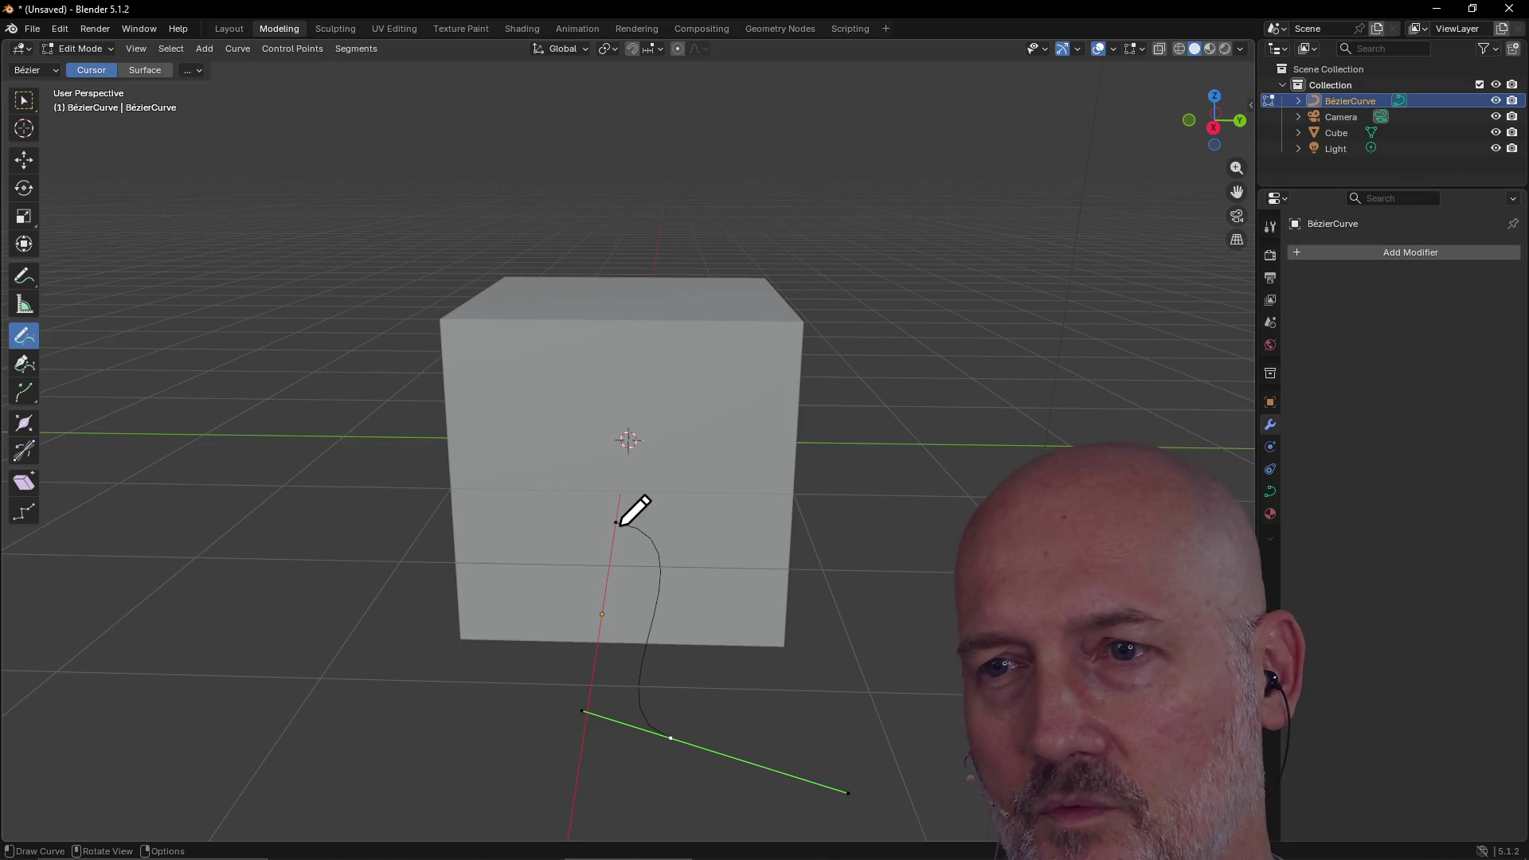
drag(281, 573, 142, 522)
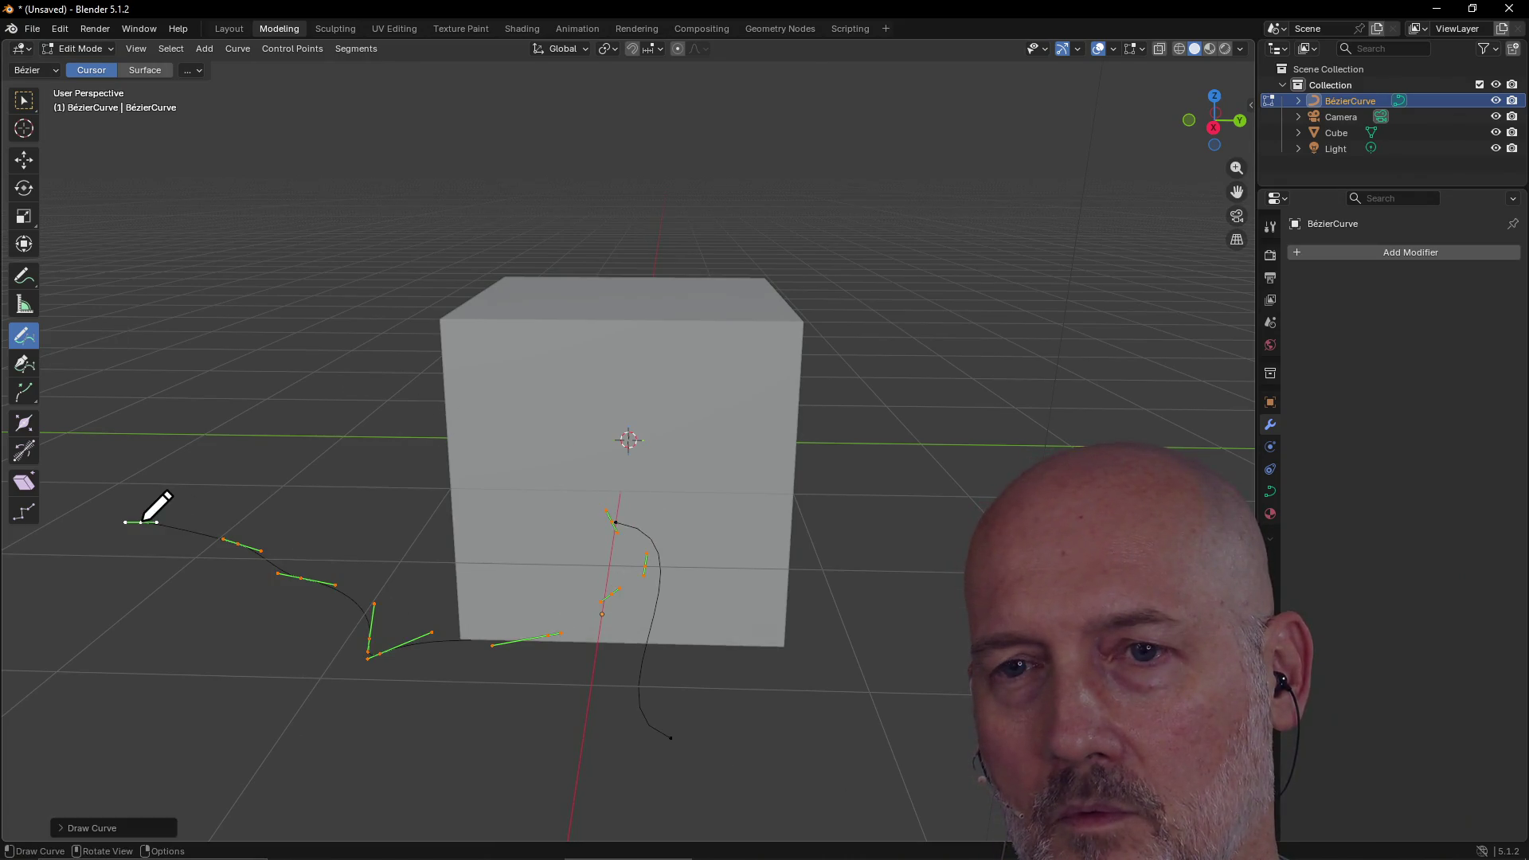
key(ctrl+z)
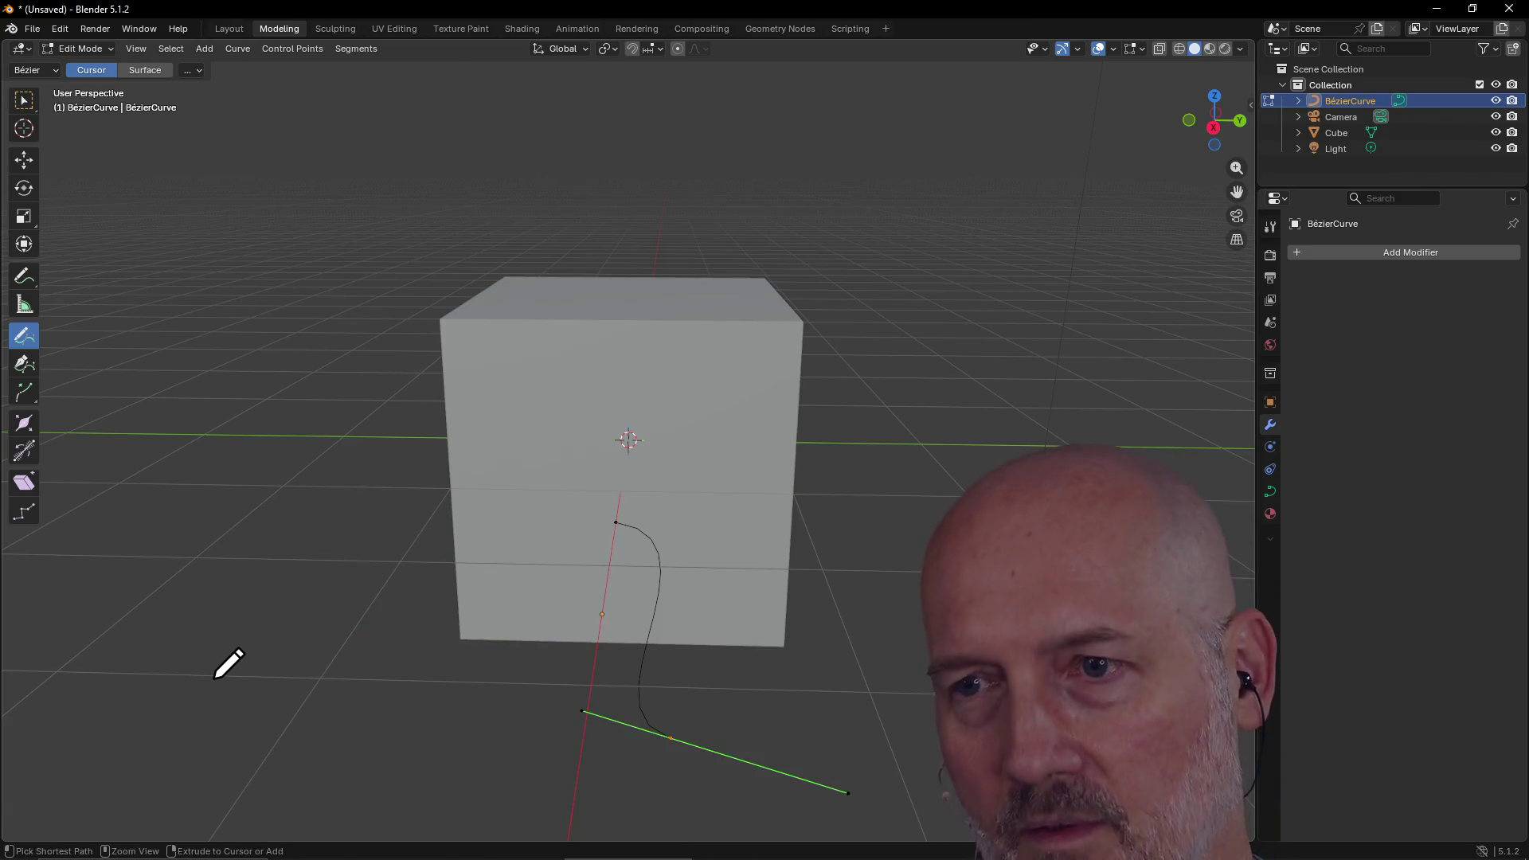
click(26, 368)
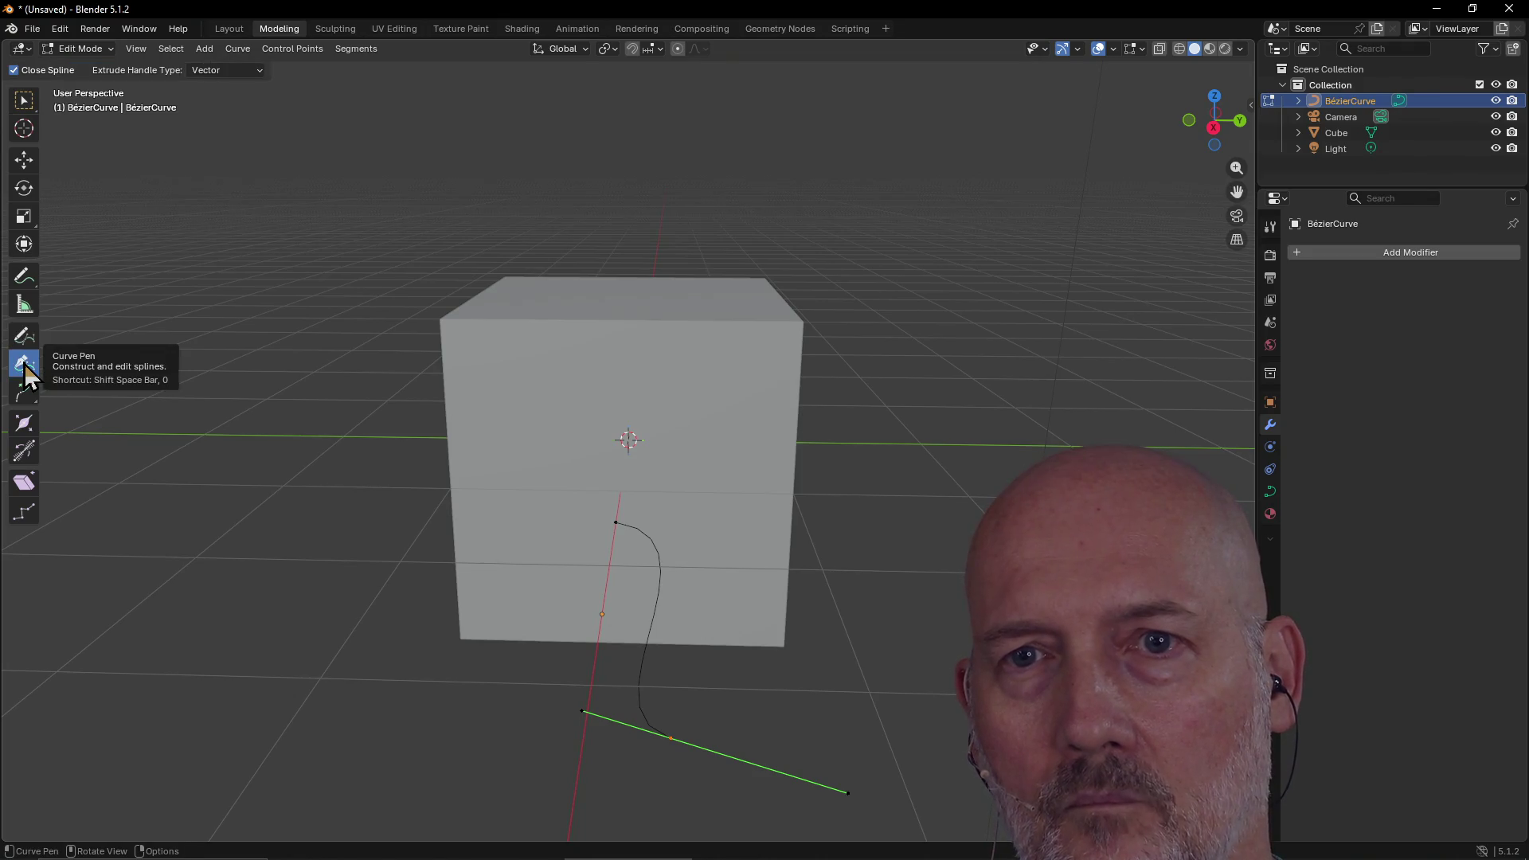
mouse_move(674, 736)
mouse_down()
mouse_move(693, 671)
mouse_move(674, 737)
mouse_up()
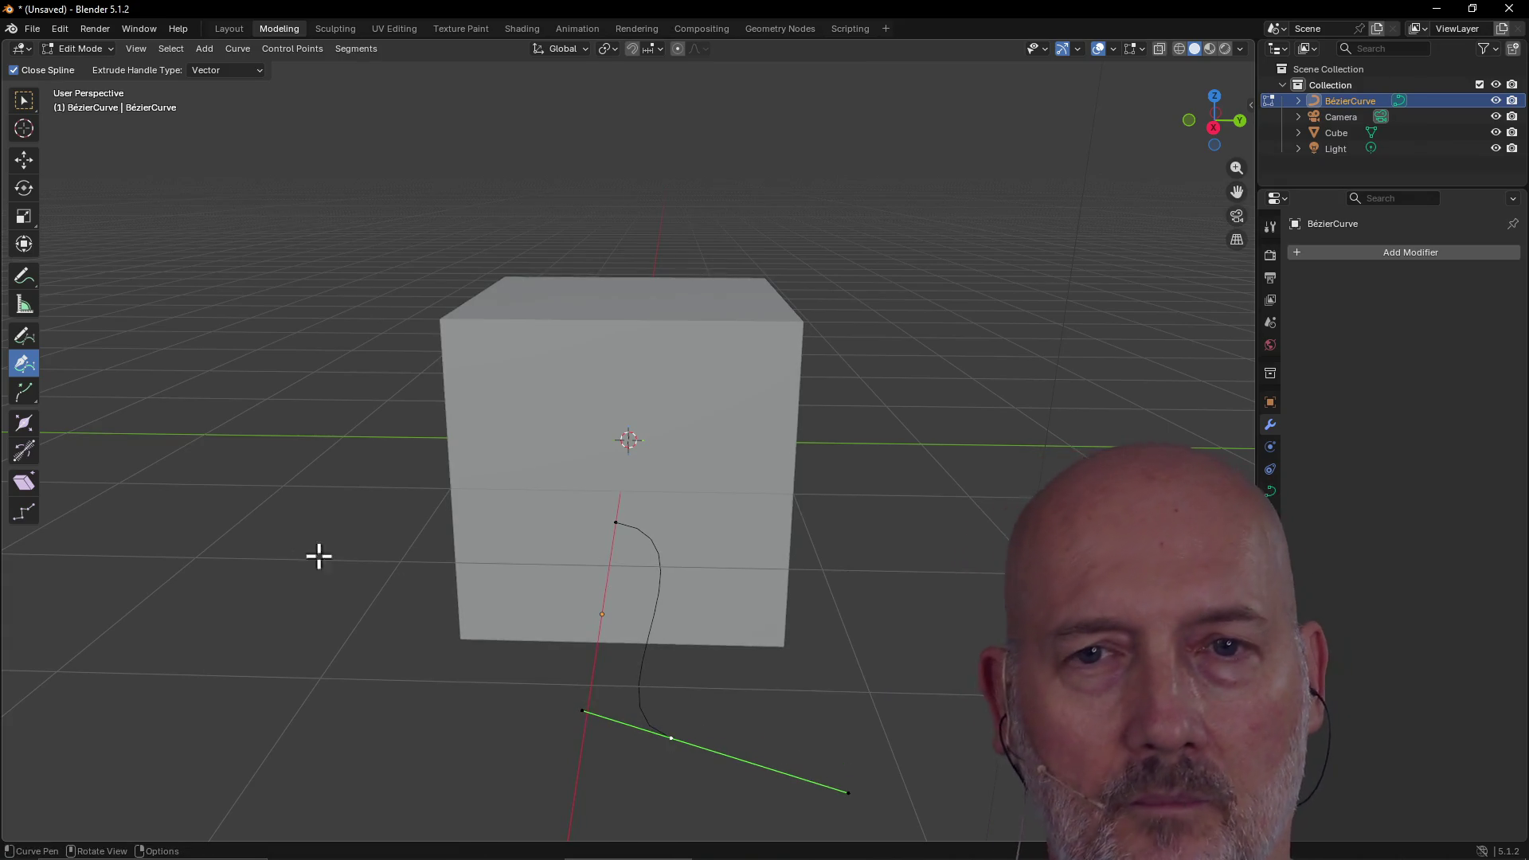
key(alt+Tab)
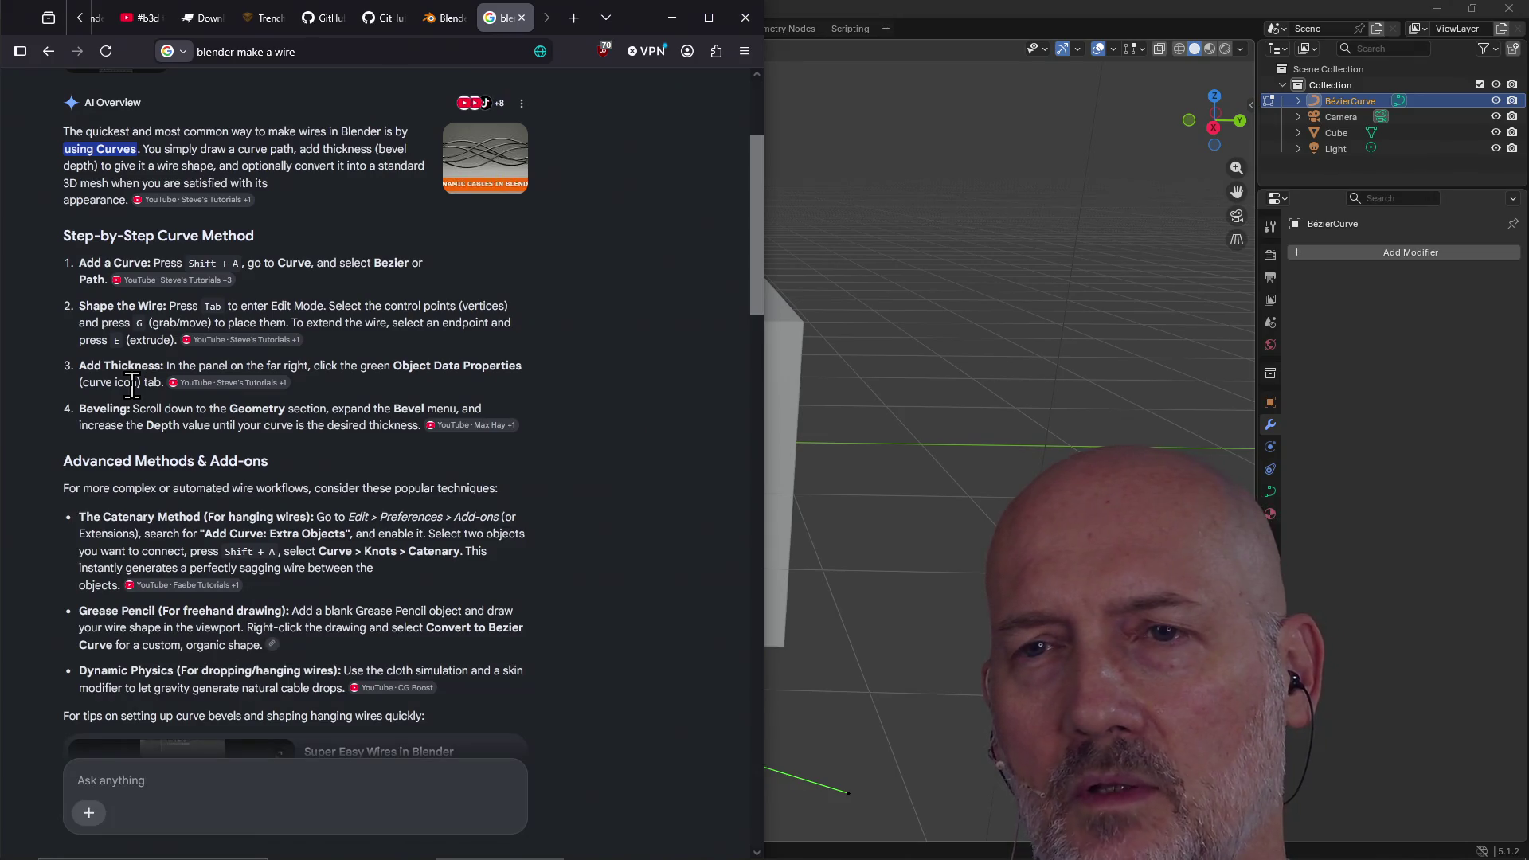
click(1048, 35)
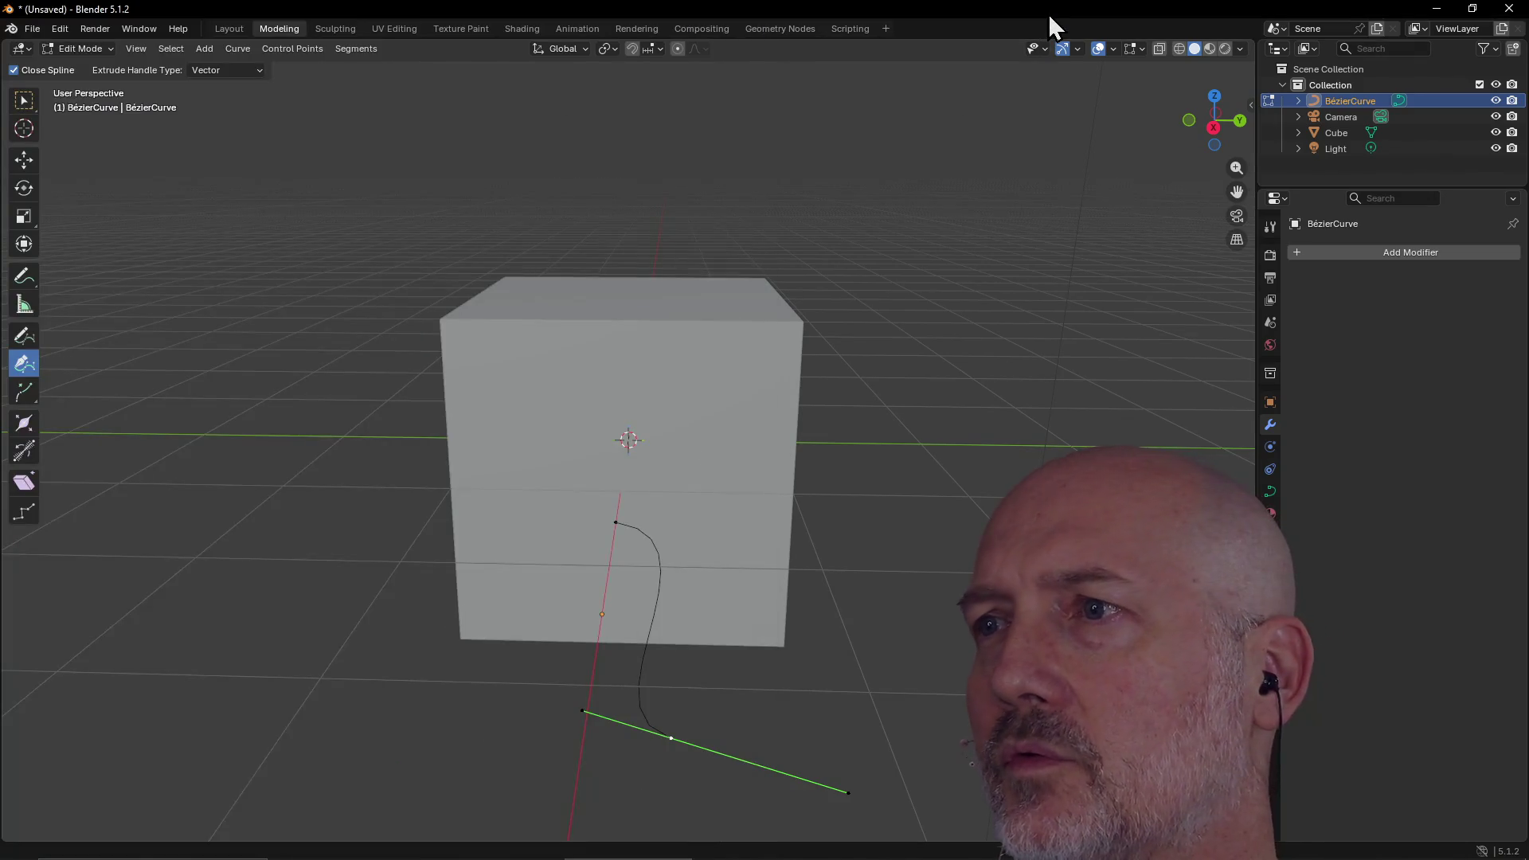
In the curve's Geometry settings, try Extrude 0.2 m, then set it back to 0 m
click(1271, 496)
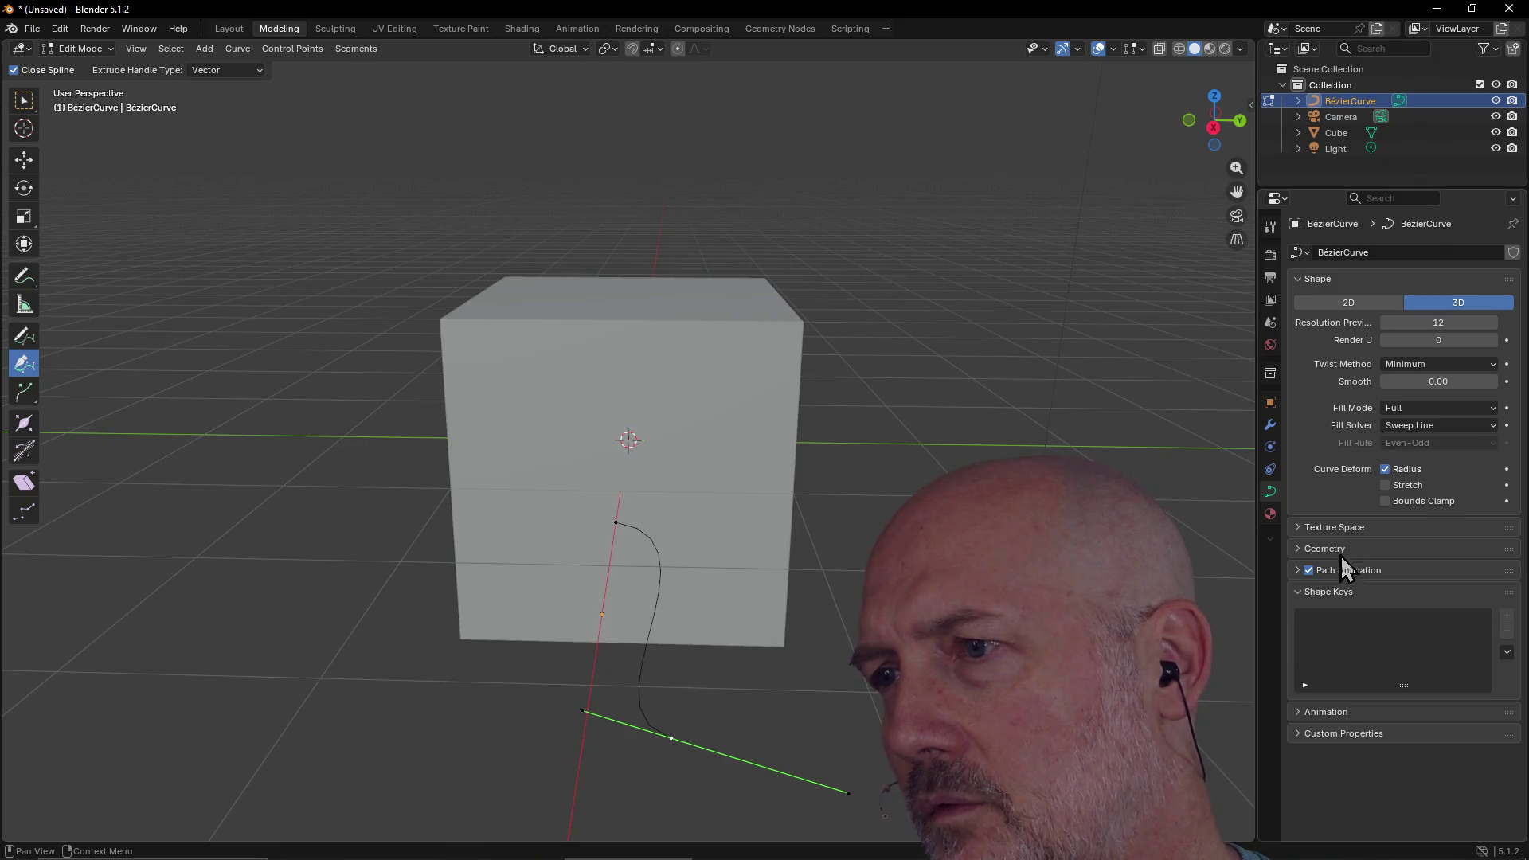
click(1298, 550)
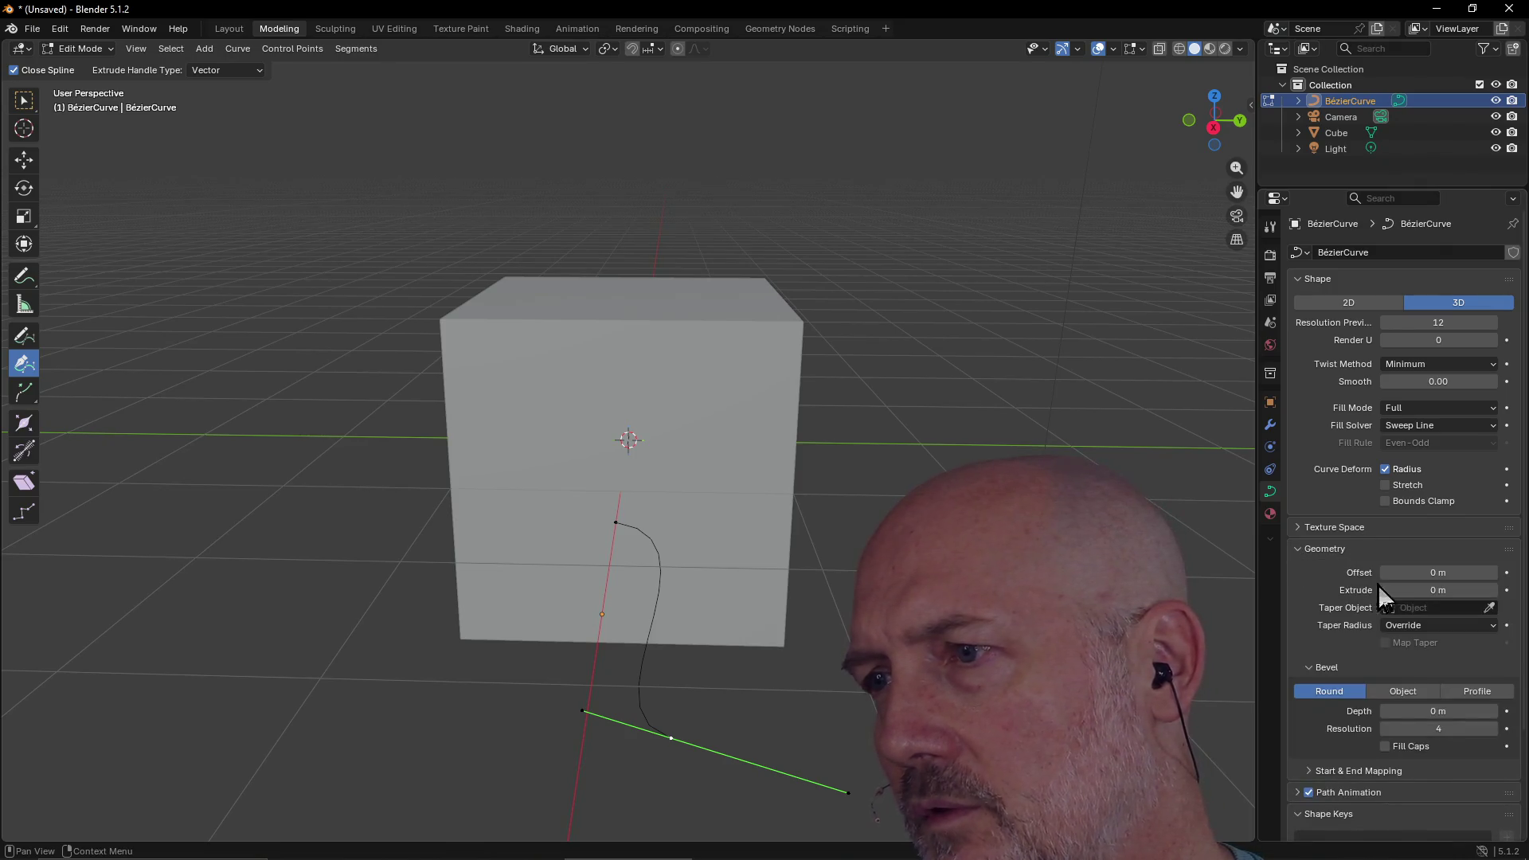
mouse_move(1433, 589)
mouse_down()
mouse_move(1473, 589)
mouse_move(1421, 595)
mouse_up()
click(1422, 593)
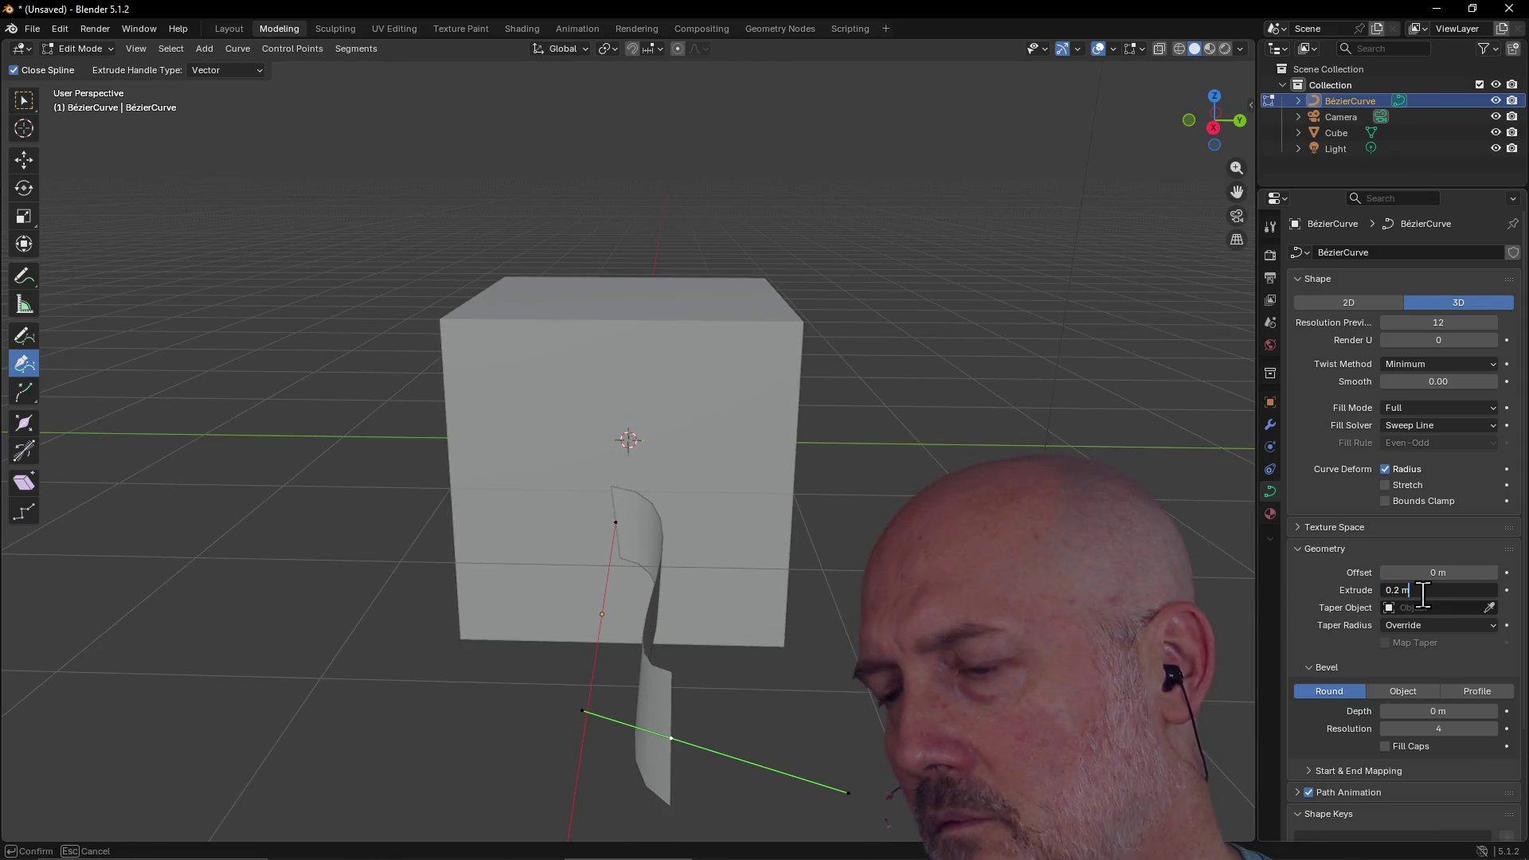
text(0)
key(Return)
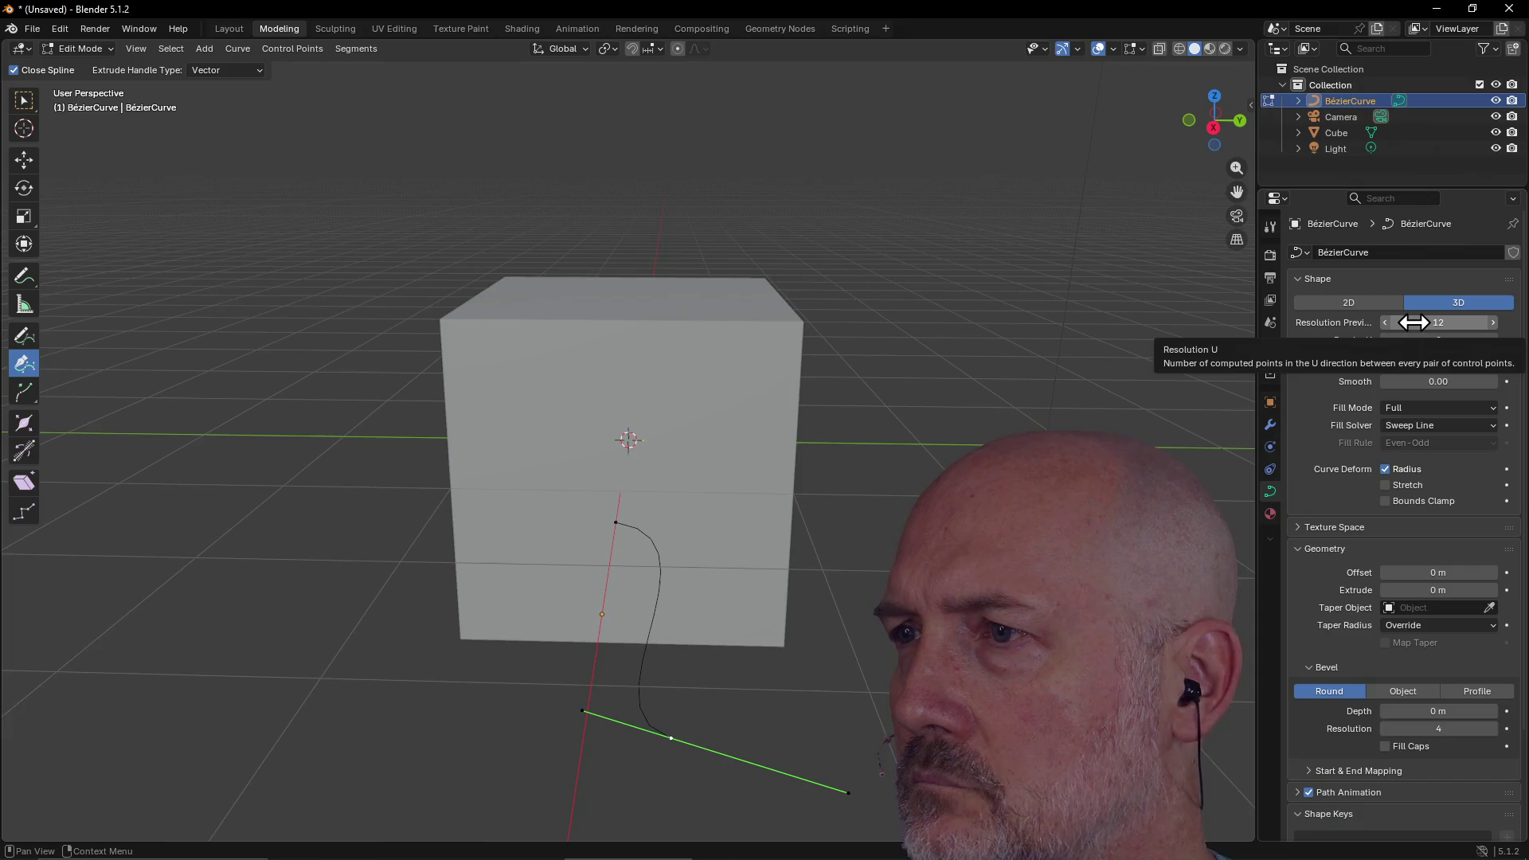
scroll(1411, 484, down, 1)
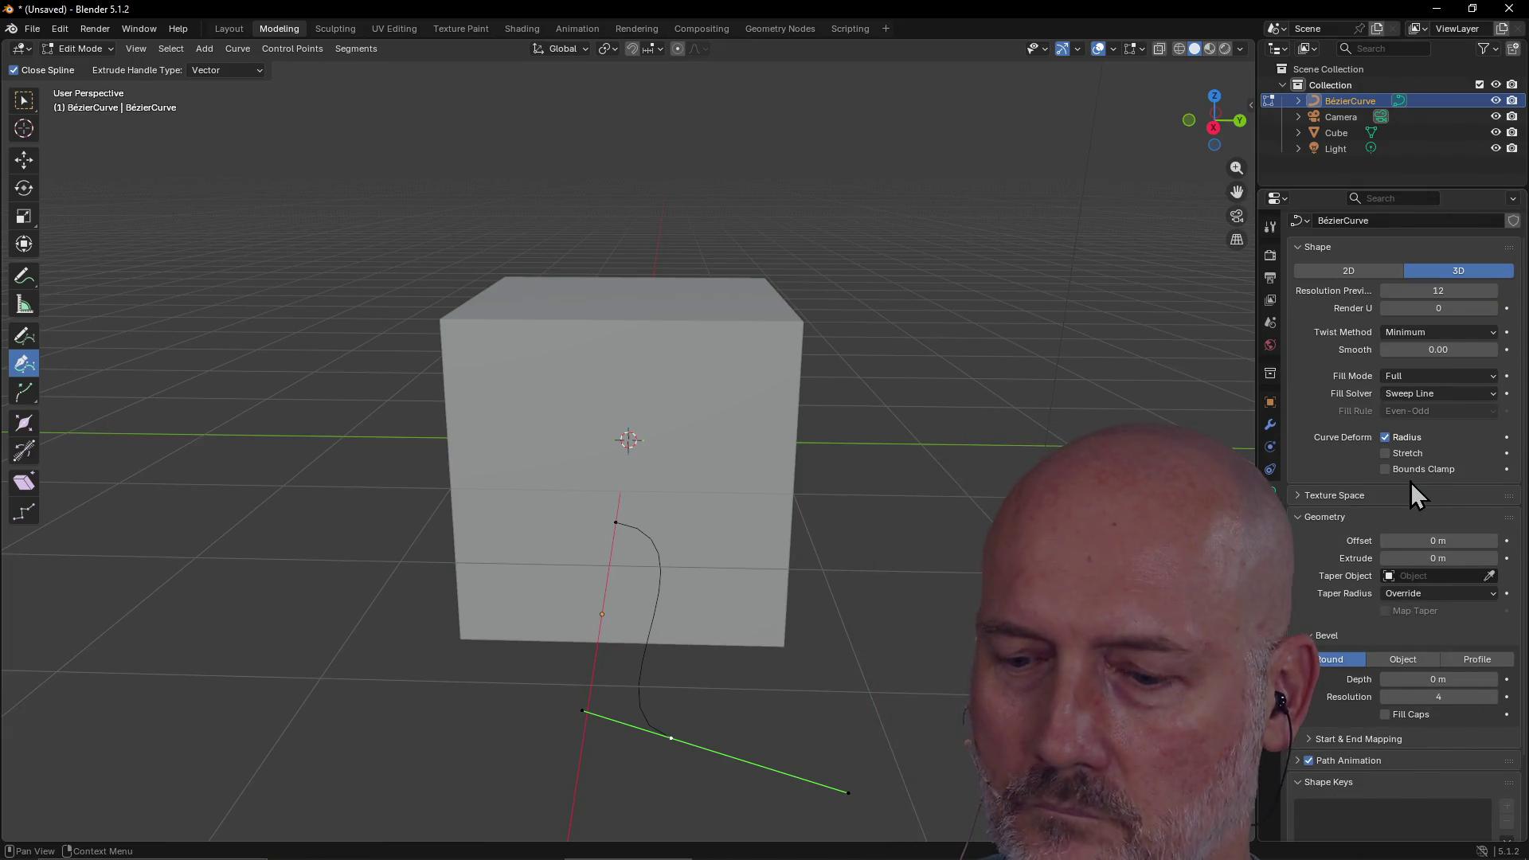
key(alt+Tab)
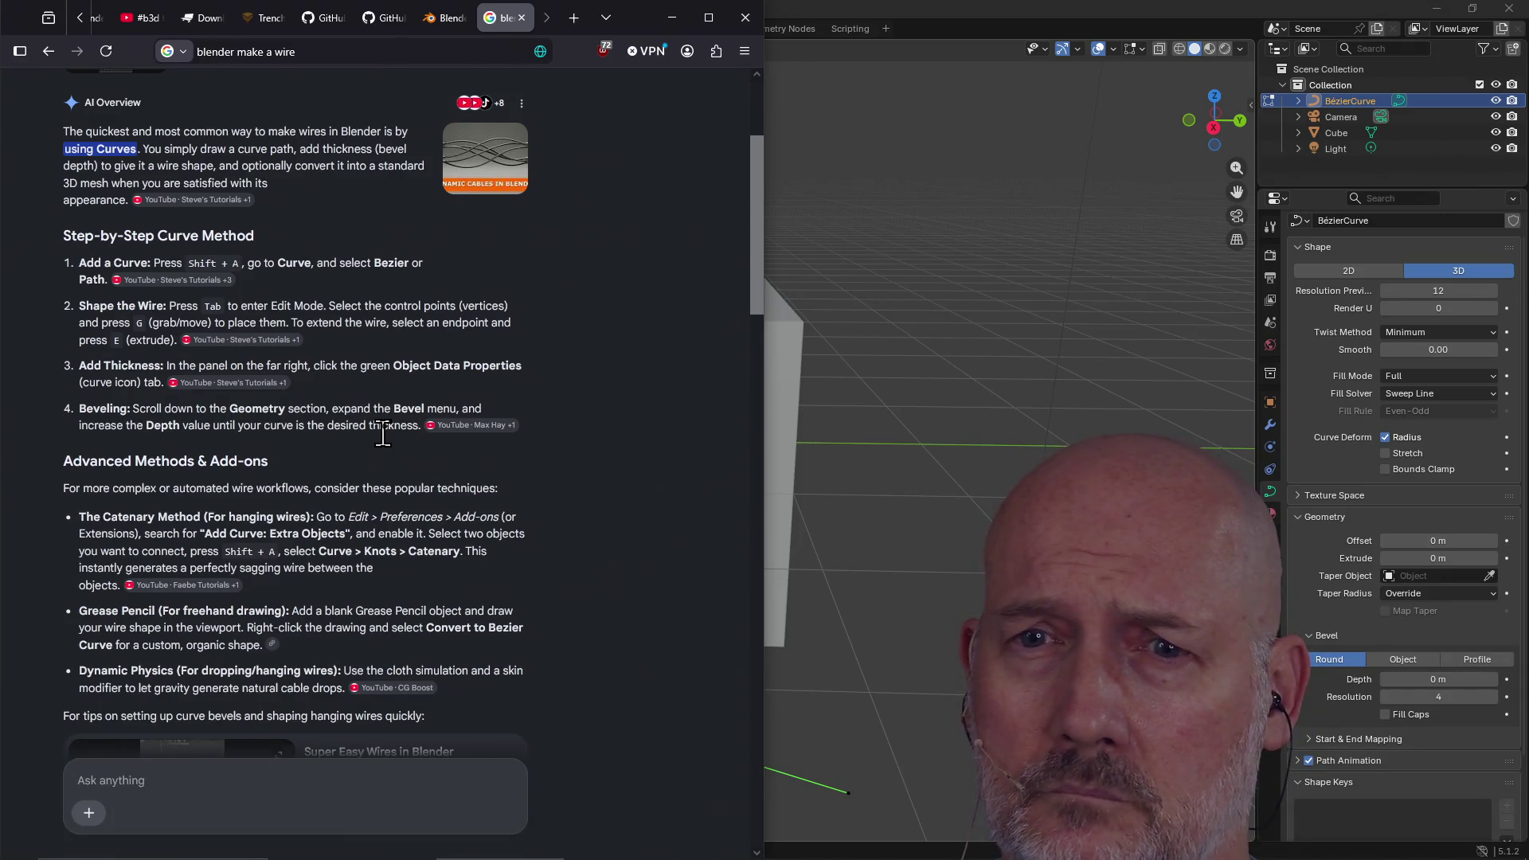
key(alt+Tab)
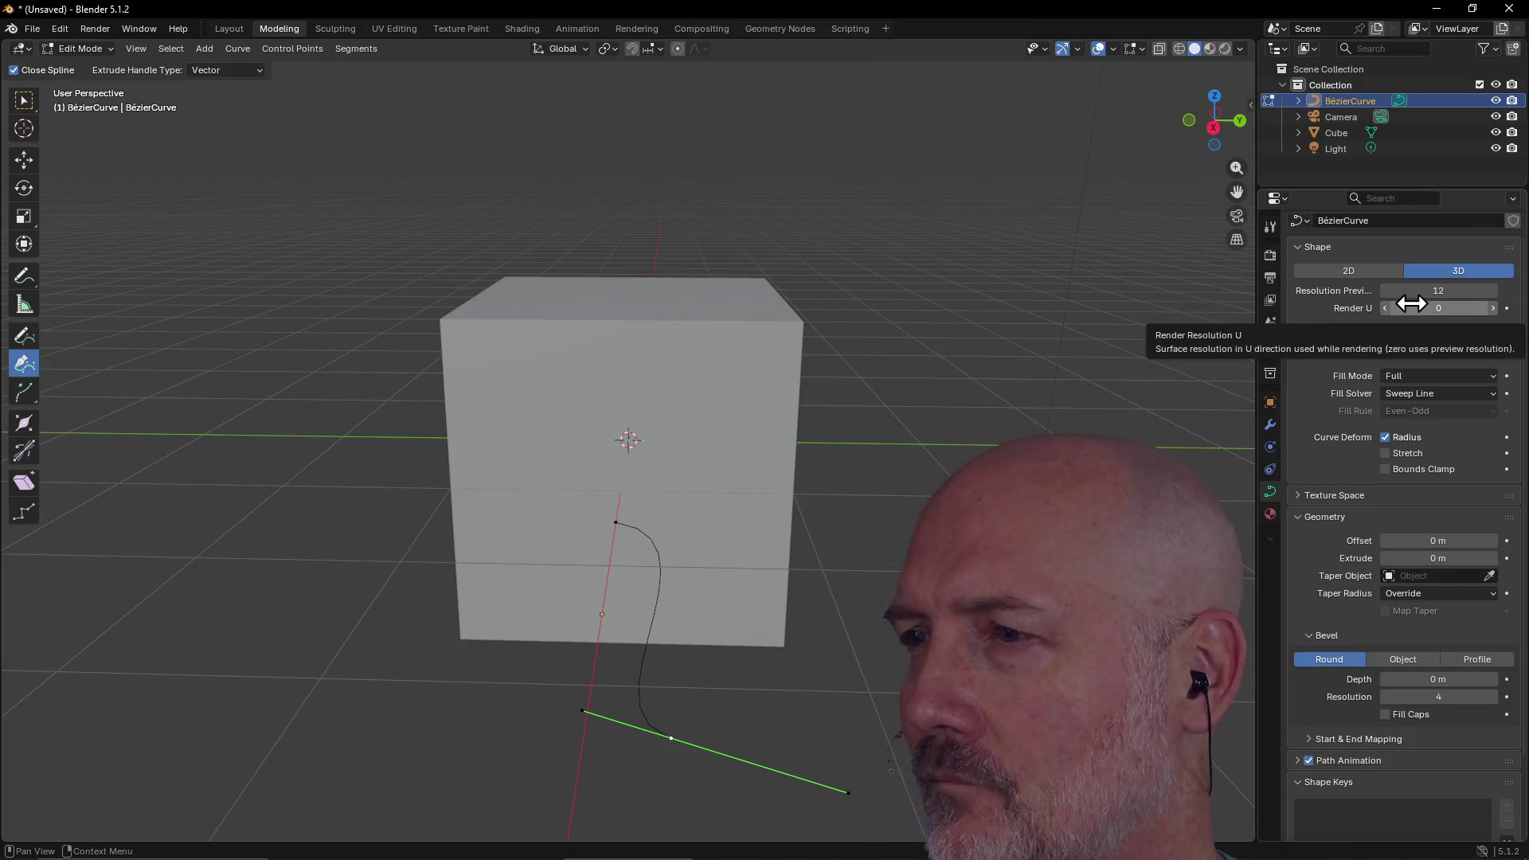
Set Extrude to 0.21 m, then delete the selected curve vertices
drag(1432, 558, 1461, 558)
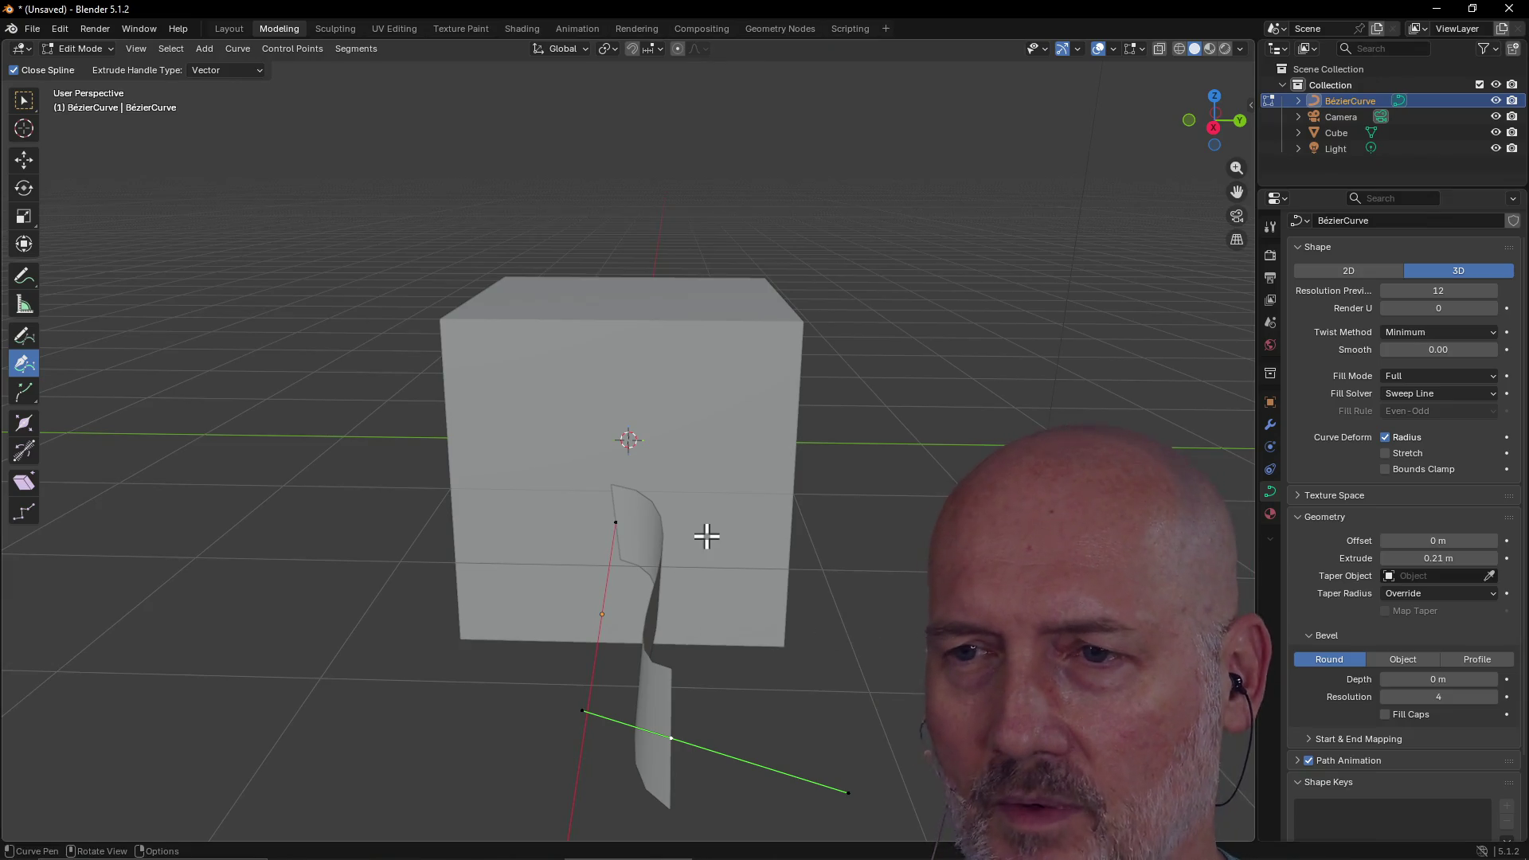
scroll(706, 536, down, 2)
mouse_move(706, 536)
middle_down()
mouse_move(611, 529)
mouse_move(727, 539)
mouse_move(855, 523)
mouse_move(573, 556)
mouse_move(731, 536)
middle_up()
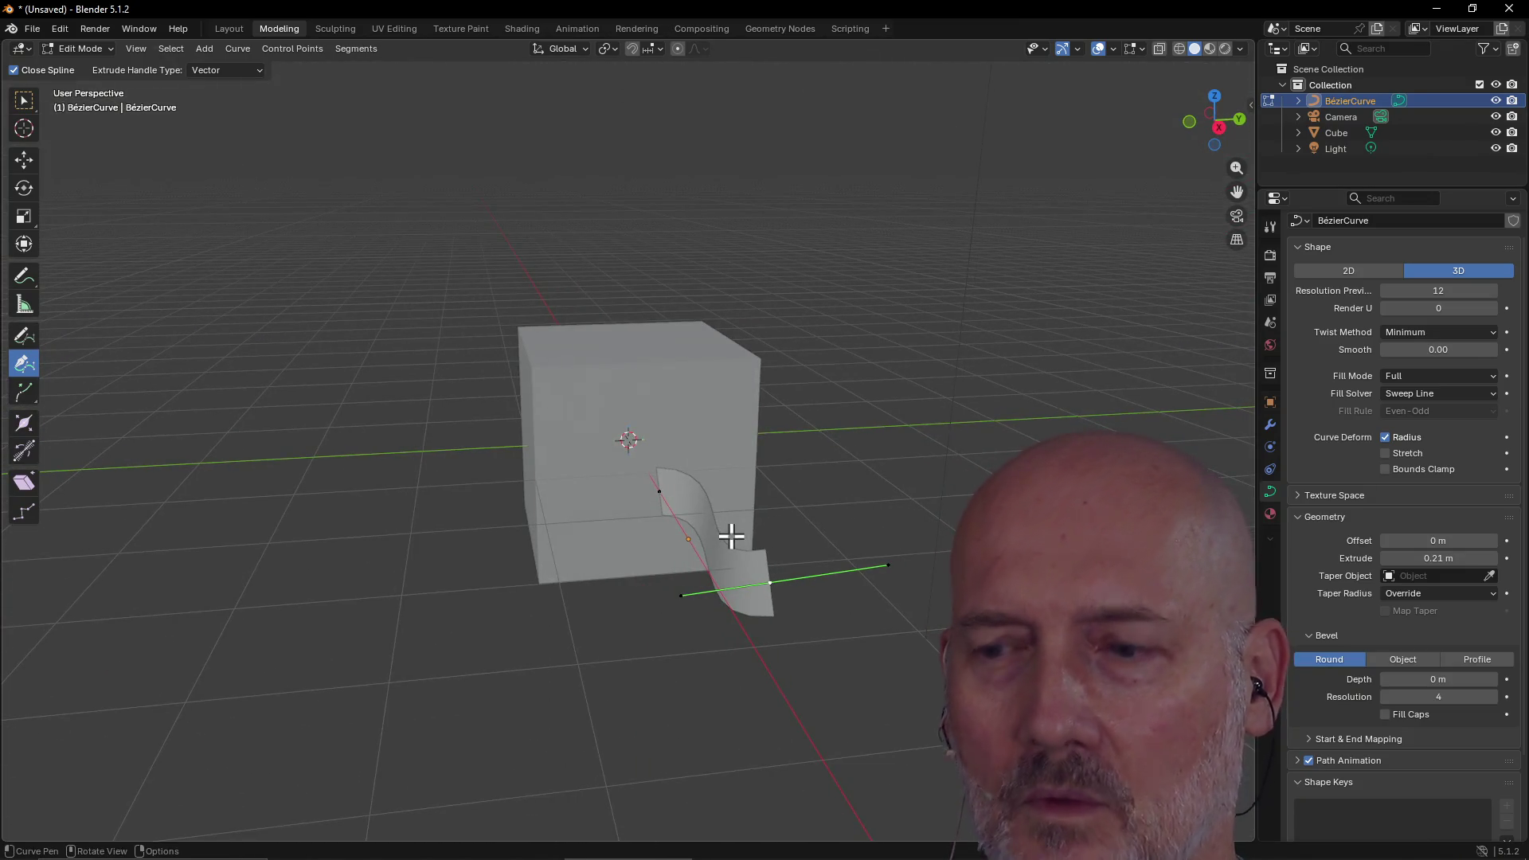
key(x)
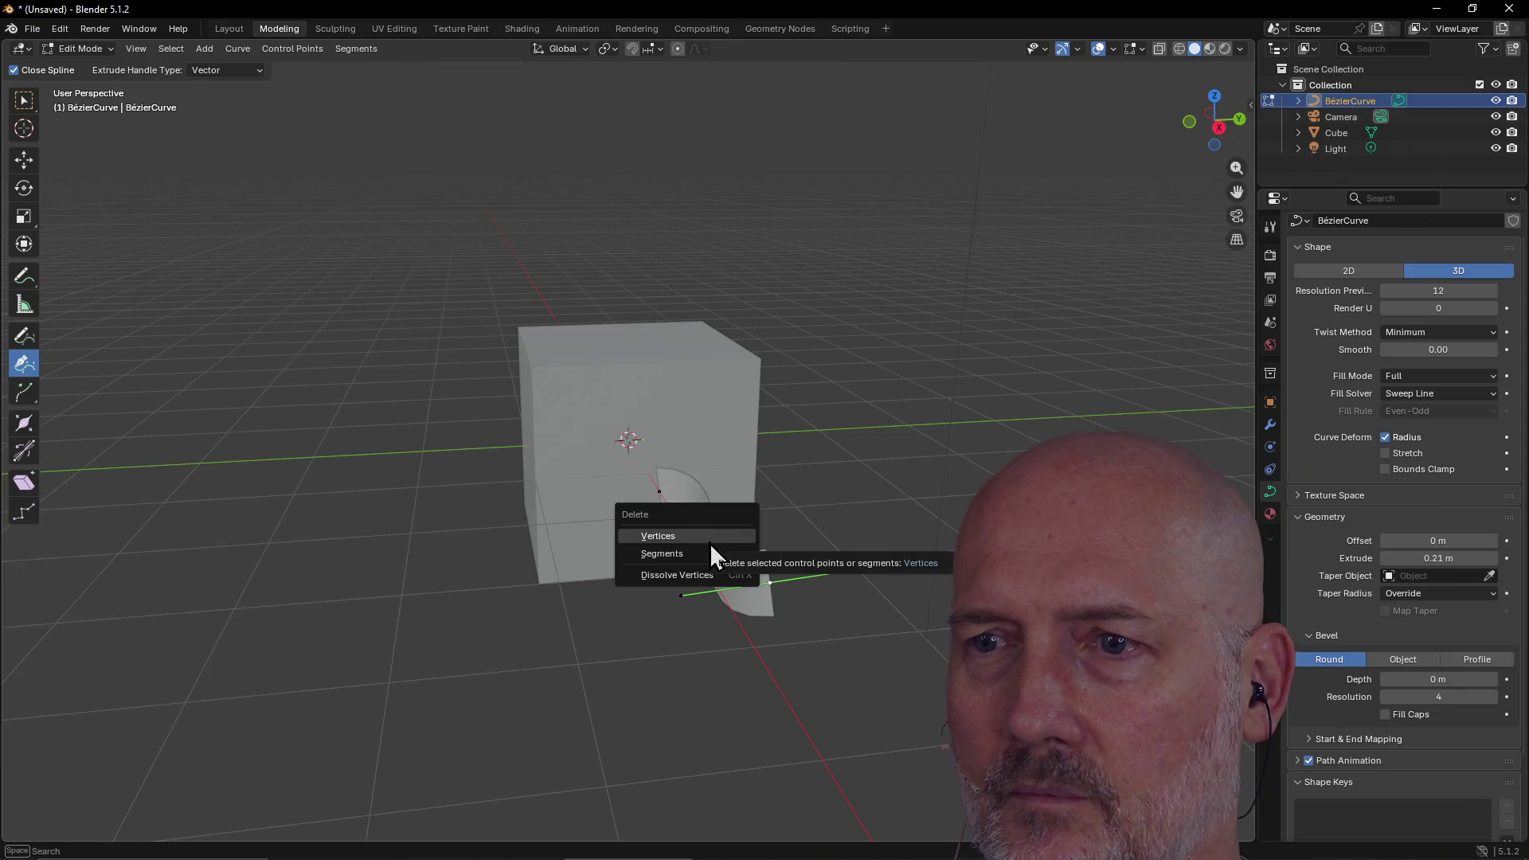
click(710, 539)
Delete the BézierCurve object from the outliner, leaving the cube, camera and light
mouse_move(671, 585)
middle_down()
mouse_move(590, 570)
mouse_move(942, 385)
middle_up()
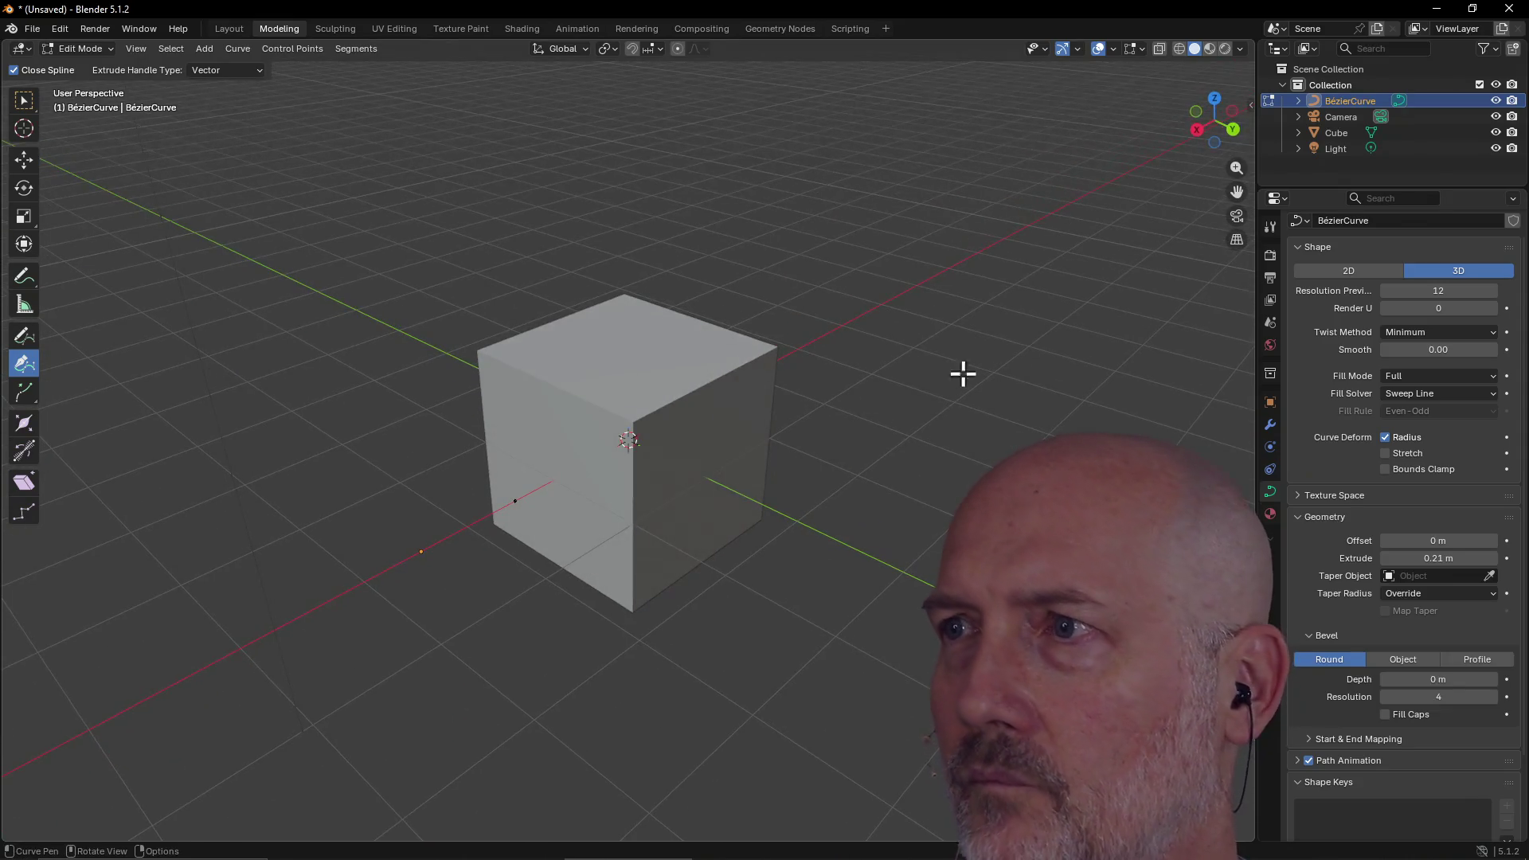
right_click(1336, 103)
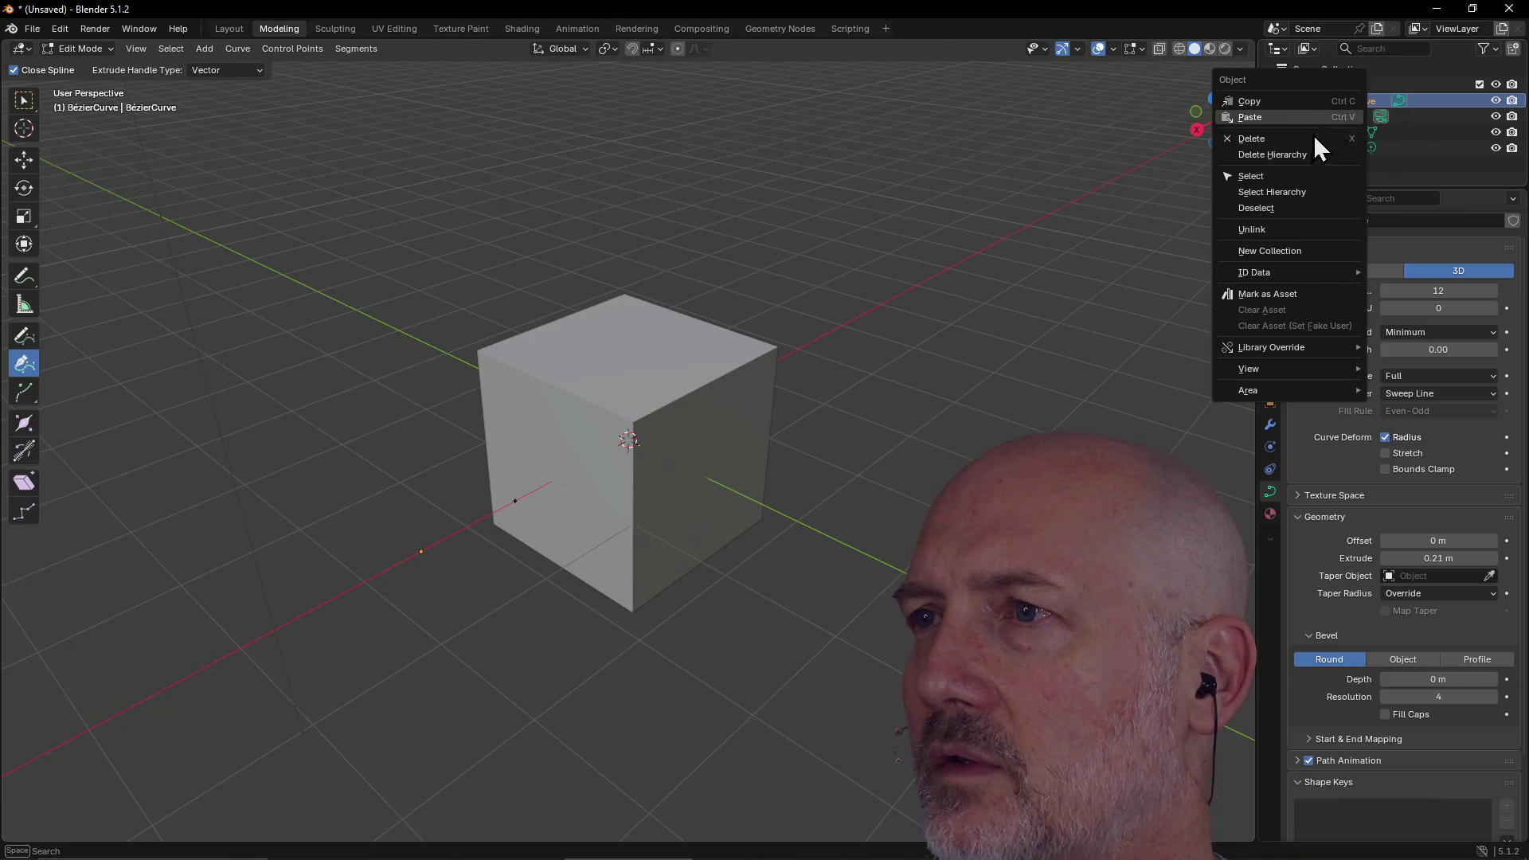
click(1310, 140)
middle_drag(635, 358, 711, 363)
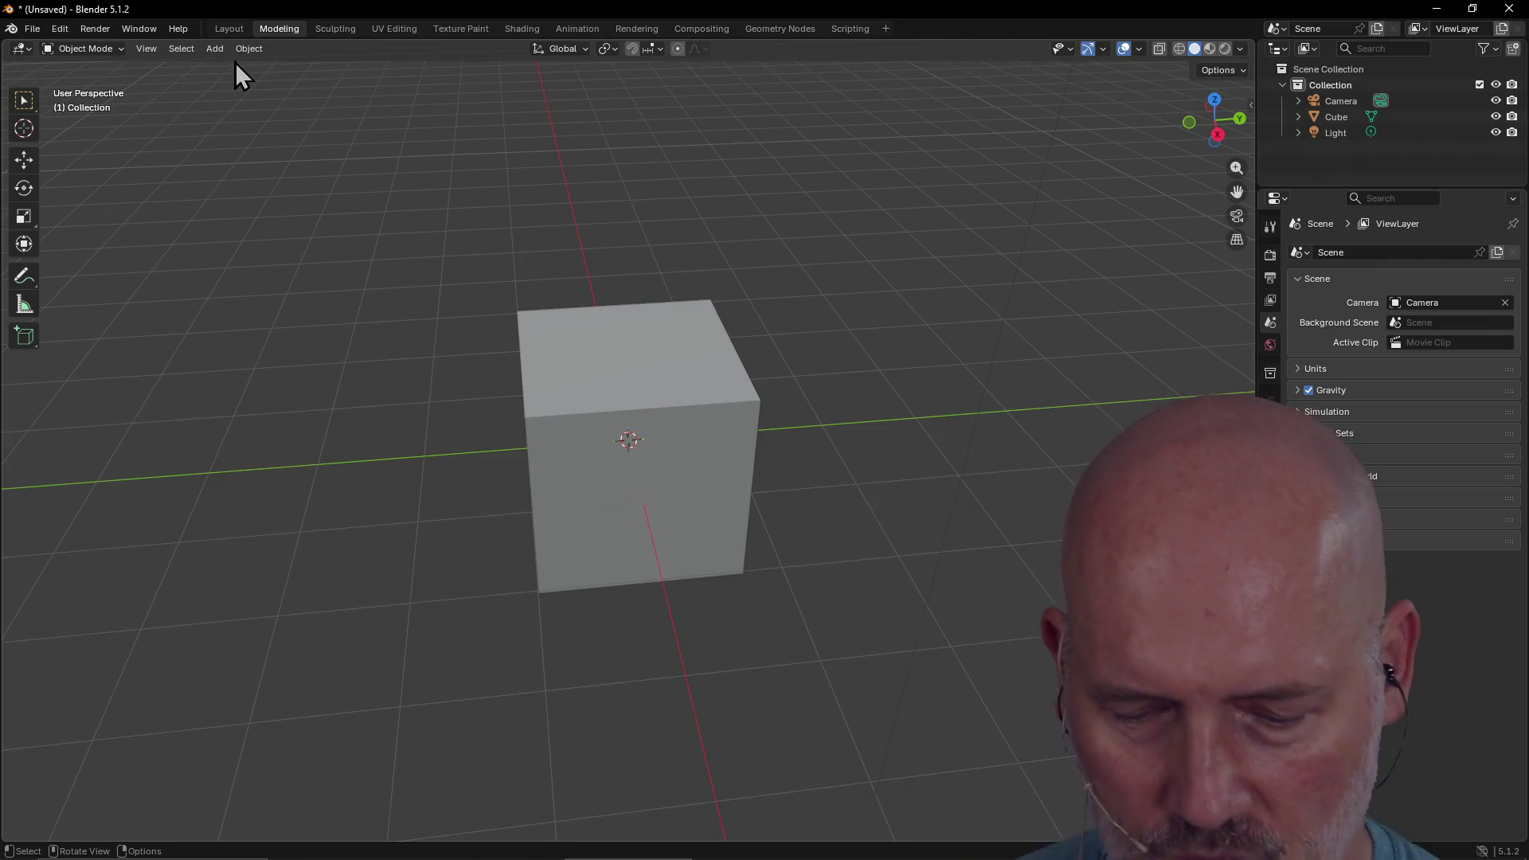
Select the cube, add a new Bézier curve with Shift+A, and edit it to add a second point
scroll(530, 380, down, 3)
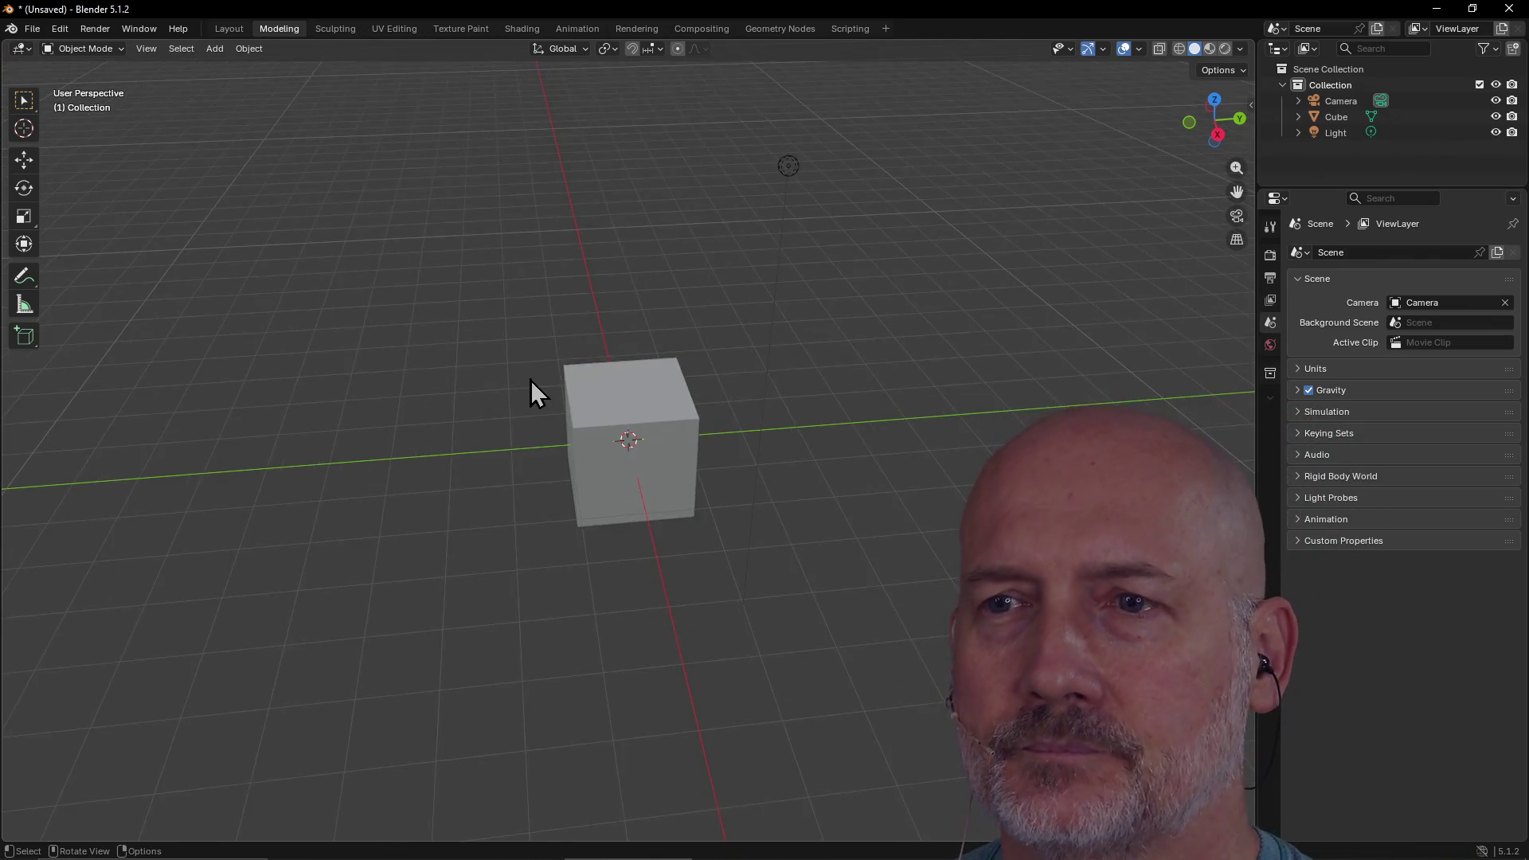
click(652, 422)
scroll(554, 394, up, 4)
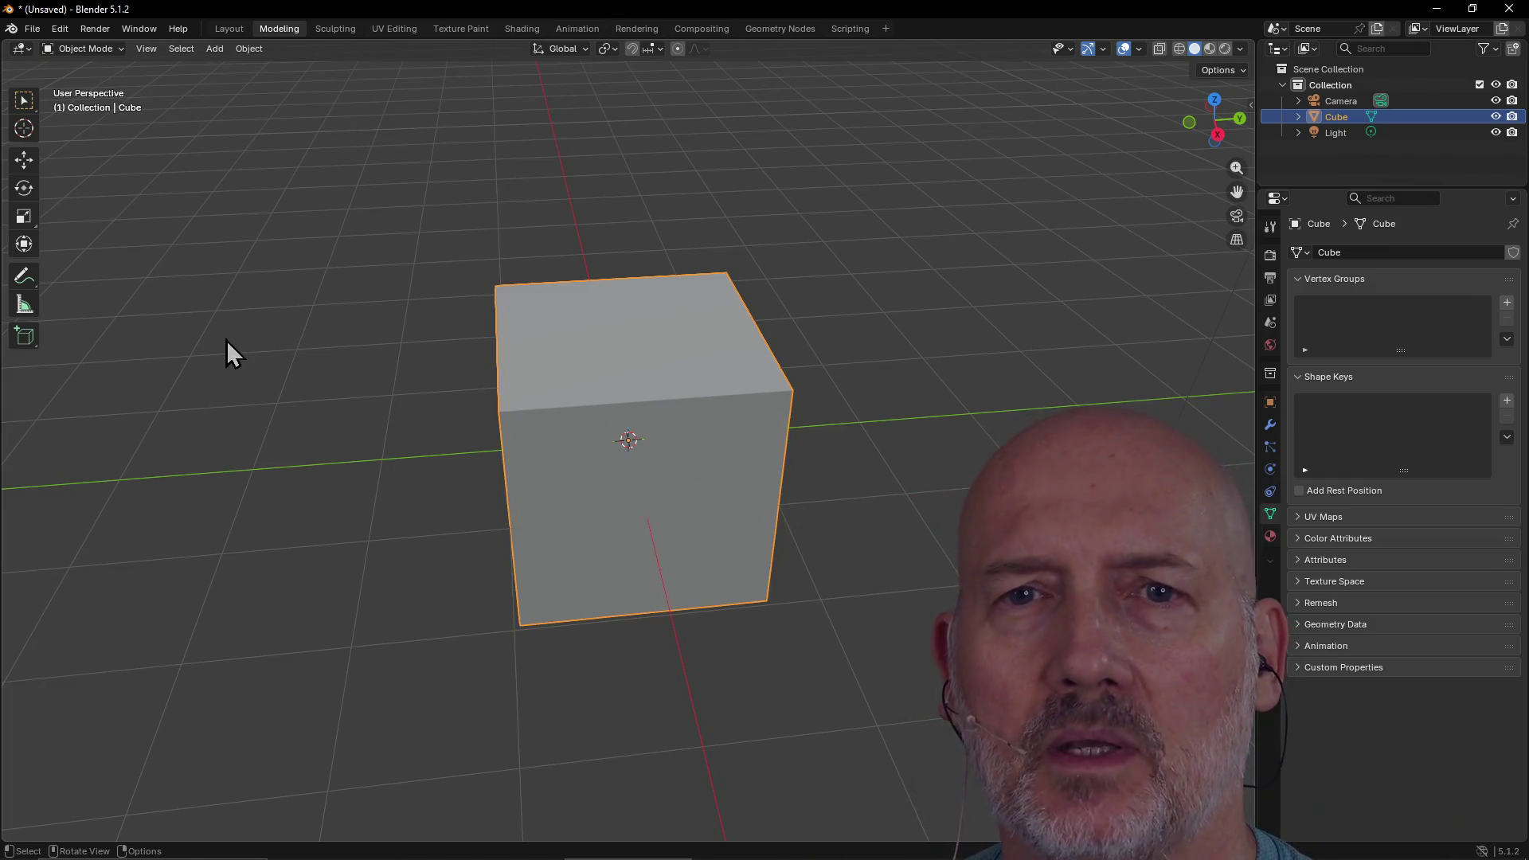
key(shift+a)
key(Tab)
key(ctrl+z)
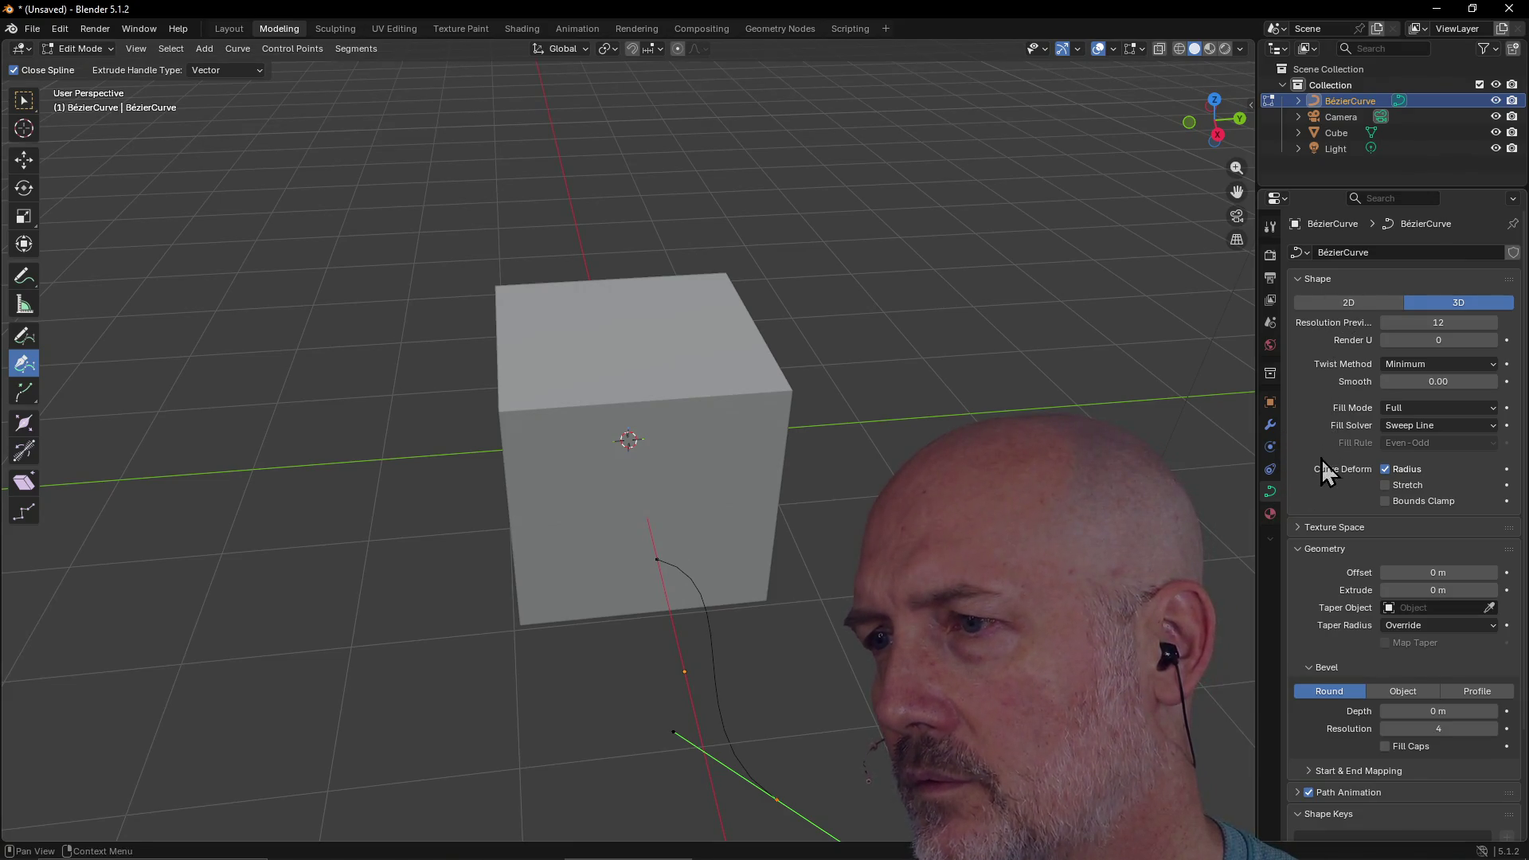
Give the curve a Round bevel with 0.2 m depth and orbit to inspect the tube
scroll(1320, 471, down, 4)
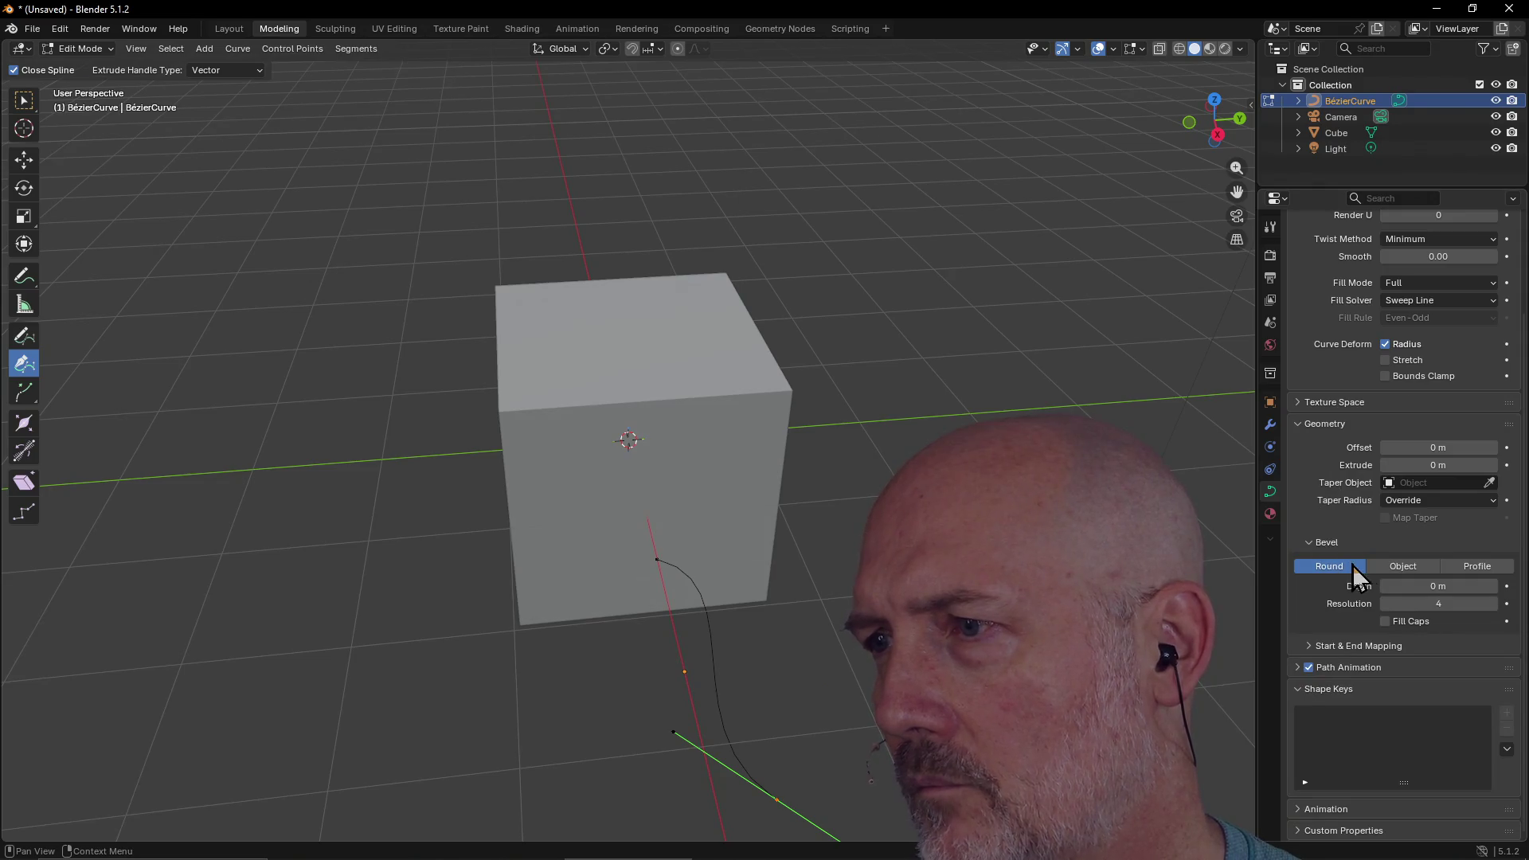
click(1438, 589)
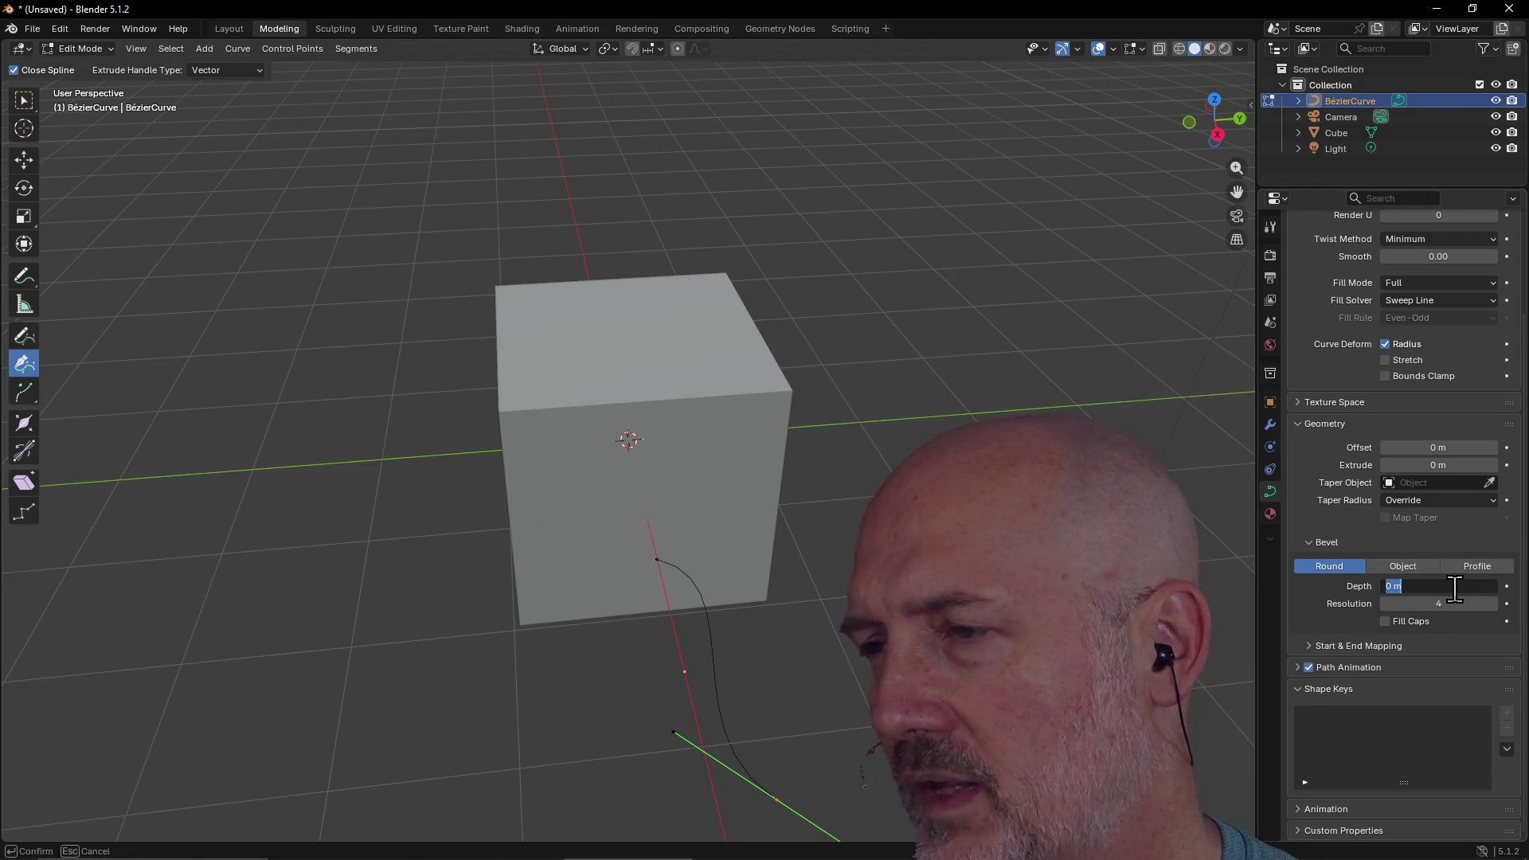
key(Escape)
click(1505, 586)
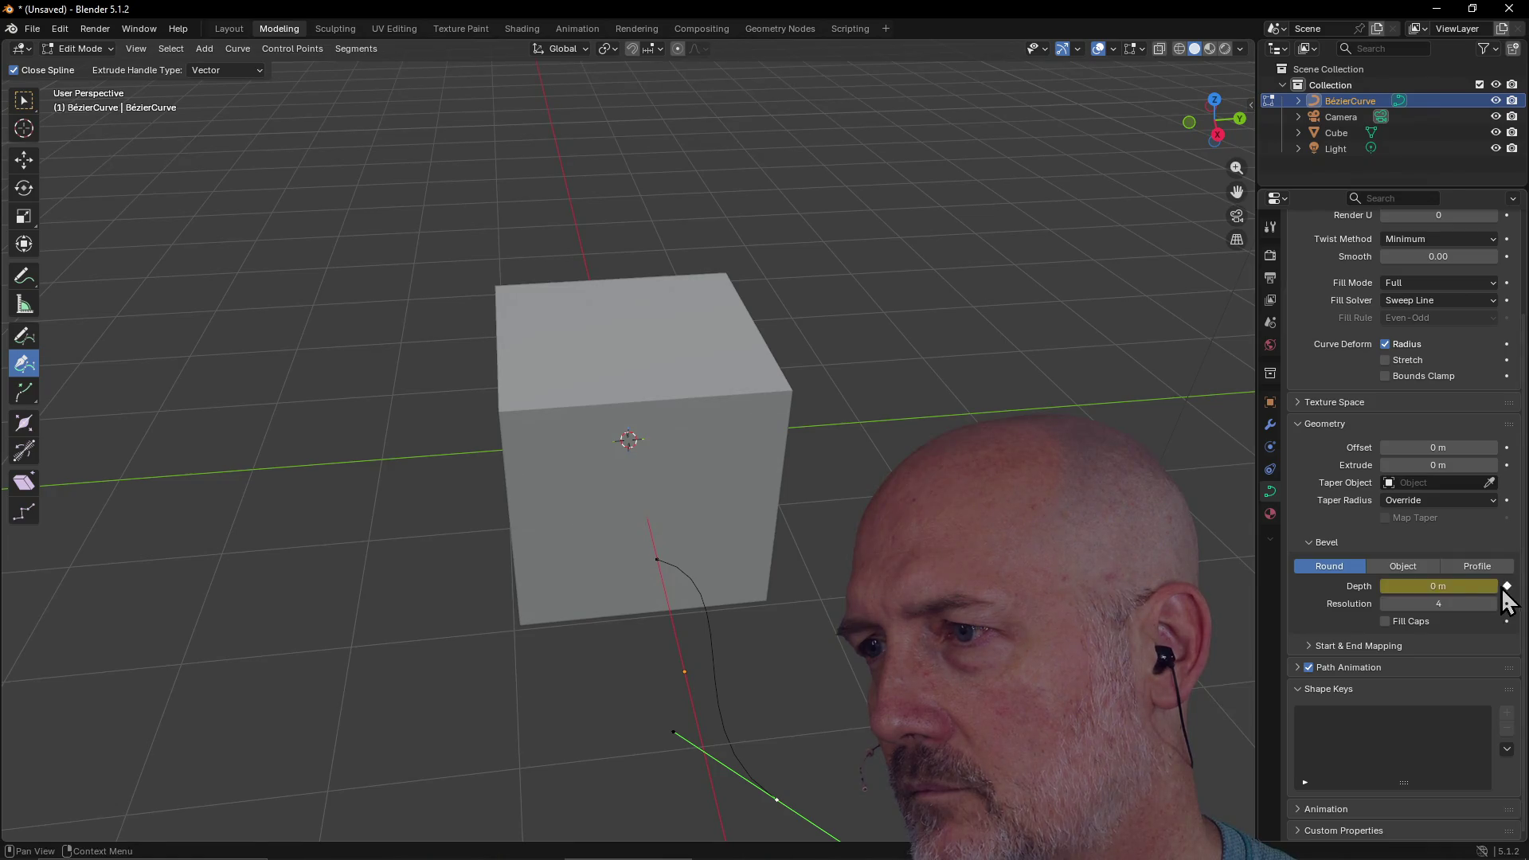
mouse_move(1442, 590)
mouse_down()
mouse_move(1470, 590)
mouse_move(1442, 590)
mouse_up()
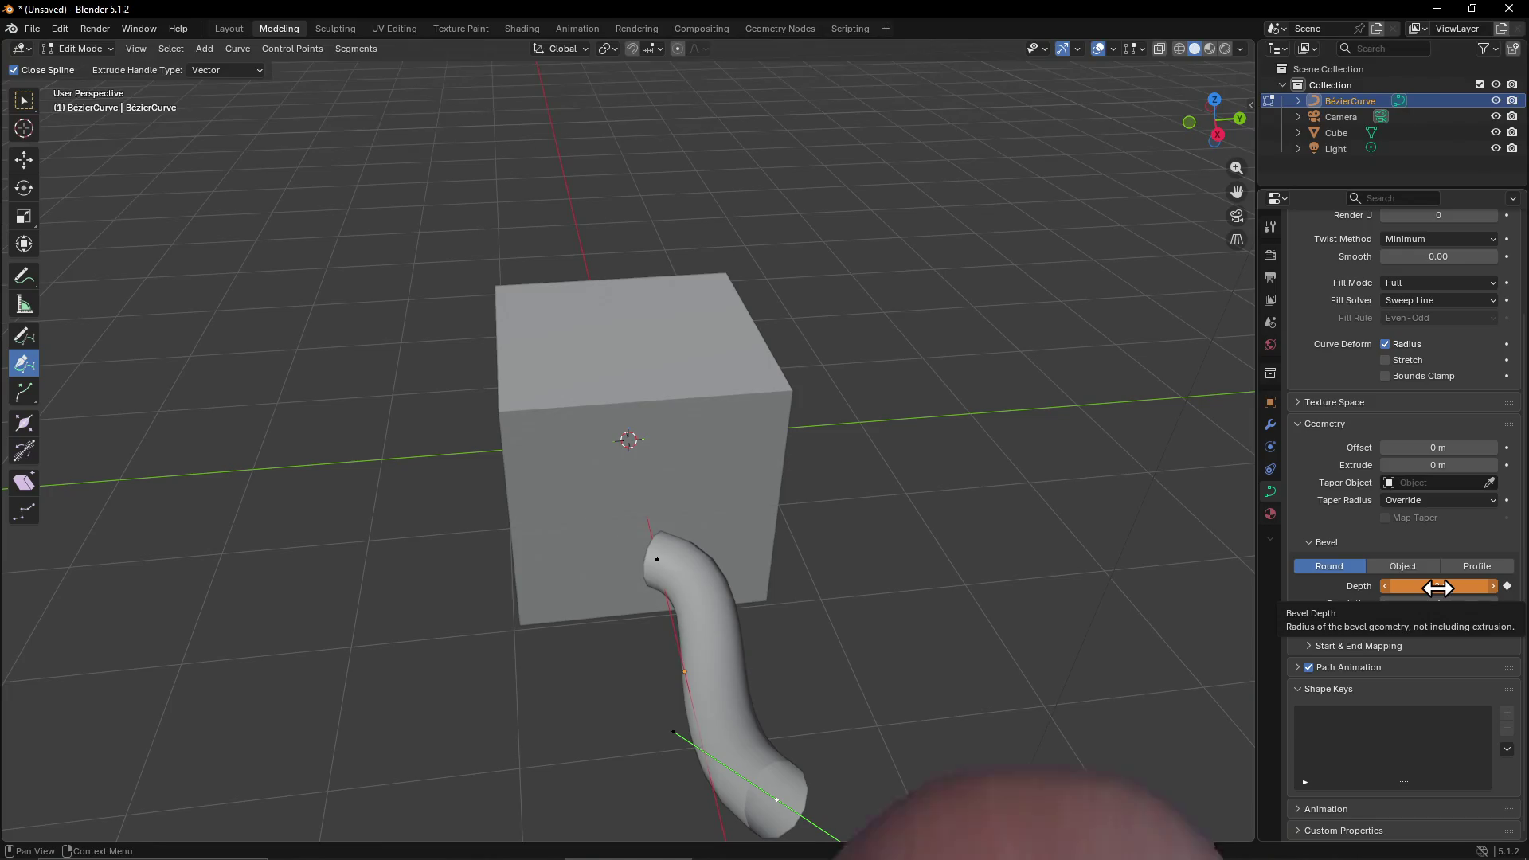
mouse_move(794, 536)
middle_down()
mouse_move(796, 451)
mouse_move(752, 459)
mouse_move(764, 454)
mouse_move(757, 488)
mouse_move(934, 463)
mouse_move(757, 488)
mouse_move(778, 501)
mouse_move(789, 470)
mouse_move(757, 488)
middle_up()
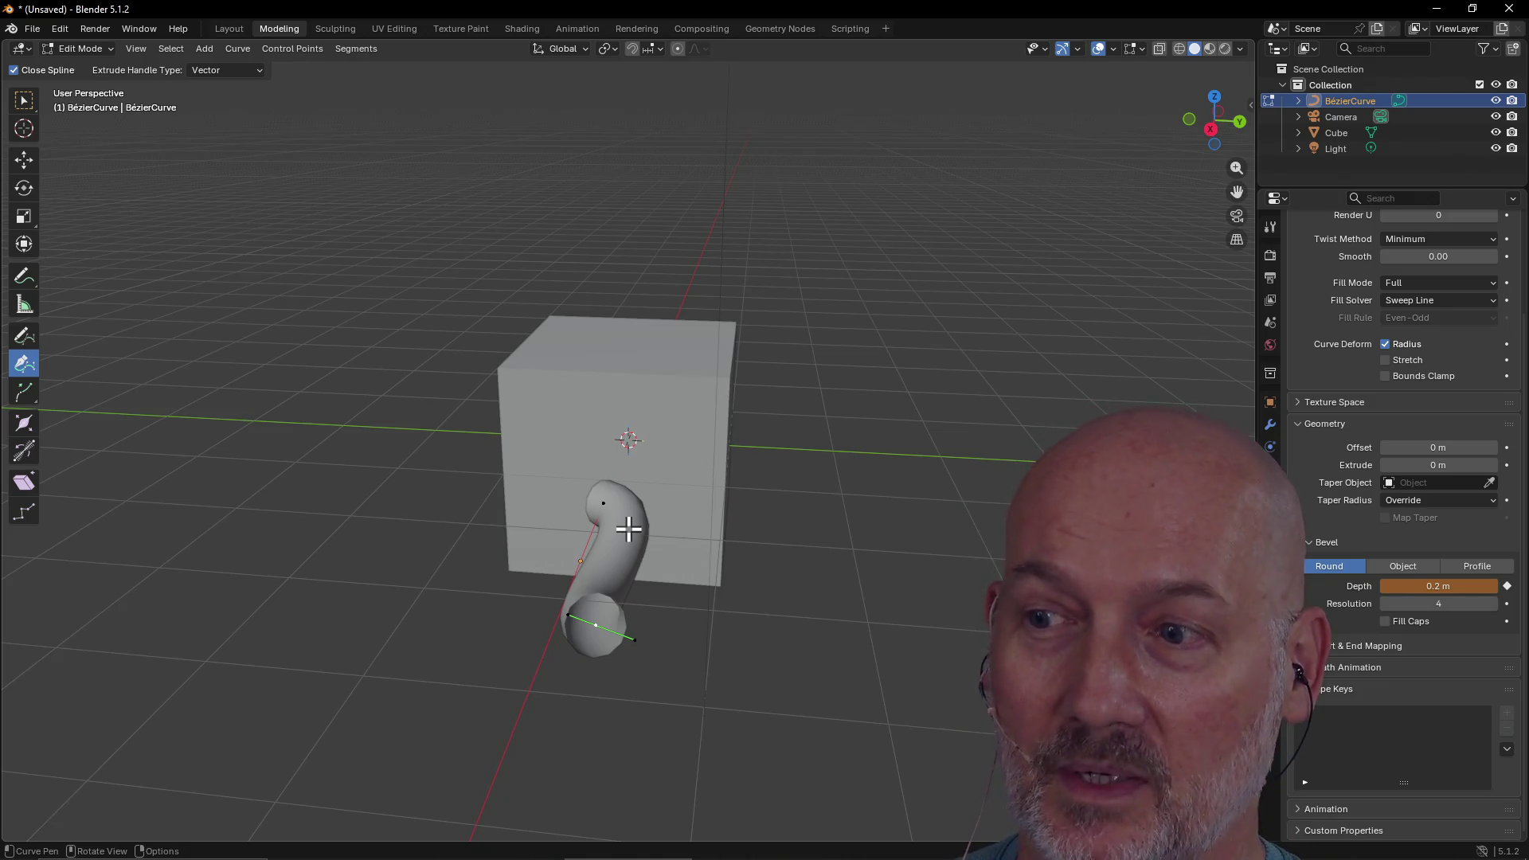
scroll(635, 514, up, 2)
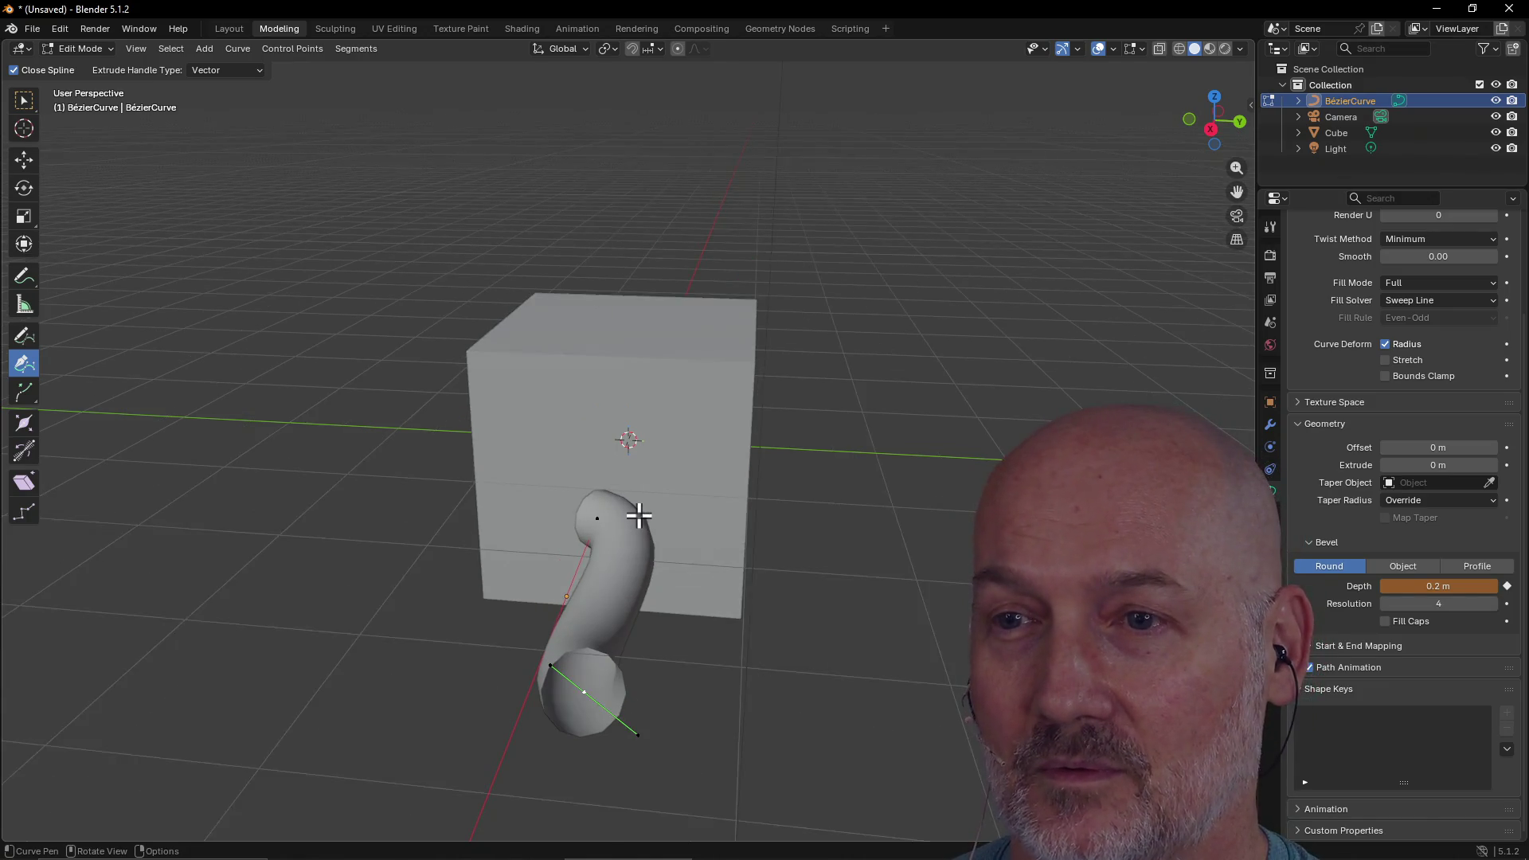
scroll(639, 513, down, 1)
mouse_move(639, 516)
middle_down()
mouse_move(532, 488)
mouse_move(573, 474)
mouse_move(754, 515)
mouse_move(836, 525)
mouse_move(849, 512)
mouse_move(665, 529)
mouse_move(634, 455)
middle_up()
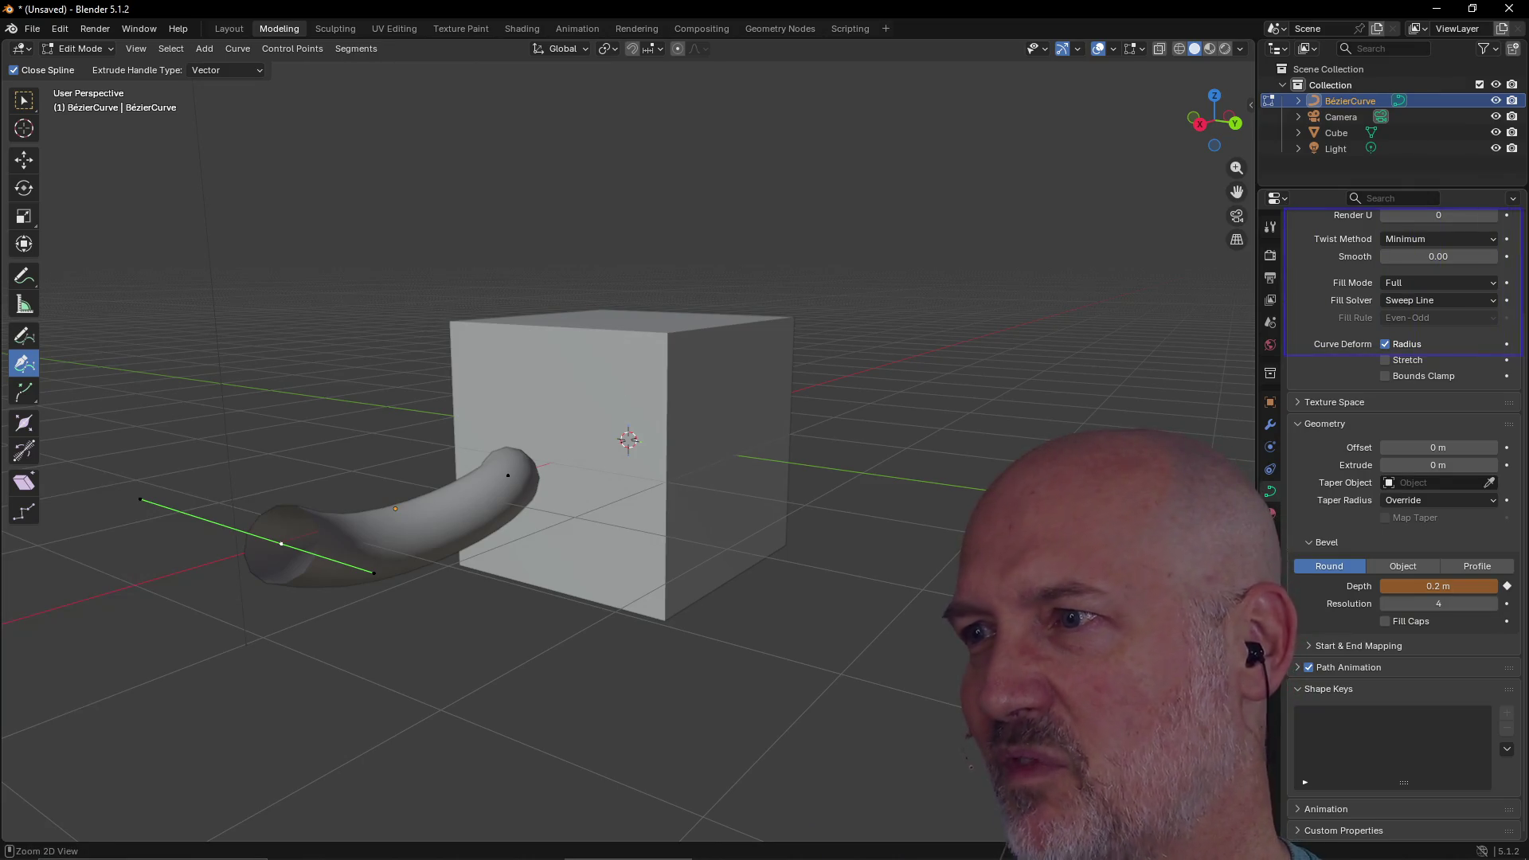
drag(1521, 355, 1521, 356)
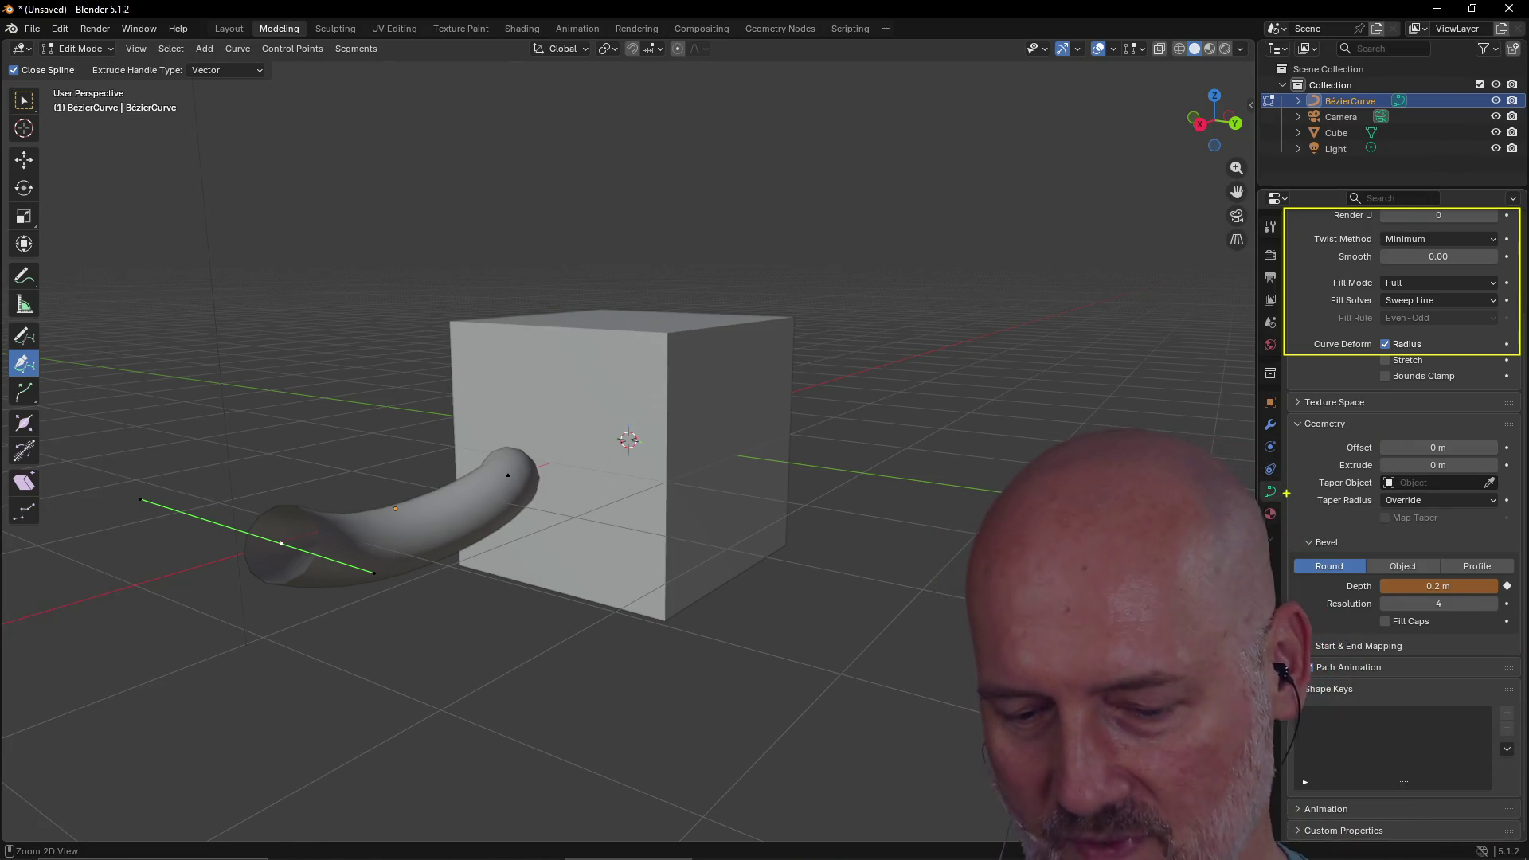
mouse_move(546, 511)
middle_down()
mouse_move(523, 518)
mouse_move(544, 492)
mouse_move(570, 515)
mouse_move(446, 502)
middle_up()
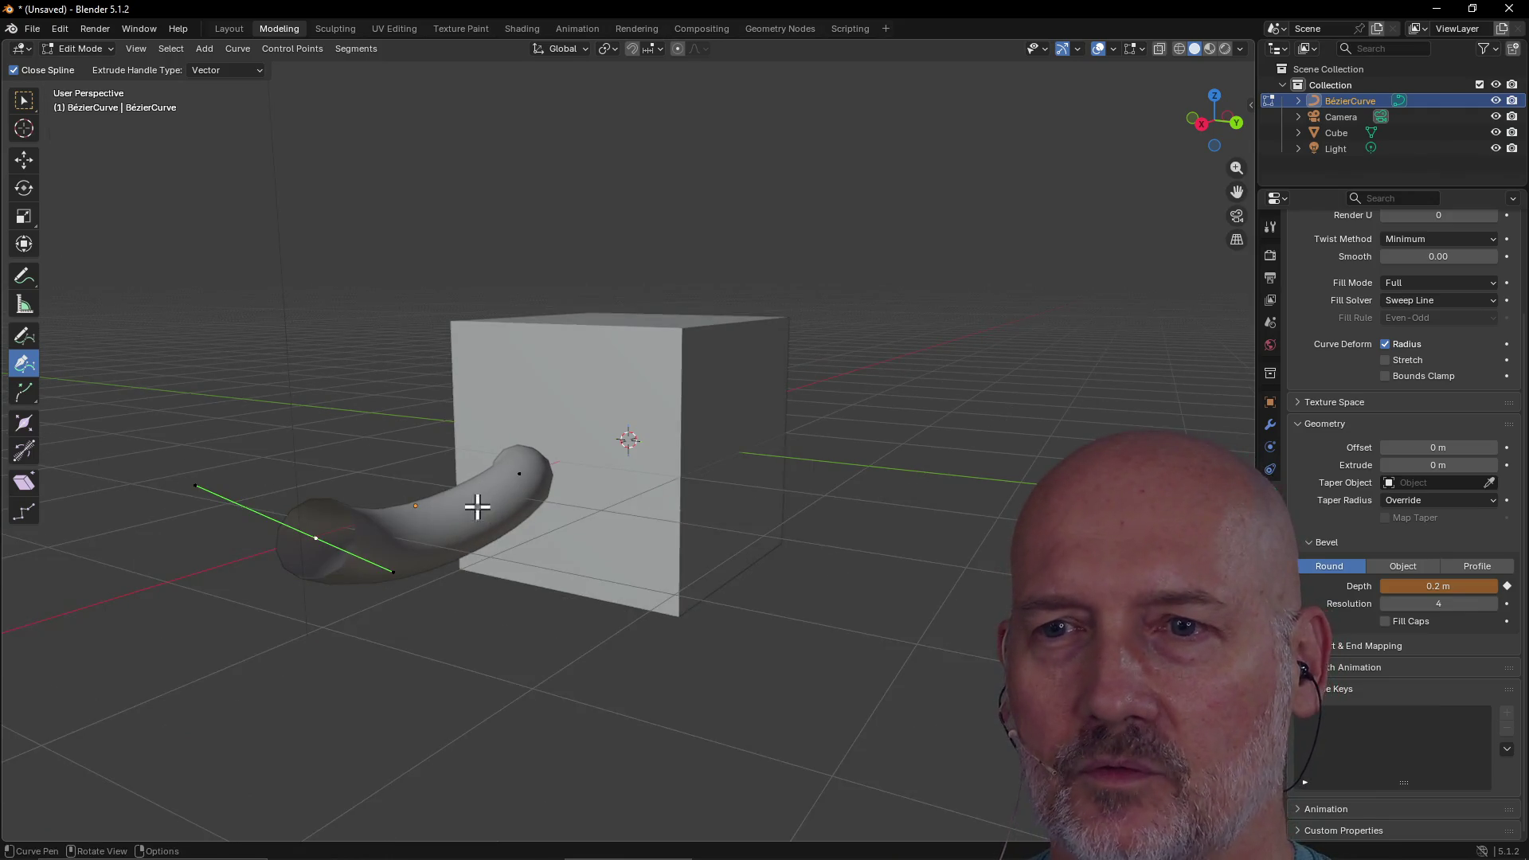
Insert a point pulling the tube far left and shape its end into a rounded loop
click(454, 511)
mouse_move(456, 519)
mouse_down()
mouse_move(467, 546)
mouse_move(374, 597)
mouse_move(187, 495)
mouse_move(222, 454)
mouse_move(217, 491)
mouse_up()
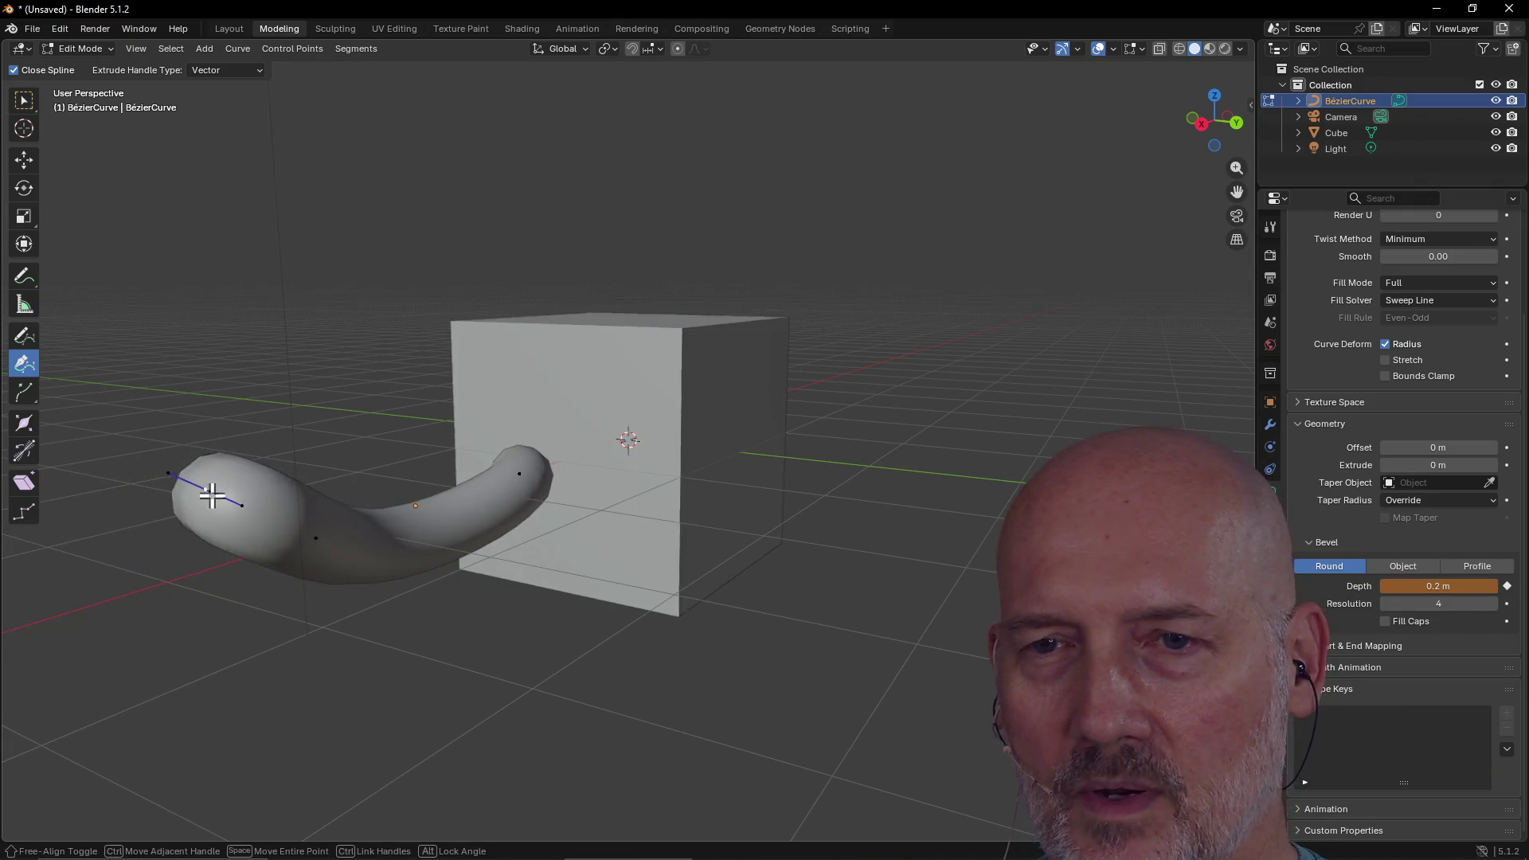
scroll(217, 491, down, 2)
mouse_move(215, 488)
middle_down()
mouse_move(279, 556)
mouse_move(546, 563)
mouse_move(539, 535)
mouse_move(699, 551)
middle_up()
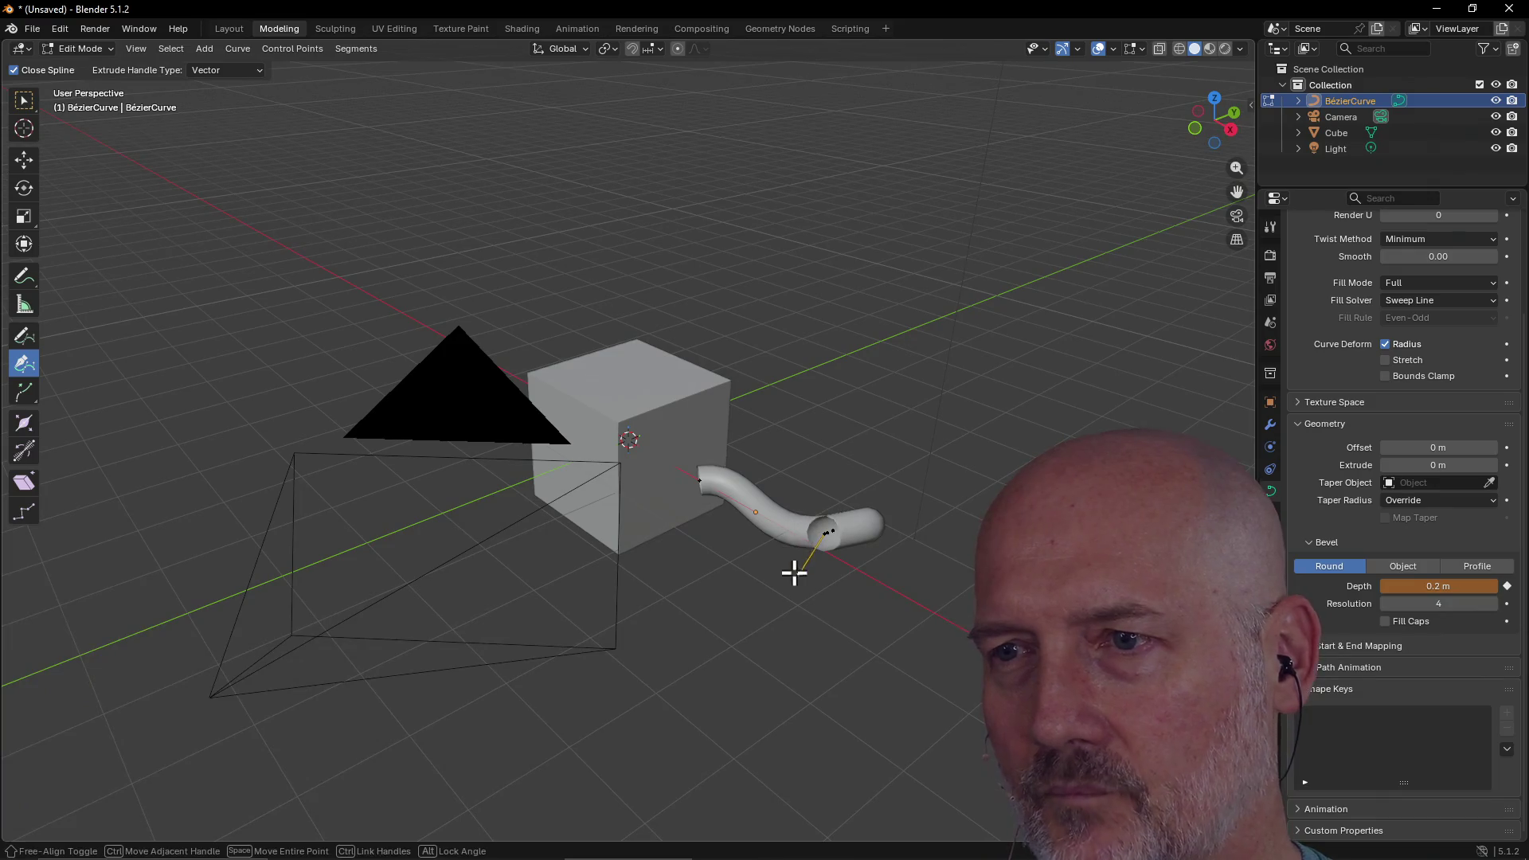
mouse_move(829, 521)
mouse_down()
mouse_move(778, 561)
mouse_move(853, 531)
mouse_move(836, 526)
mouse_up()
mouse_move(836, 526)
middle_down()
mouse_move(757, 430)
mouse_move(734, 495)
mouse_move(688, 494)
mouse_move(771, 516)
mouse_move(737, 539)
middle_up()
mouse_move(737, 539)
mouse_down()
mouse_move(711, 522)
mouse_move(720, 512)
mouse_up()
scroll(721, 513, up, 2)
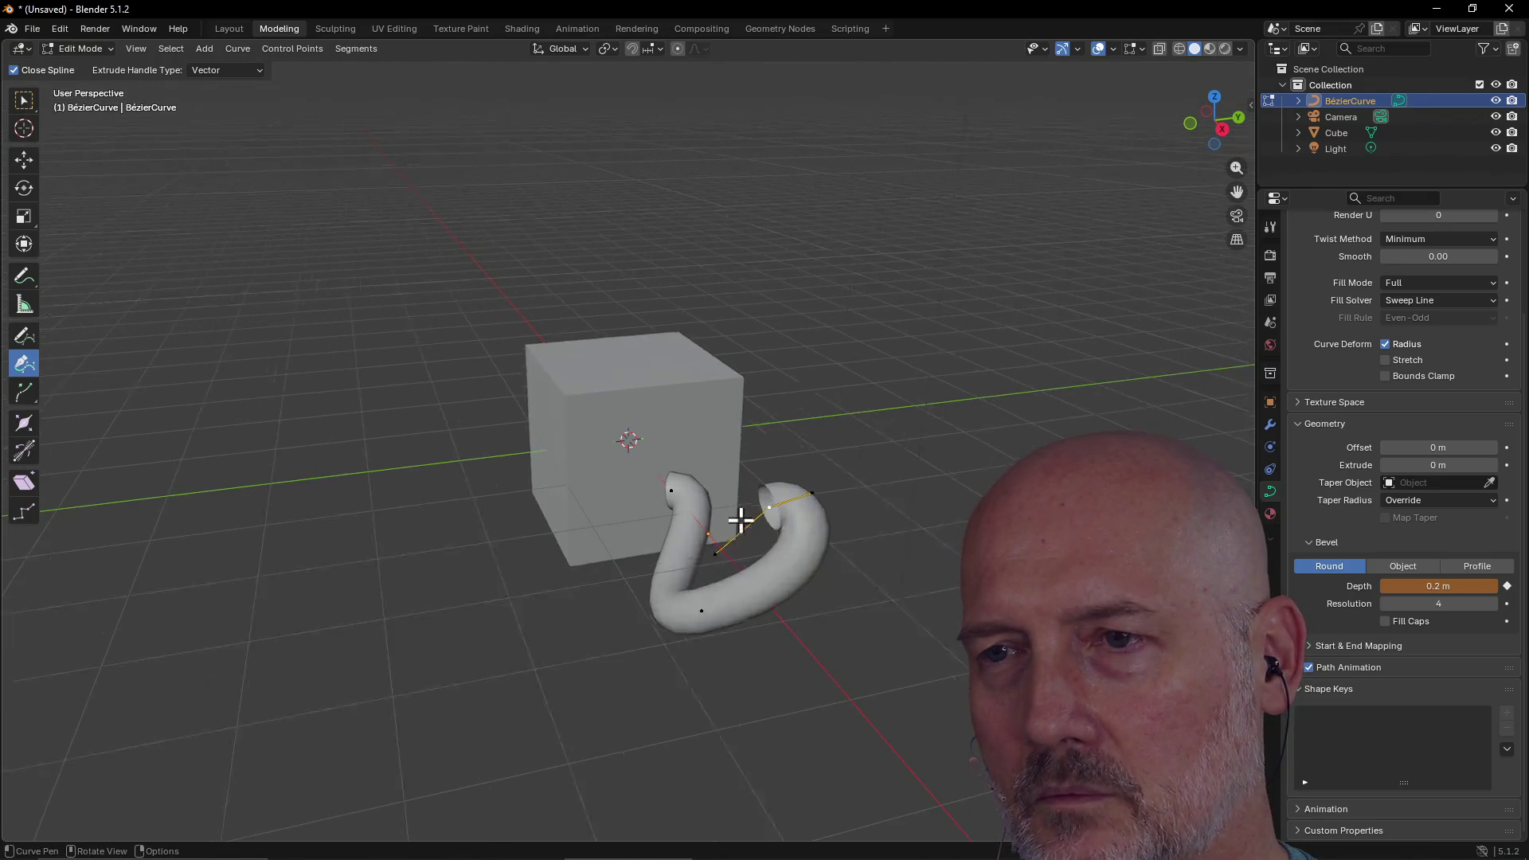
middle_drag(740, 519, 810, 560)
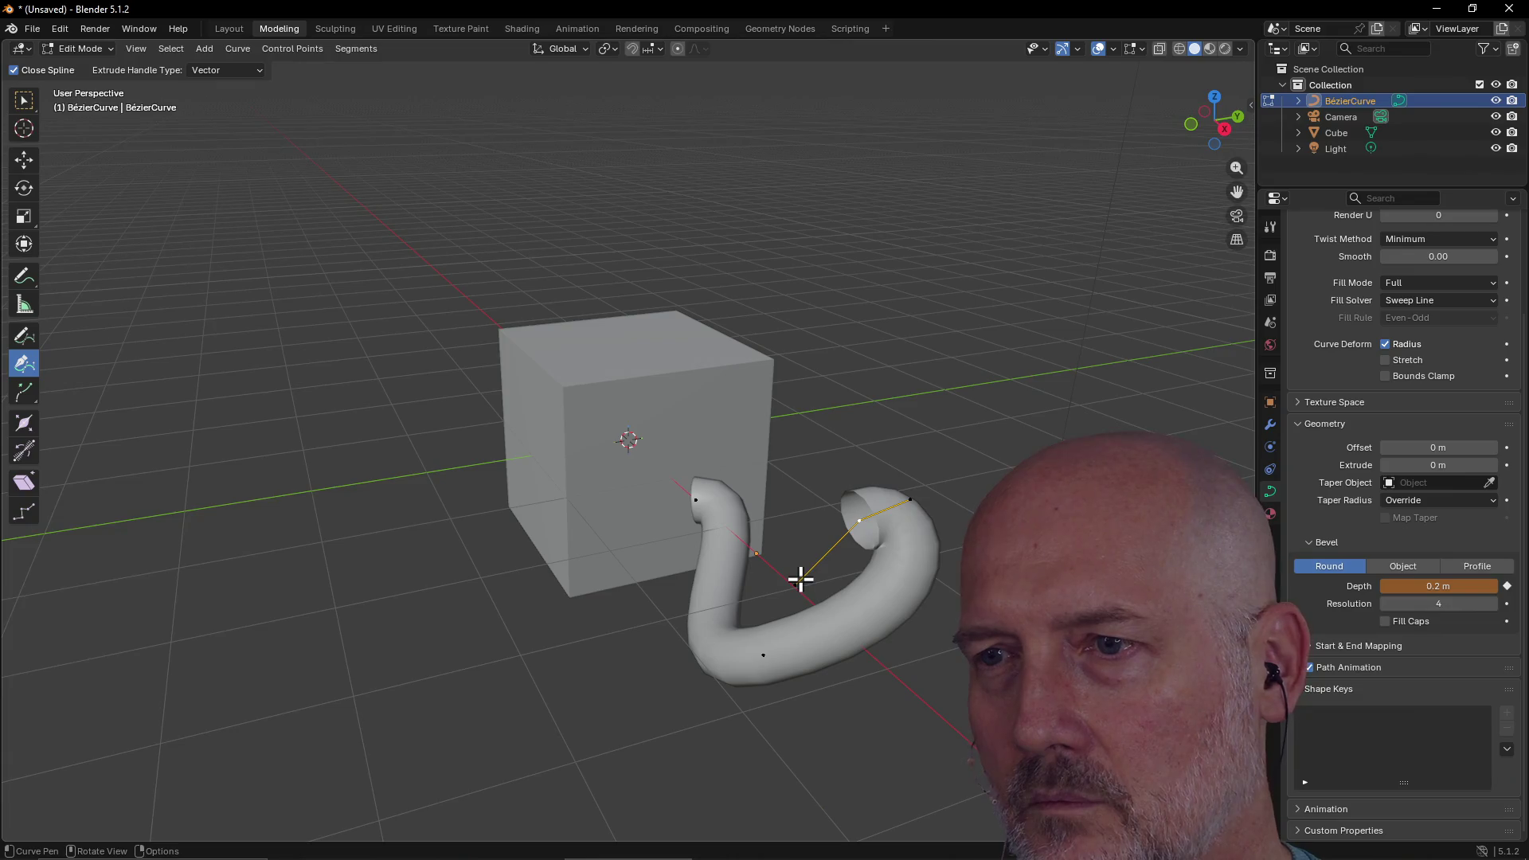
drag(787, 530, 788, 540)
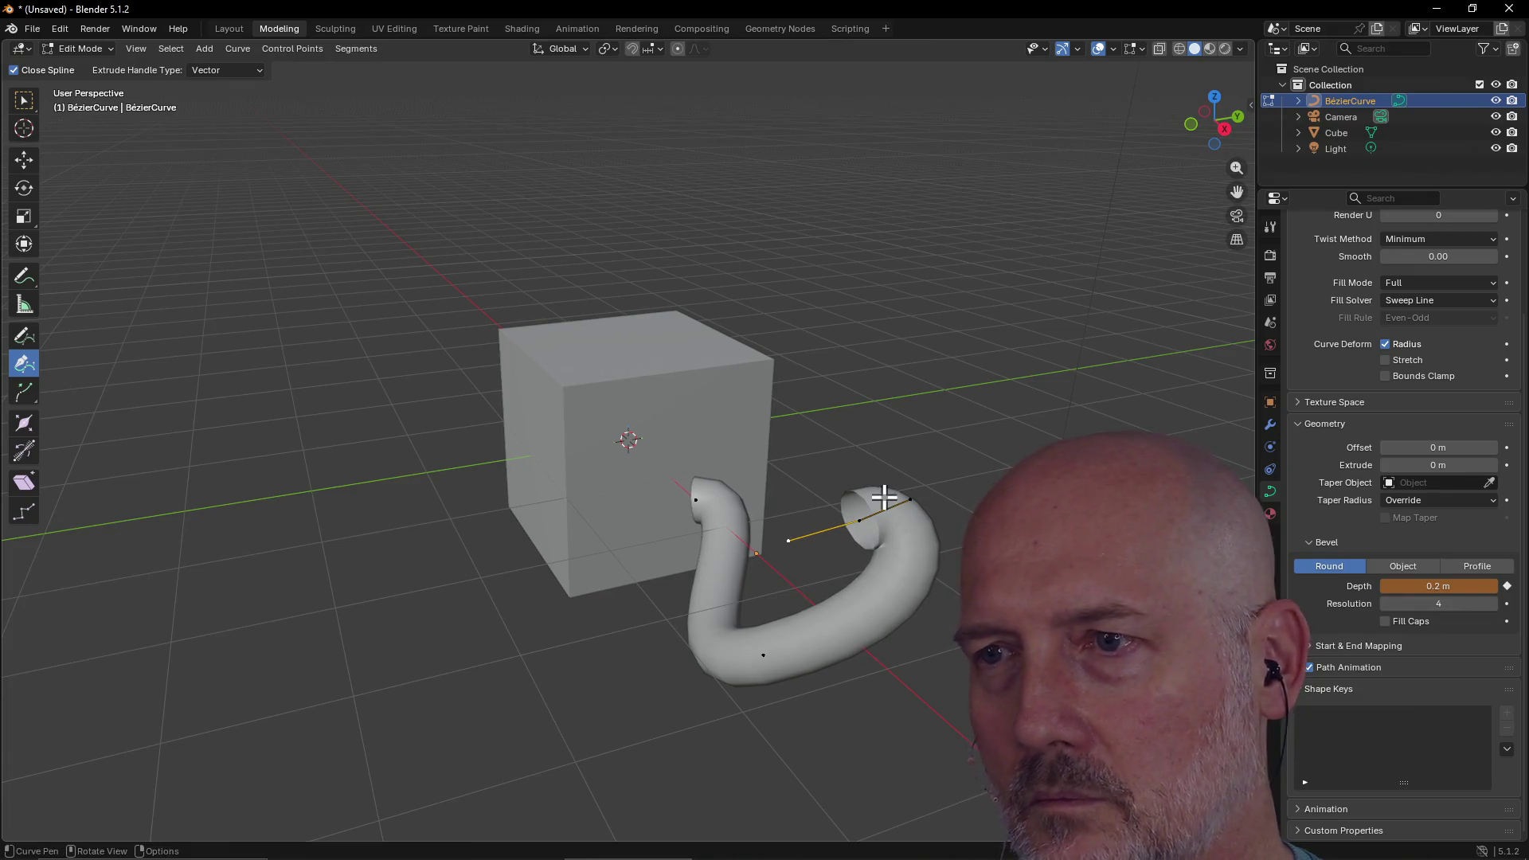
mouse_move(855, 504)
mouse_down()
mouse_move(775, 536)
mouse_move(826, 581)
mouse_move(899, 580)
mouse_move(889, 511)
mouse_move(870, 495)
mouse_up()
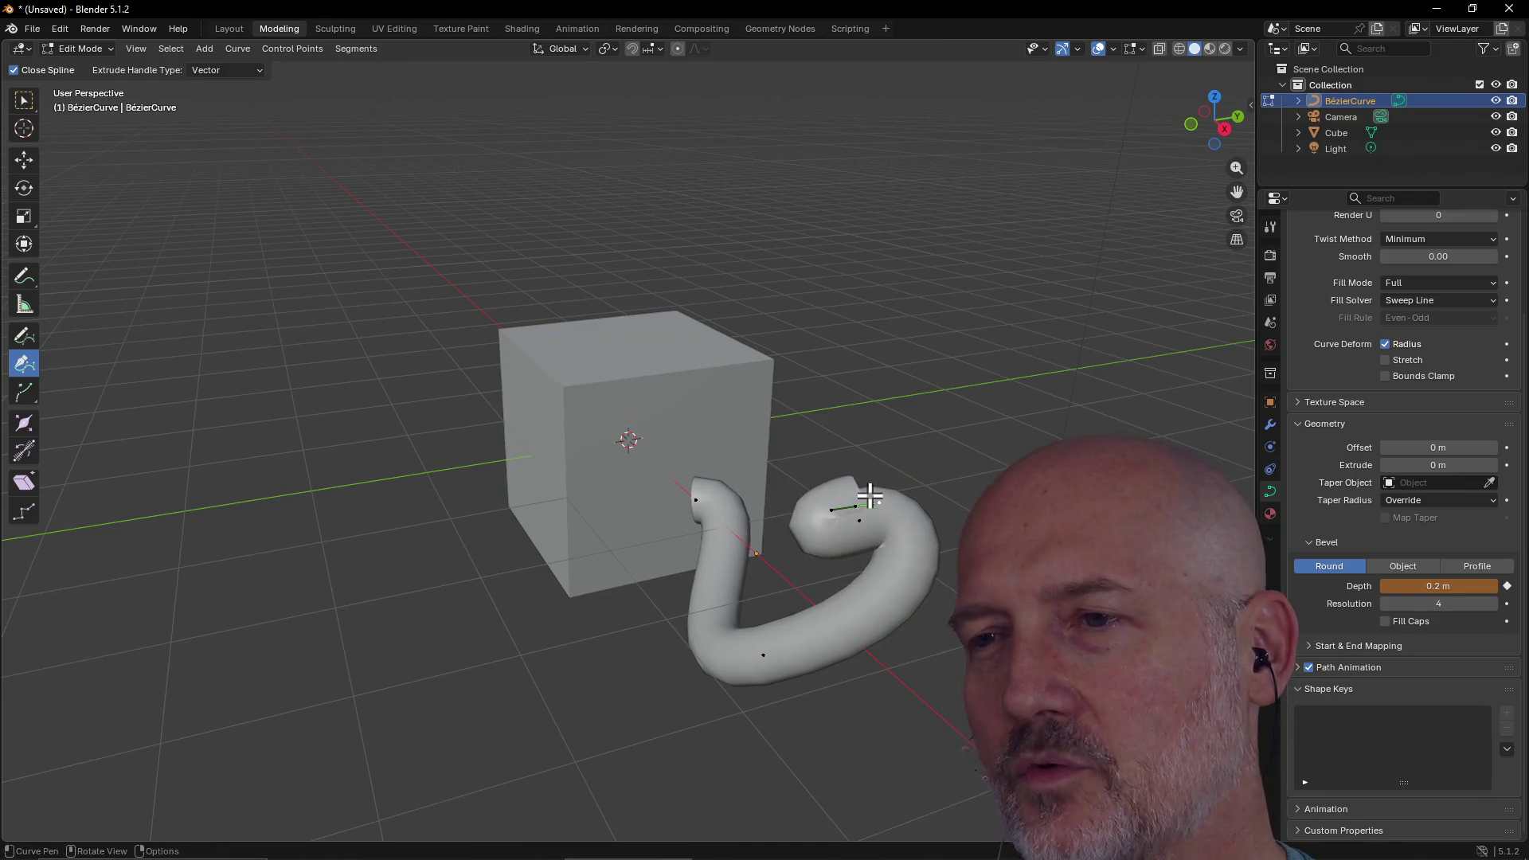
Add points looping the tube over the cube and down its left side to the lower left
click(841, 368)
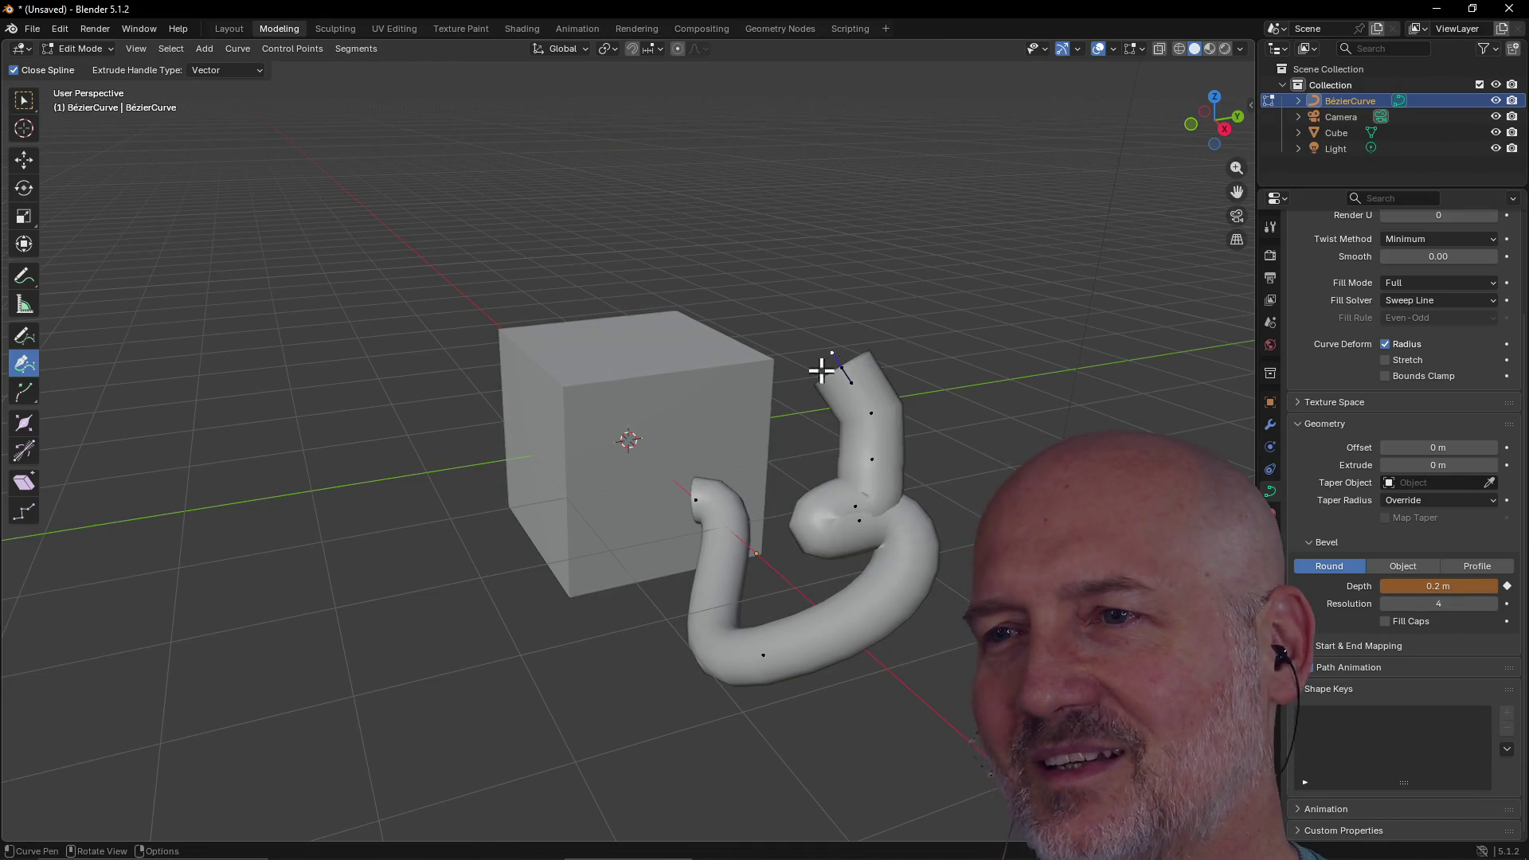
click(792, 344)
drag(669, 362, 649, 371)
click(575, 430)
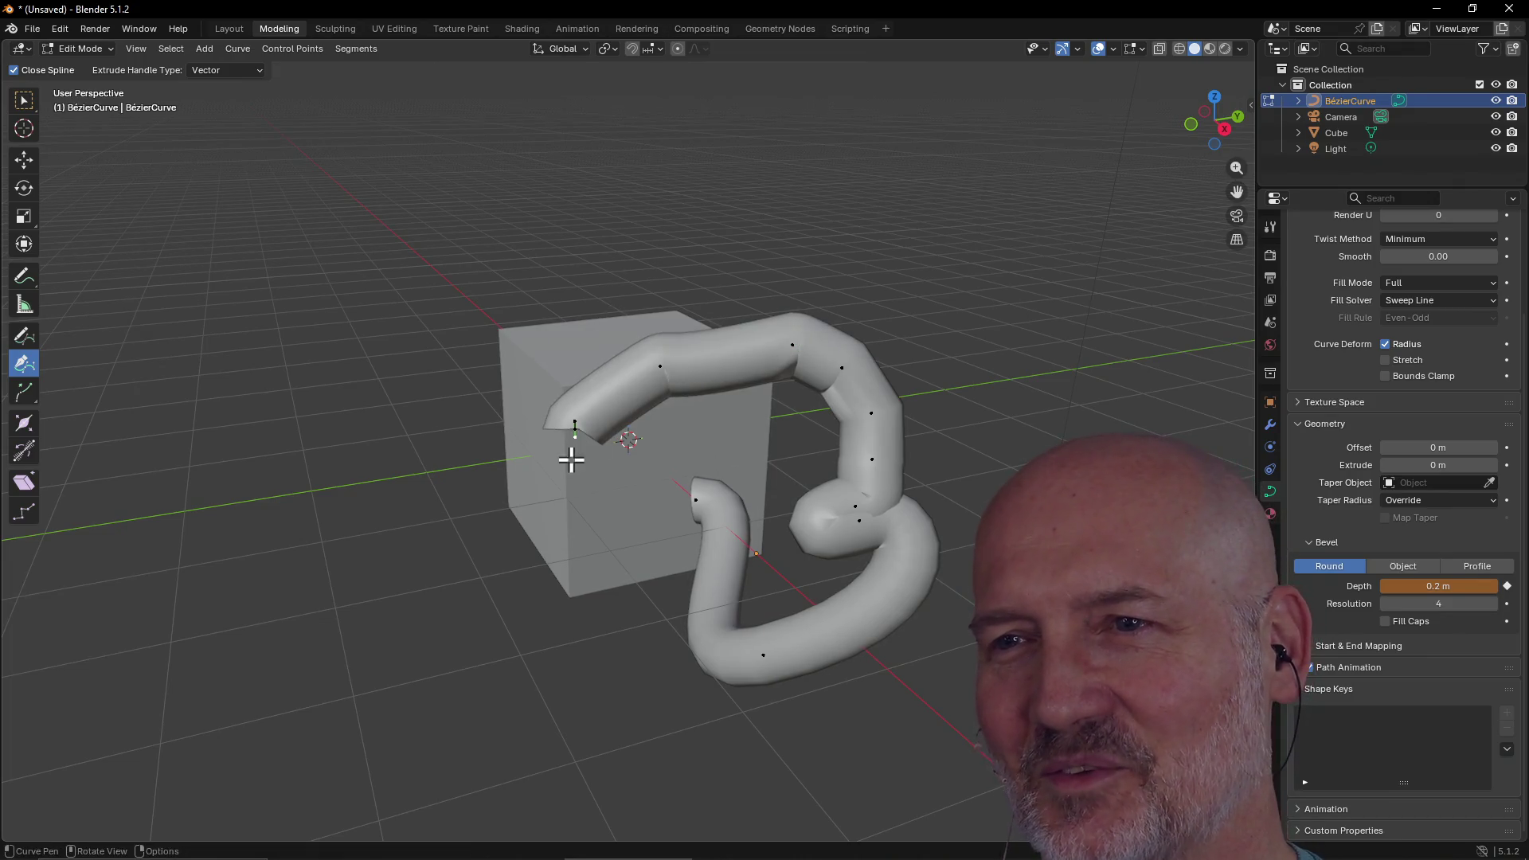
click(563, 524)
click(540, 613)
click(538, 721)
click(400, 728)
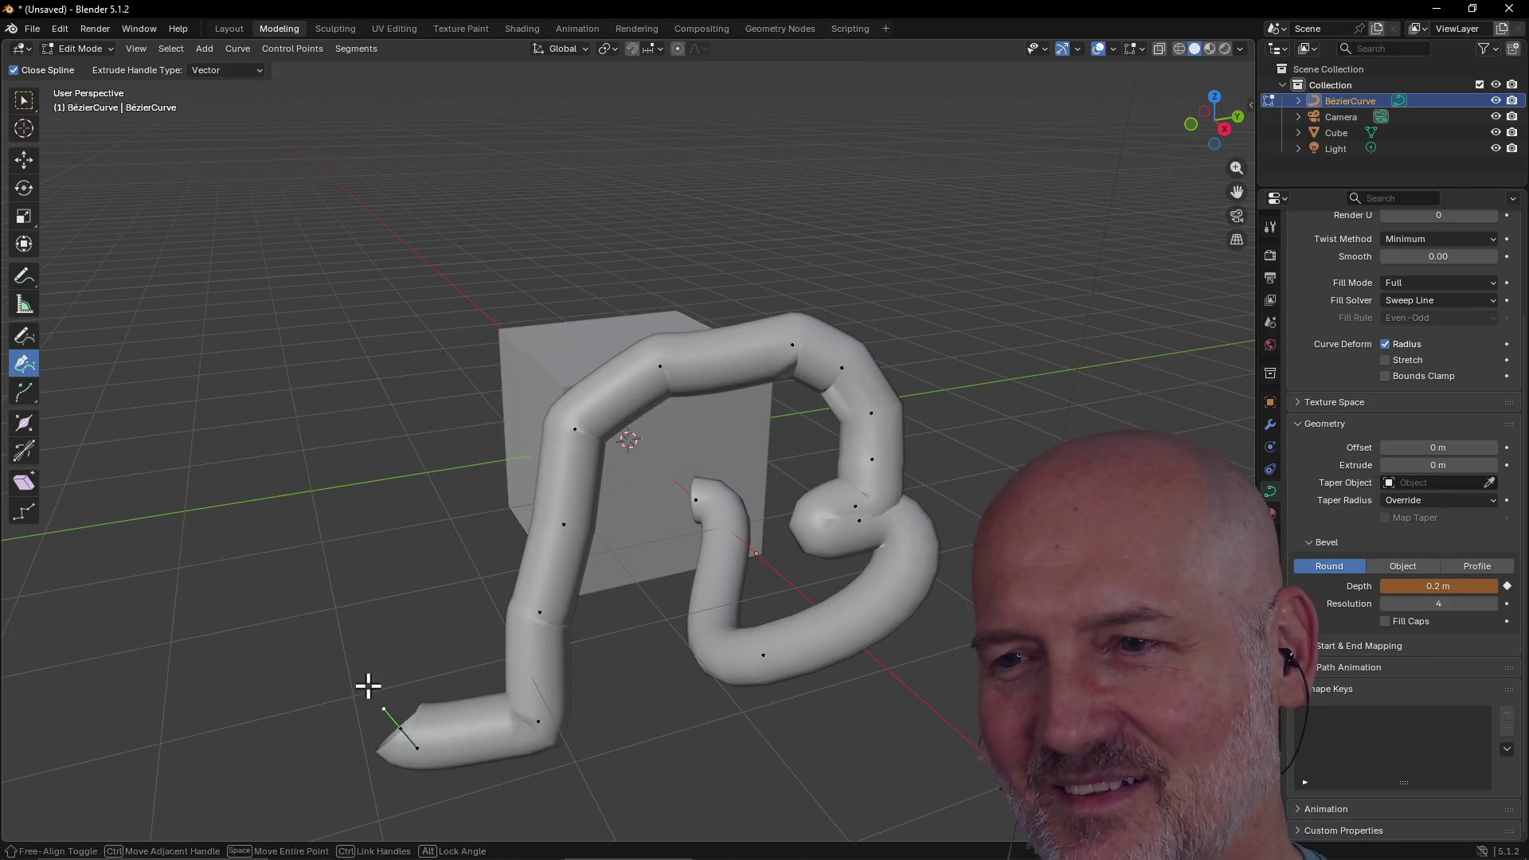
drag(368, 686, 404, 609)
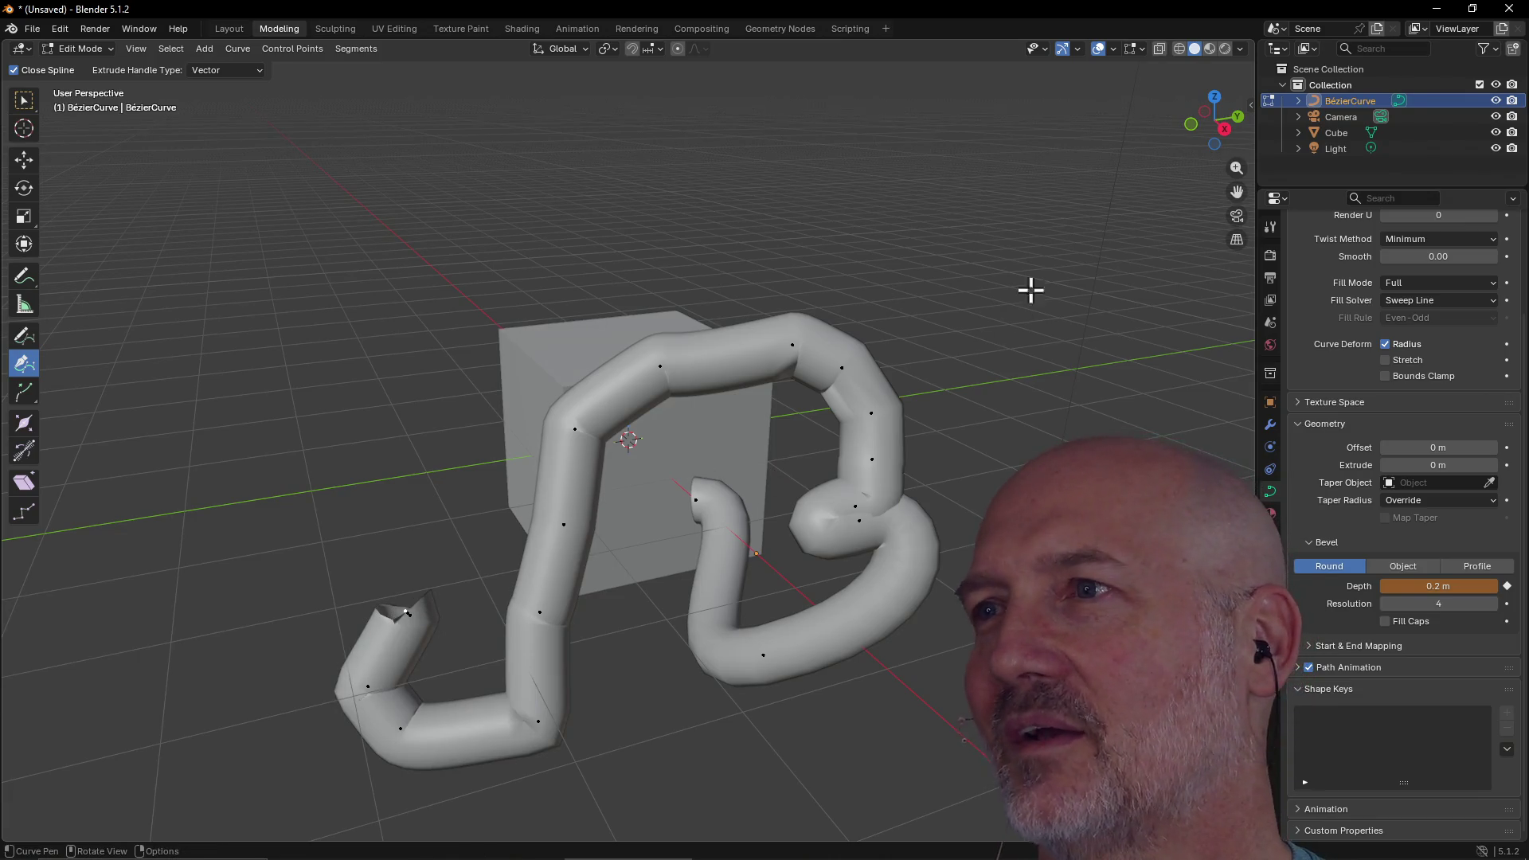
Delete the BézierCurve tube via the Outliner, then switch windows with Alt+Tab
right_click(1311, 98)
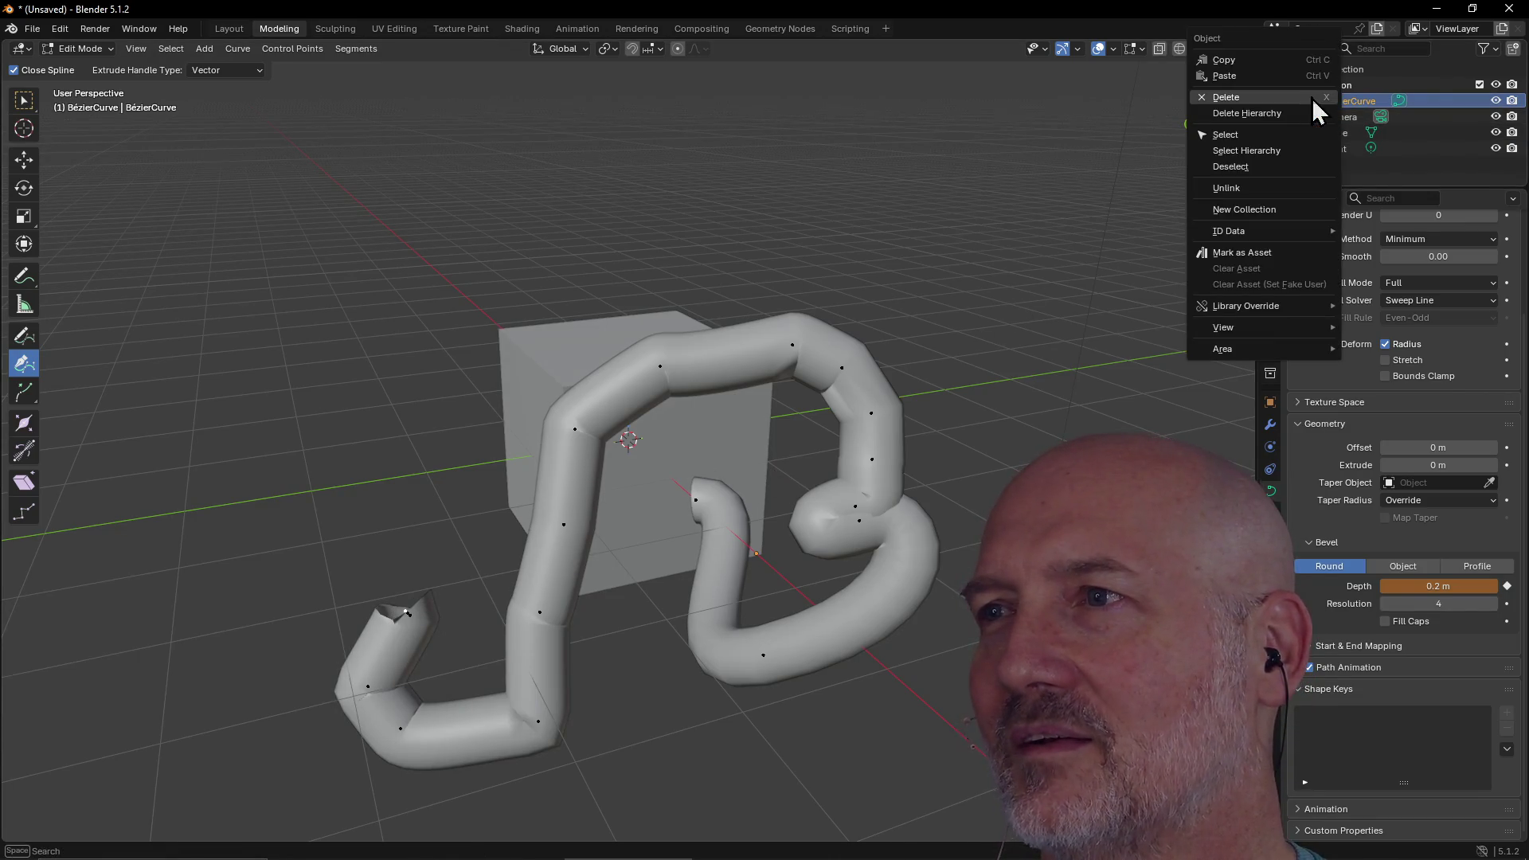
click(1310, 99)
scroll(718, 419, down, 2)
scroll(718, 419, up, 2)
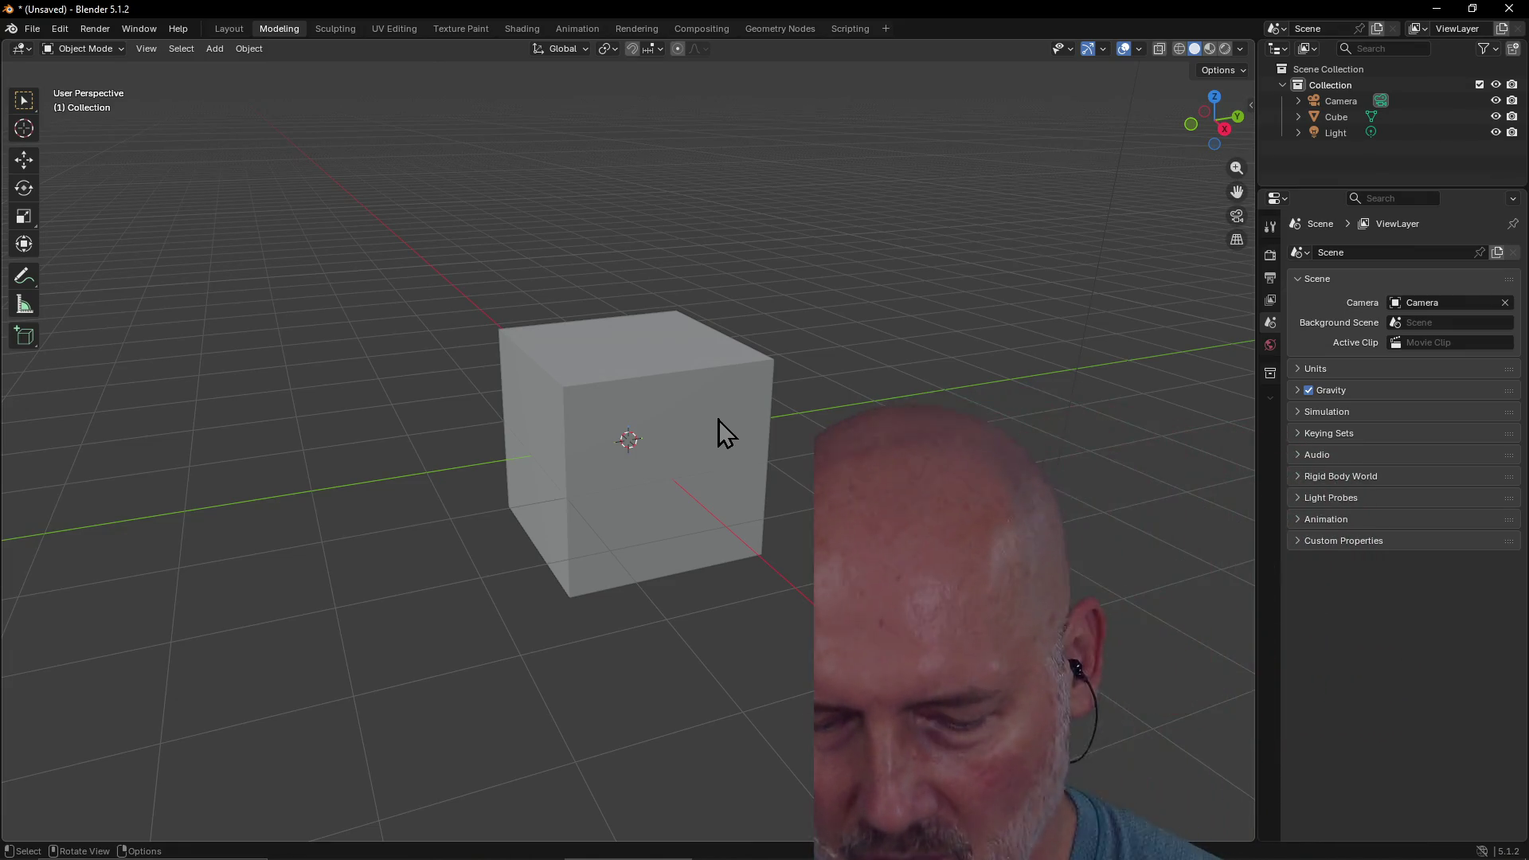
key(alt+Tab)
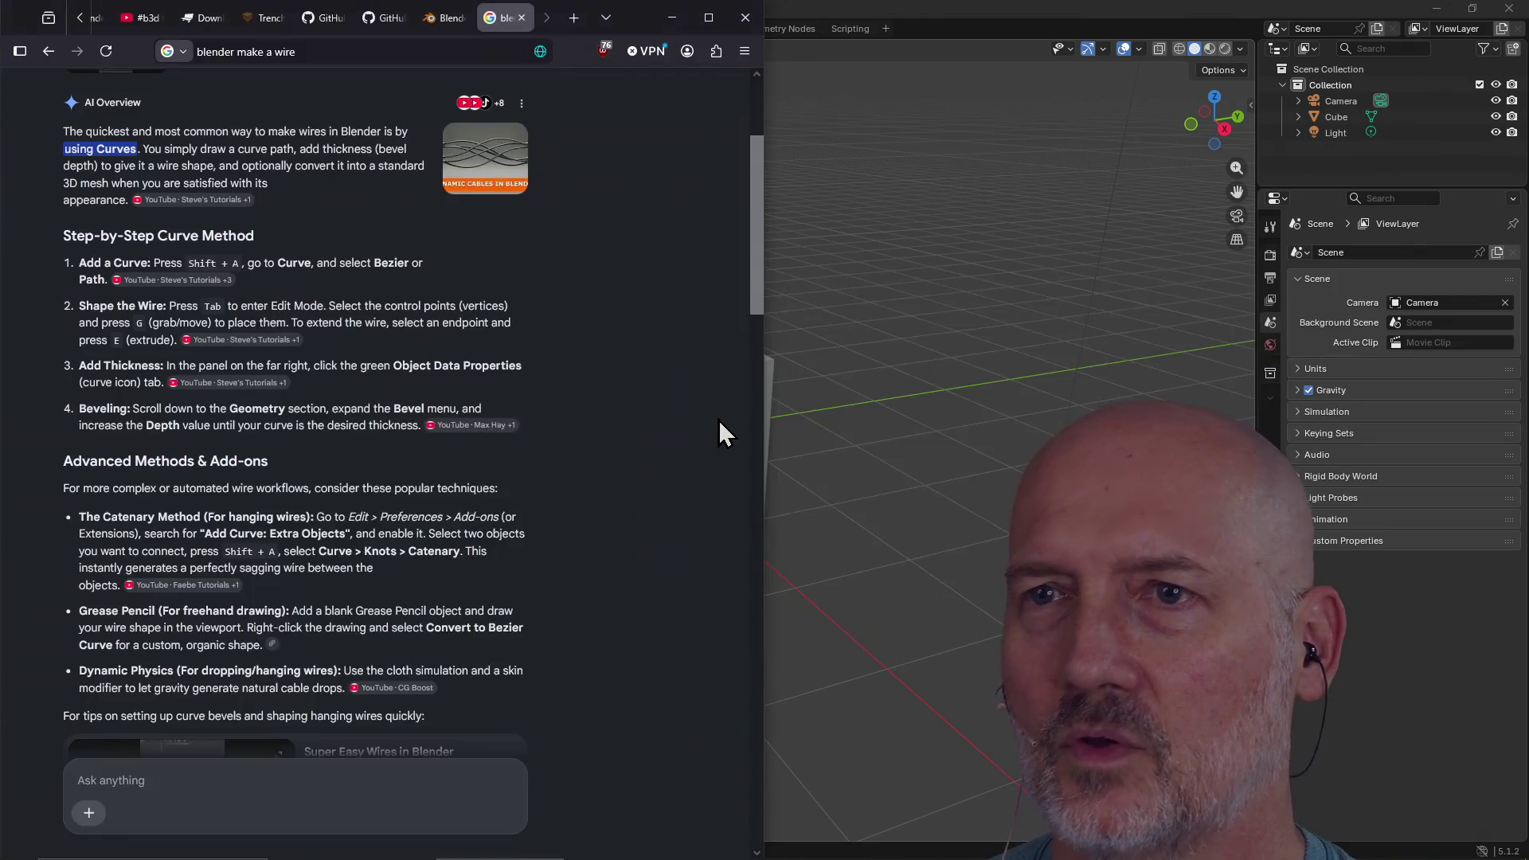
Load pixieditor.net in Firefox and scroll through the page
key(ctrl+l)
text(pixieditor.net/)
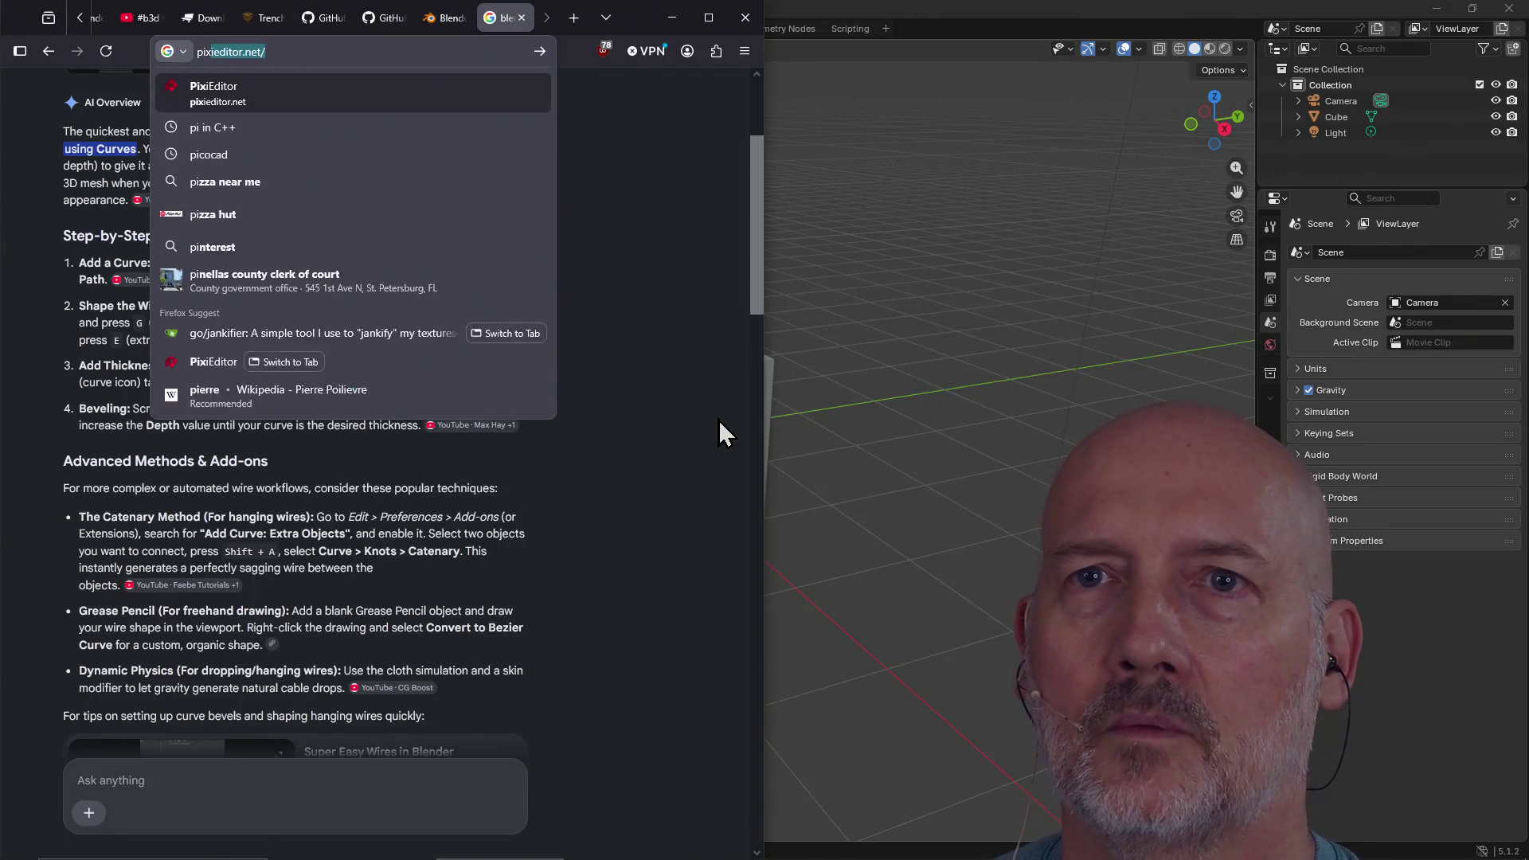
key(Return)
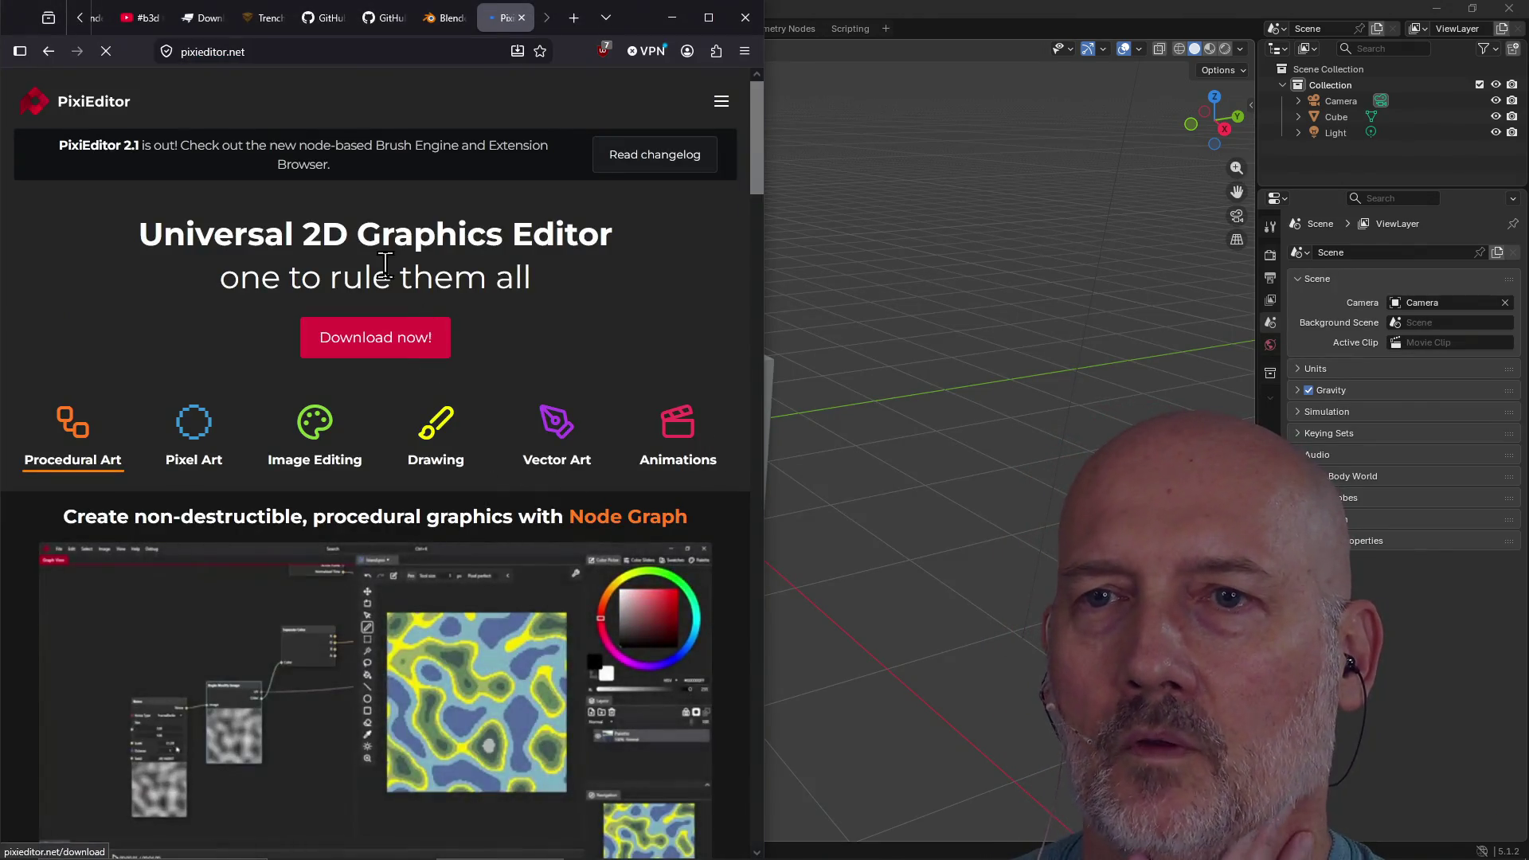
scroll(507, 478, down, 6)
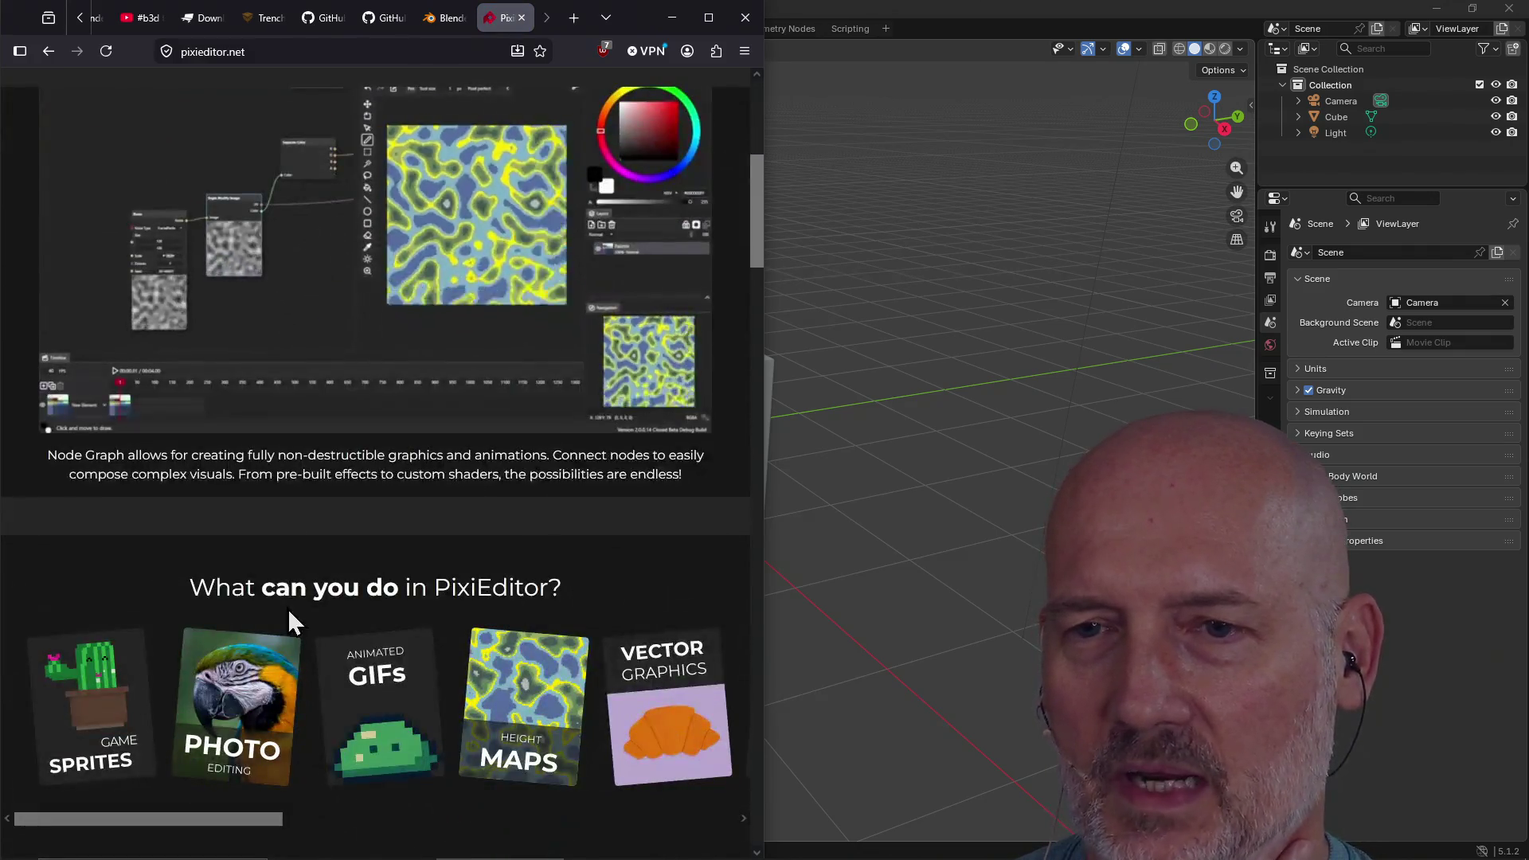
scroll(323, 571, down, 15)
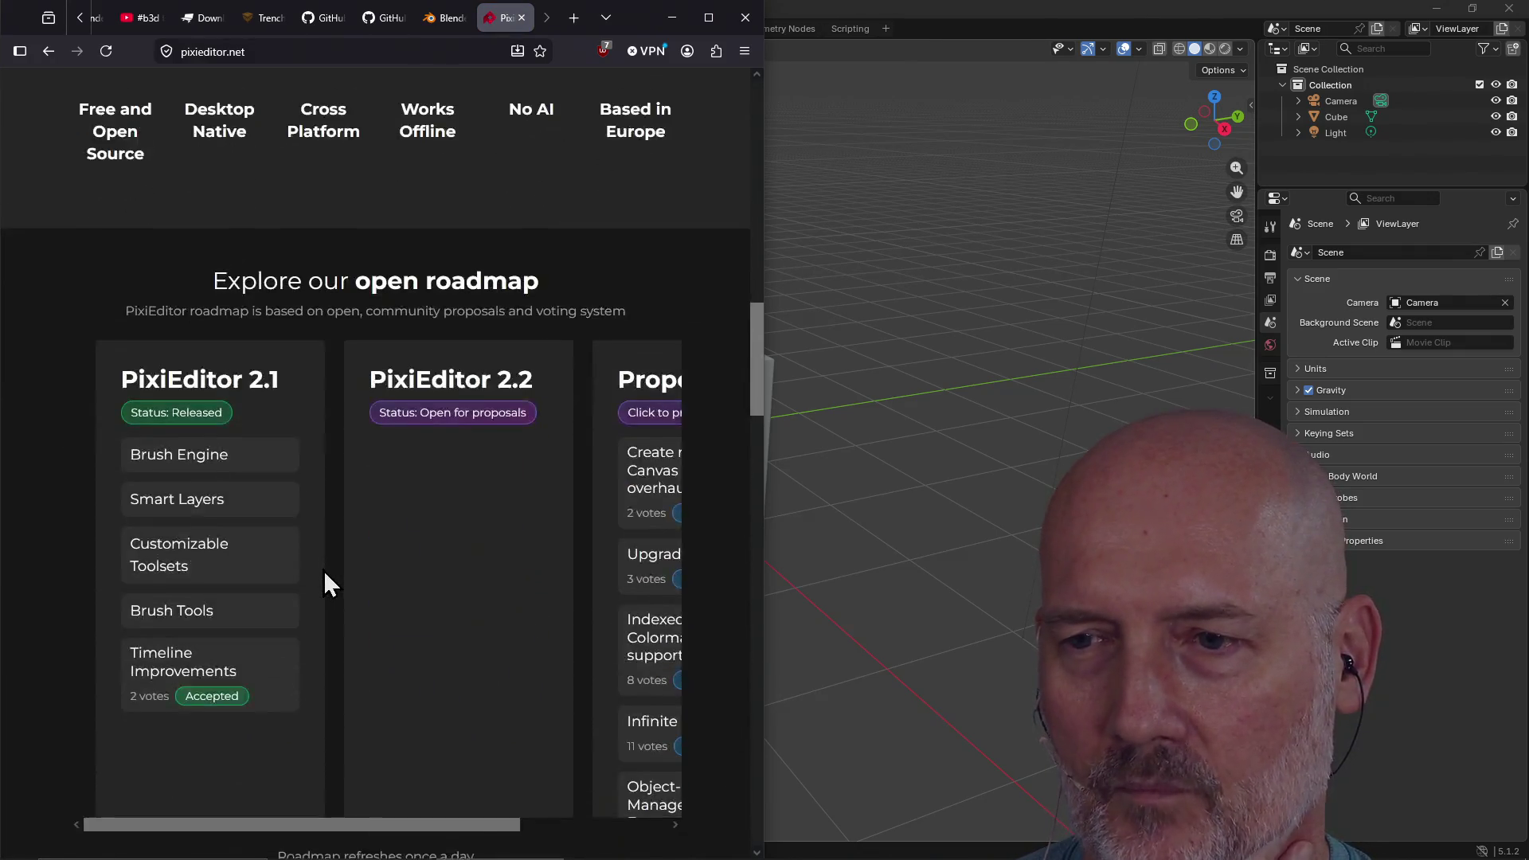
scroll(323, 570, down, 10)
scroll(323, 570, up, 12)
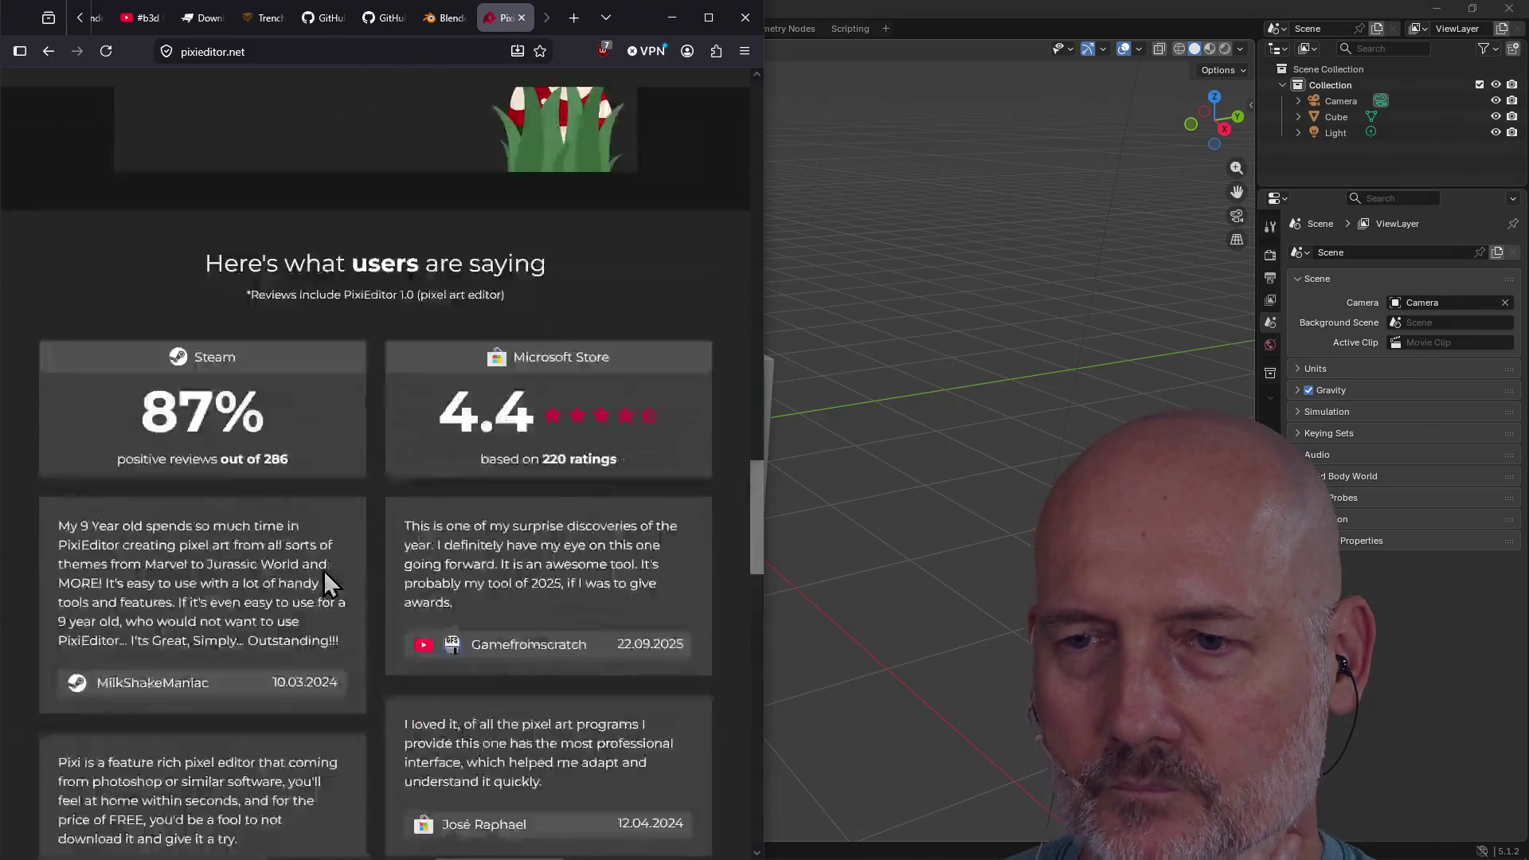
scroll(323, 570, up, 20)
scroll(323, 570, down, 3)
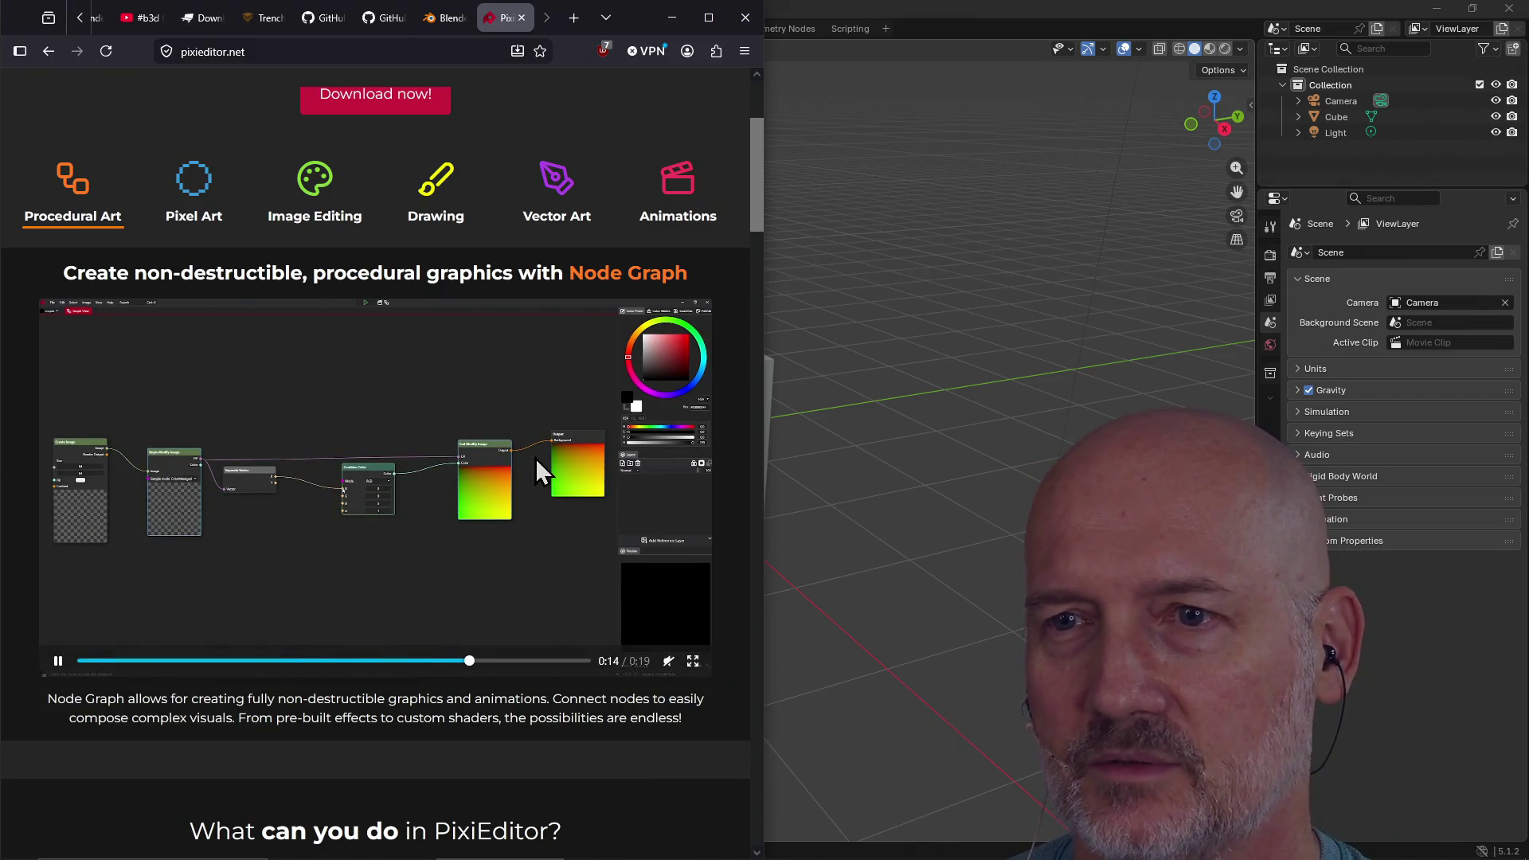
View the Pixel Art, Image Editing, Drawing, Vector Art and Procedural Art sections, then return to Blender
click(193, 191)
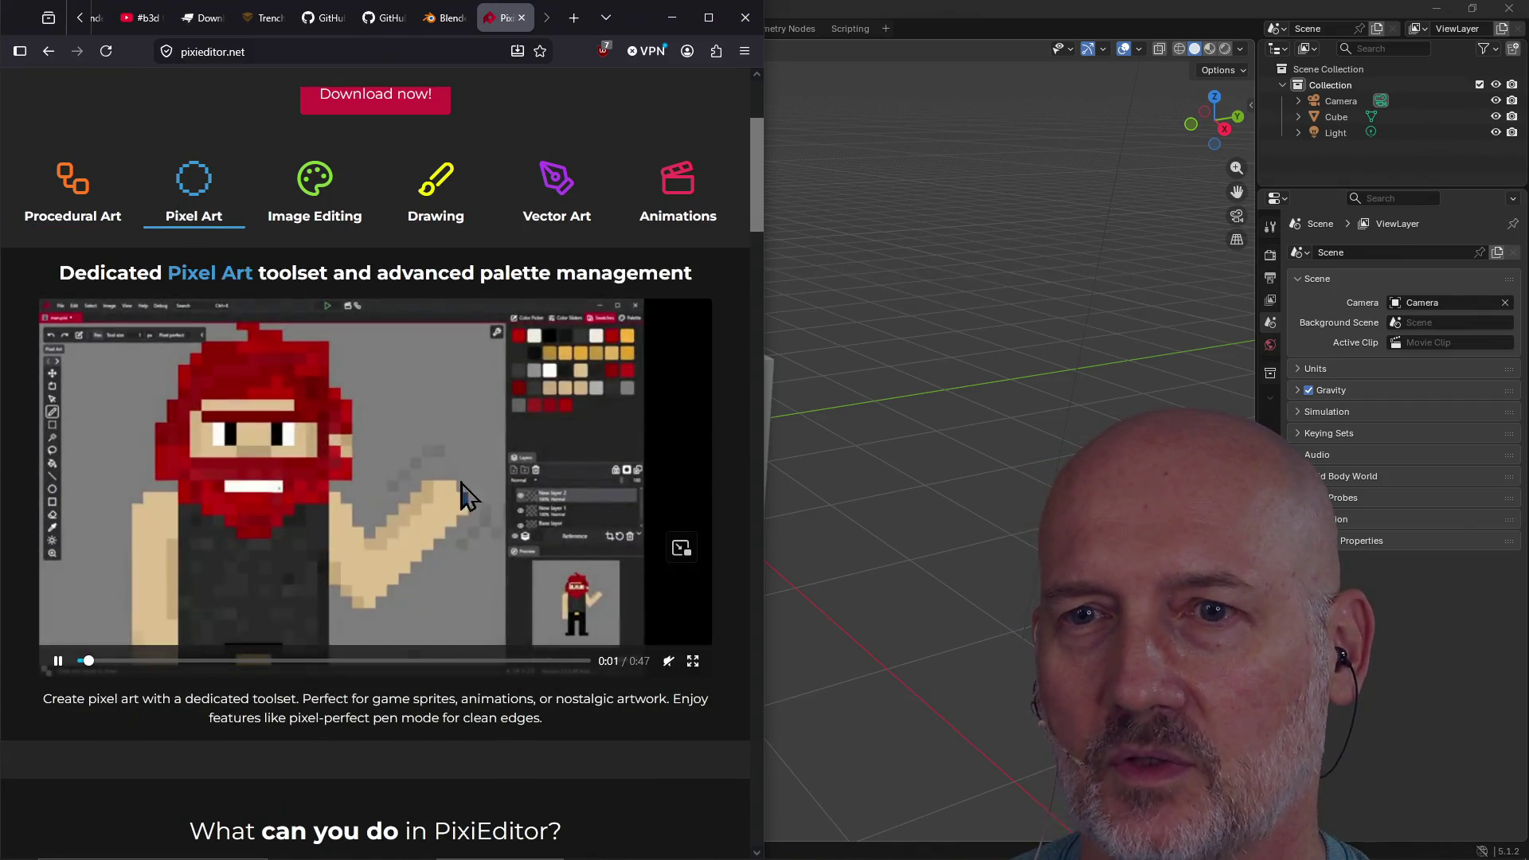
click(312, 213)
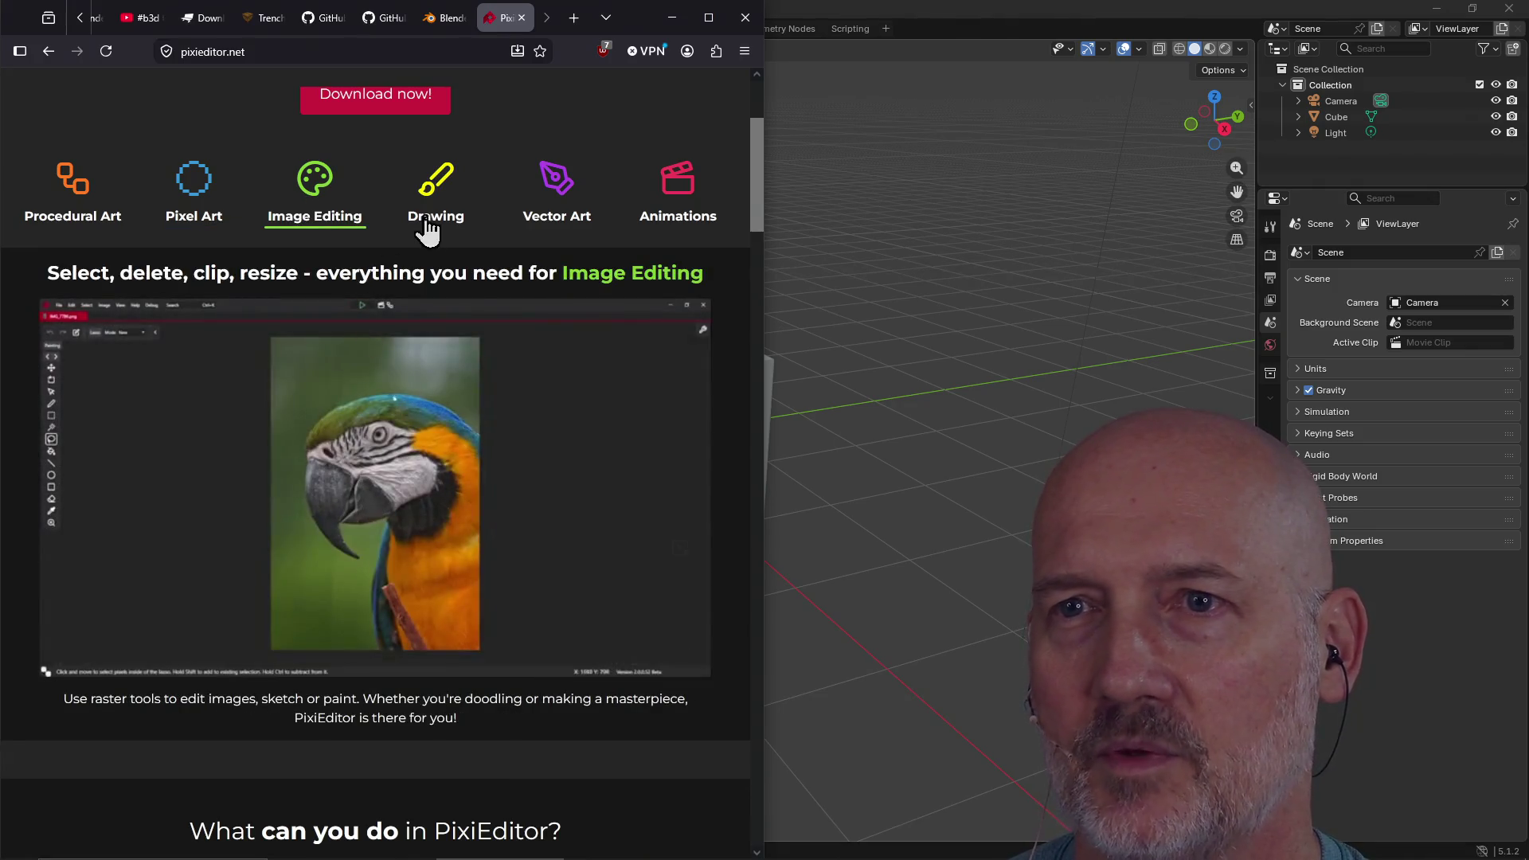
click(424, 227)
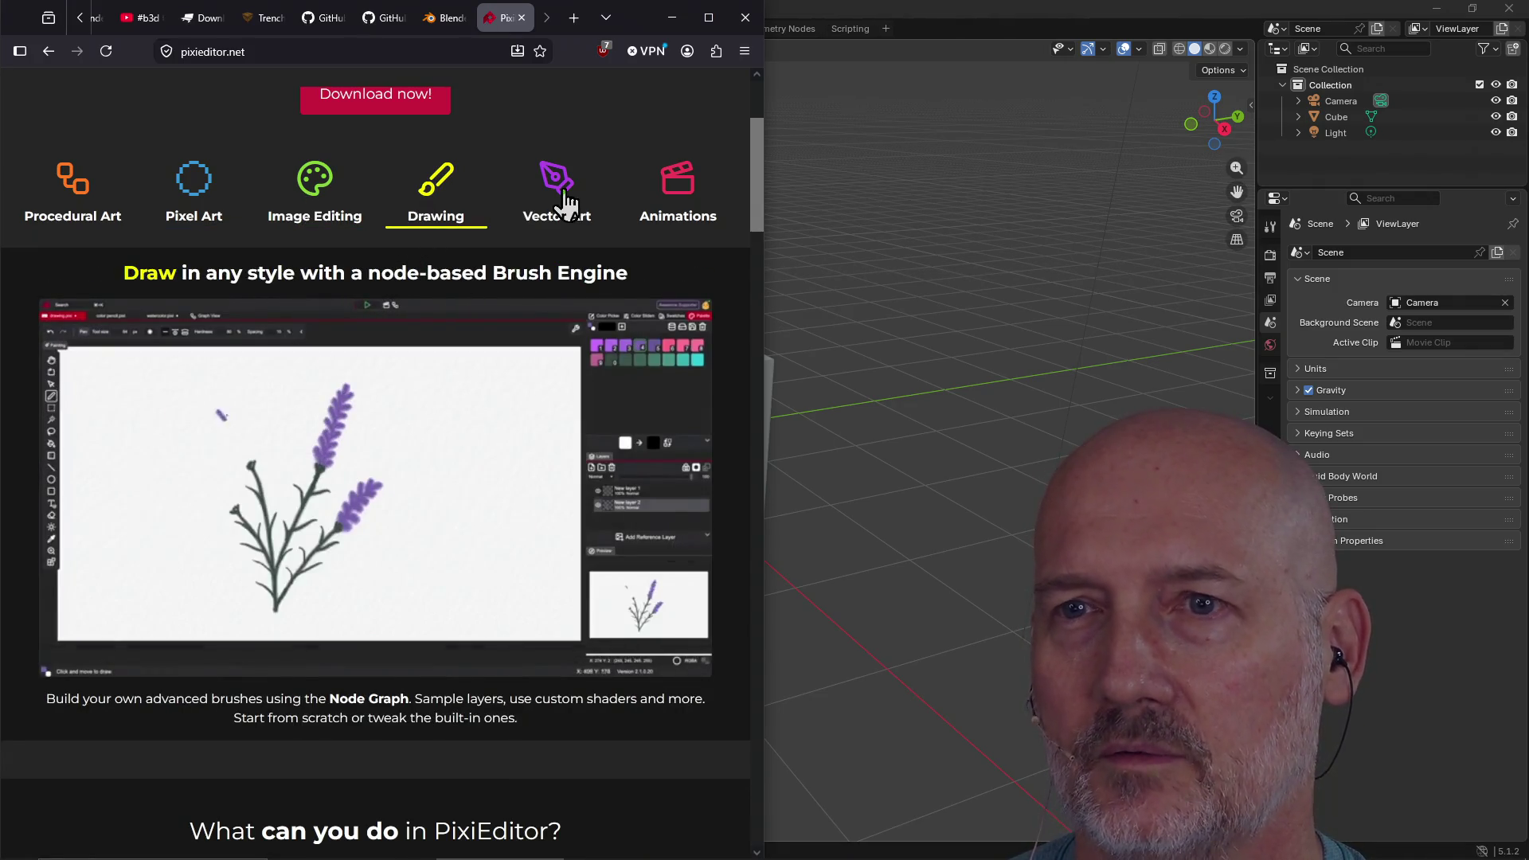
click(567, 203)
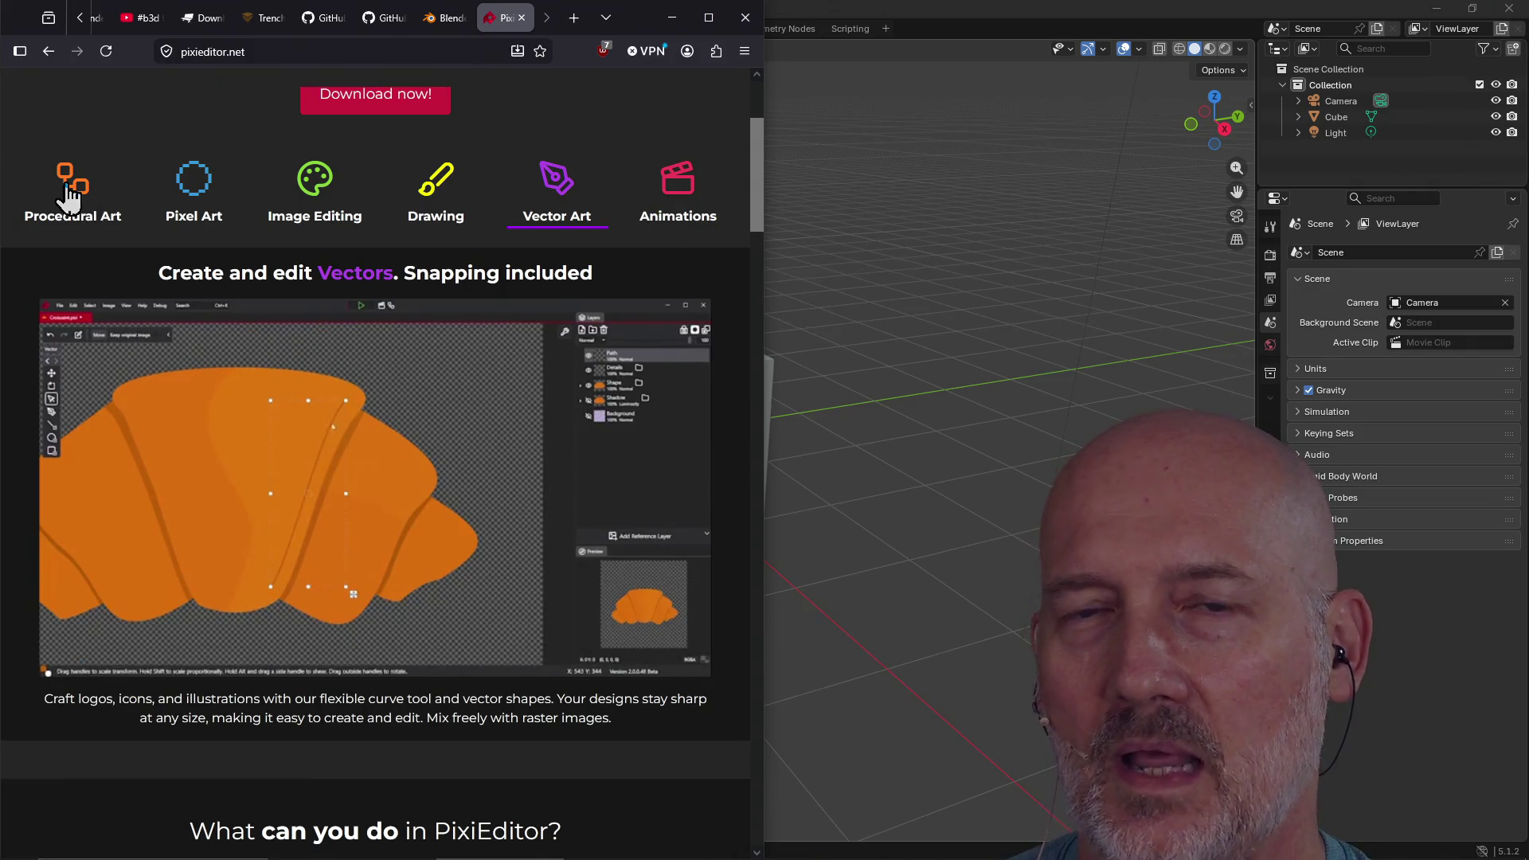
click(63, 196)
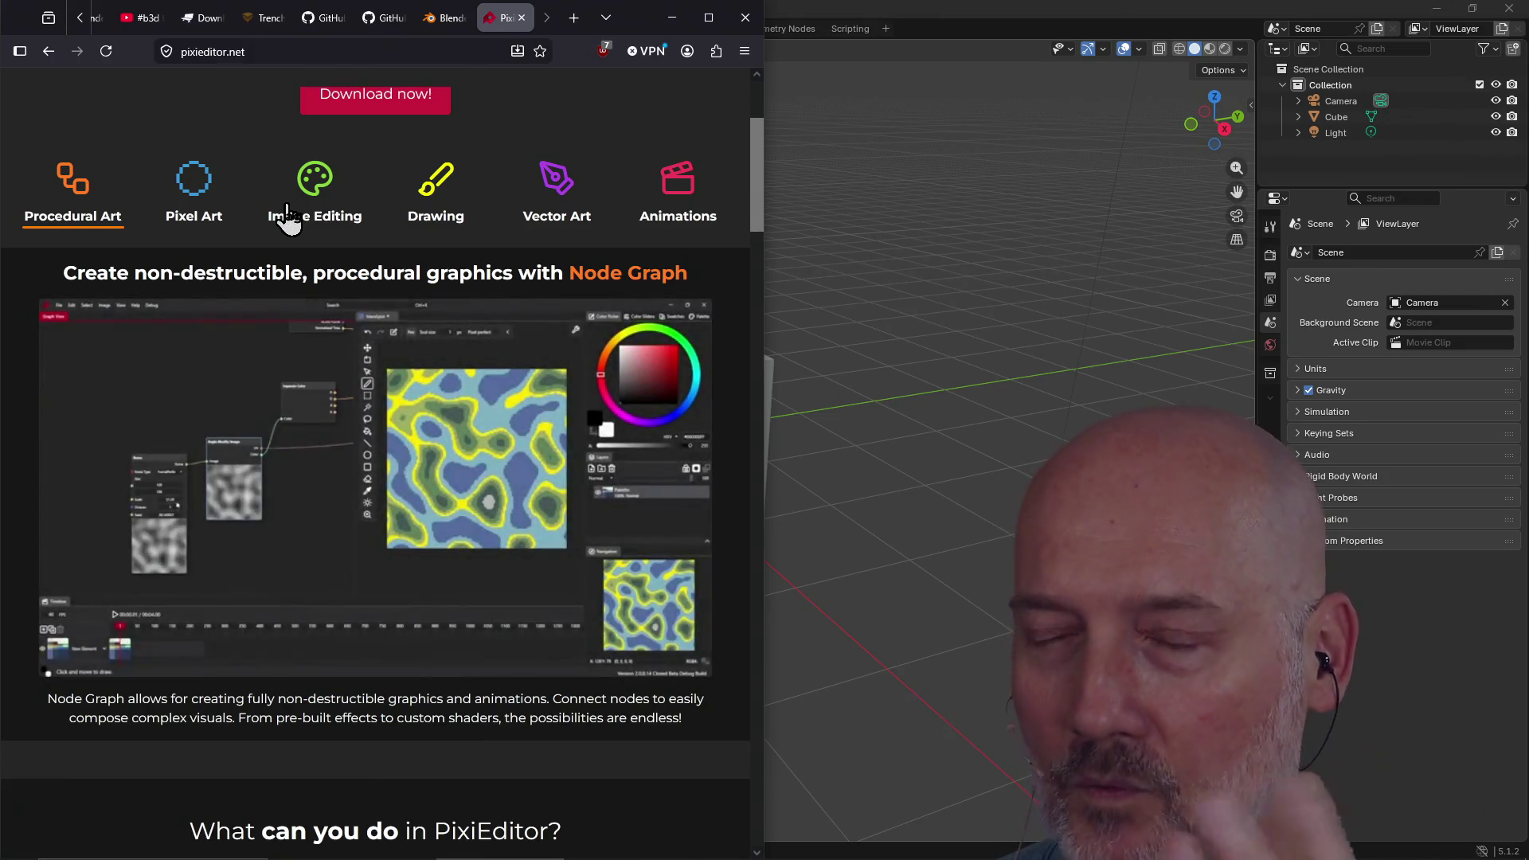
click(285, 51)
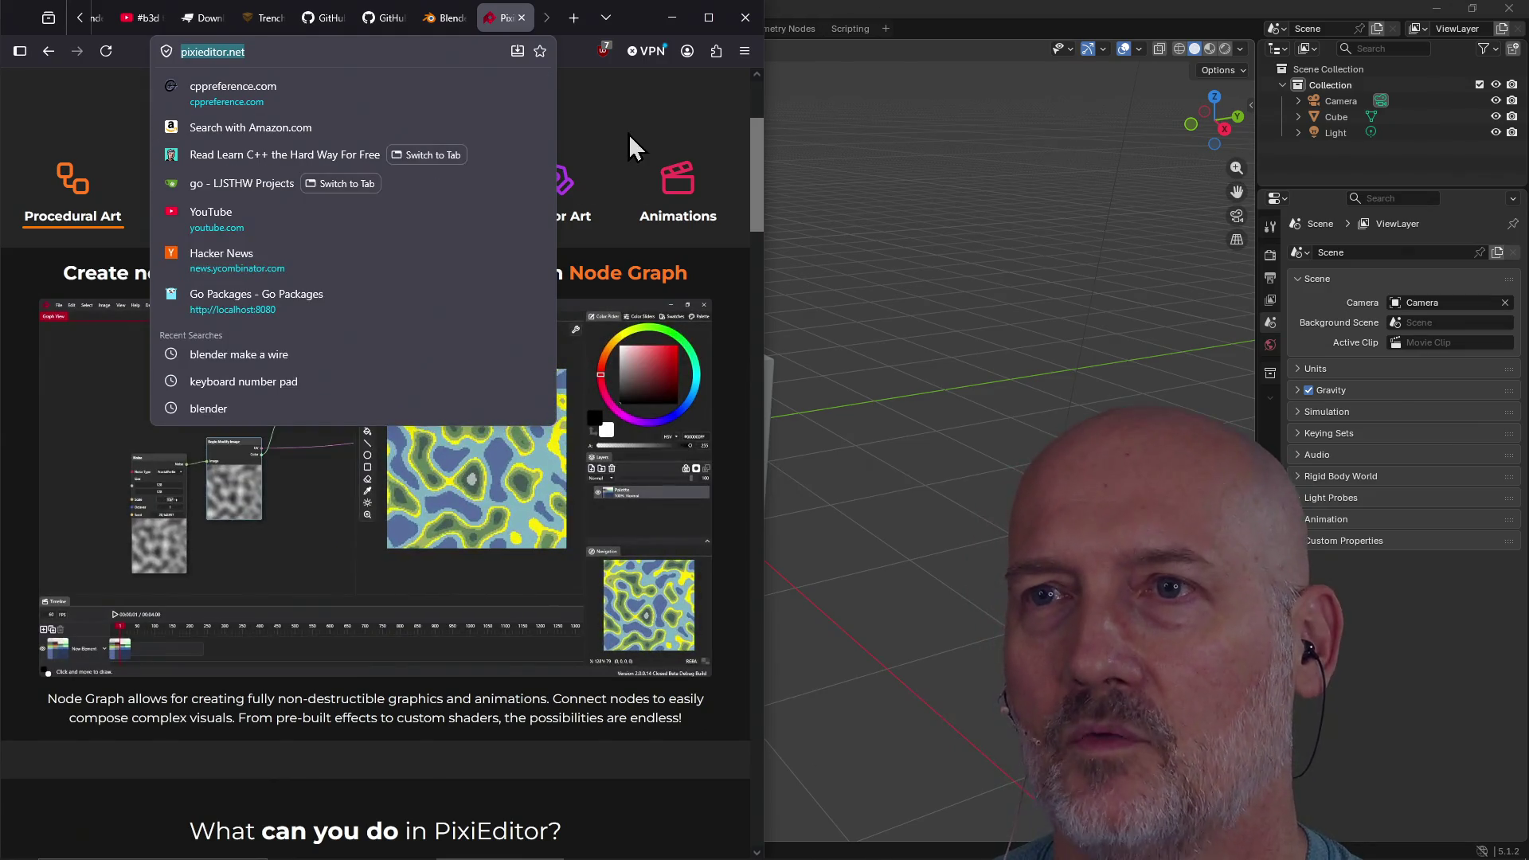
click(635, 120)
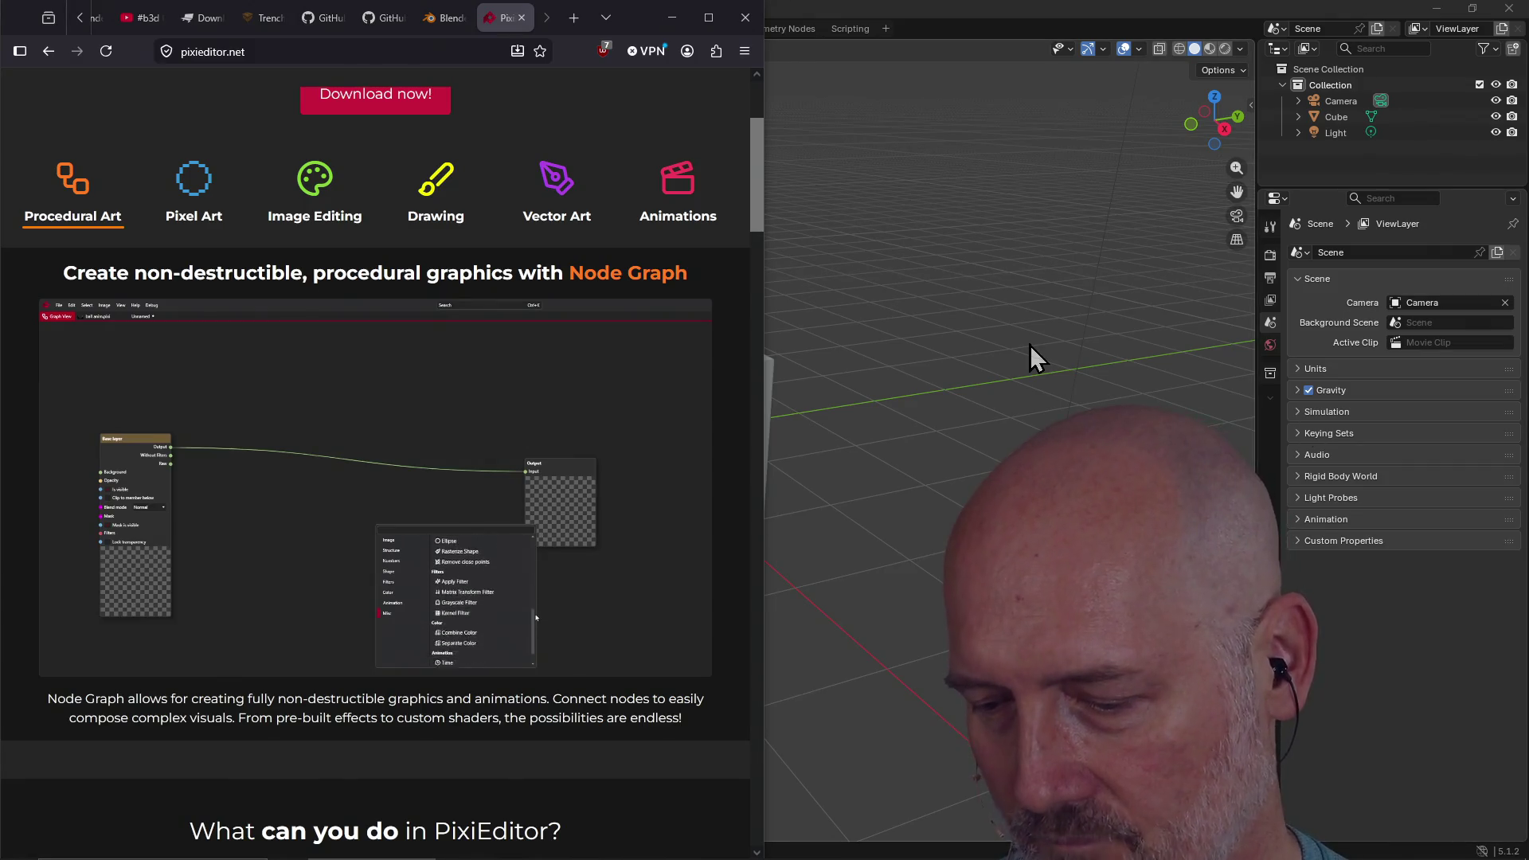
click(1029, 346)
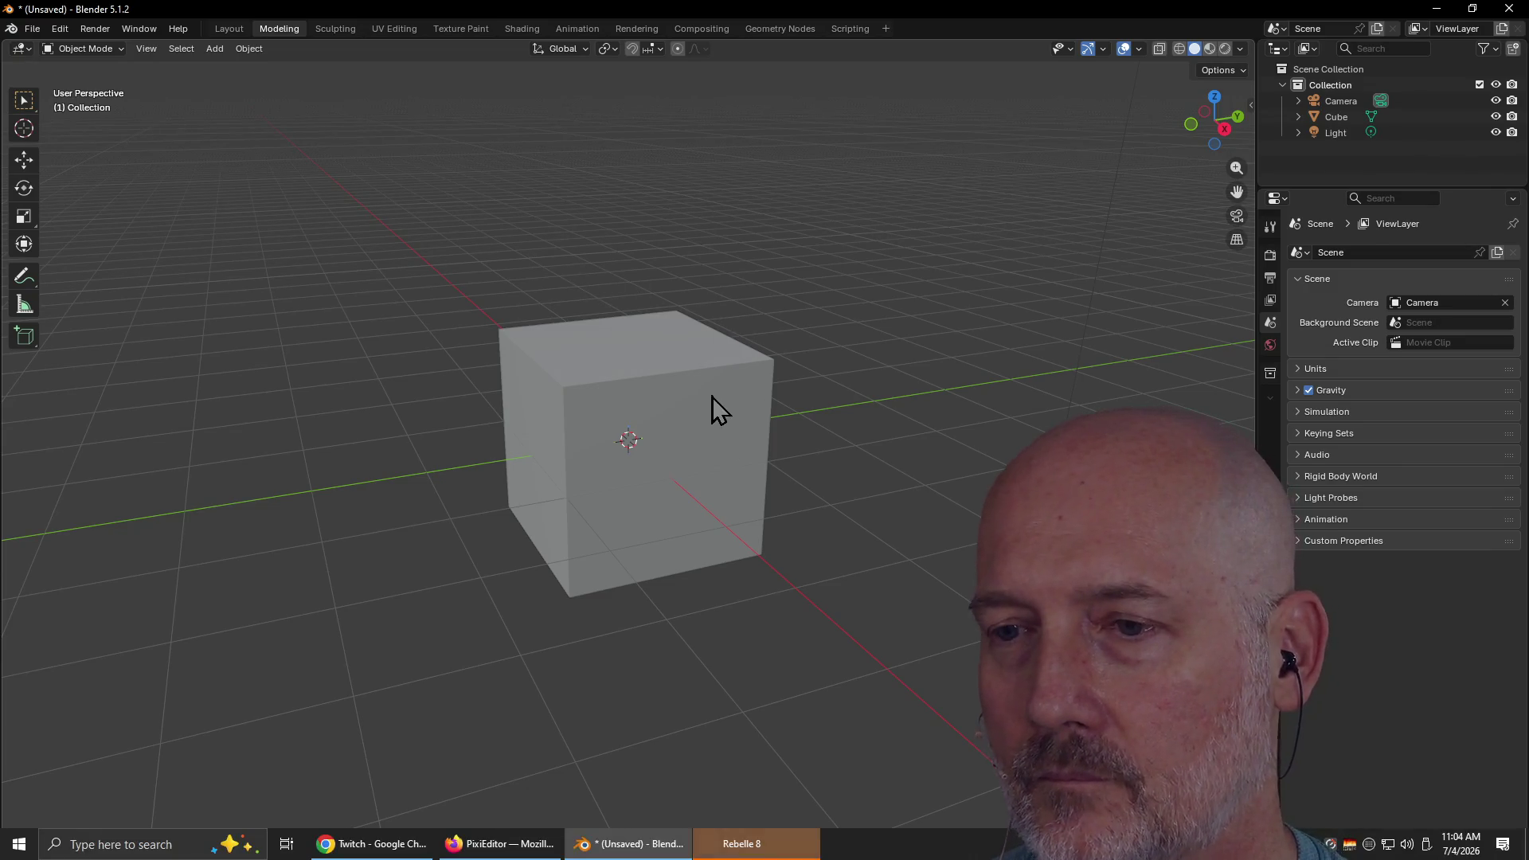
In Rebelle 8 Pro, open Hawaii_Truck.reb without saving the current artwork
key(alt+Tab)
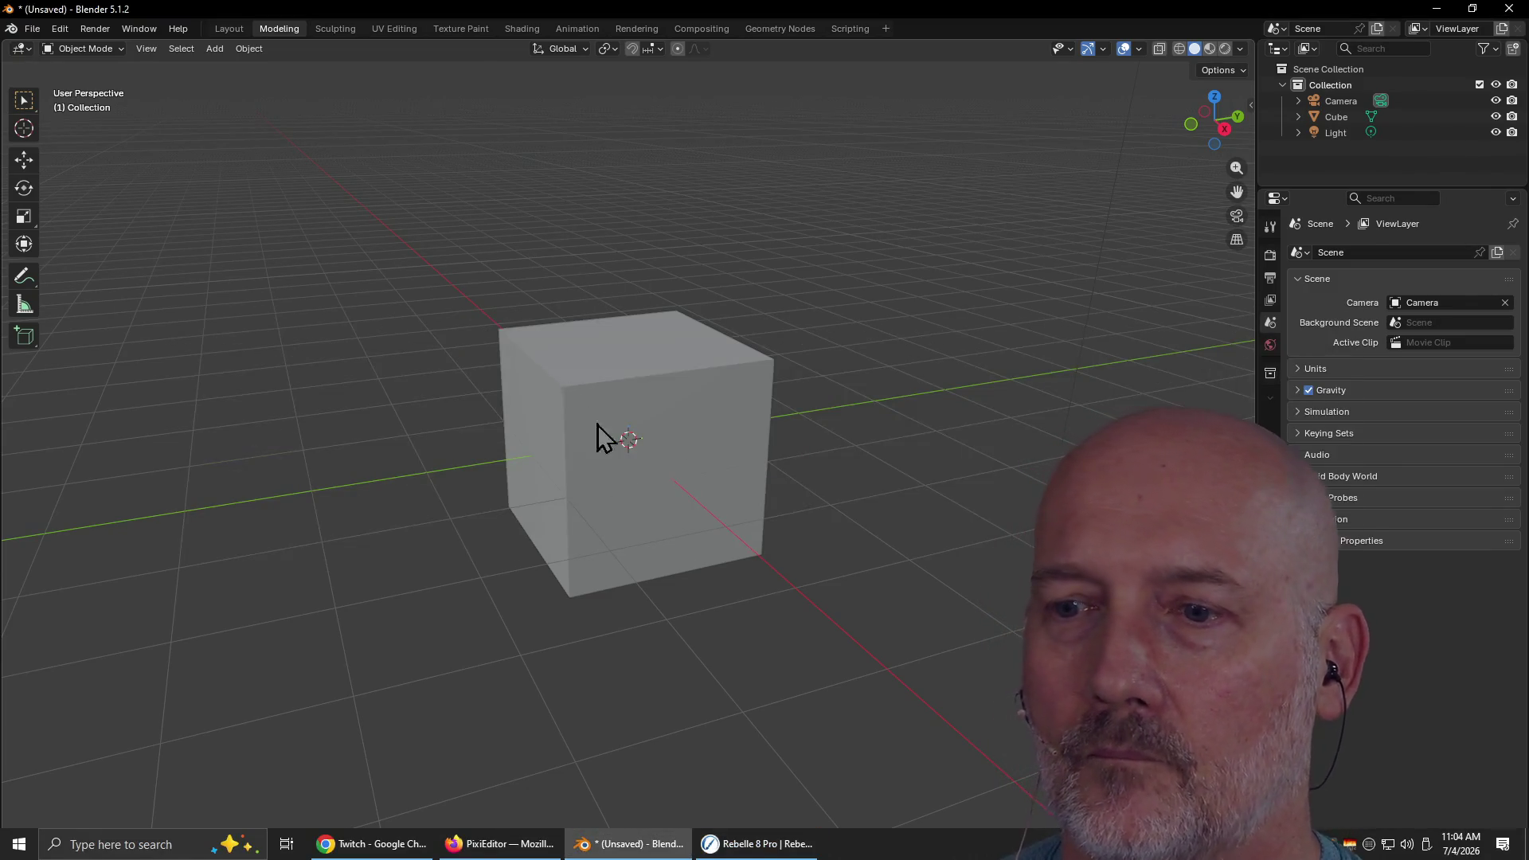
click(788, 848)
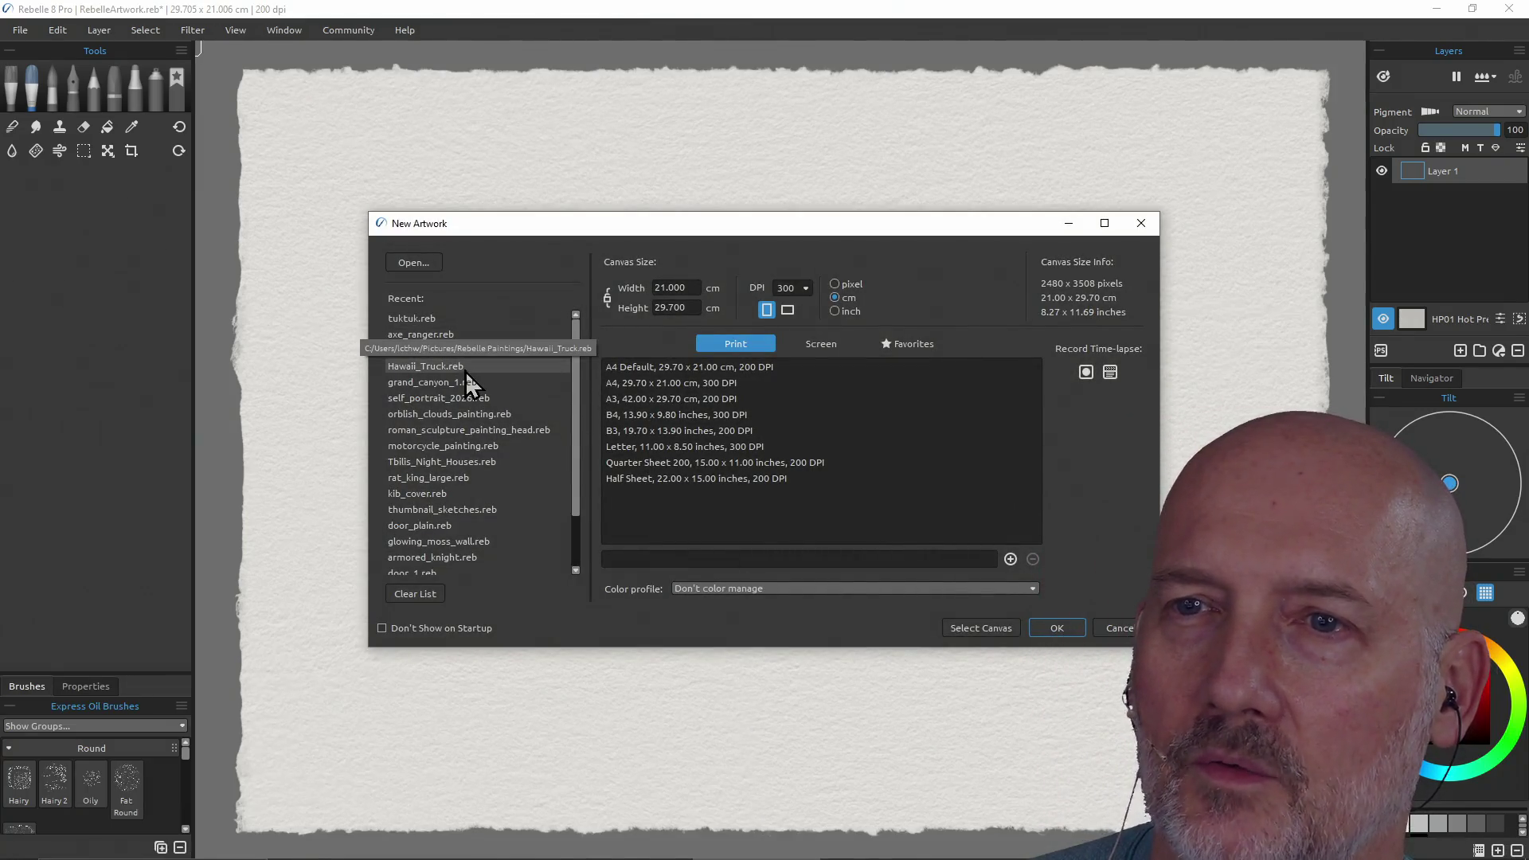
double_click(446, 366)
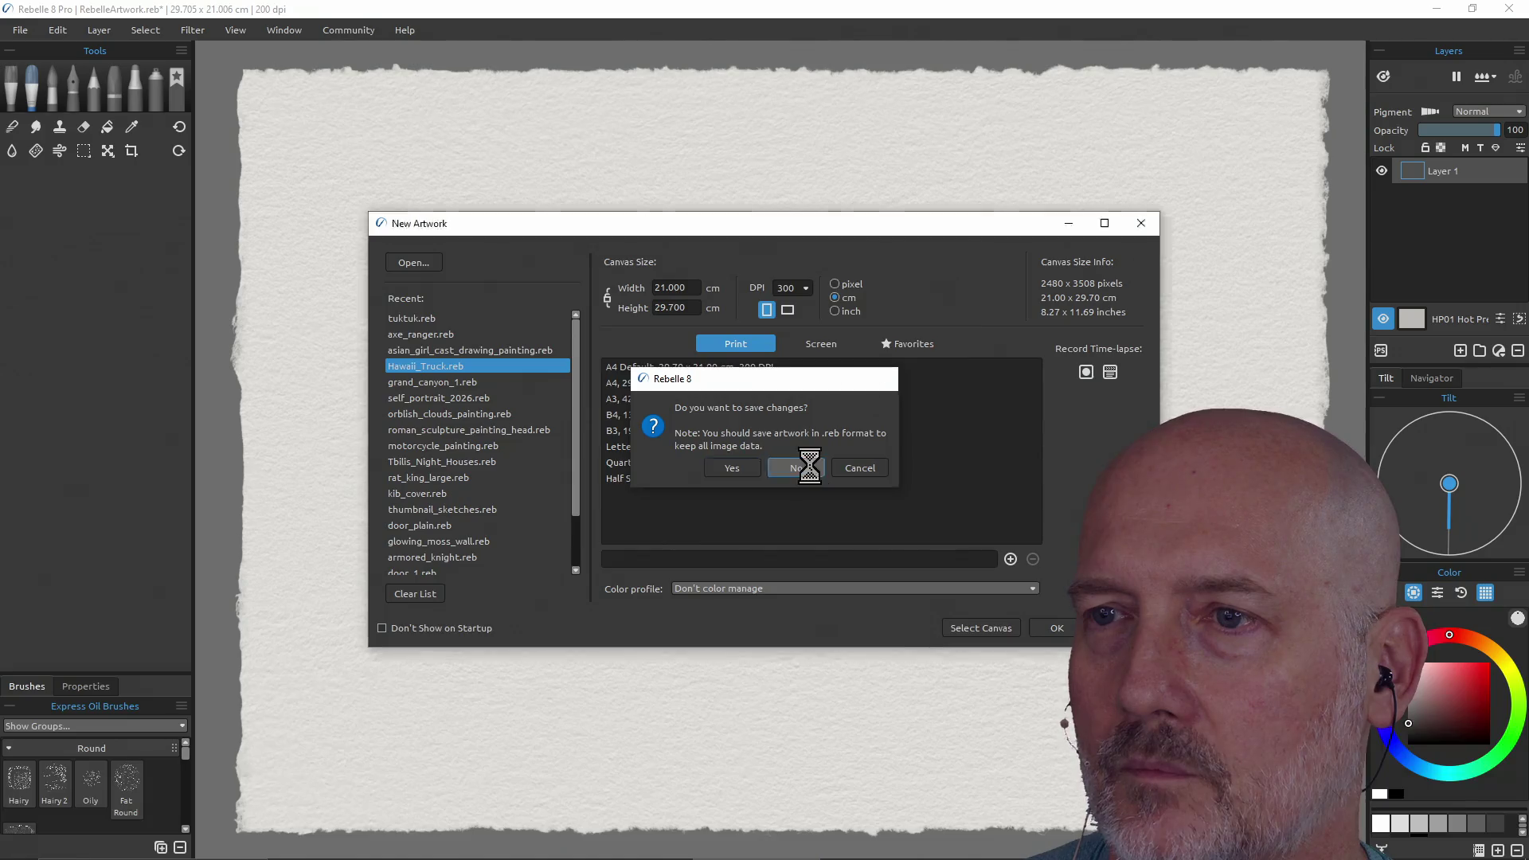
click(811, 467)
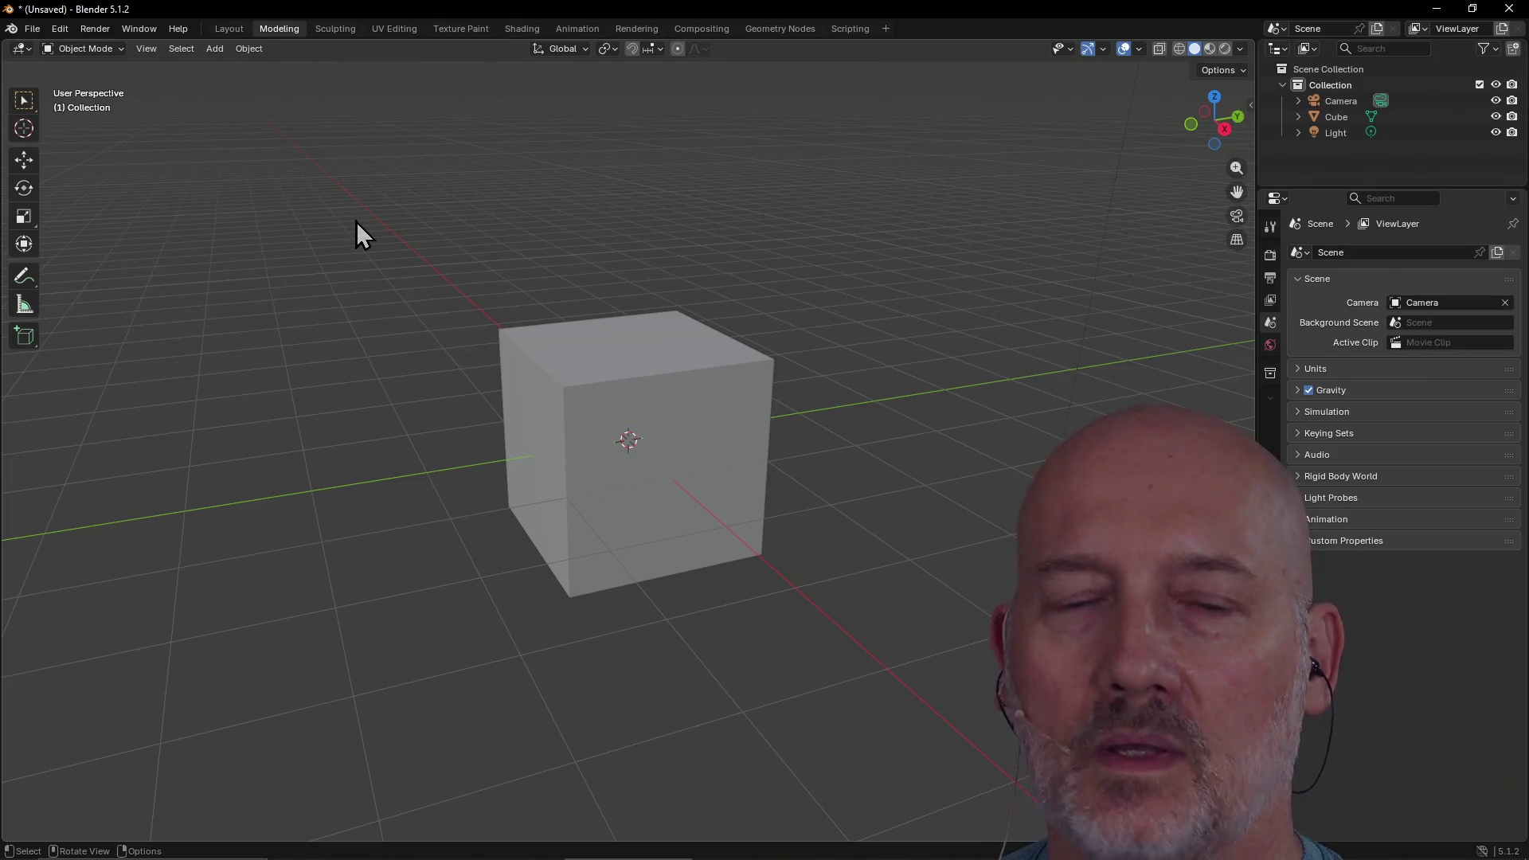
Revisit the 'blender make a wire' Google results in Firefox, then maximise Blender again
key(alt+Tab)
key(alt+Tab)
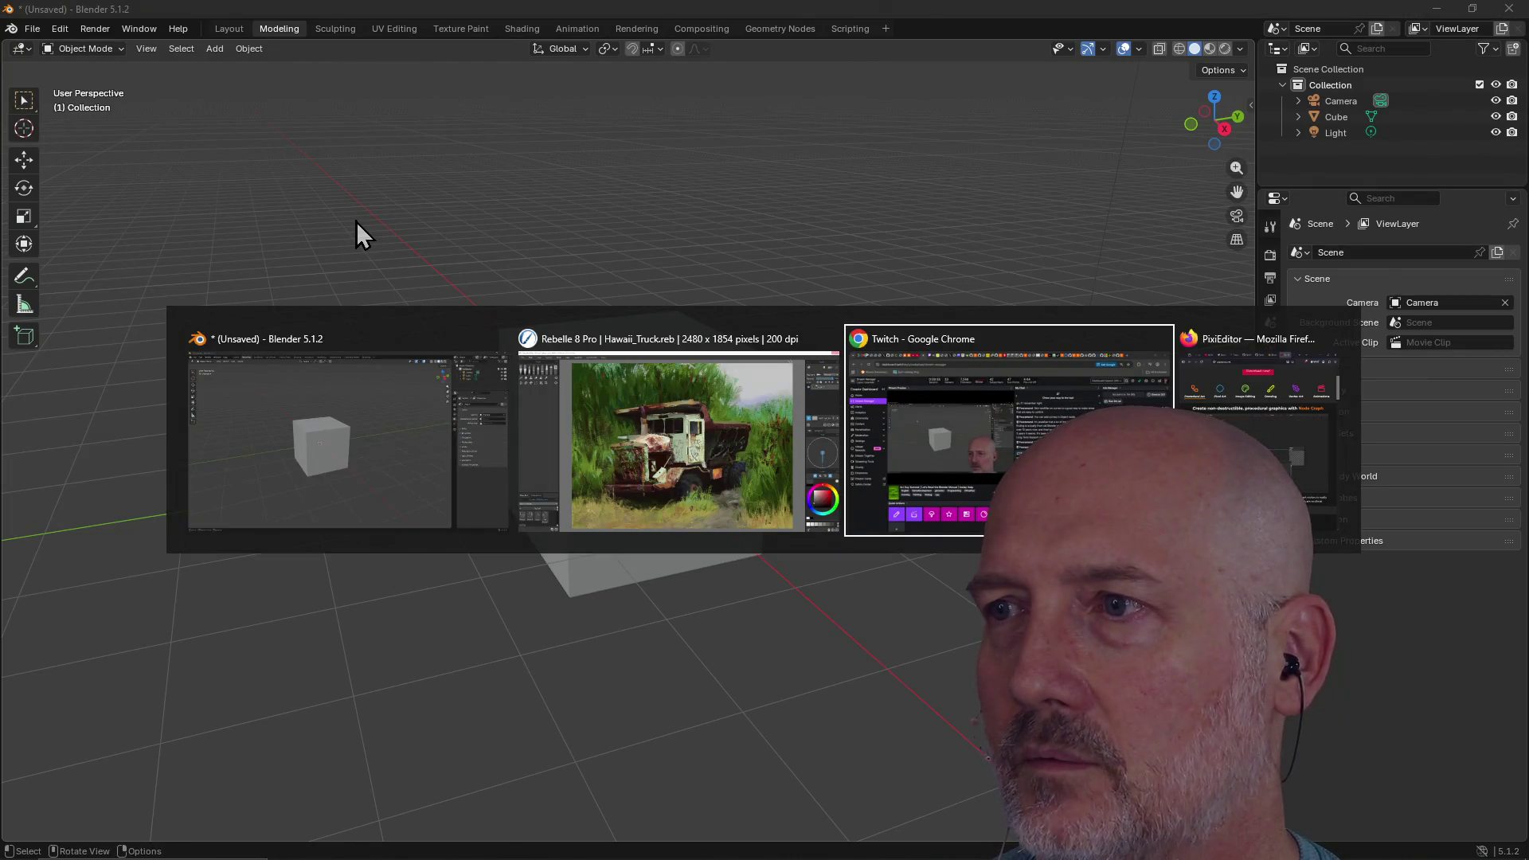
key(alt+Tab)
click(54, 61)
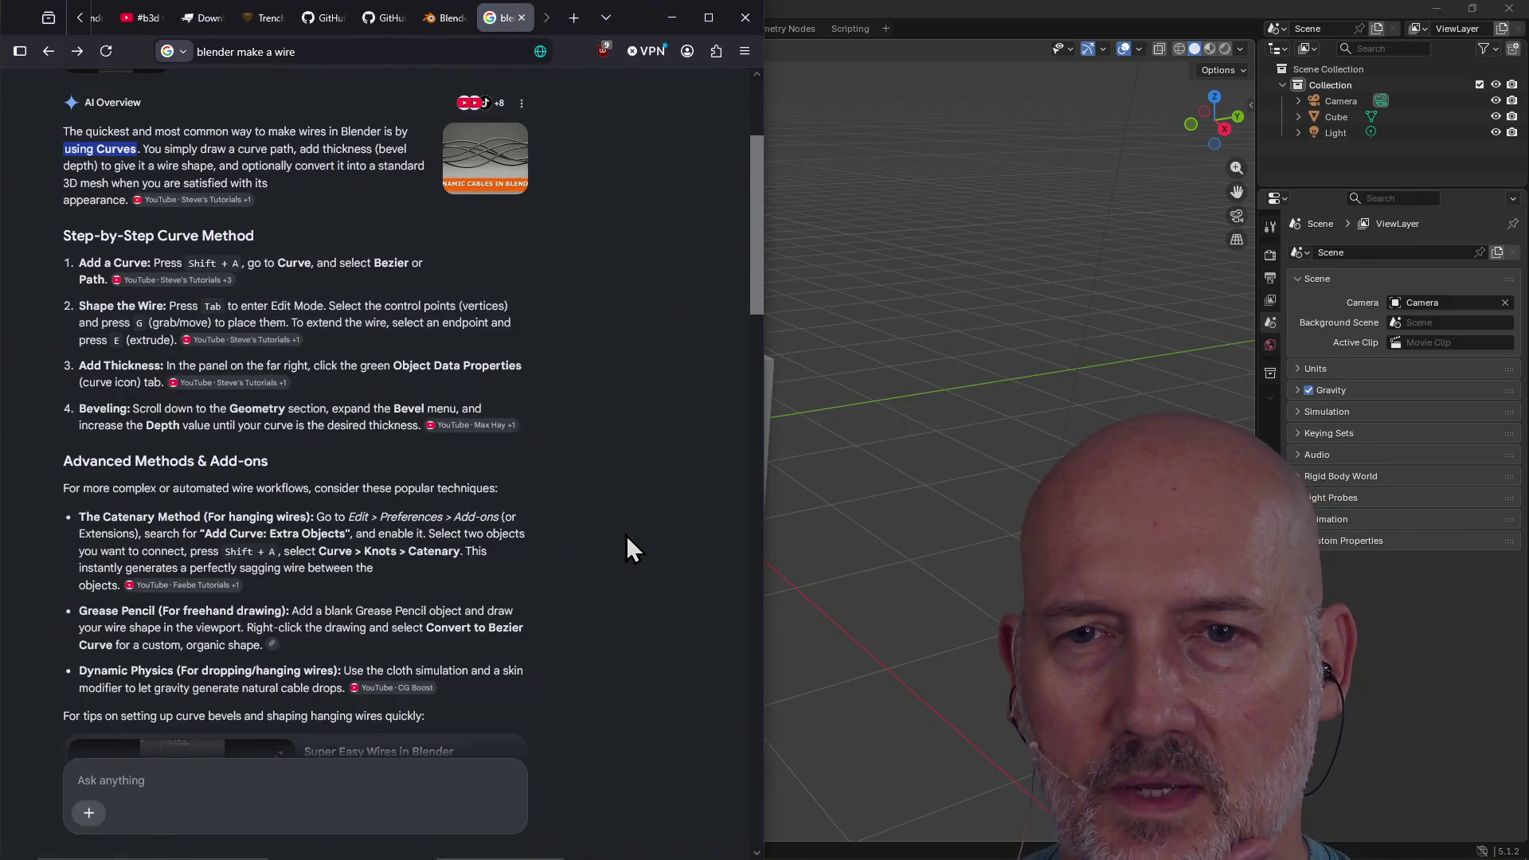
scroll(629, 549, down, 1)
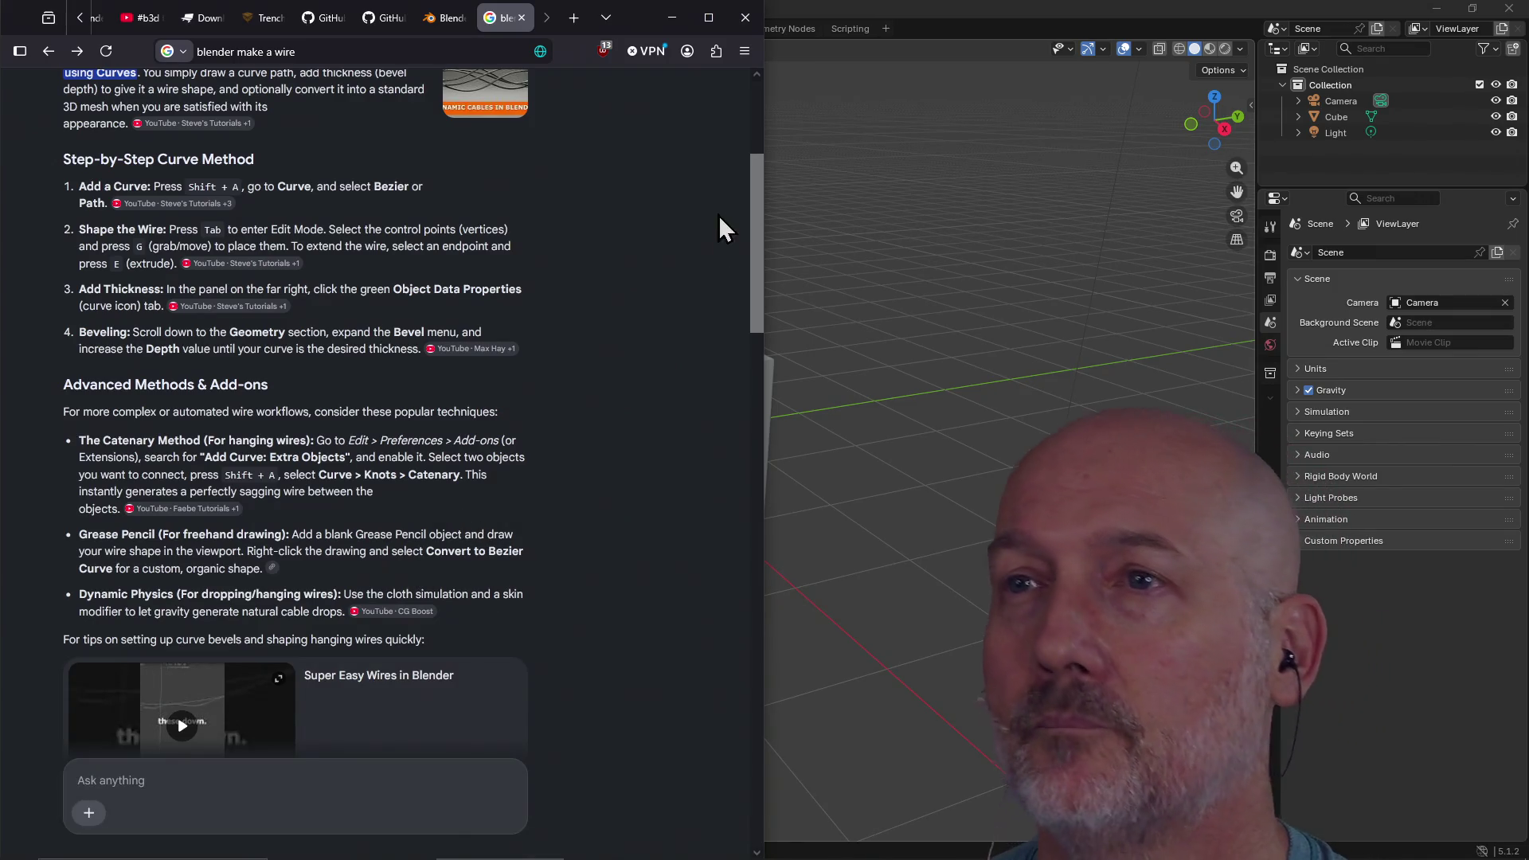
double_click(844, 11)
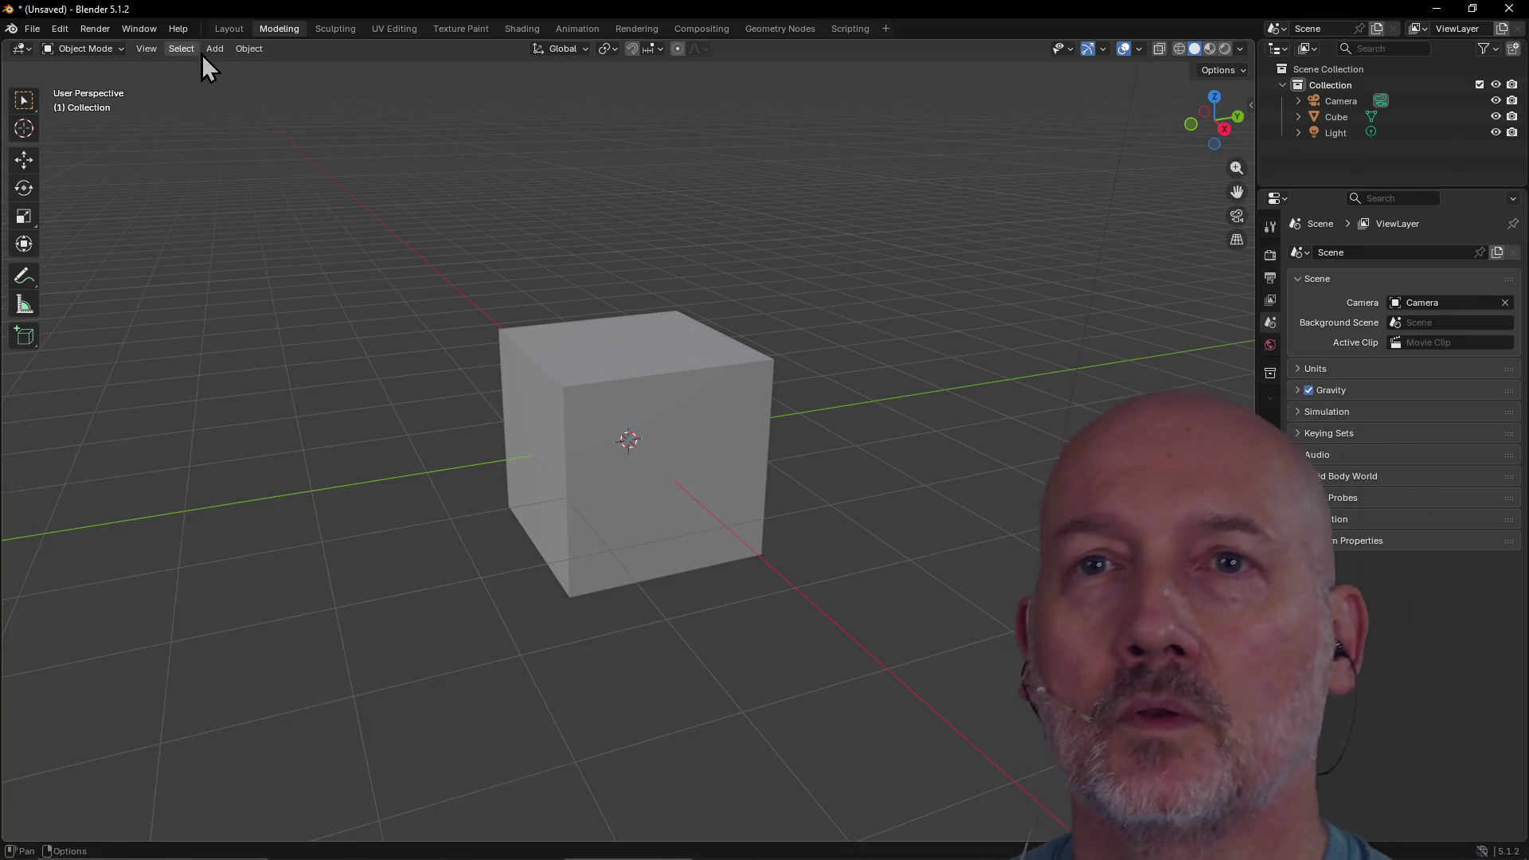
In the Layout workspace, add a Grease Pencil Stroke object to the scene
click(218, 25)
click(216, 50)
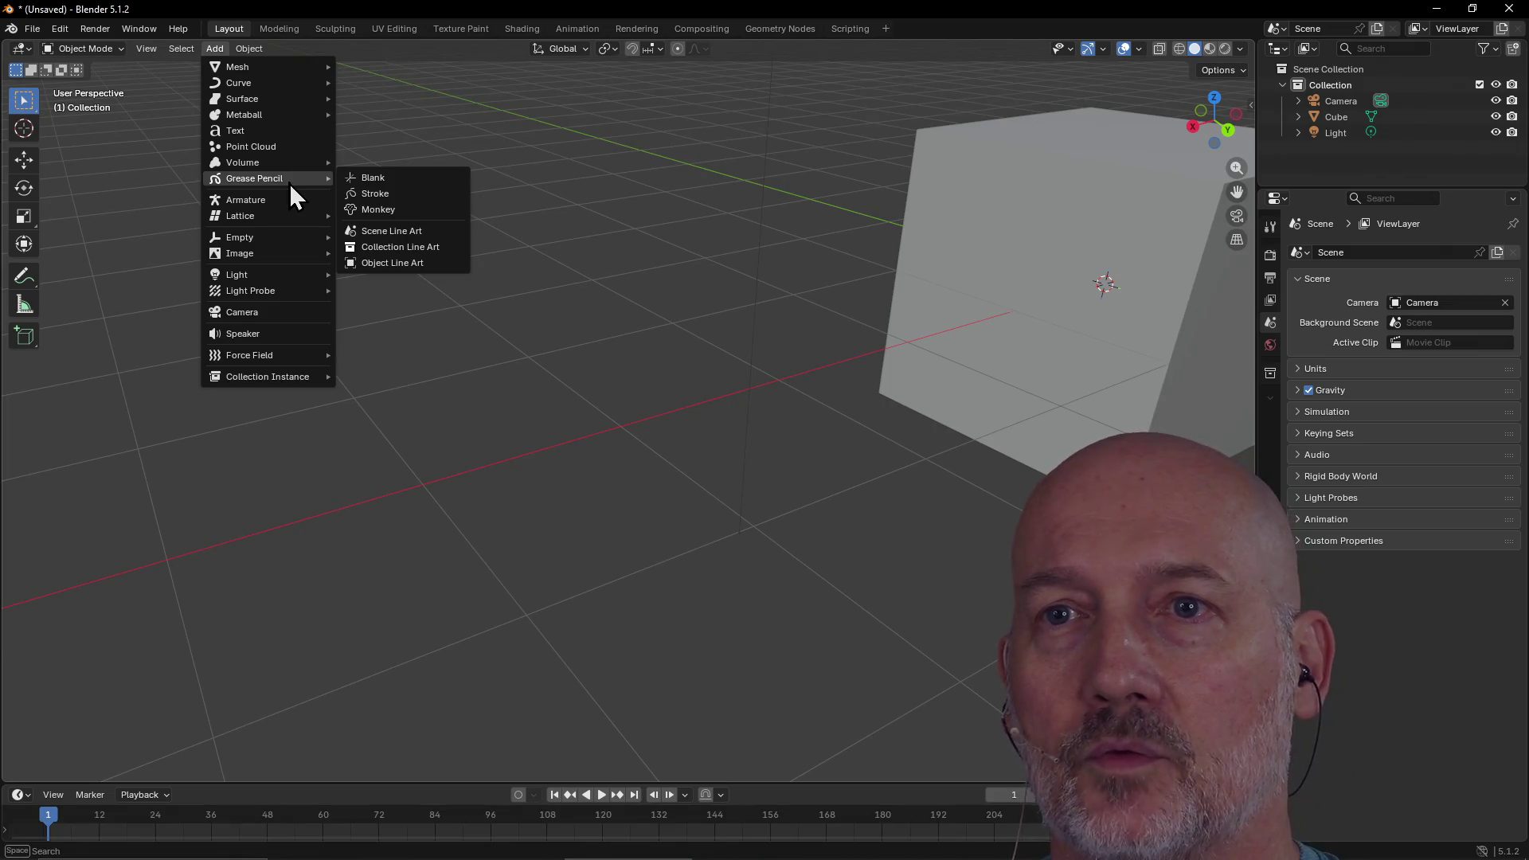
mouse_move(314, 180)
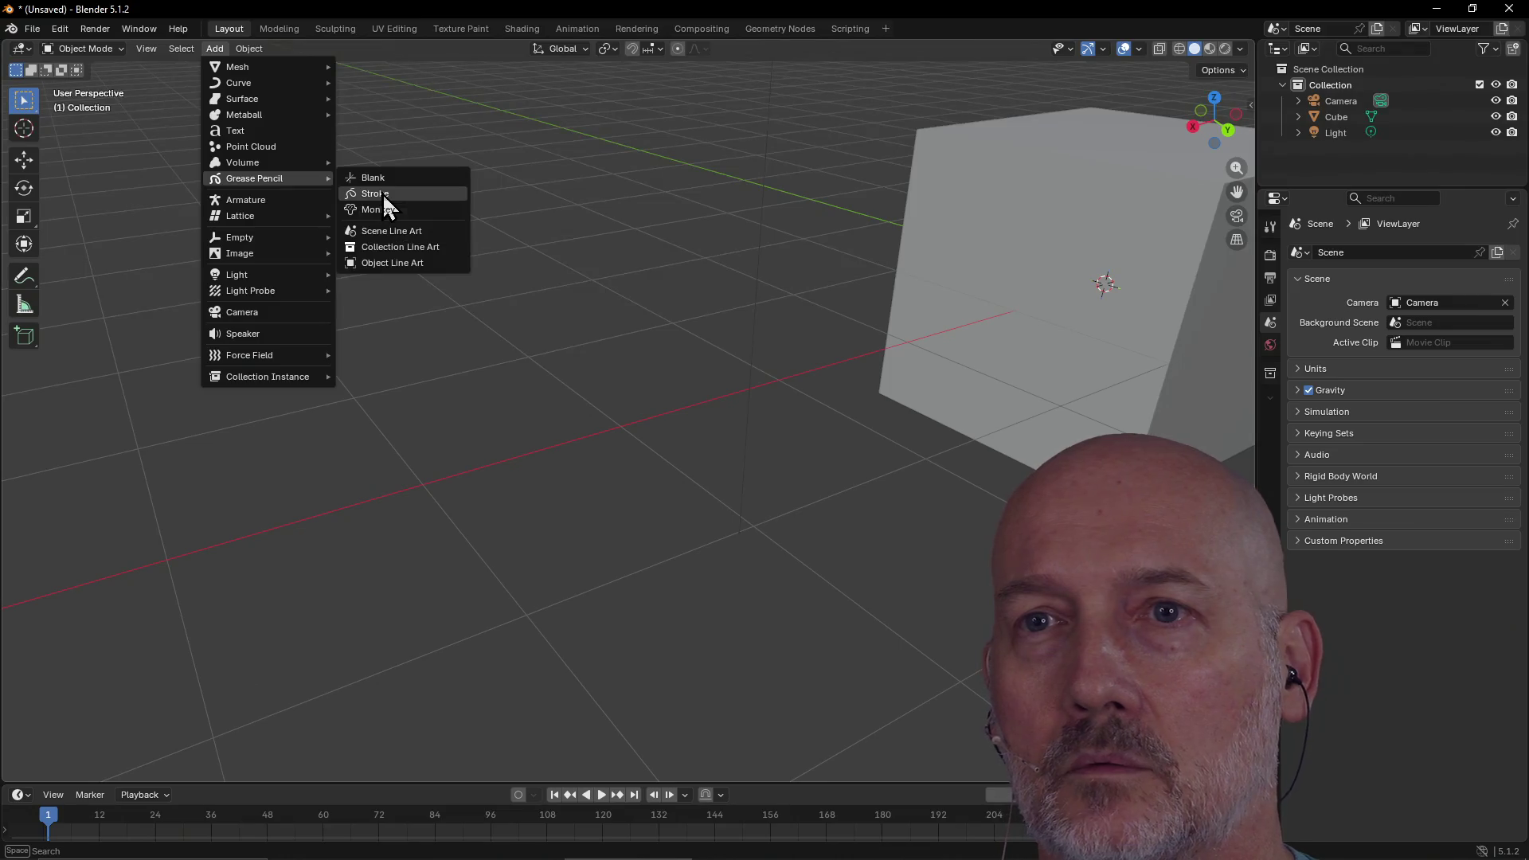
click(382, 194)
scroll(589, 279, down, 5)
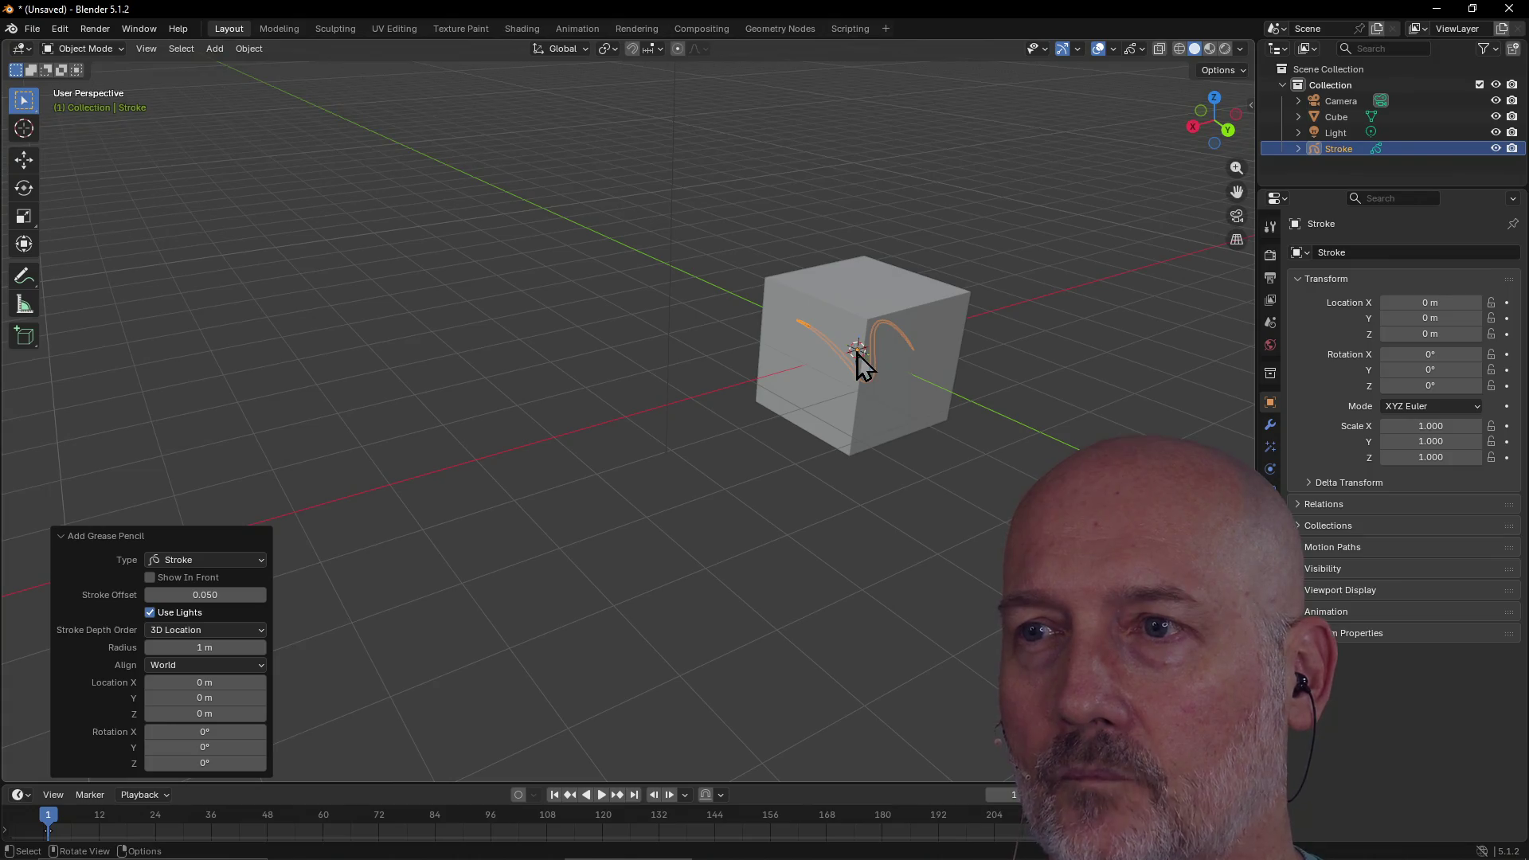
Move the stroke out in front of the cube, then reselect it and enter Edit Mode
click(891, 364)
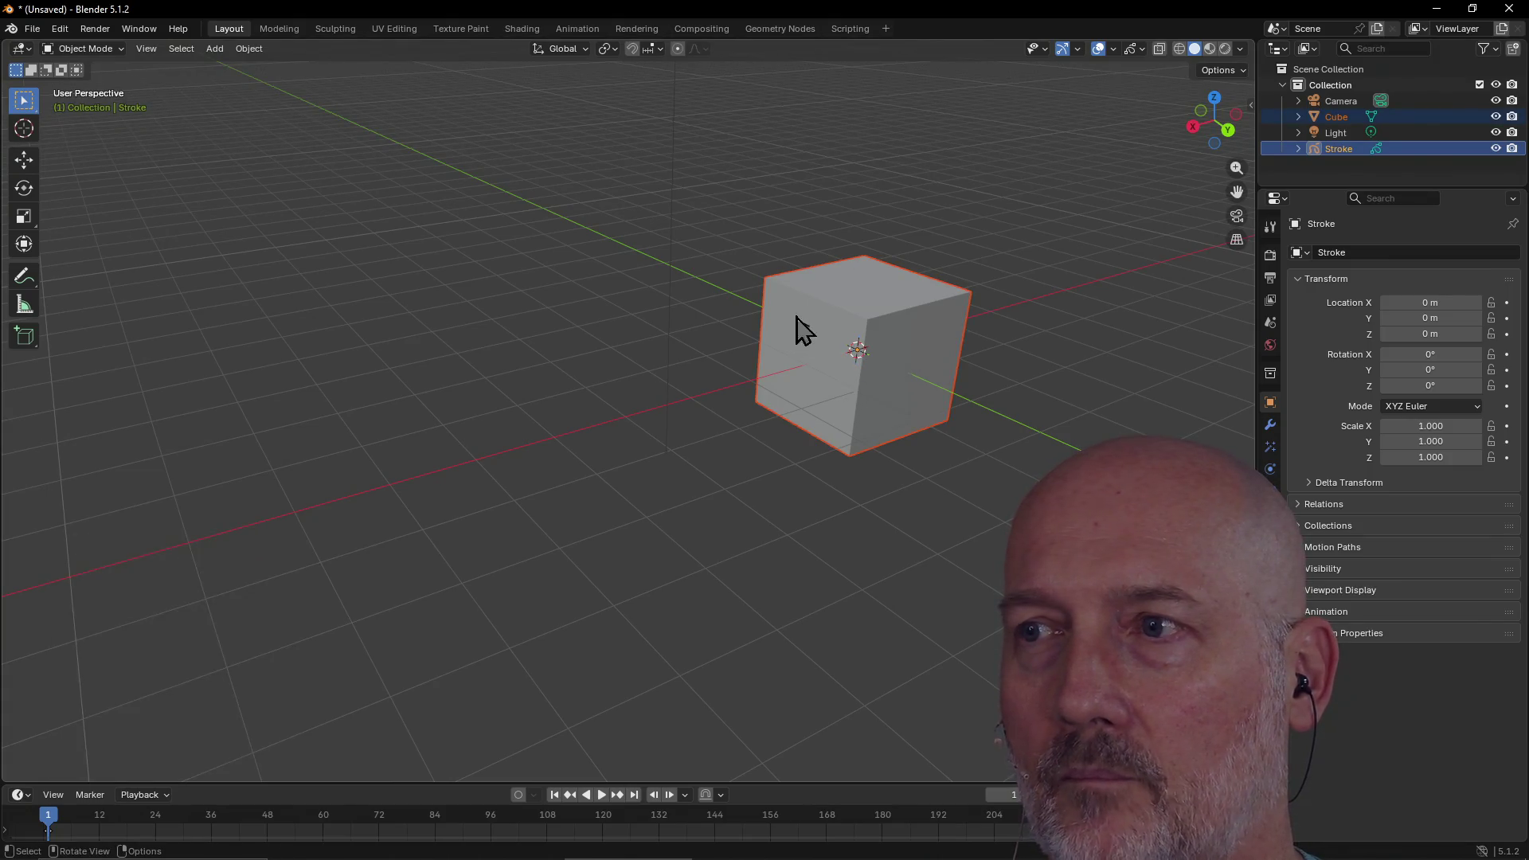
click(1335, 152)
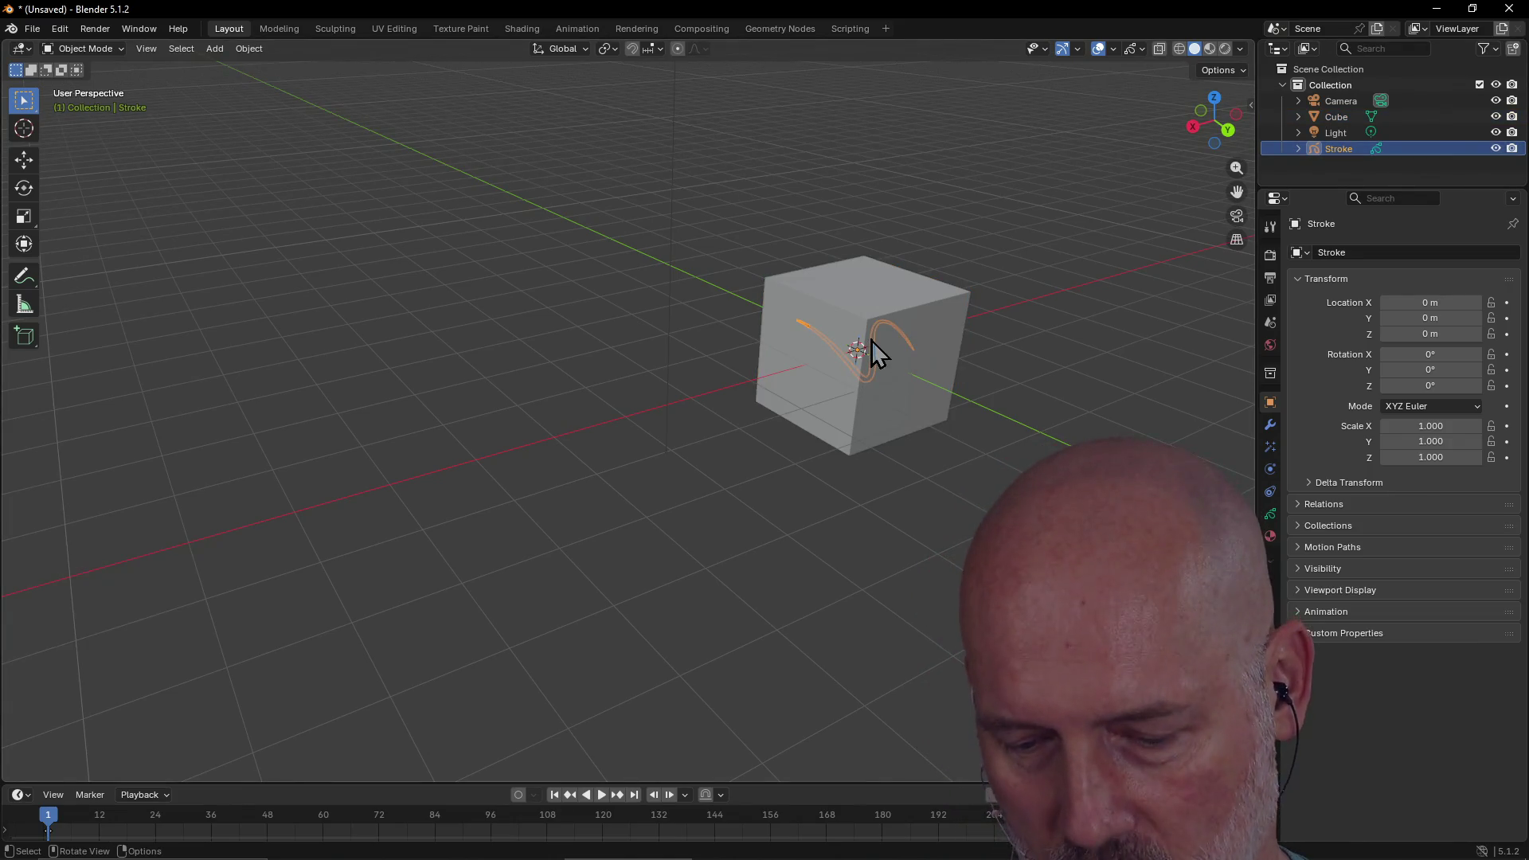
key(g)
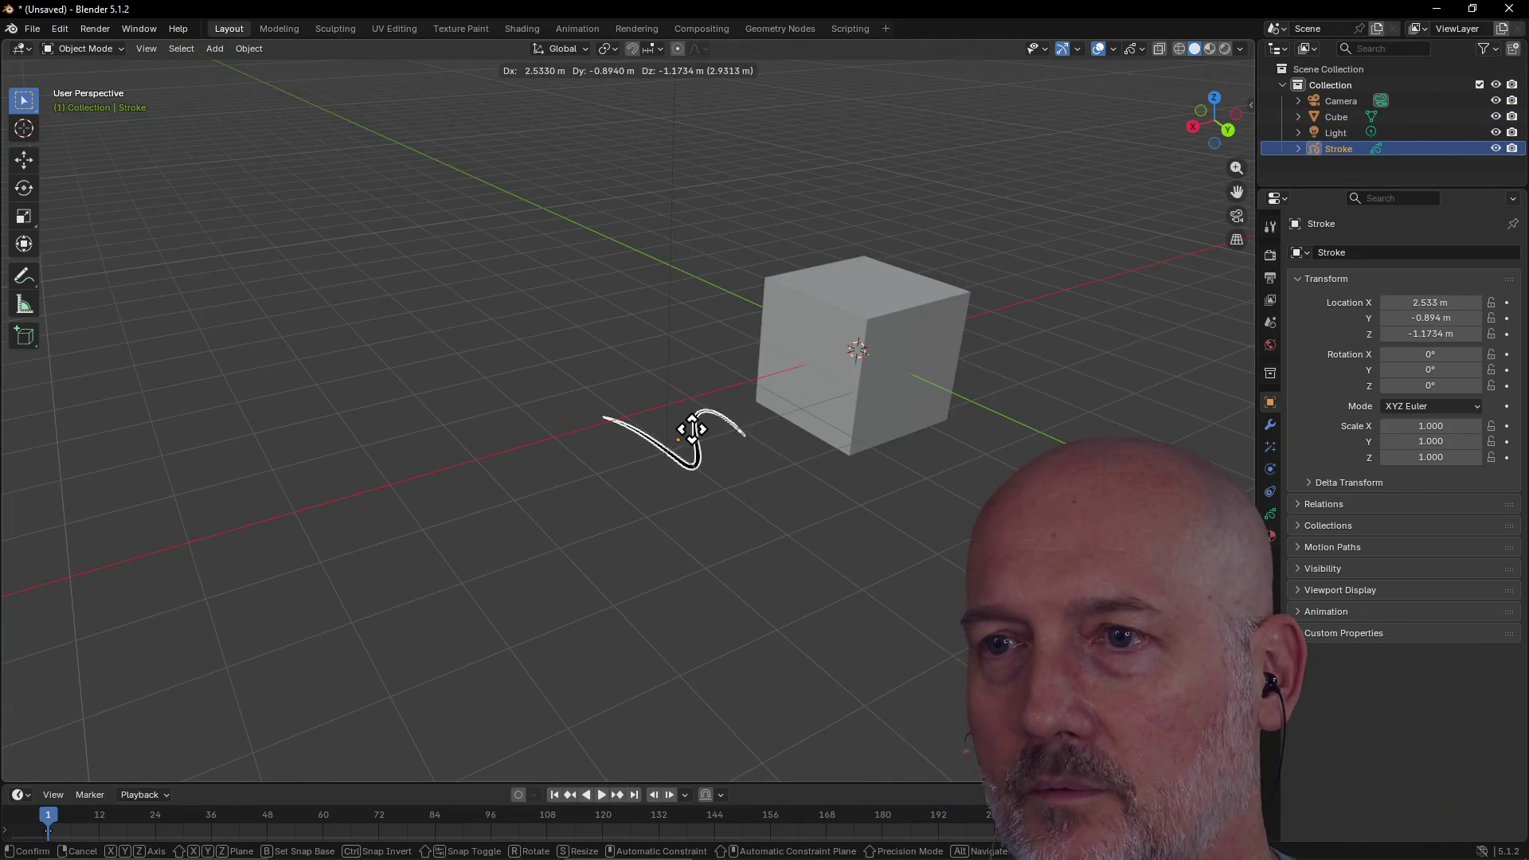
click(731, 413)
scroll(724, 441, up, 4)
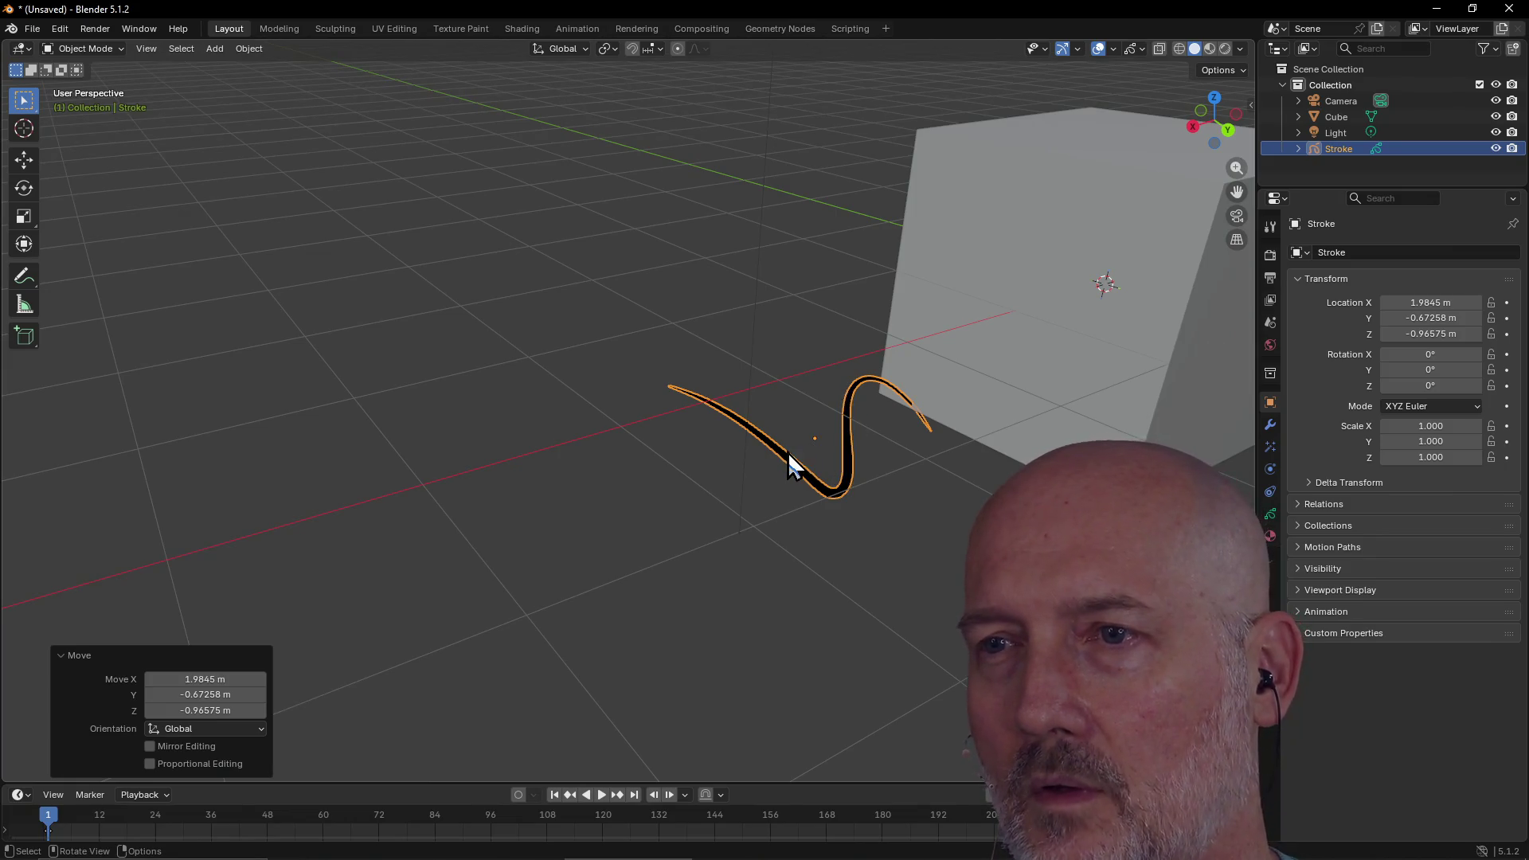
click(755, 439)
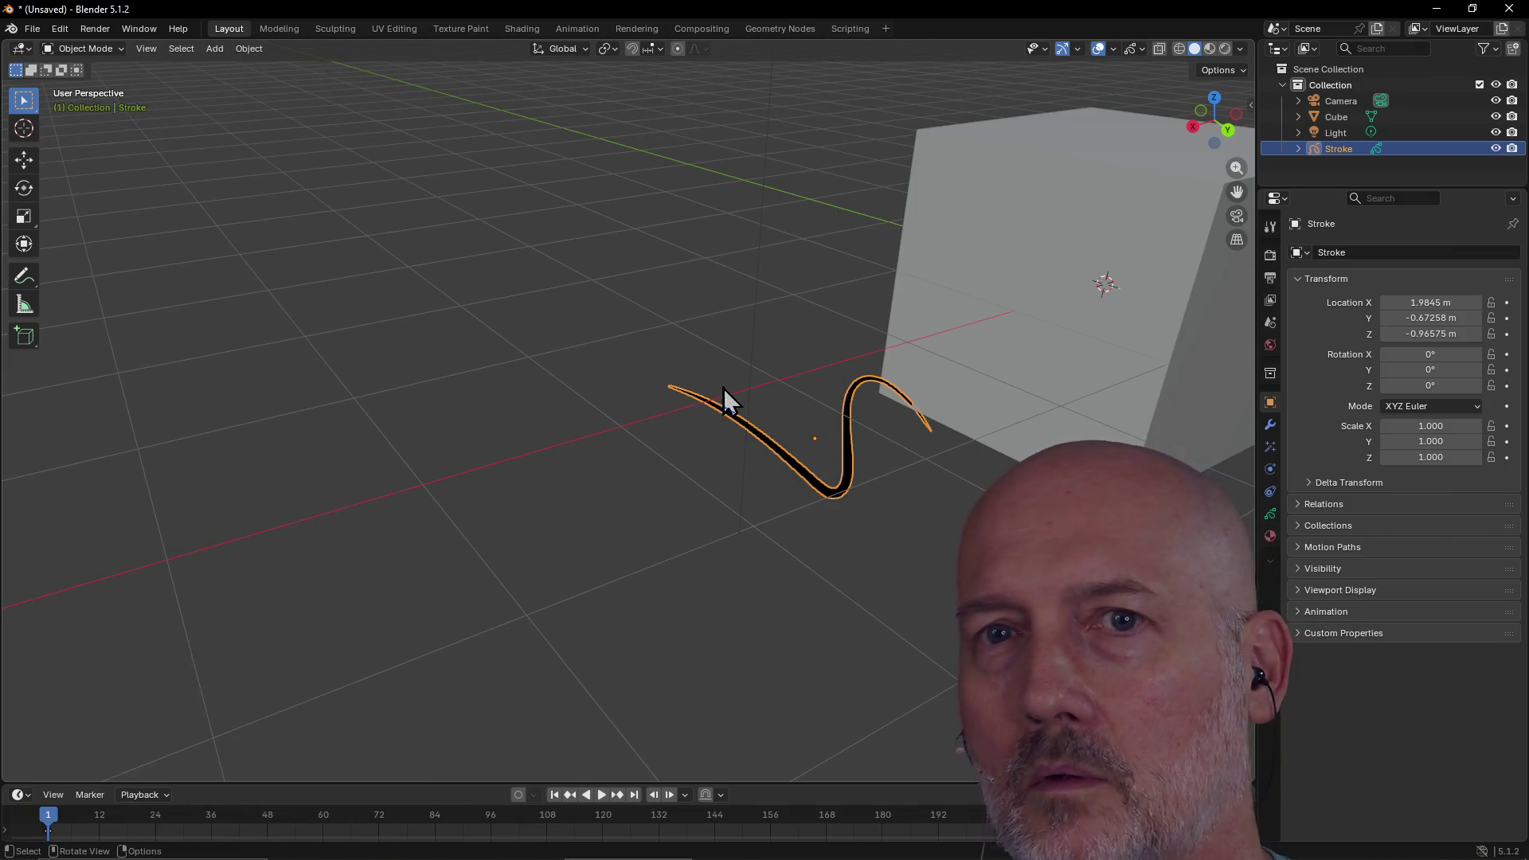
click(723, 341)
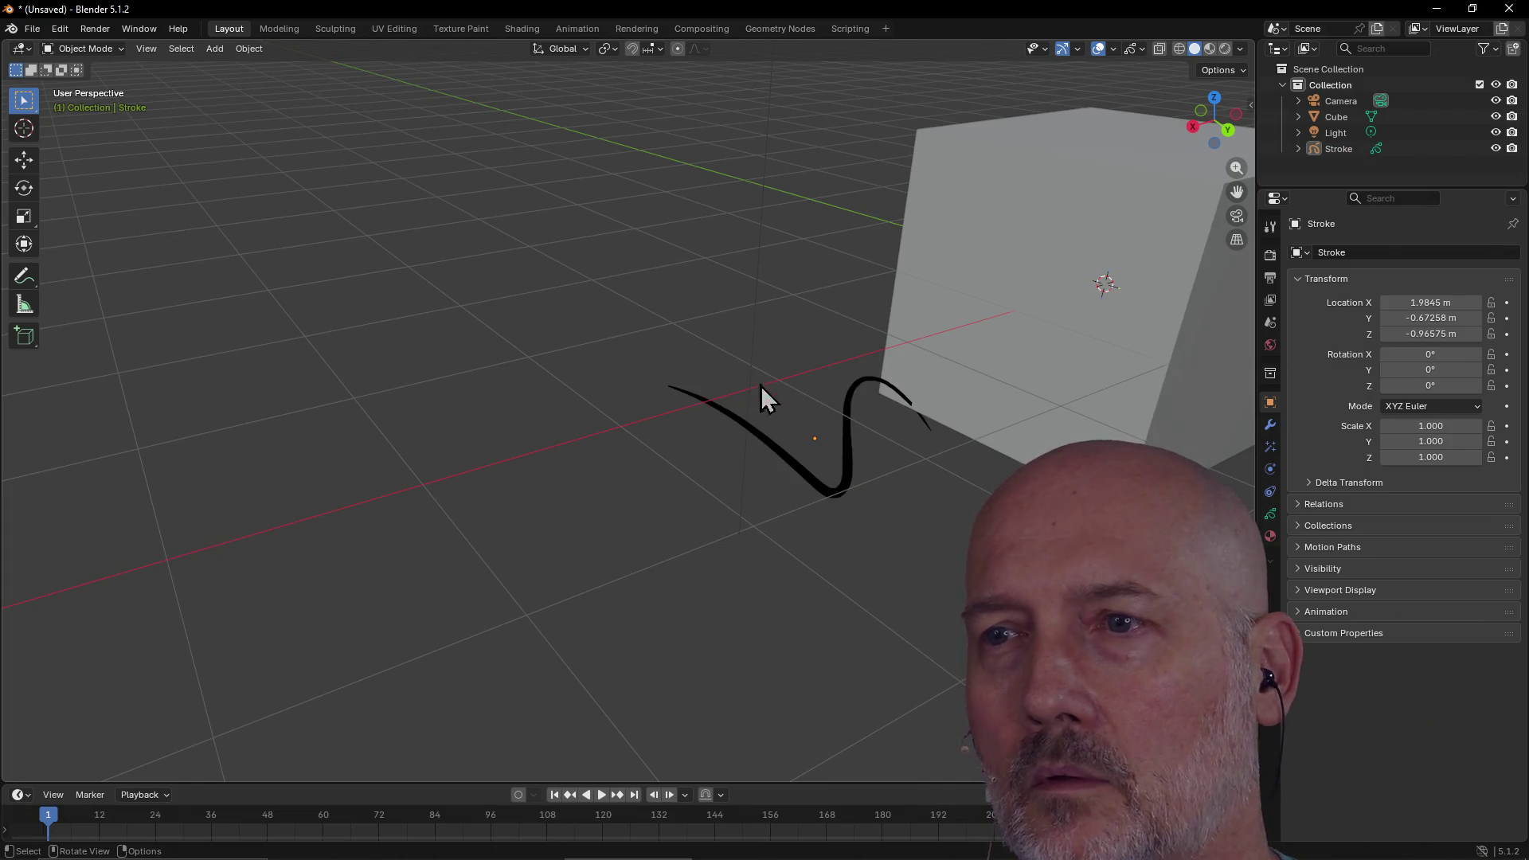
click(850, 456)
key(Tab)
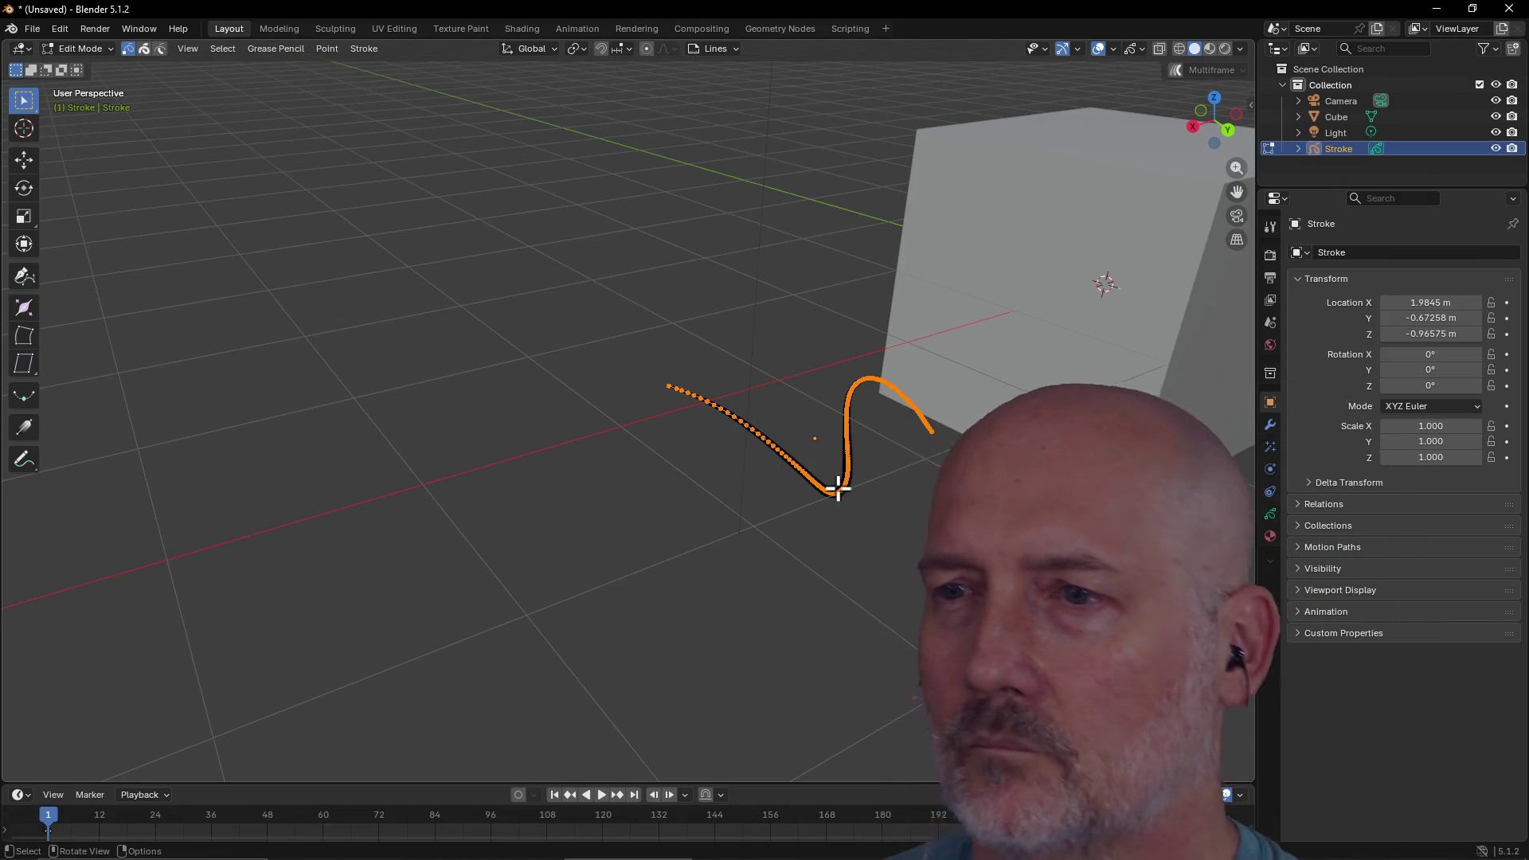
Box-select all of the stroke's points and switch the select mode from Point to Stroke
mouse_move(840, 490)
mouse_down()
mouse_move(744, 399)
mouse_move(644, 379)
mouse_up()
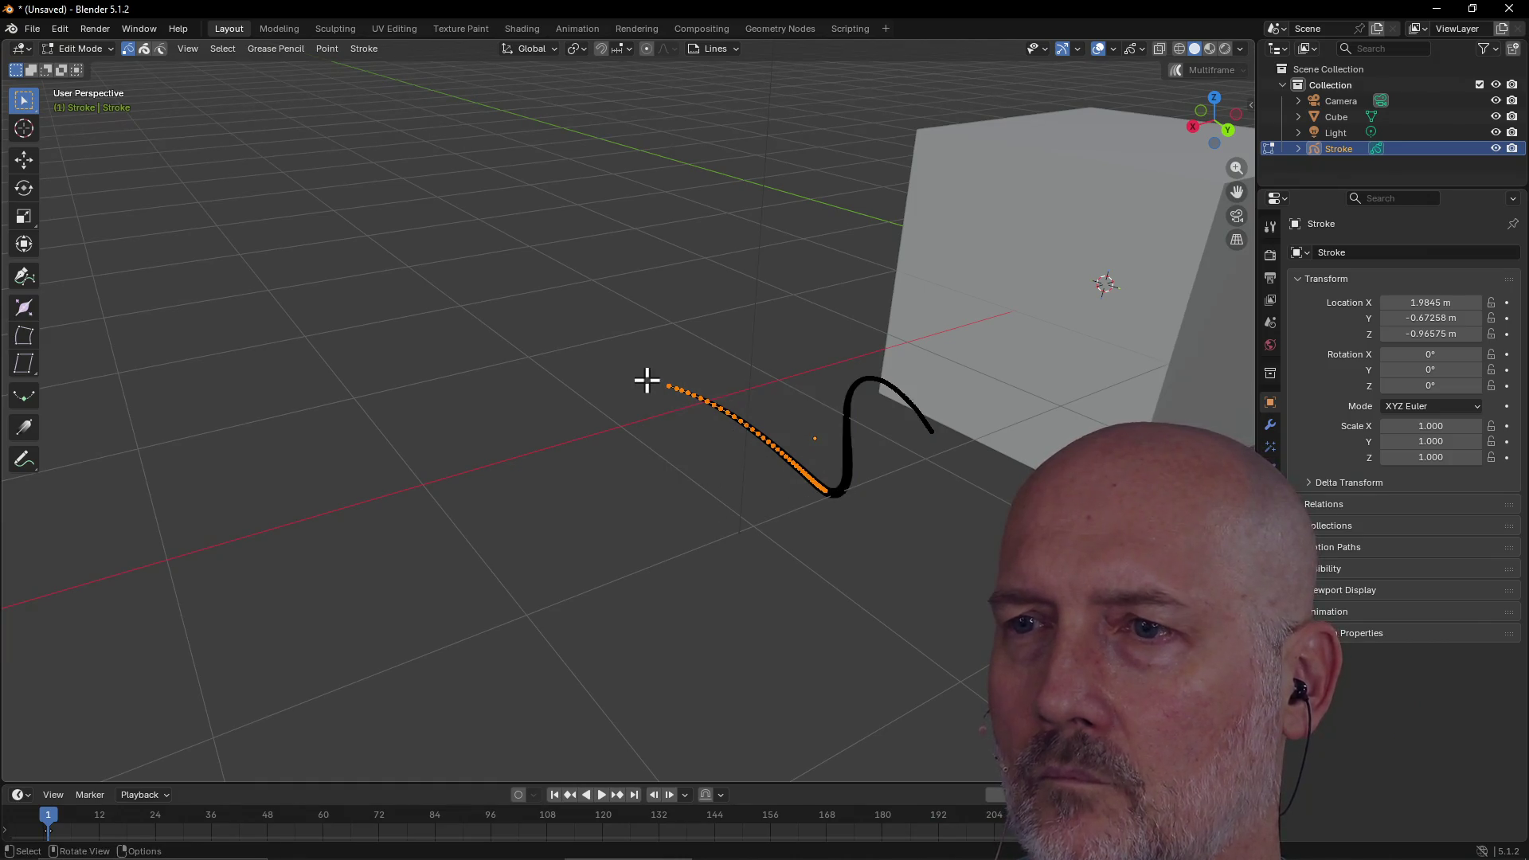
mouse_move(894, 447)
middle_down()
mouse_move(792, 433)
mouse_move(815, 433)
mouse_move(825, 375)
mouse_move(820, 430)
mouse_move(836, 437)
mouse_move(804, 417)
mouse_move(835, 444)
middle_up()
click(797, 529)
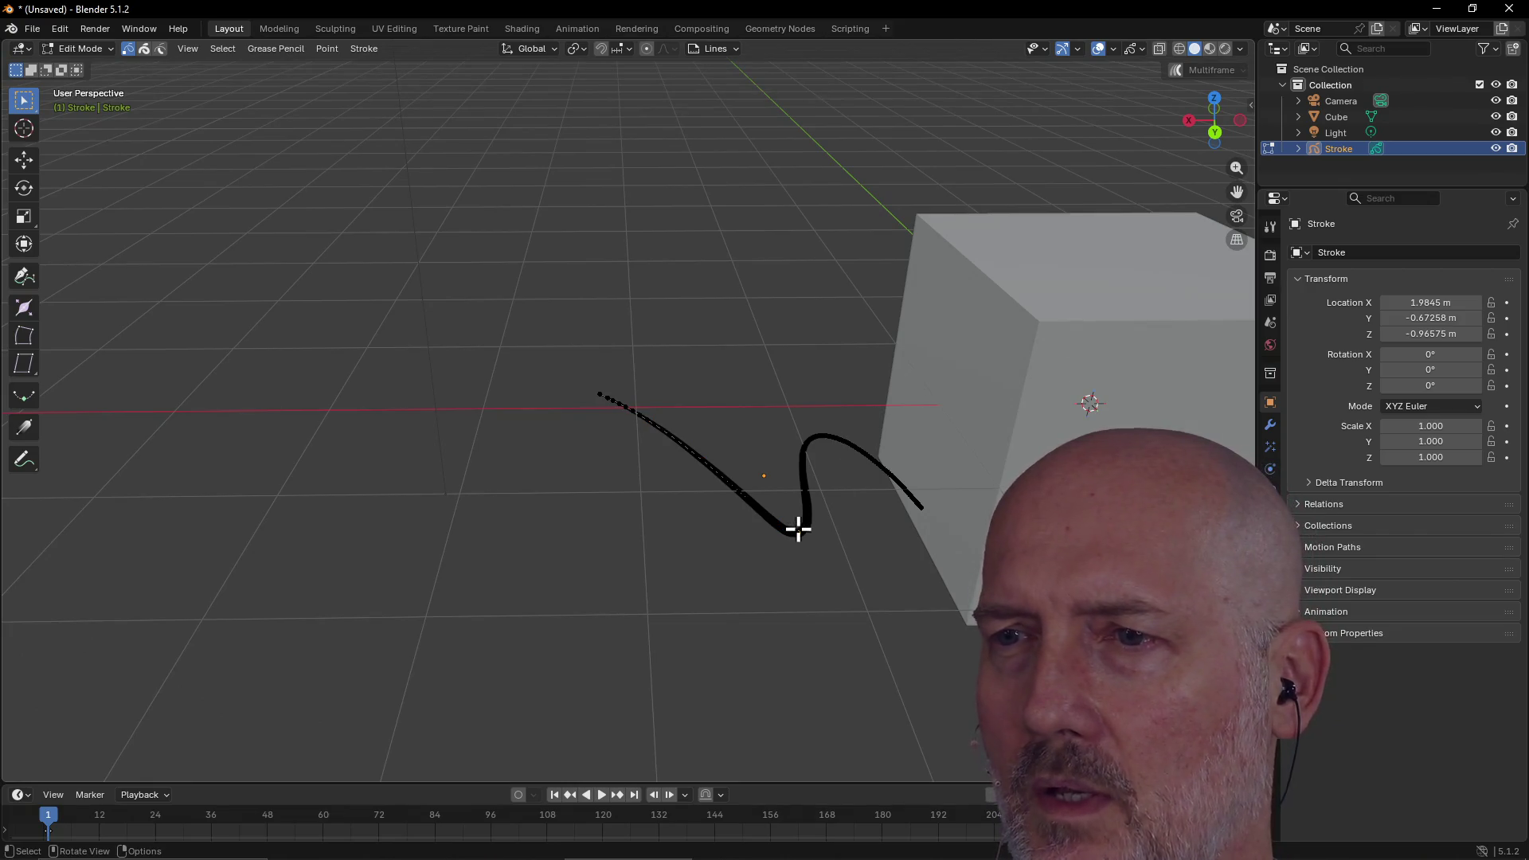
drag(560, 355, 937, 573)
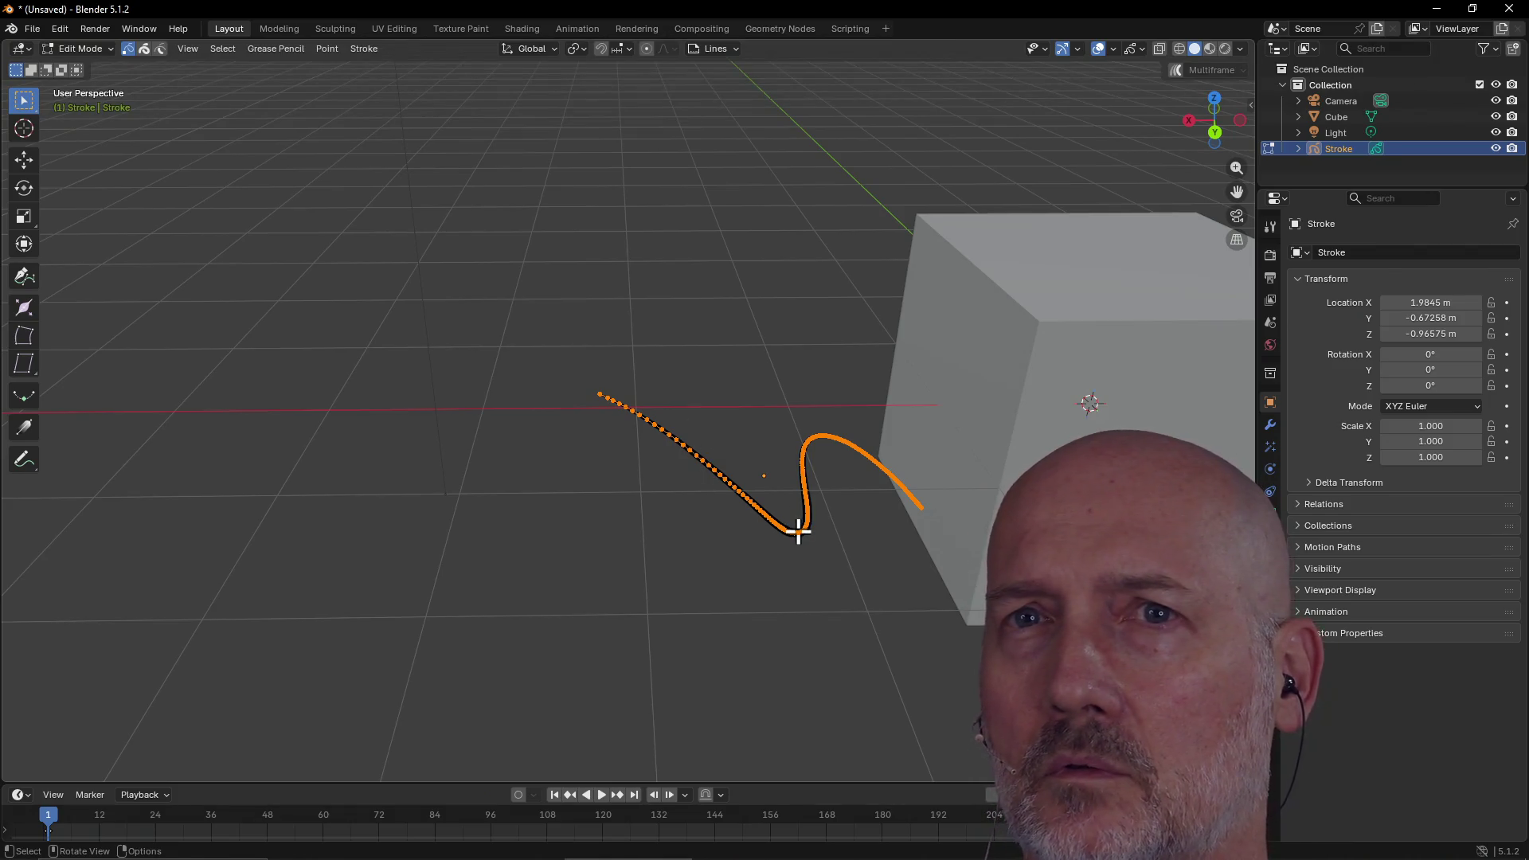
click(142, 49)
key(b)
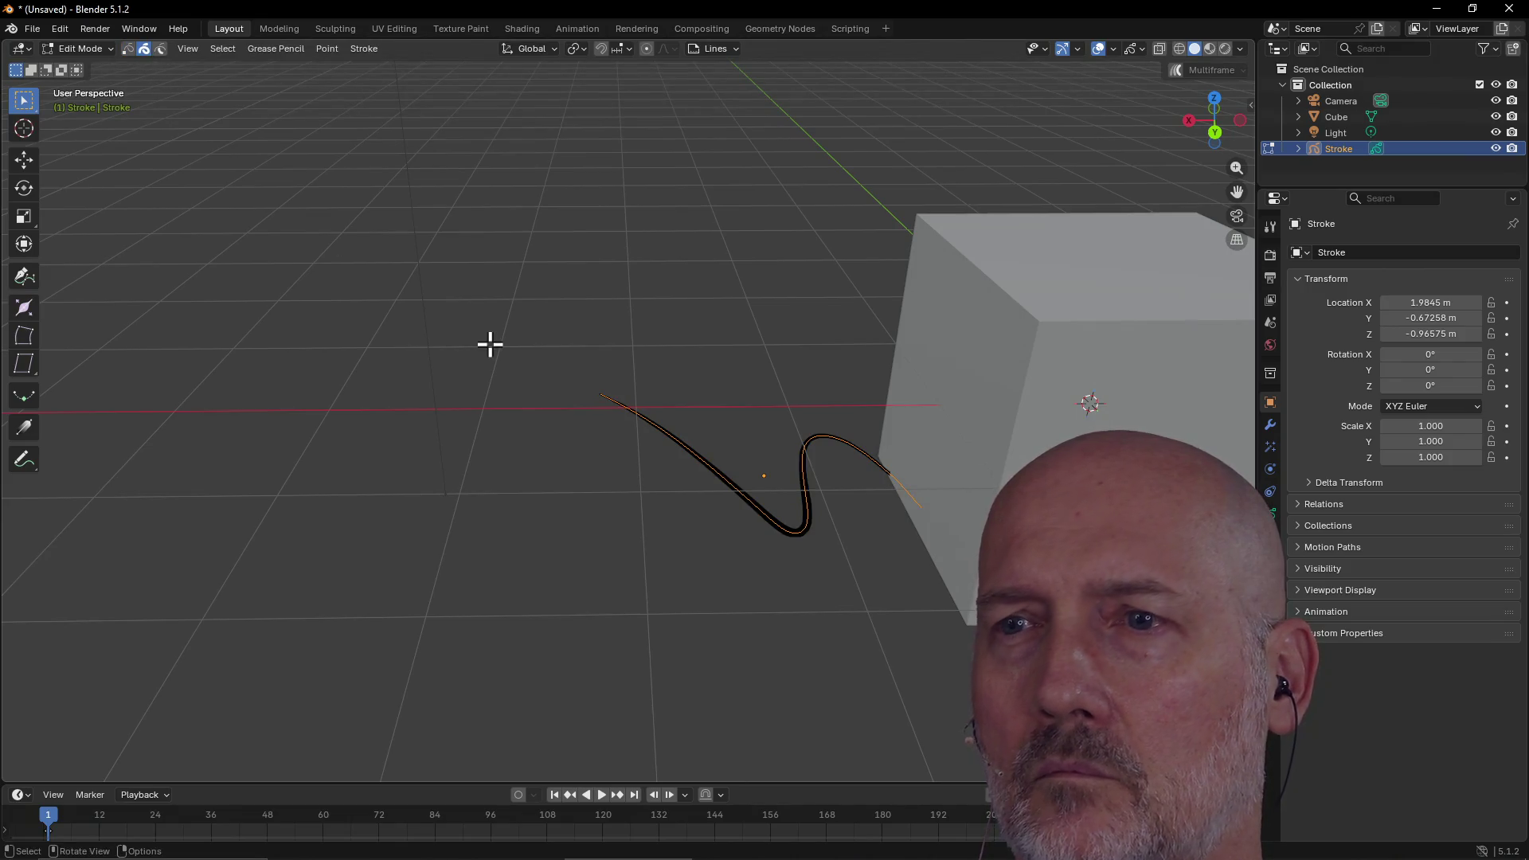
key(Escape)
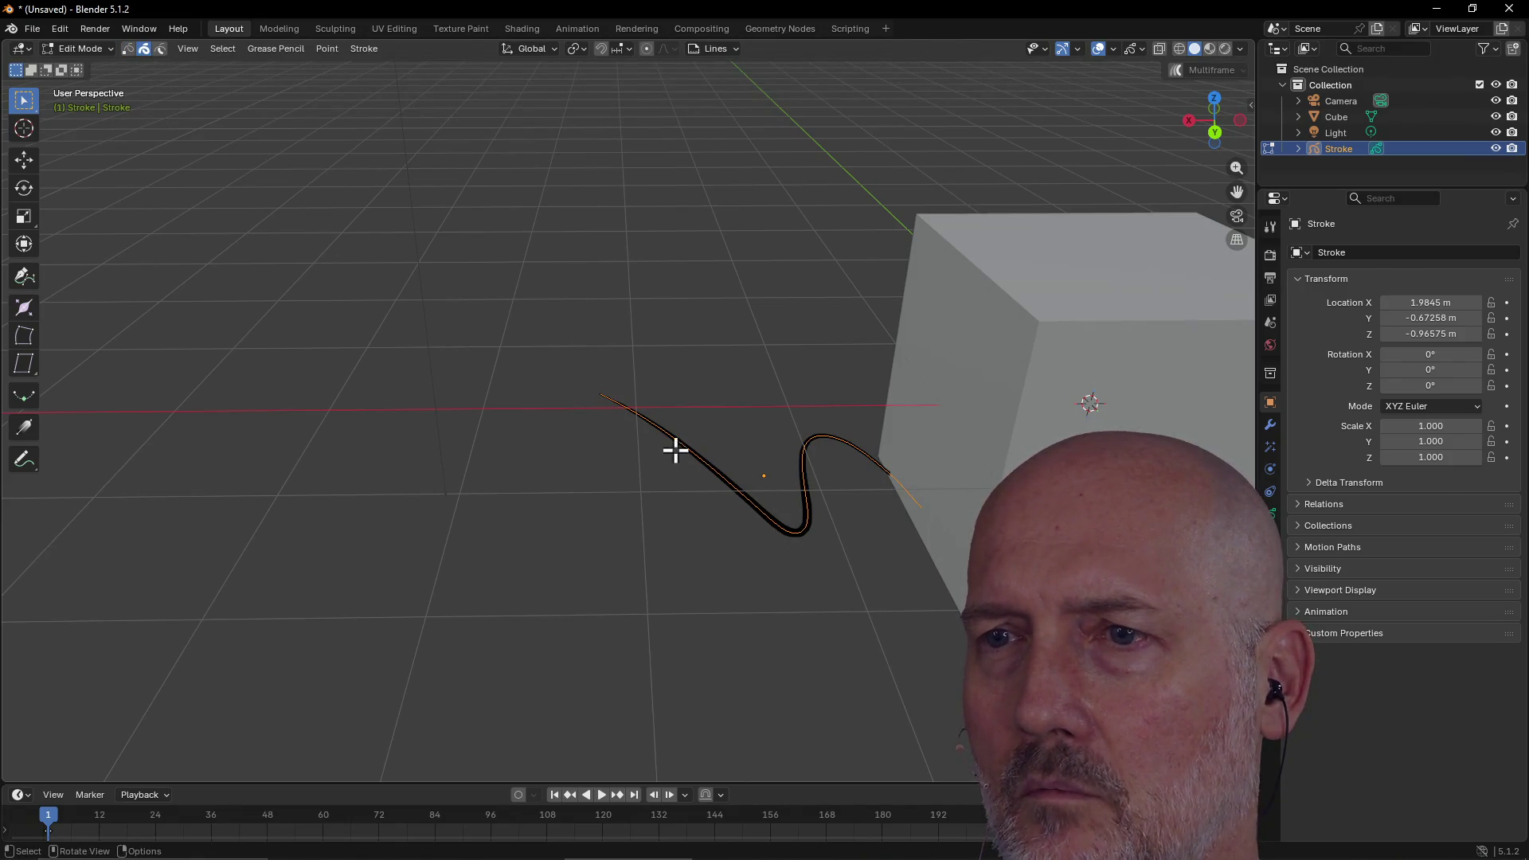
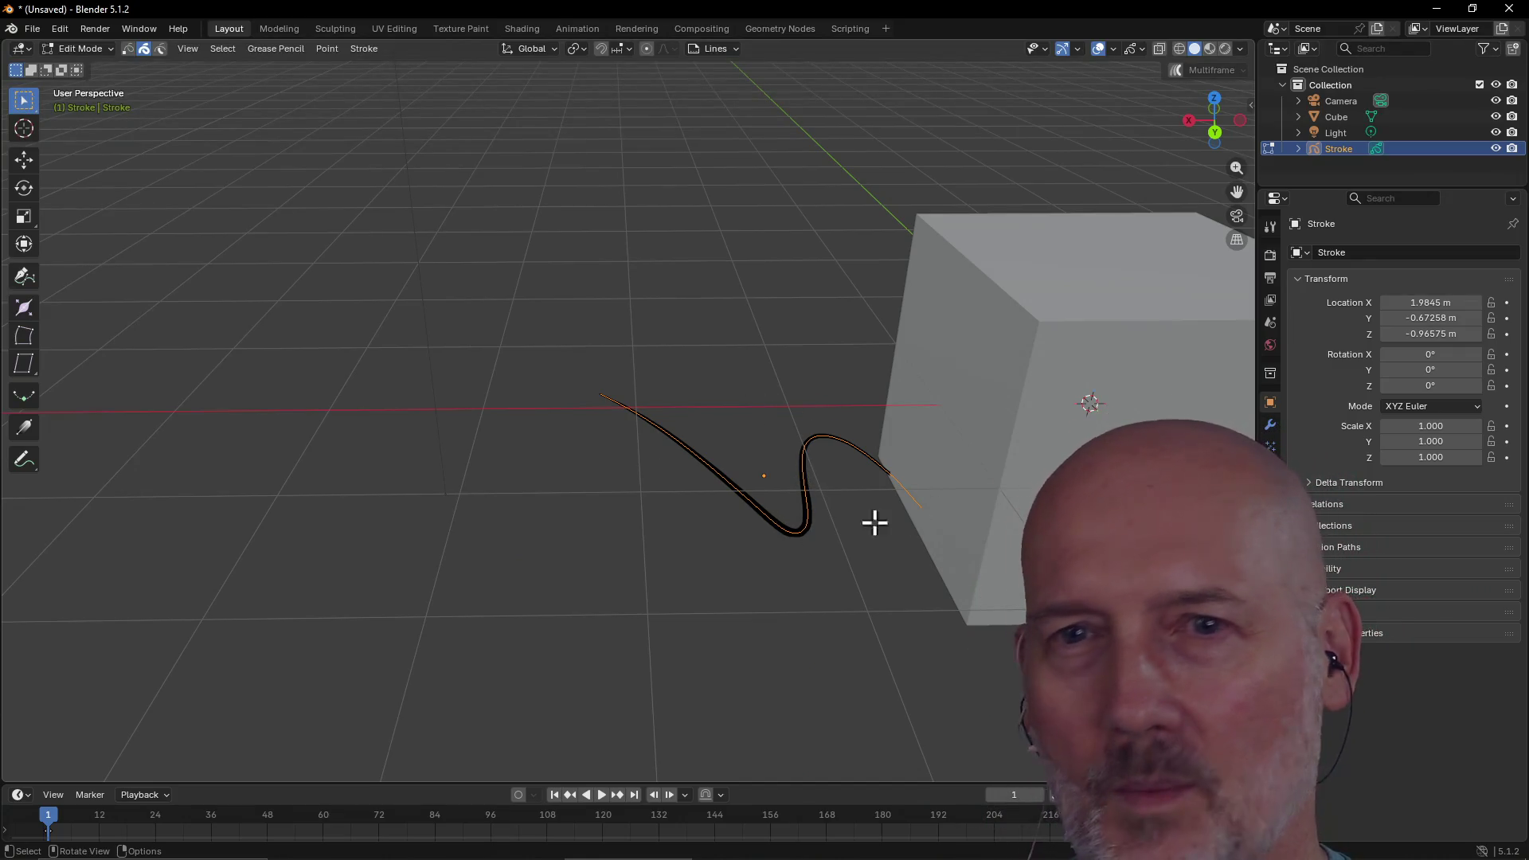
Deselect the wavy stroke, return to Object Mode, and open the Stroke object's Outliner menu
mouse_move(726, 333)
mouse_down()
mouse_move(607, 382)
mouse_move(530, 384)
mouse_up()
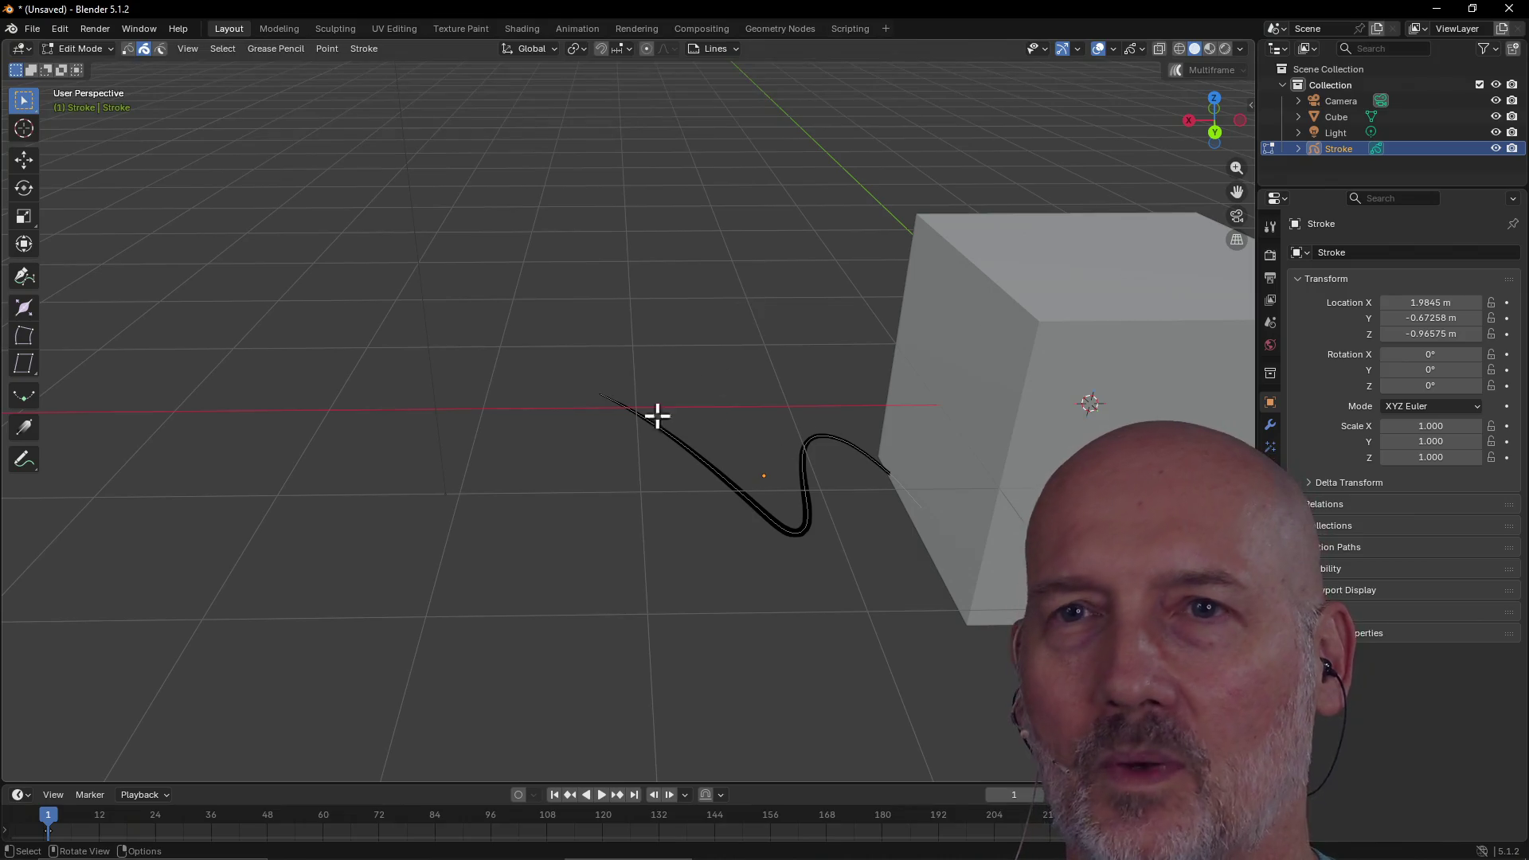
key(Tab)
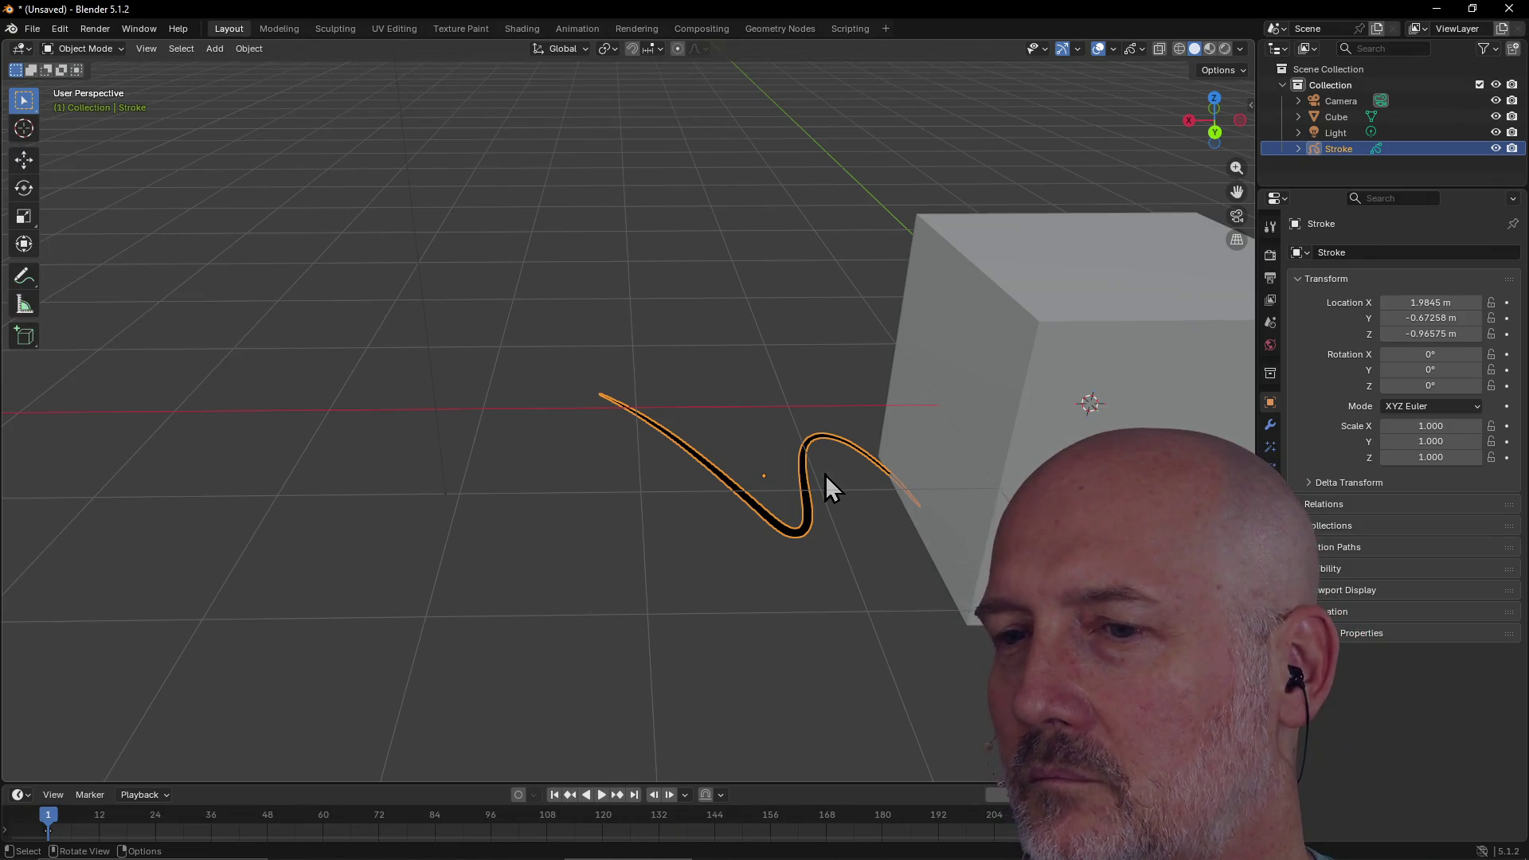
right_click(1312, 149)
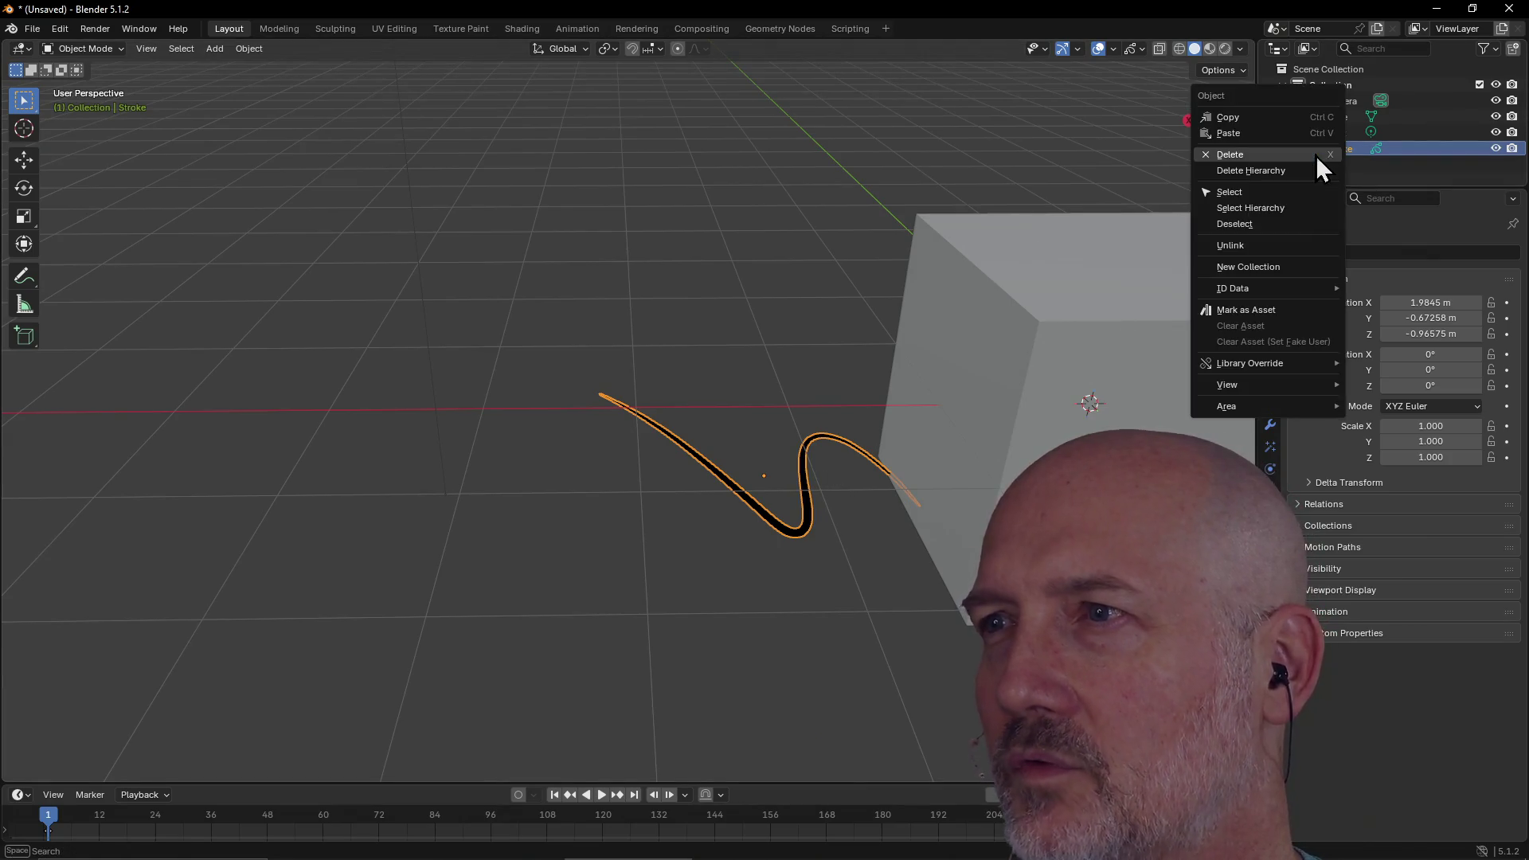
Delete the Stroke object and add a blank Grease Pencil object
click(1310, 155)
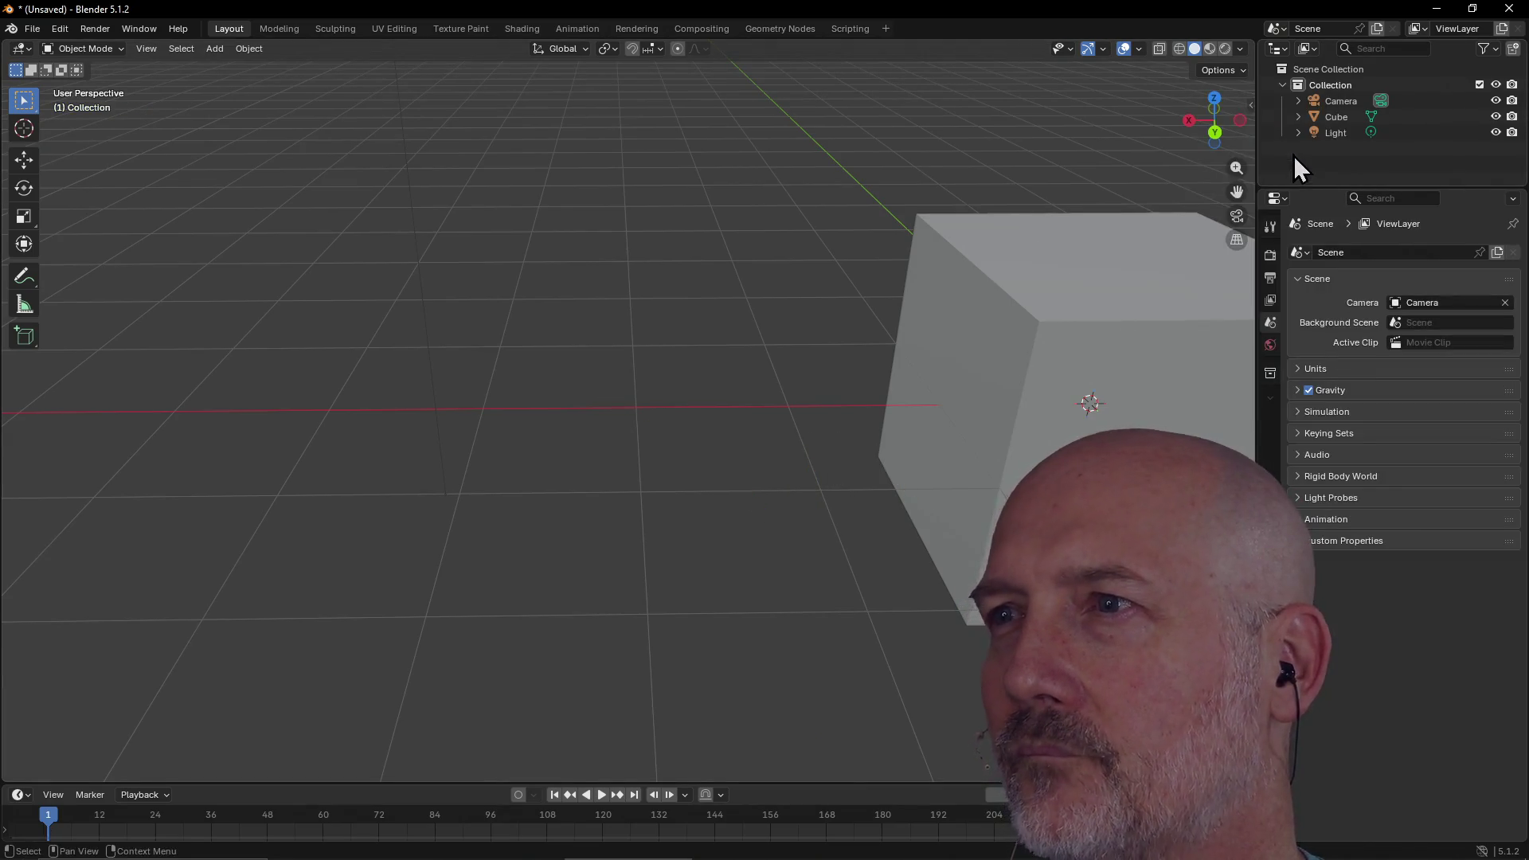
click(213, 51)
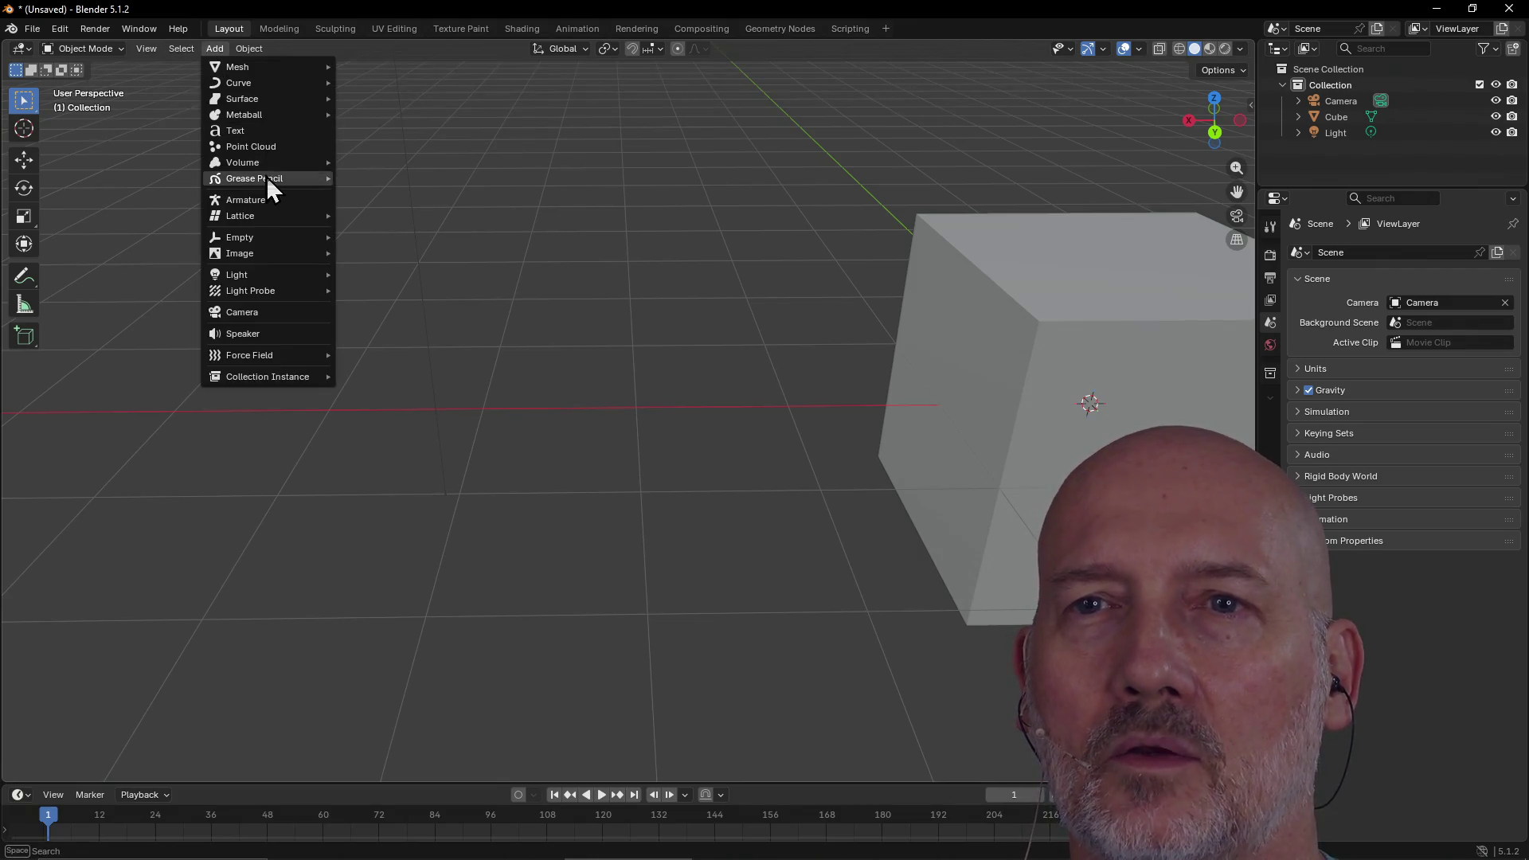
mouse_move(261, 181)
click(426, 180)
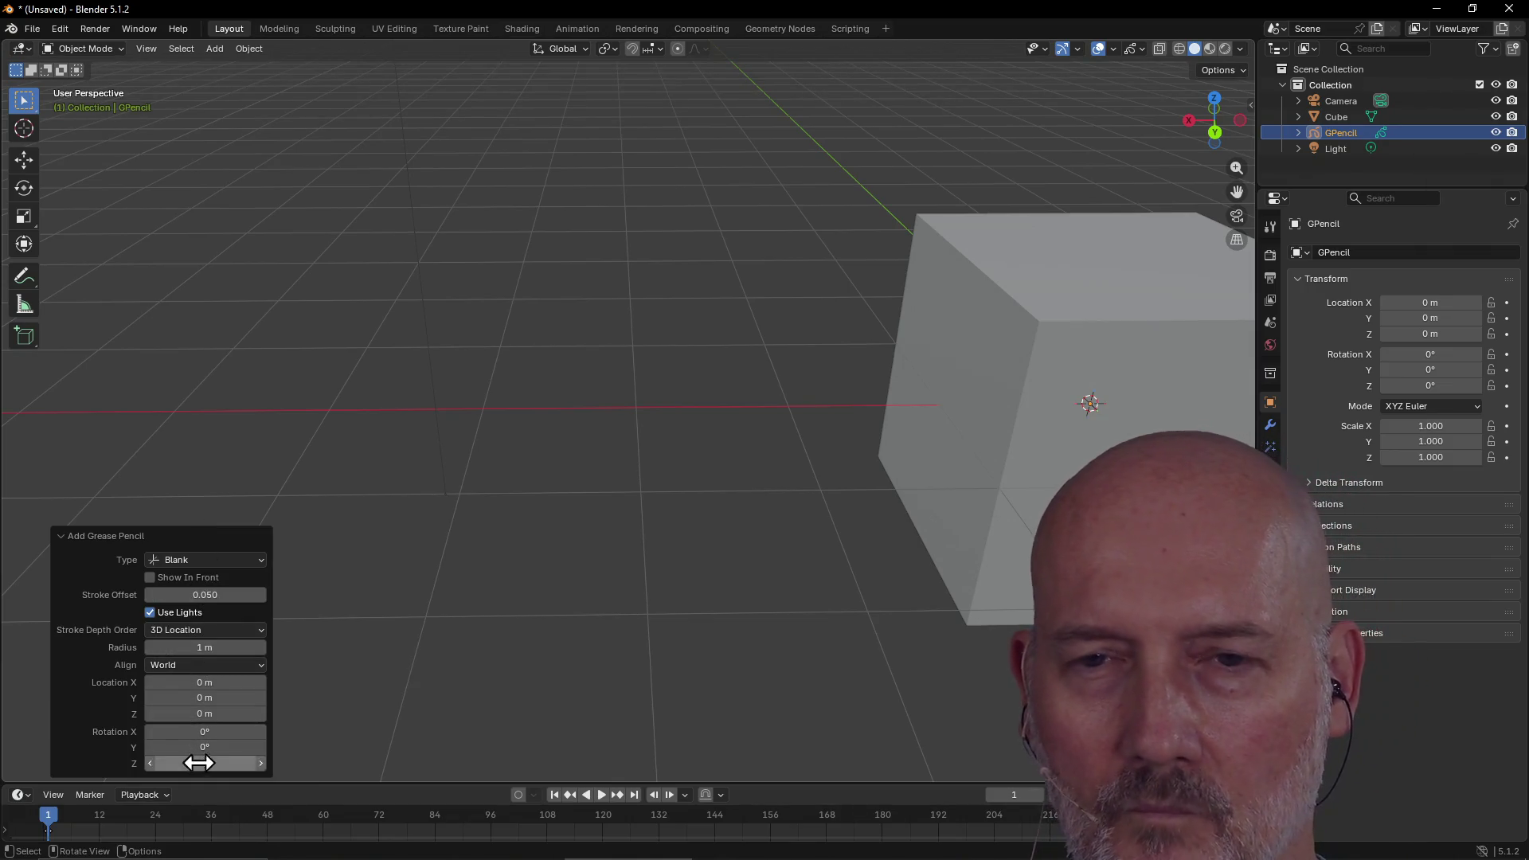
Keep the new object's Stroke Depth Order at 3D Location
click(207, 635)
click(207, 635)
click(207, 635)
click(207, 635)
click(207, 635)
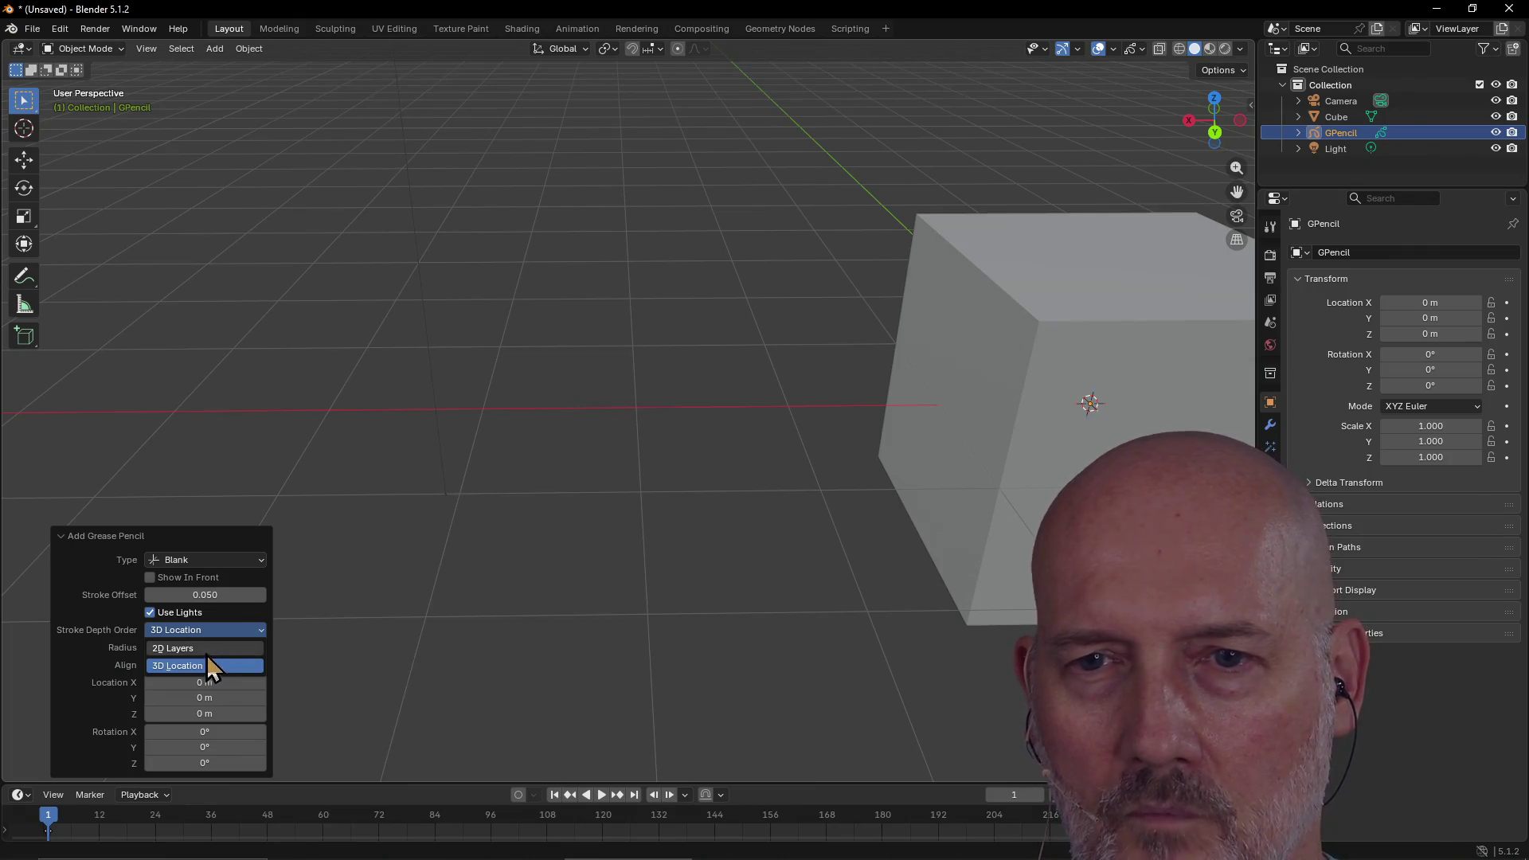
click(205, 633)
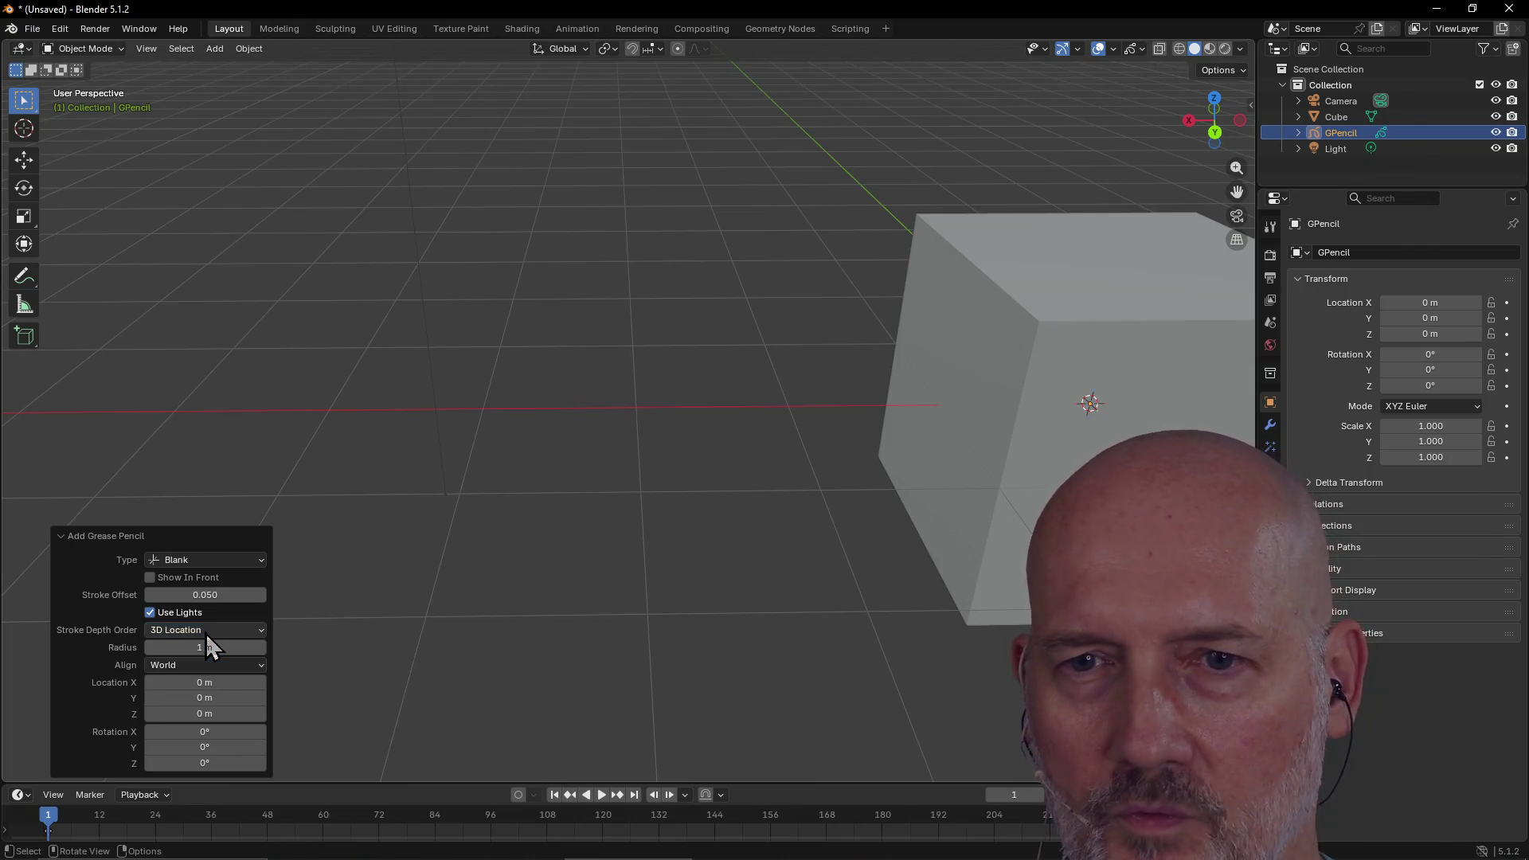
click(205, 633)
click(206, 633)
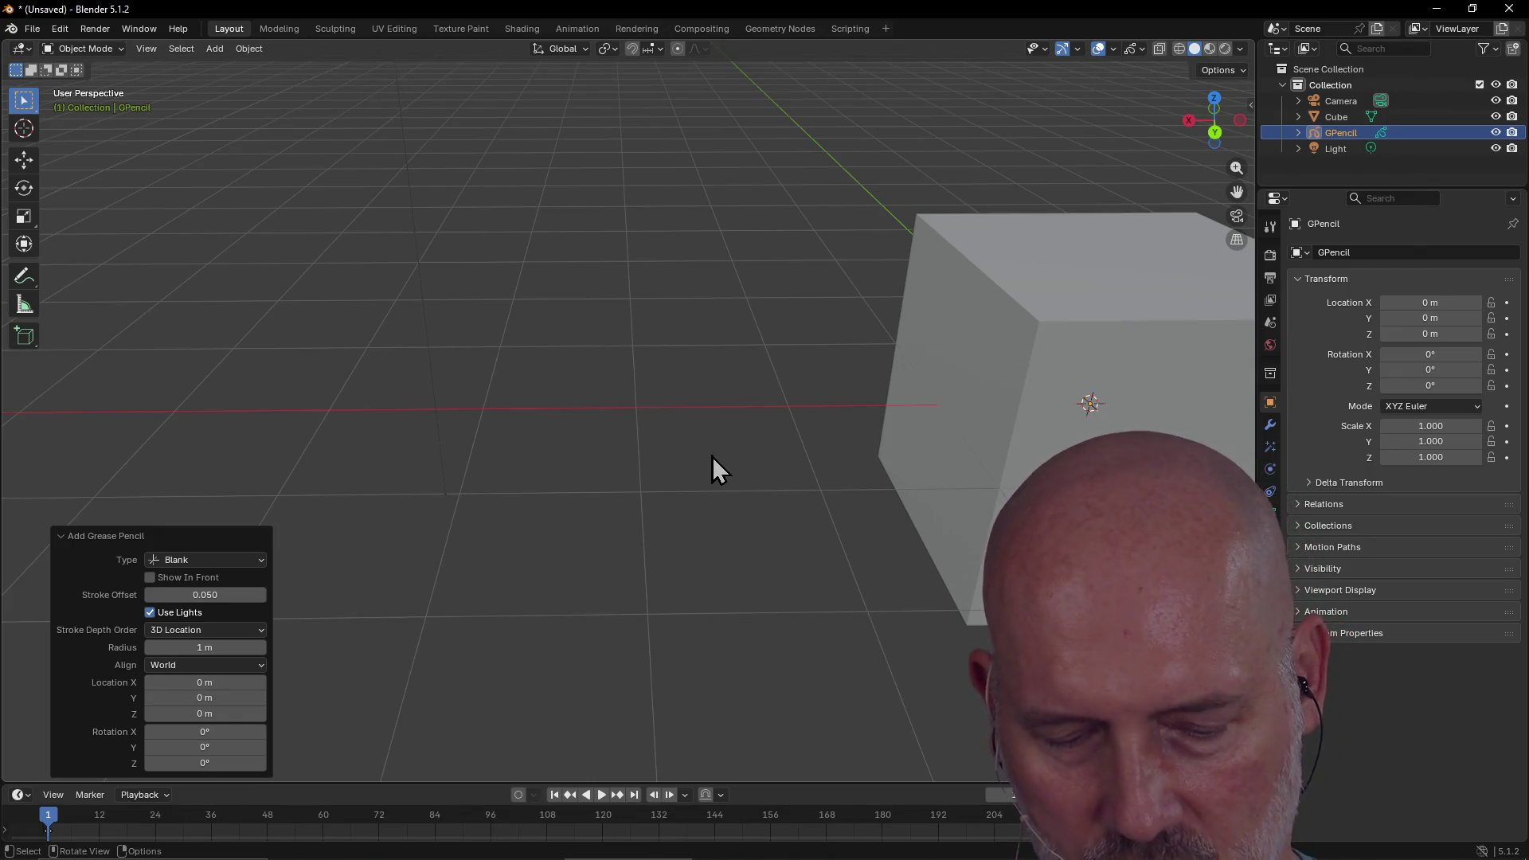
Move GPencil to X 2.8578, Y -0.25941, Z 0.38992 m, then box-select its point in Edit Mode
key(g)
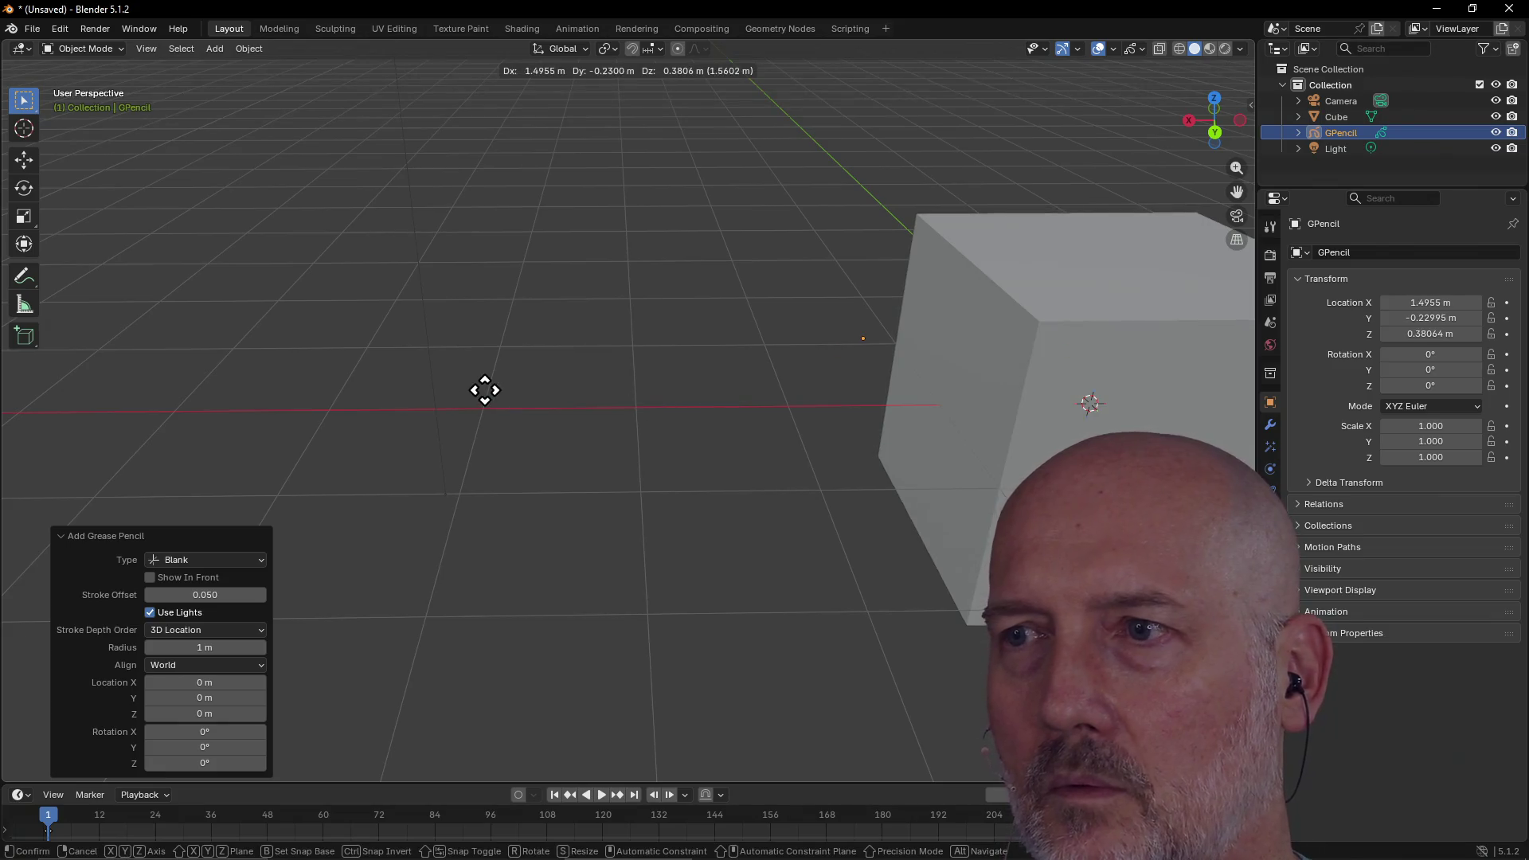
click(280, 396)
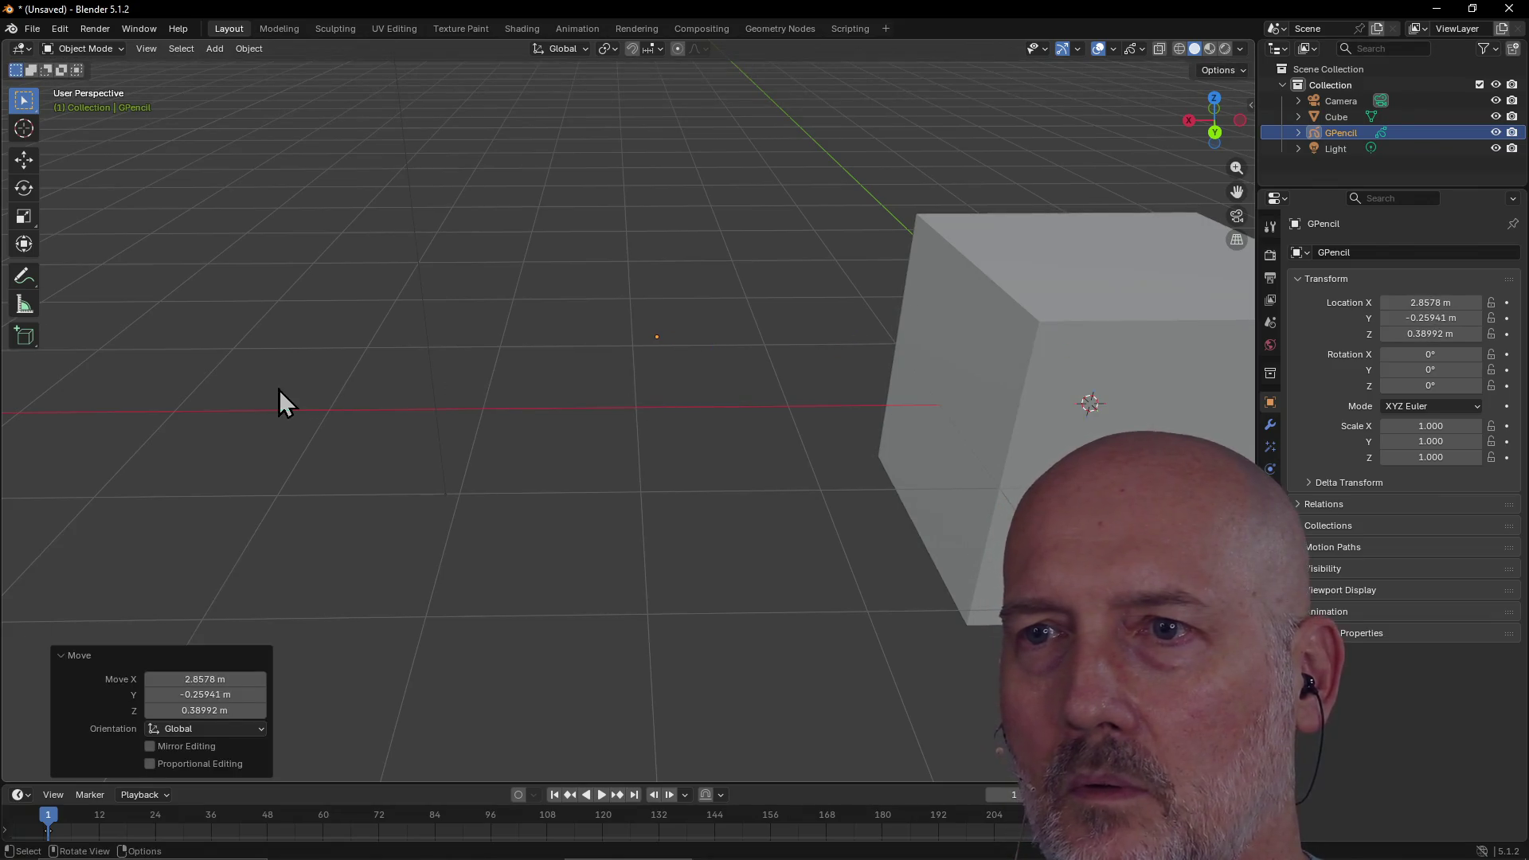
click(661, 337)
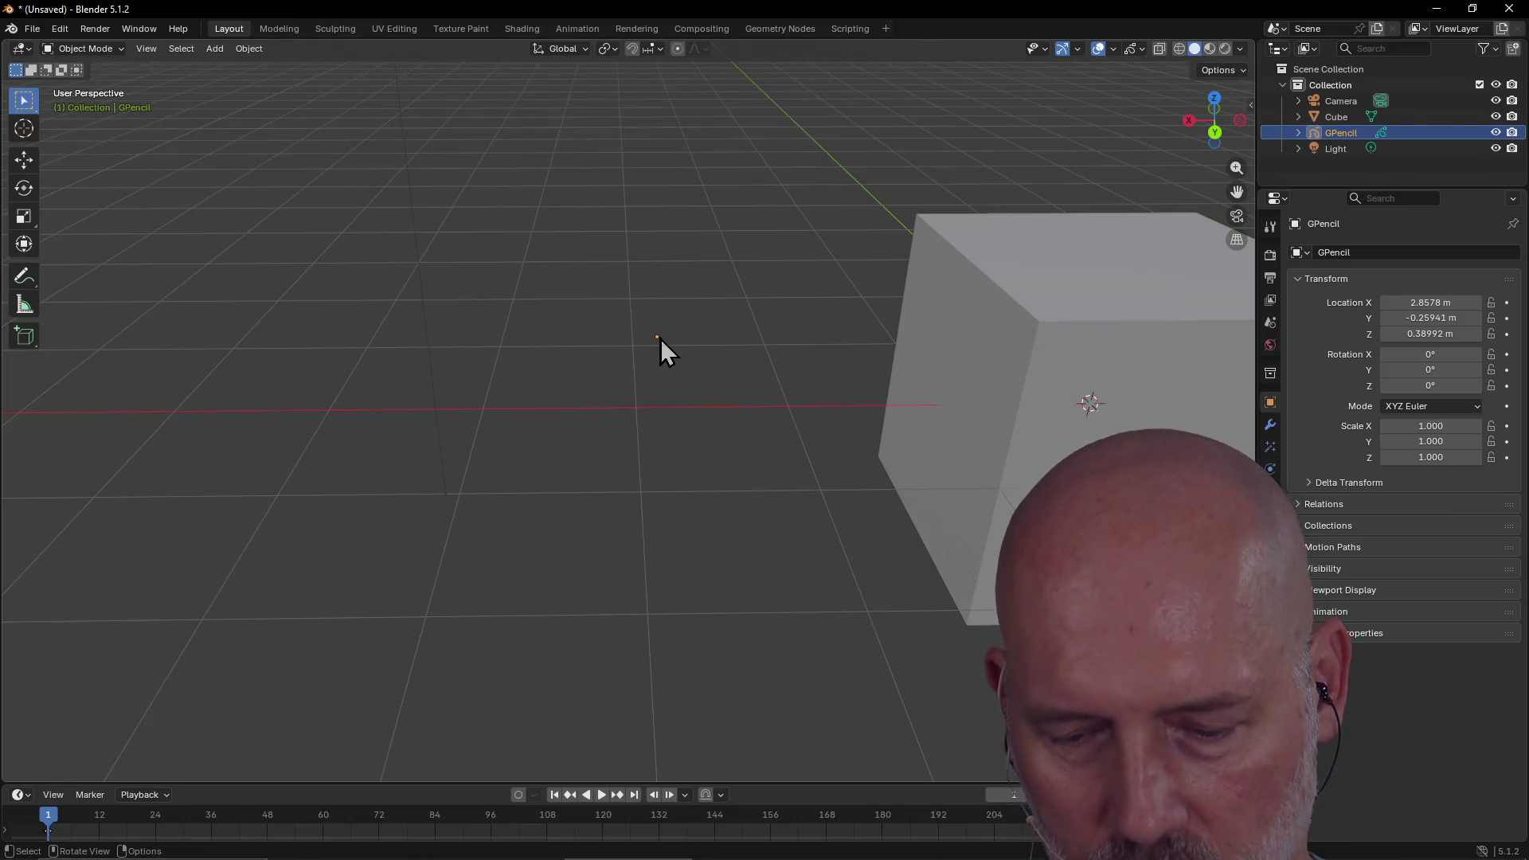
key(Tab)
mouse_move(754, 281)
mouse_down()
mouse_move(658, 399)
mouse_move(570, 402)
mouse_up()
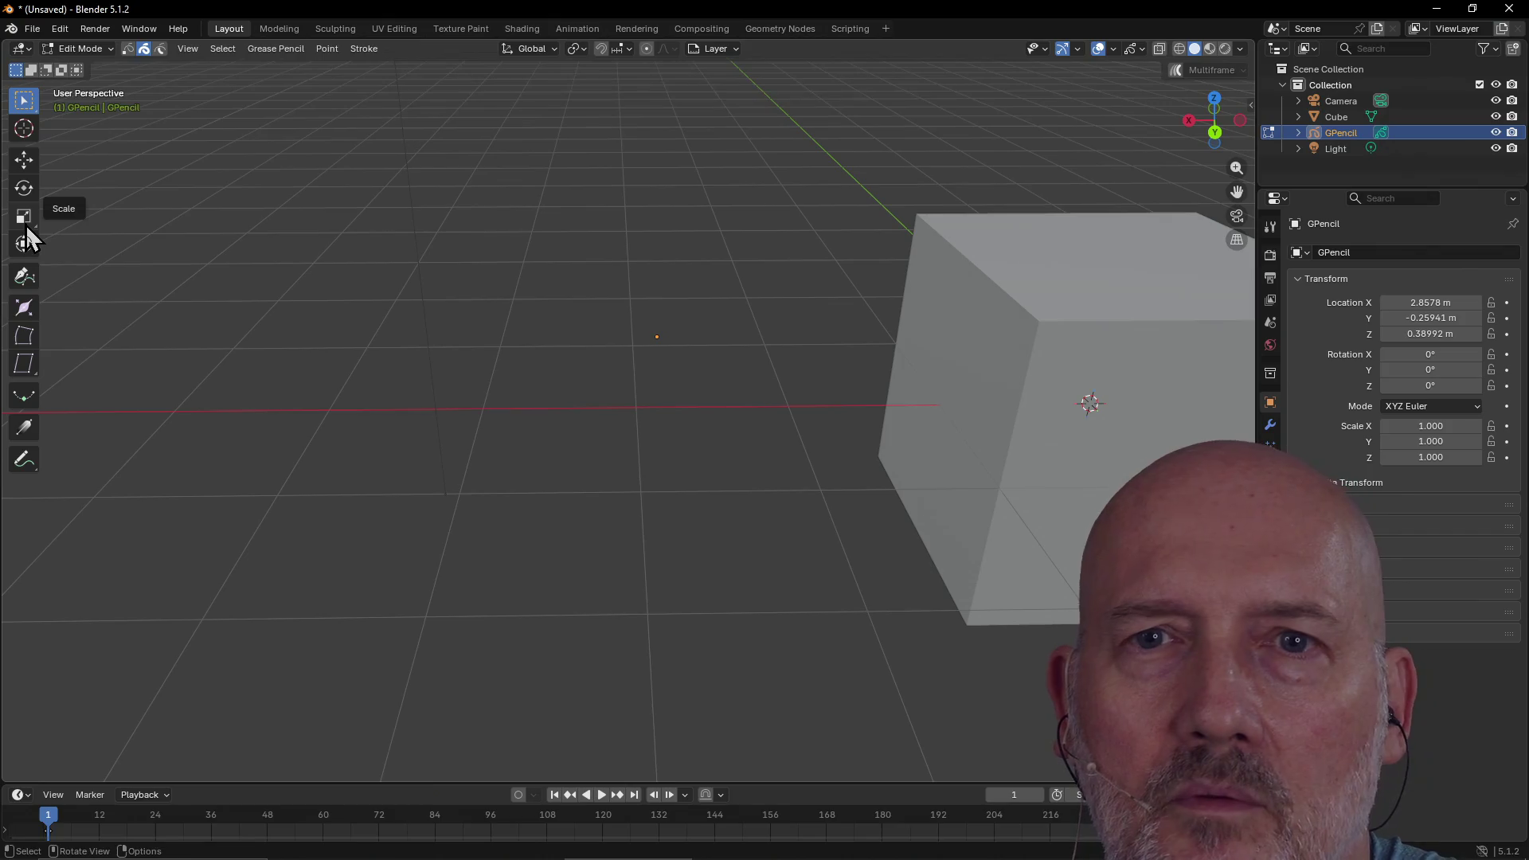
Pick the grease pencil Pen tool and try drawing strokes in the viewport
click(23, 275)
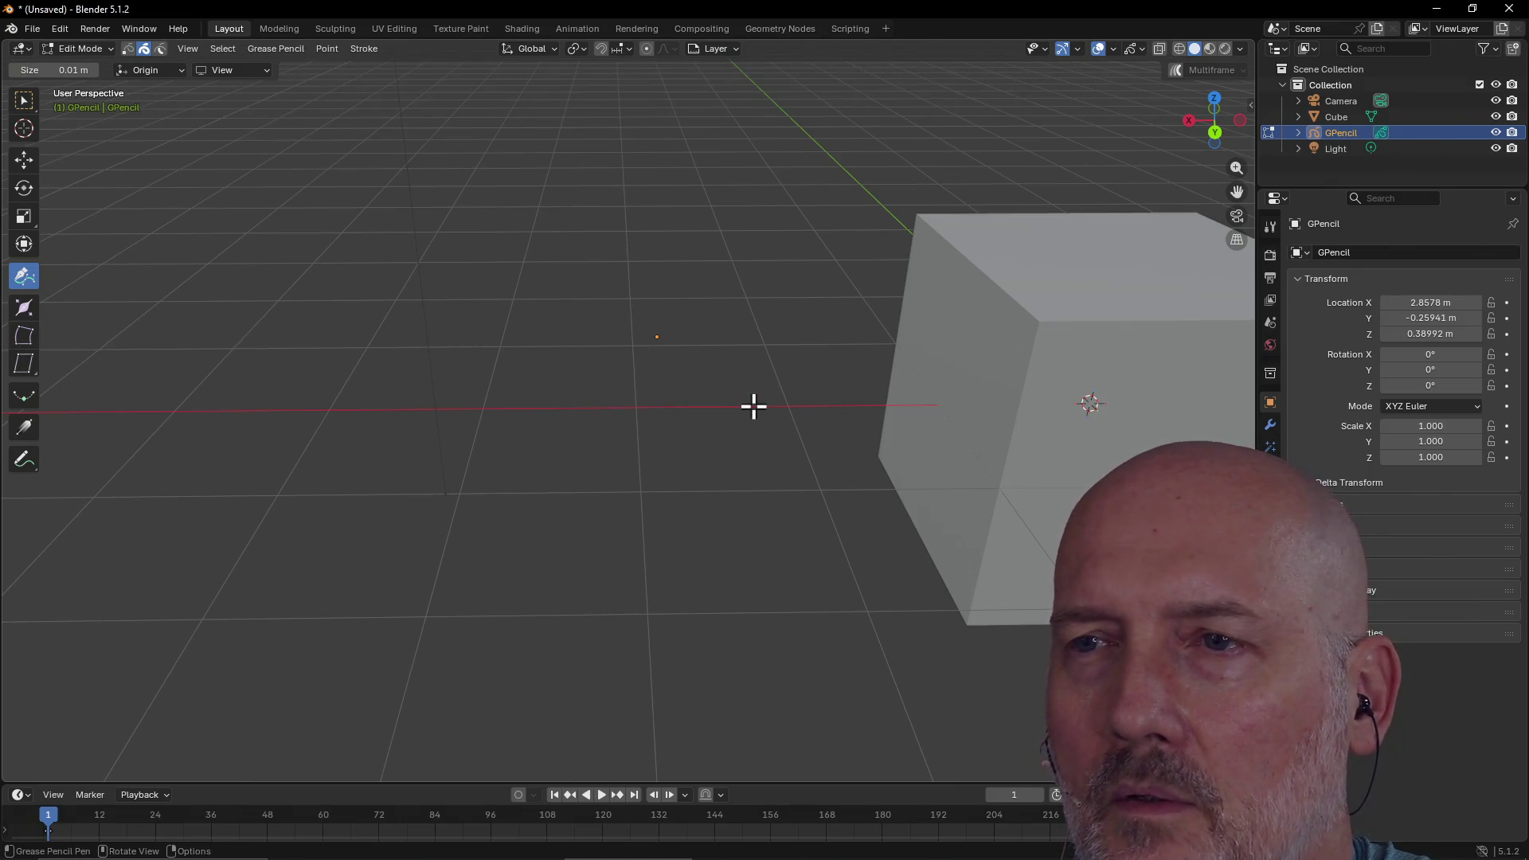
click(806, 436)
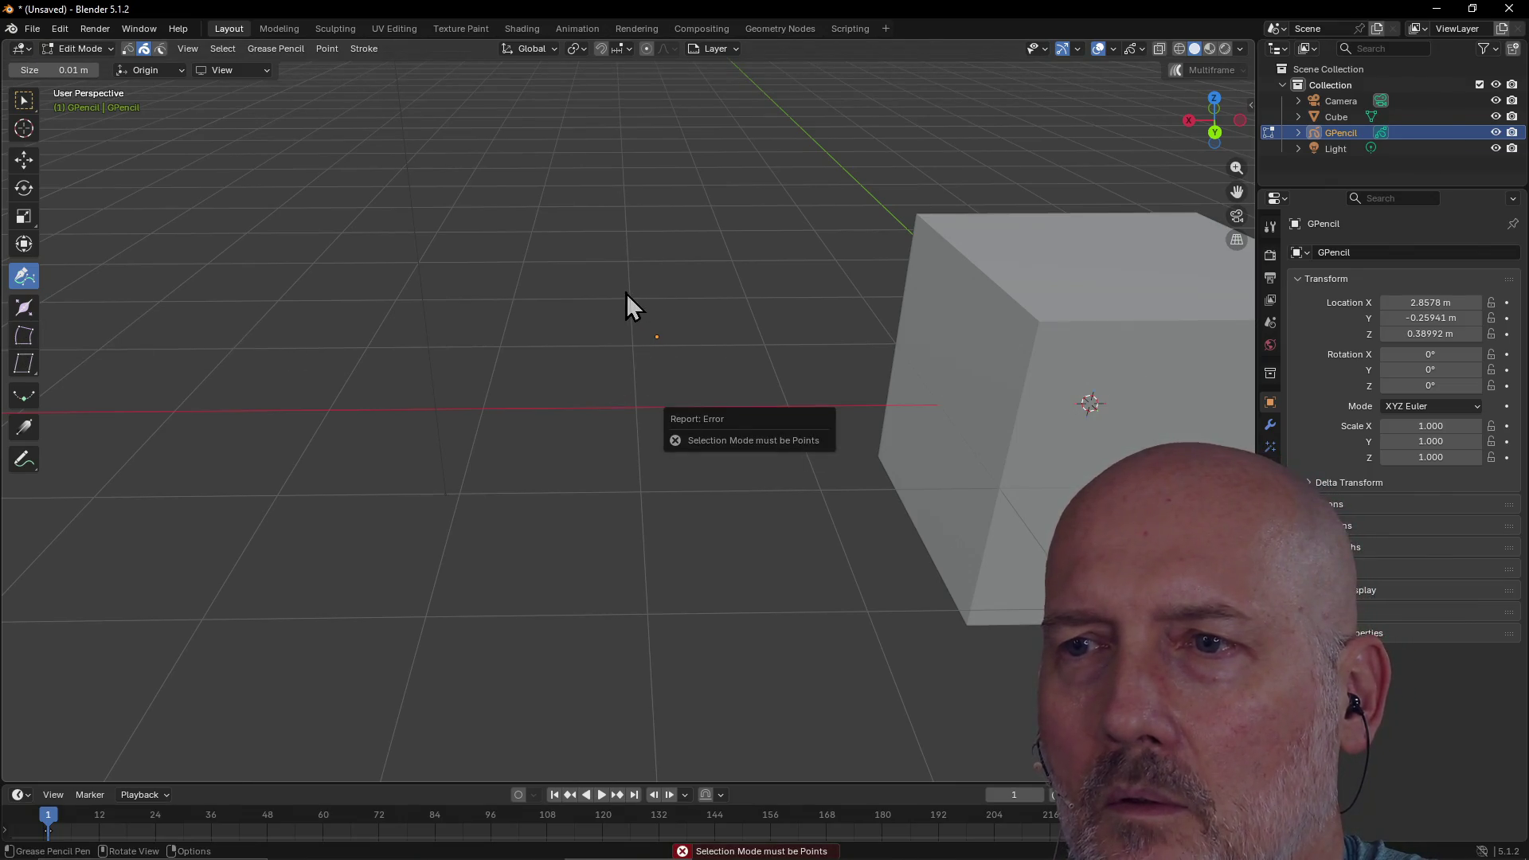
click(657, 335)
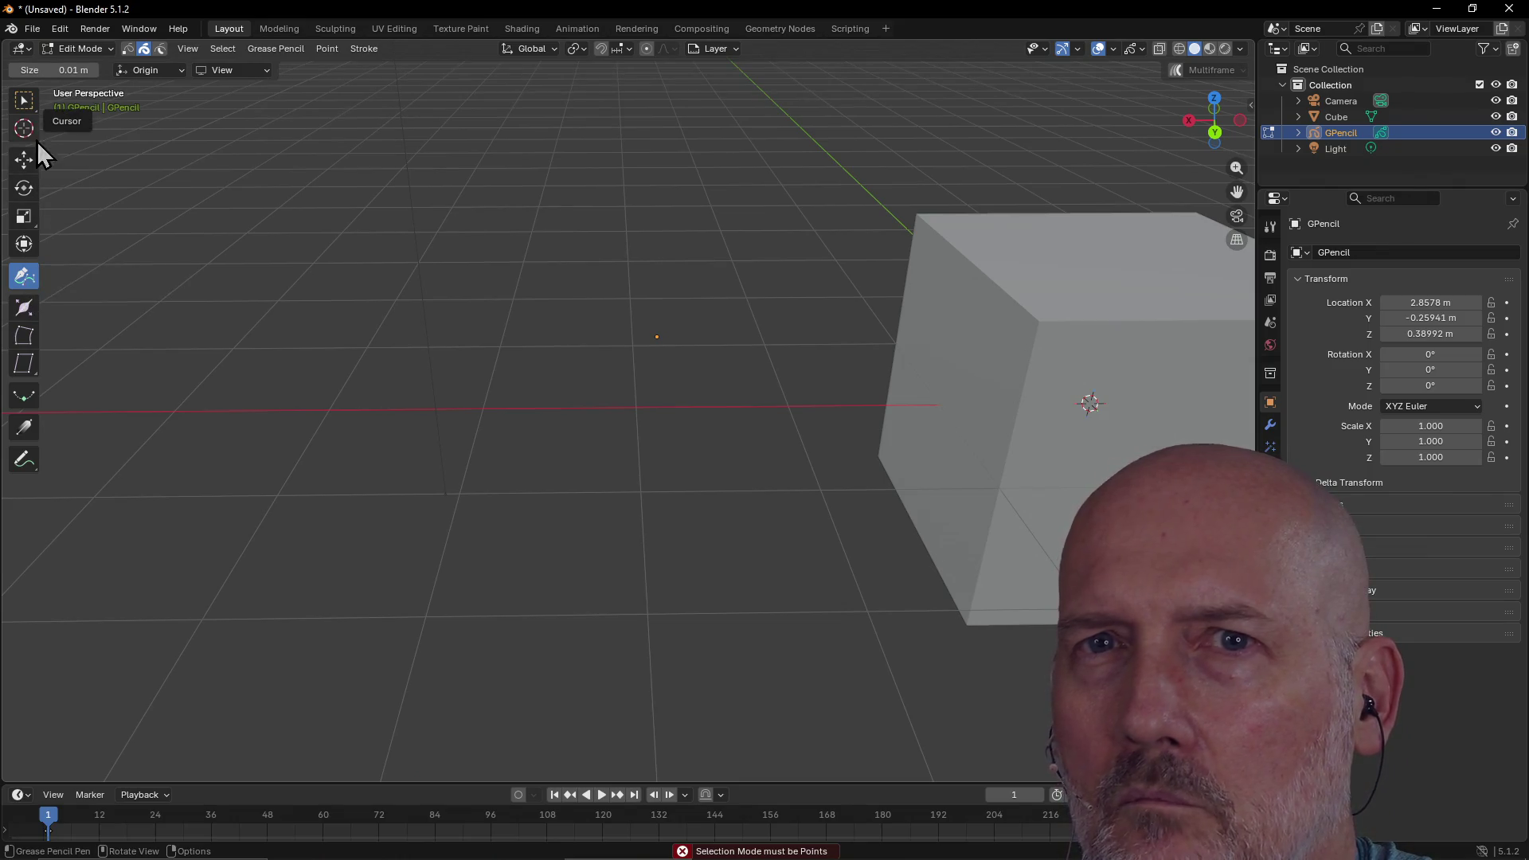
Switch to Select Box and try box-selecting the grease pencil points
click(24, 100)
drag(607, 296, 730, 414)
drag(427, 337, 608, 492)
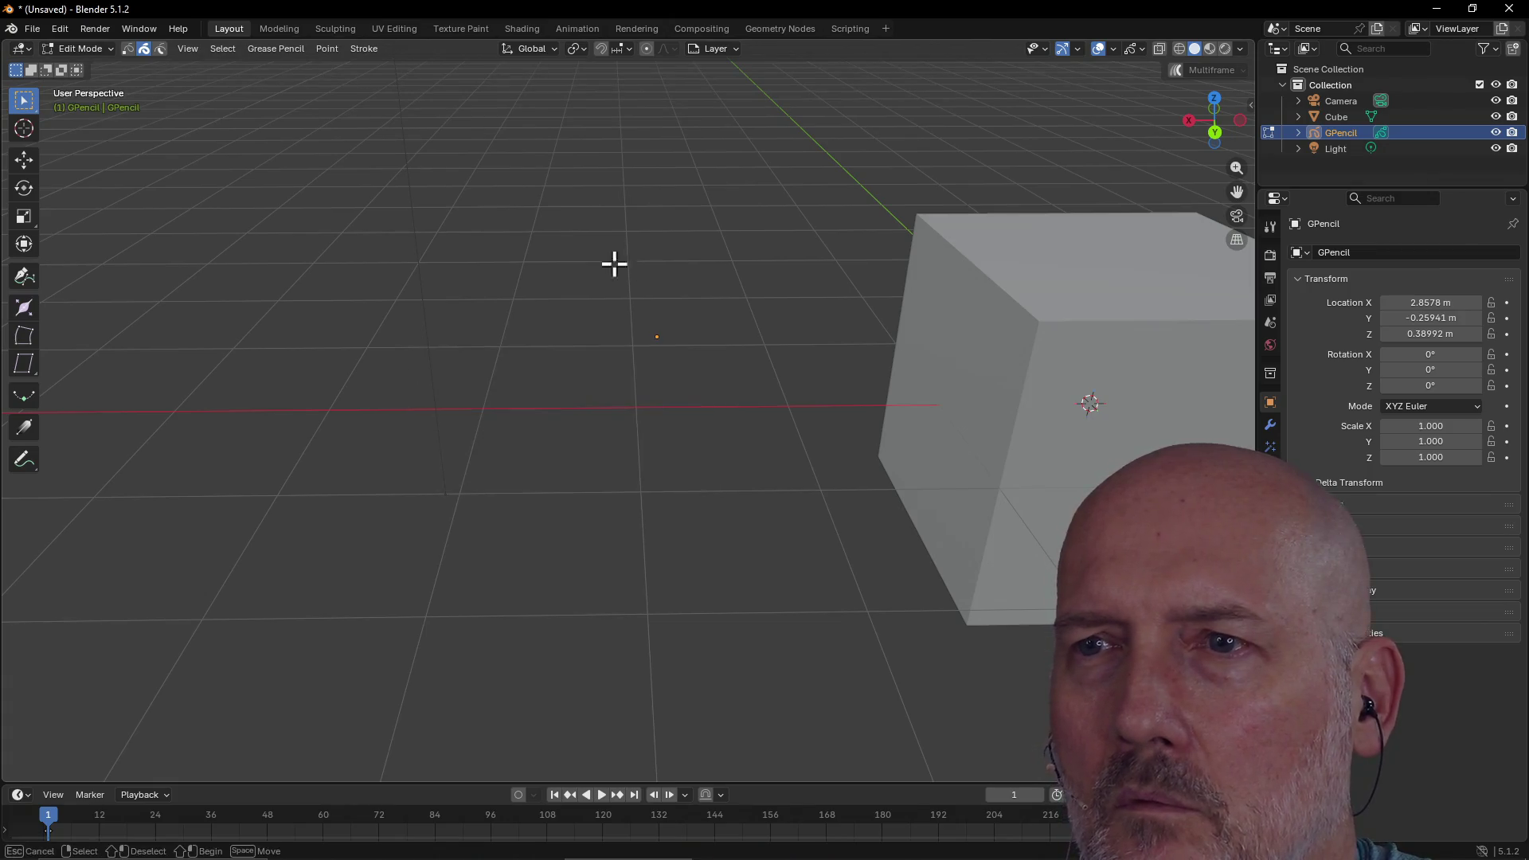
drag(614, 256, 790, 456)
Return to the Pen tool and retry drawing; each attempt reports 'Selection Mode must be Points'
click(24, 276)
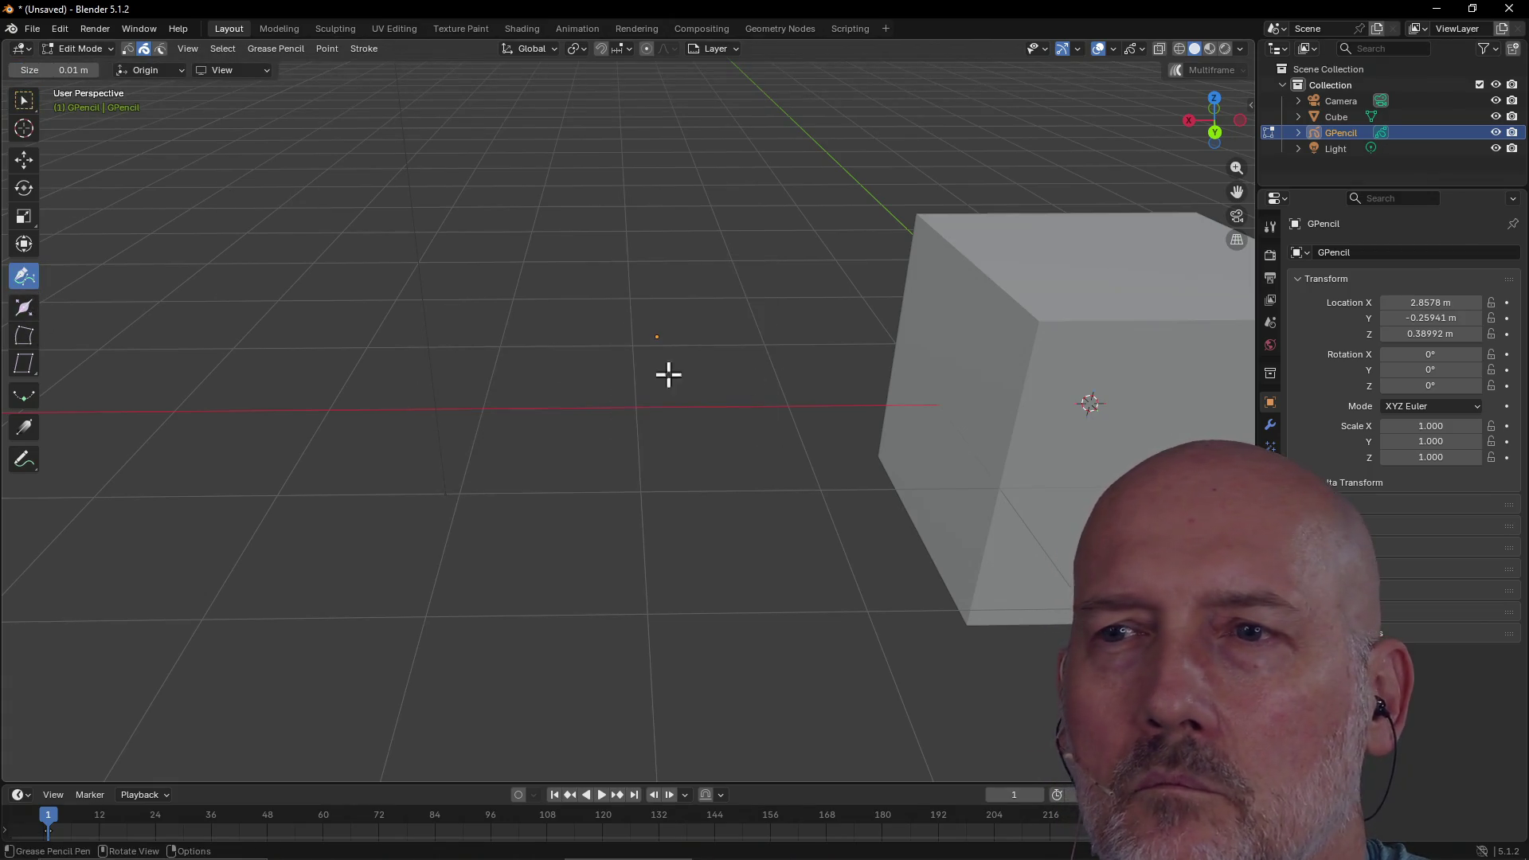
click(630, 294)
click(648, 386)
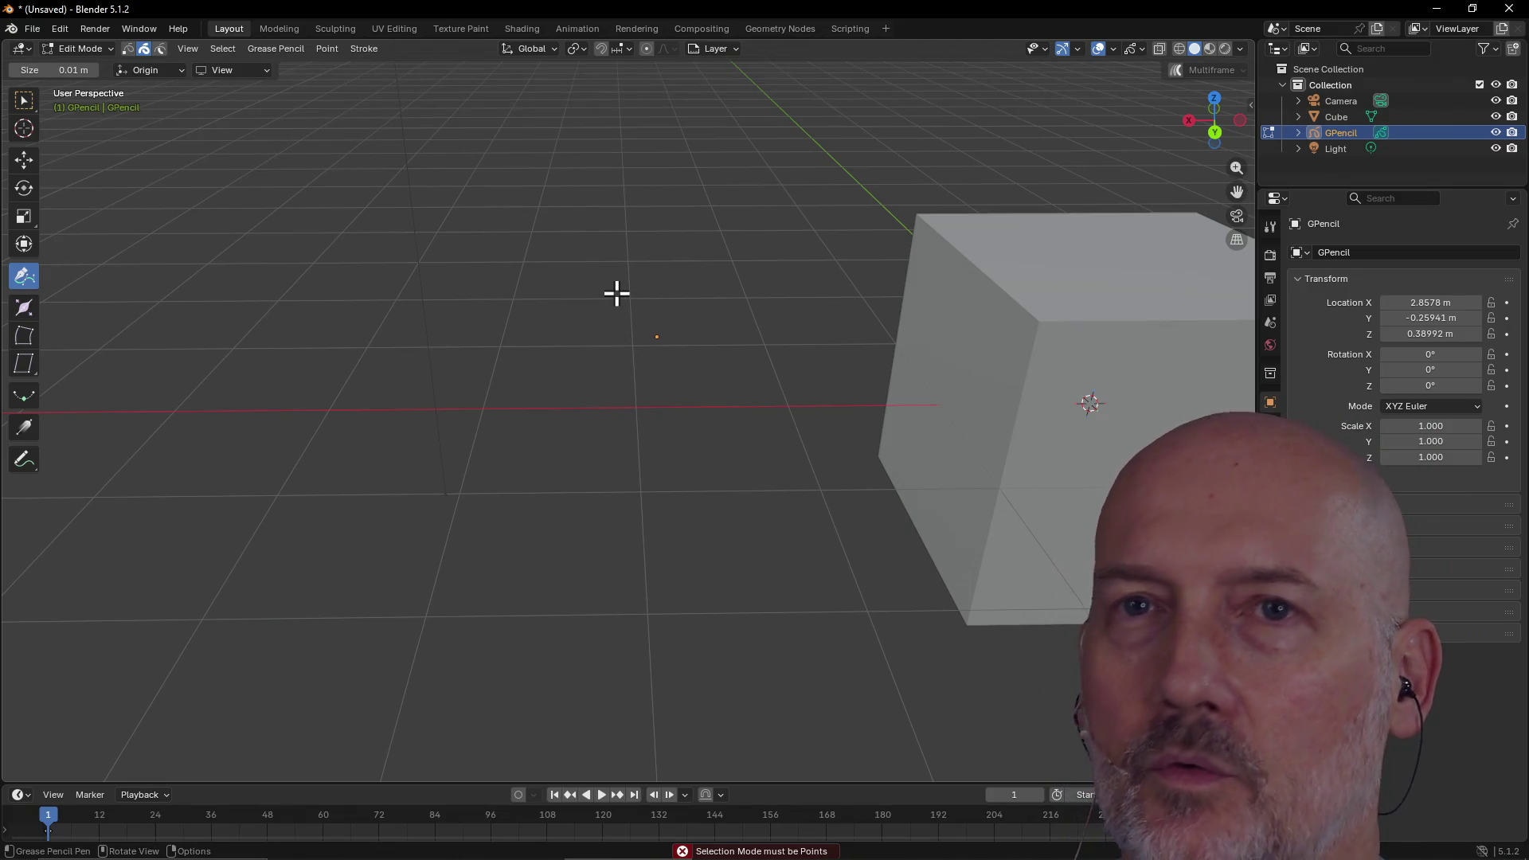
click(642, 340)
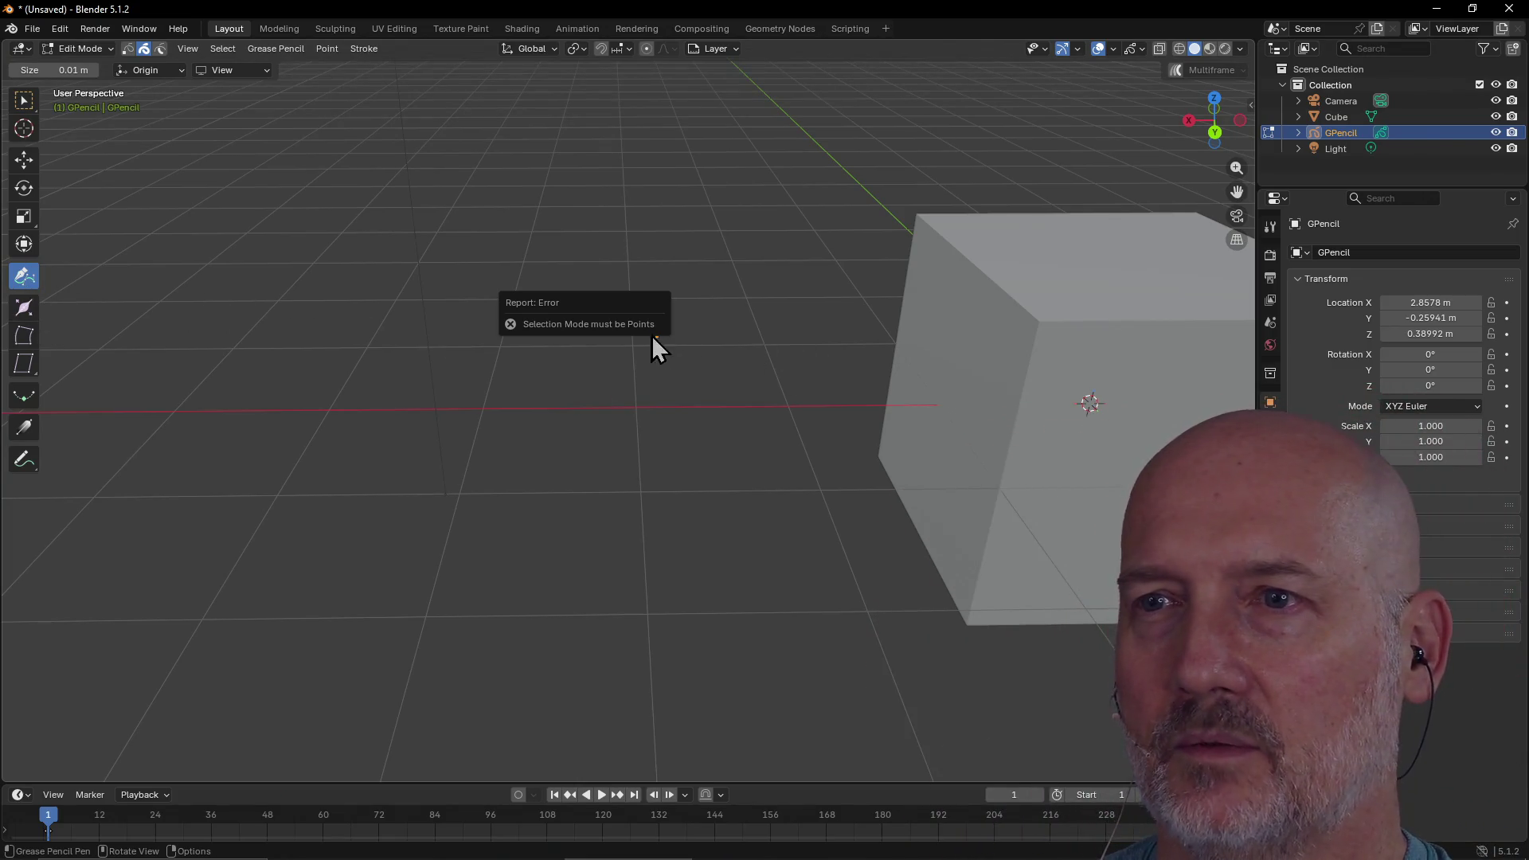
click(603, 288)
click(604, 296)
click(734, 279)
click(652, 396)
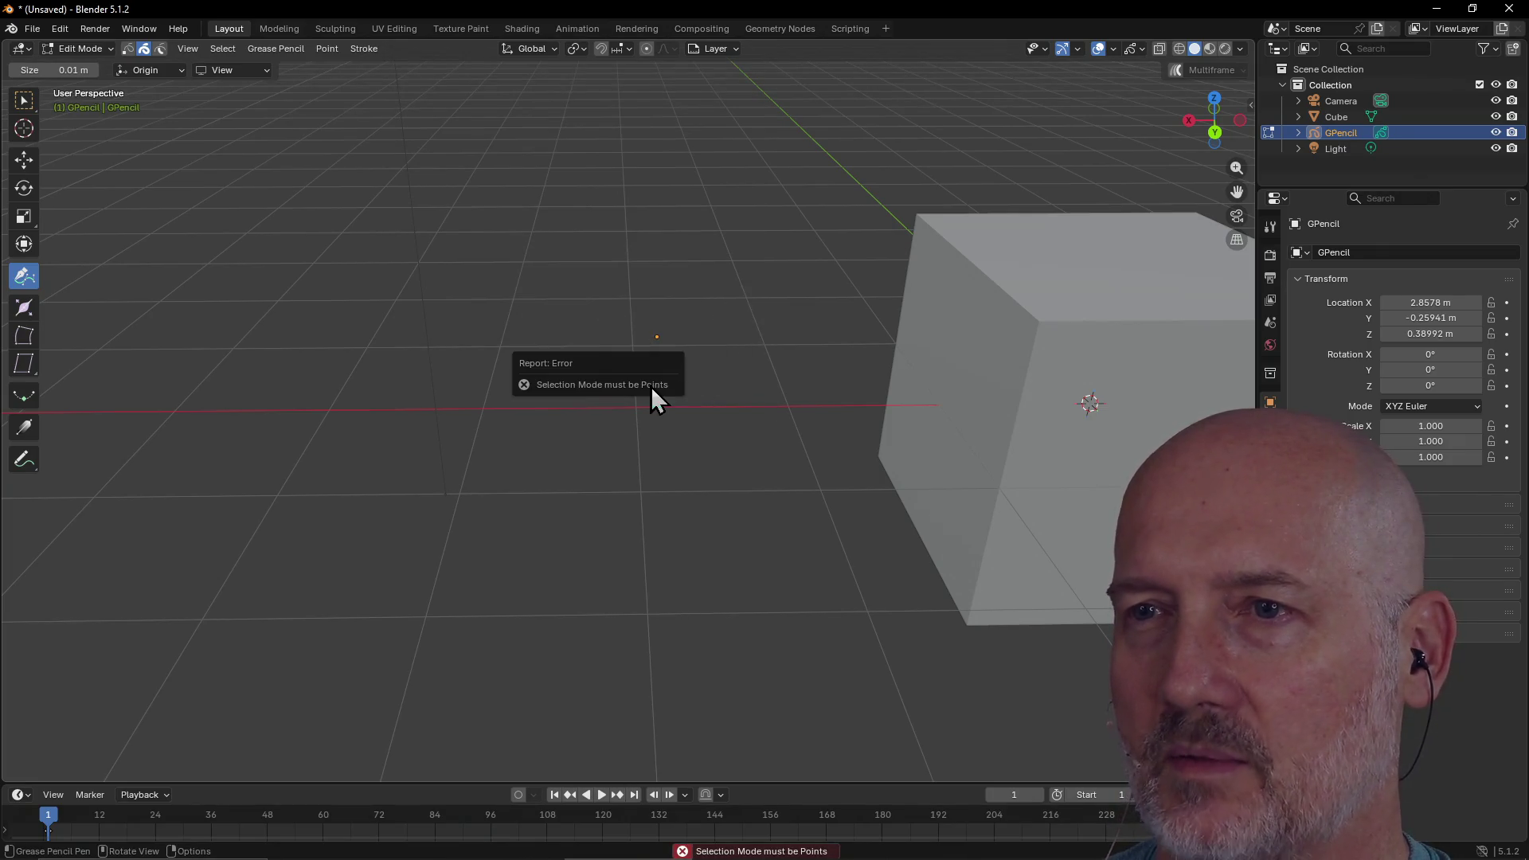
click(623, 320)
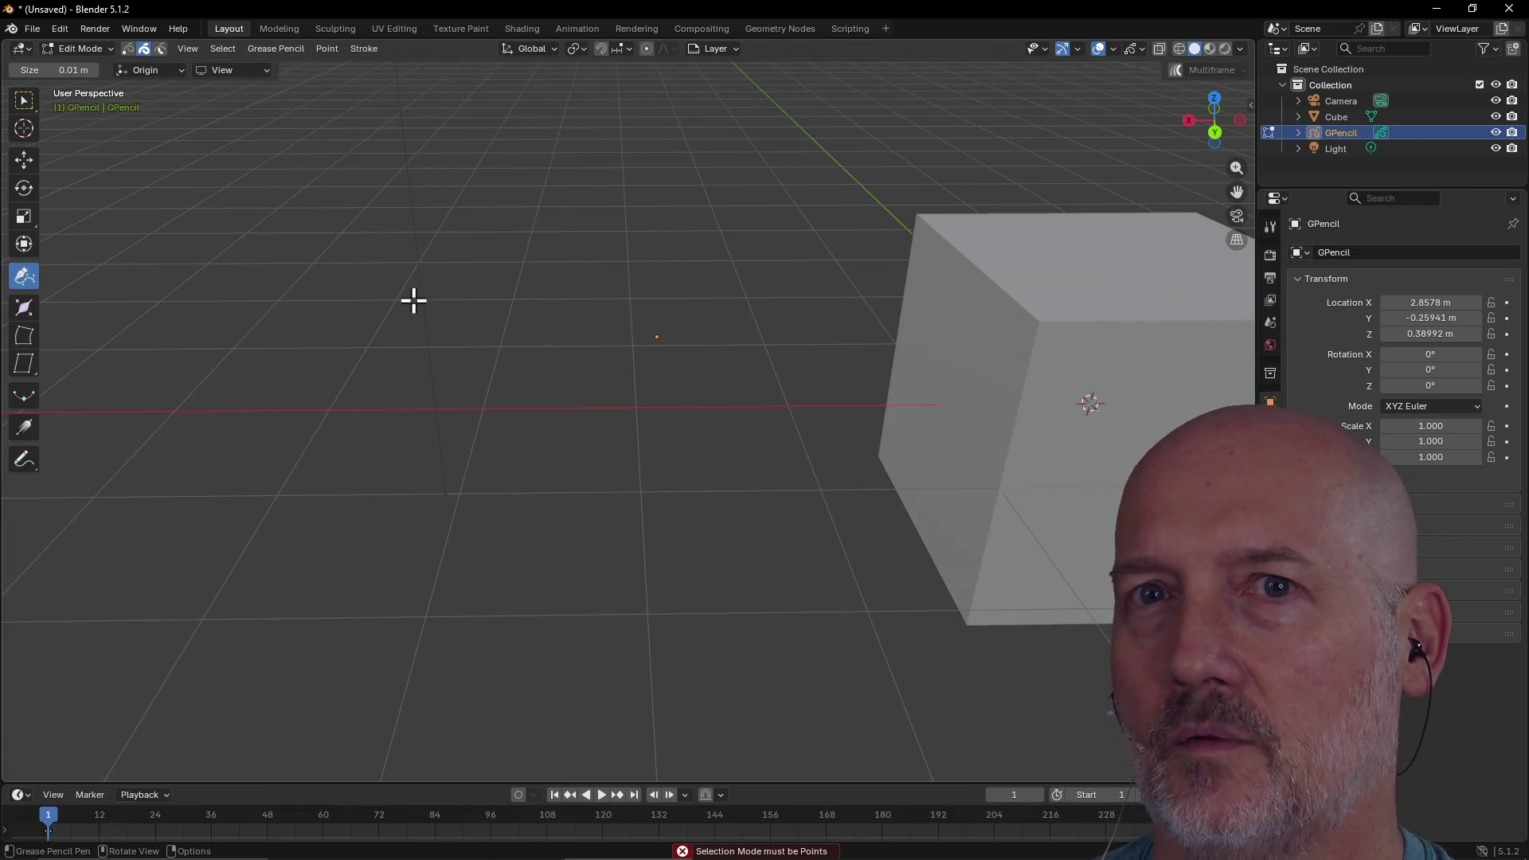
click(649, 338)
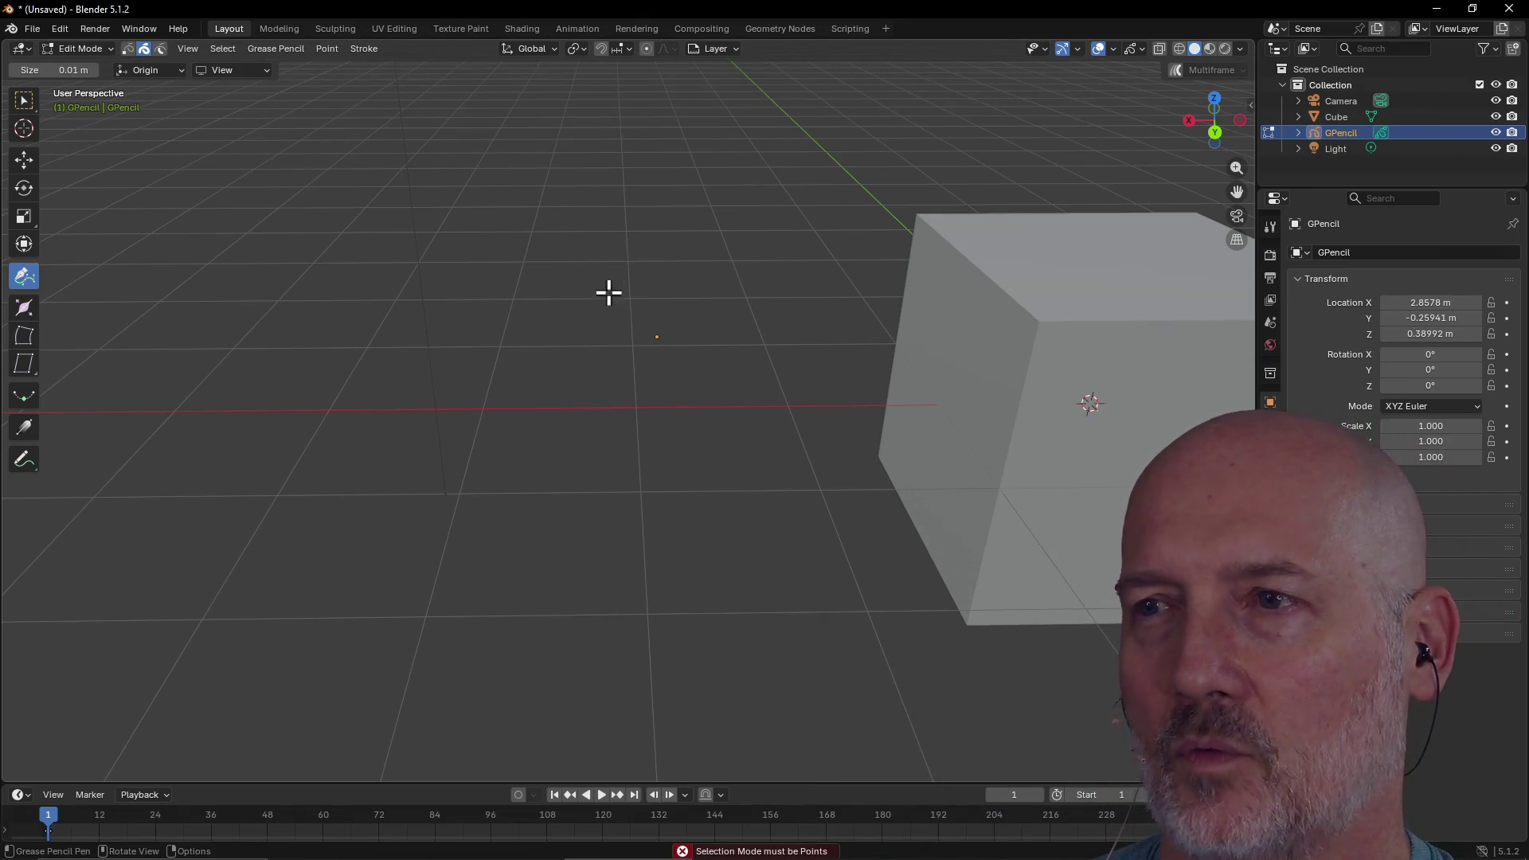
click(628, 328)
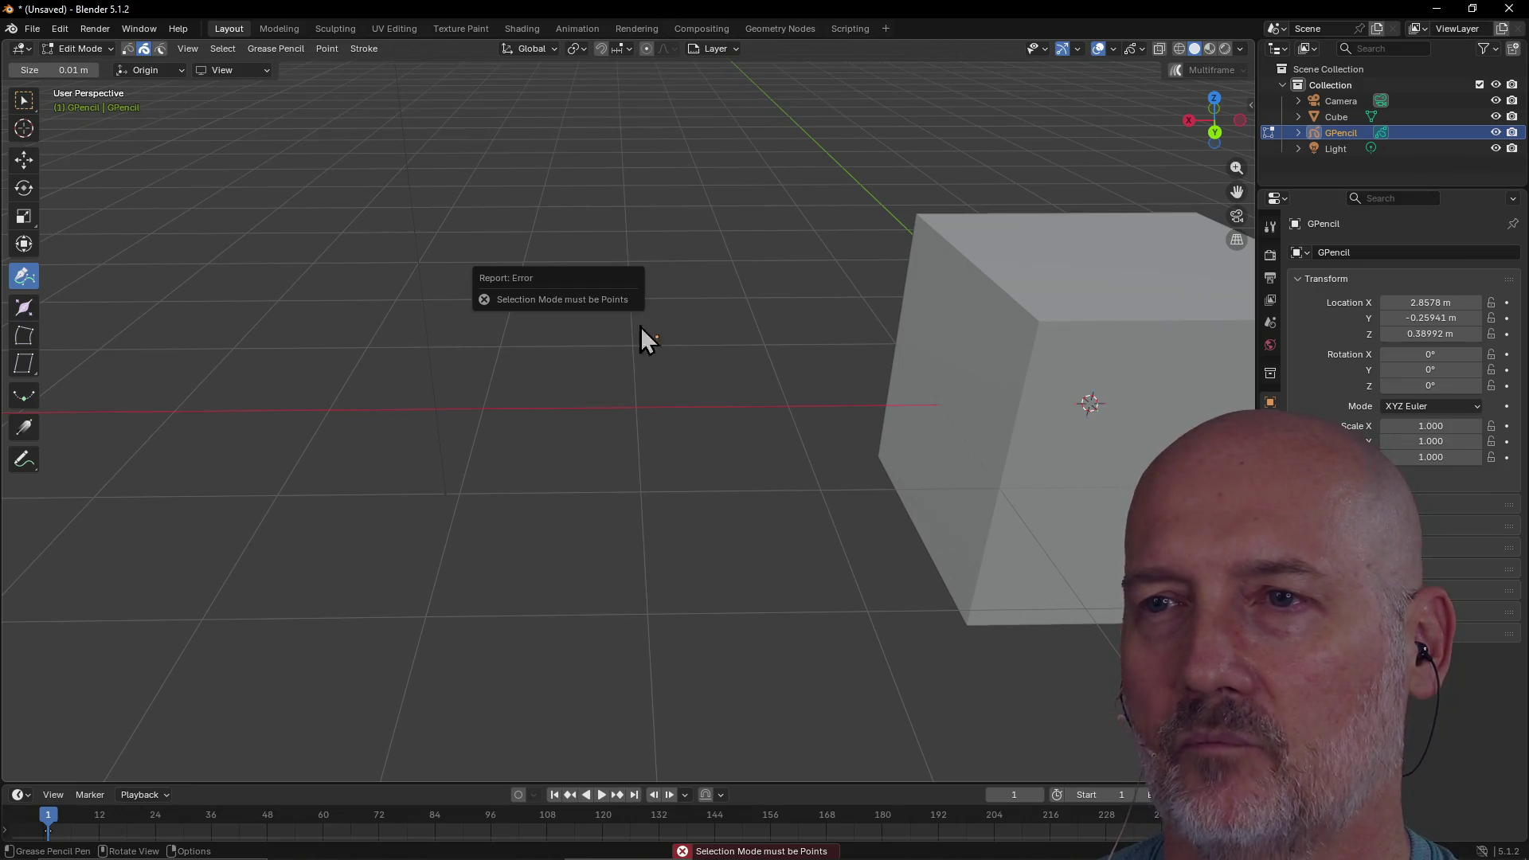
click(686, 361)
click(711, 368)
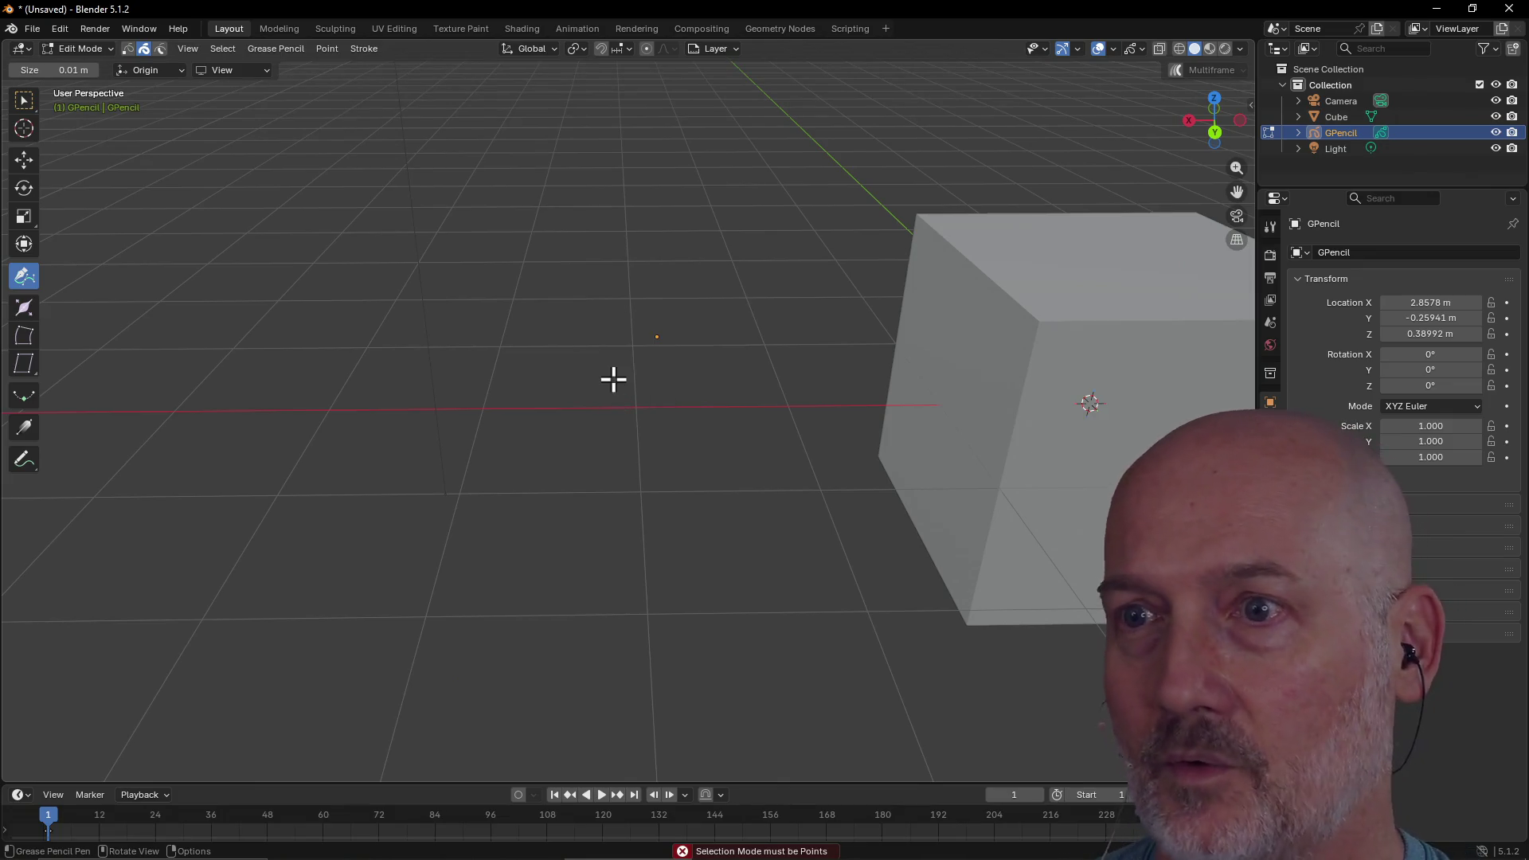
click(597, 339)
click(637, 296)
click(589, 319)
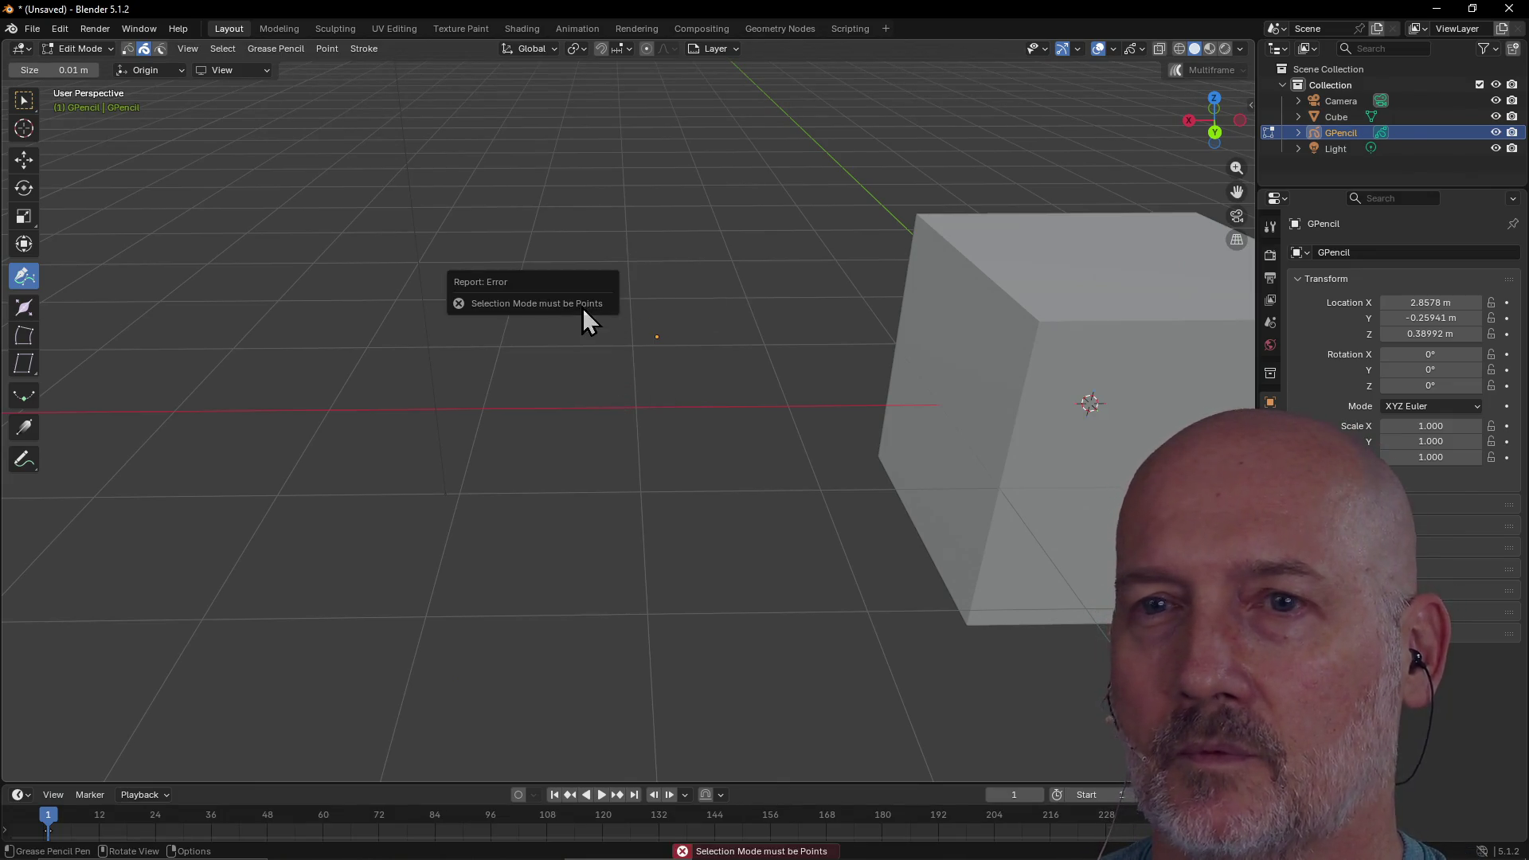
click(25, 307)
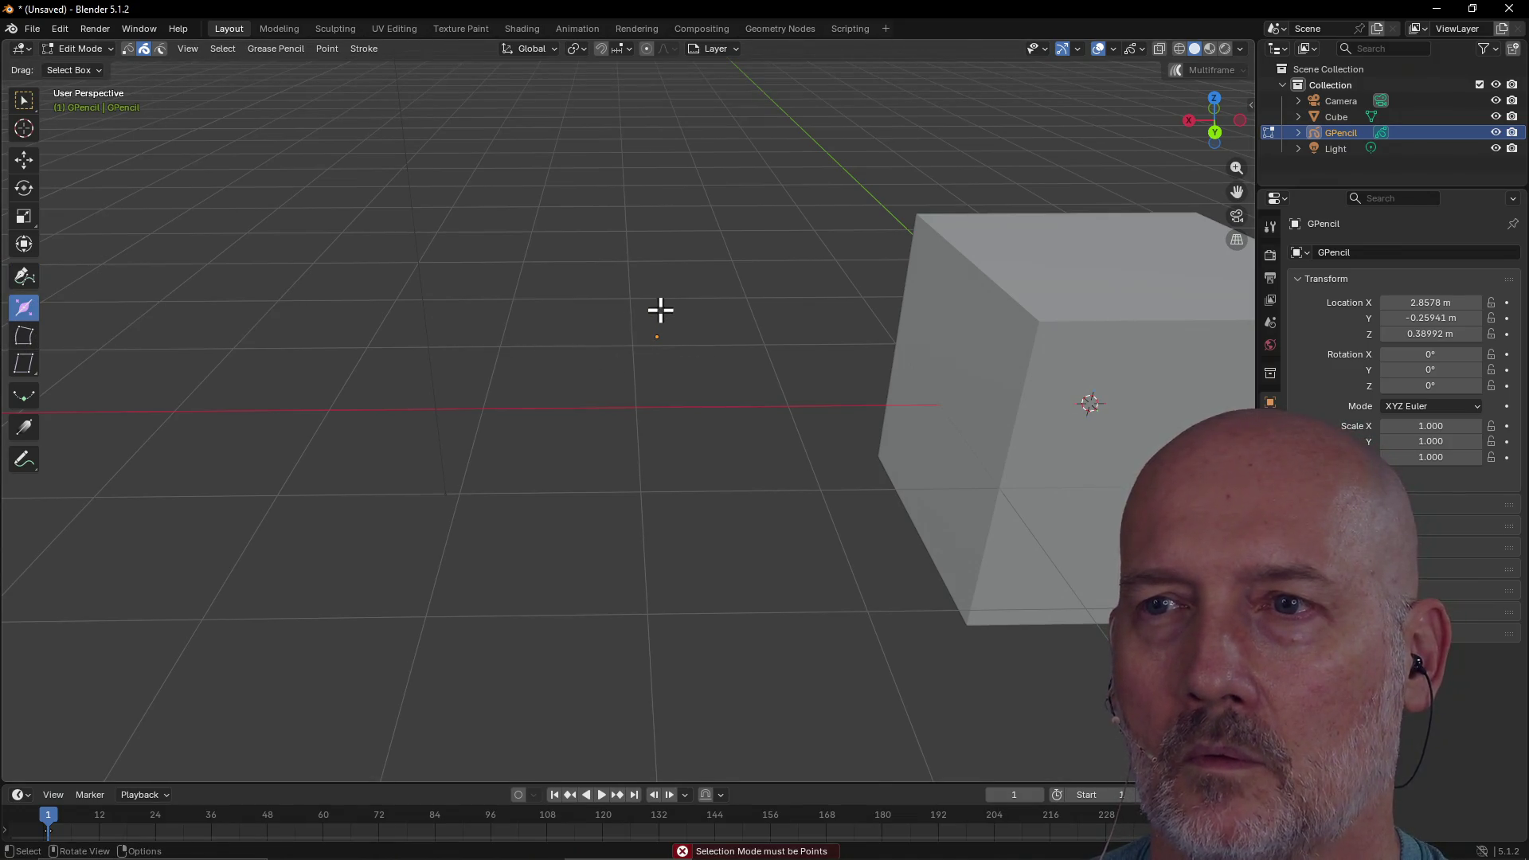
click(24, 275)
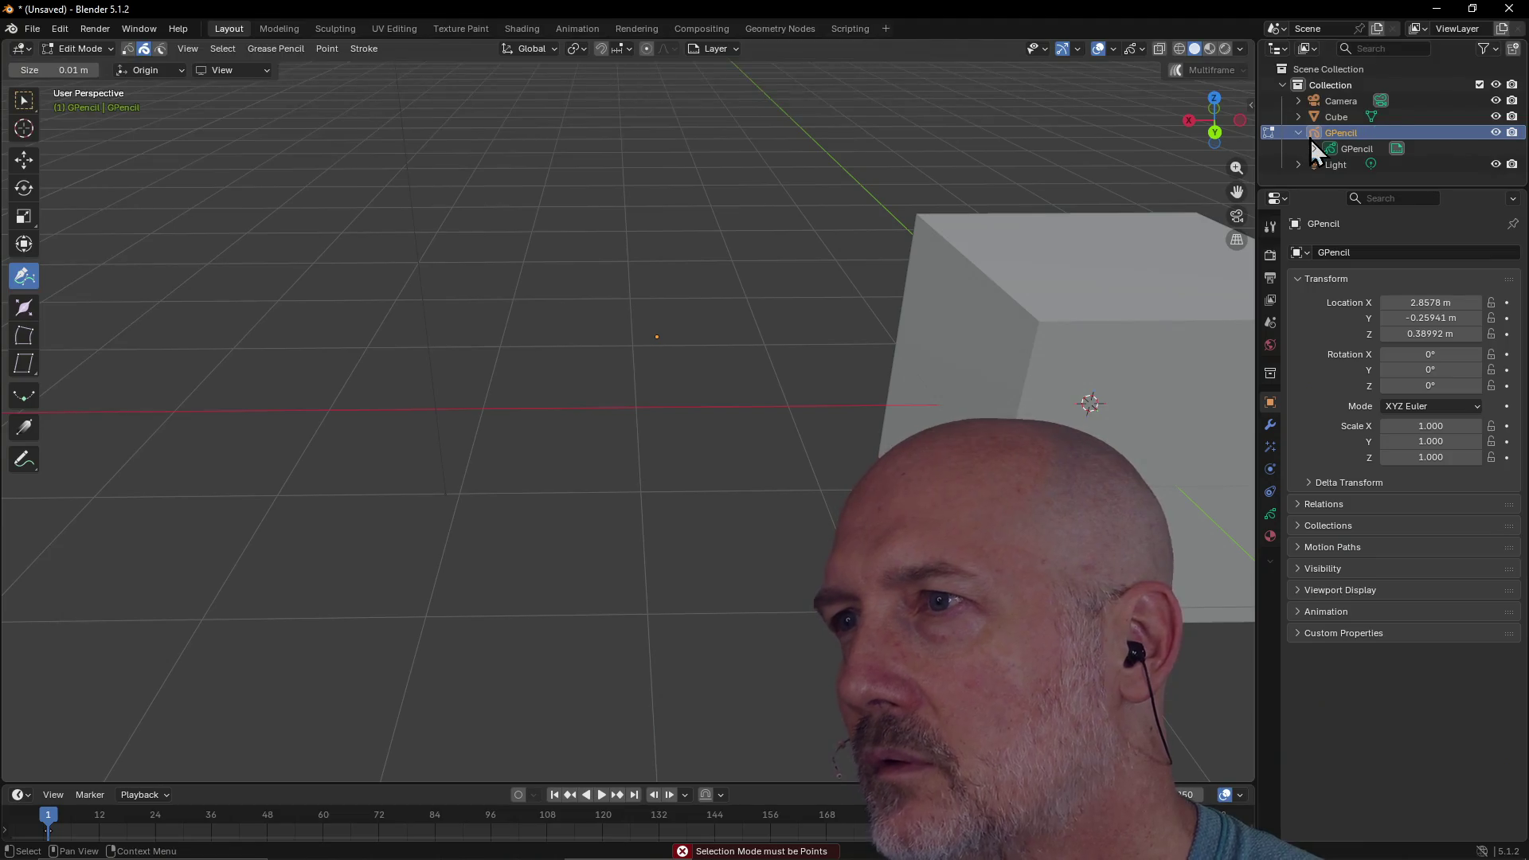
Show the GPencil data's layer settings (one 'Layer', Regular, 1.000 opacity) and retry the pen
click(1298, 133)
click(1331, 151)
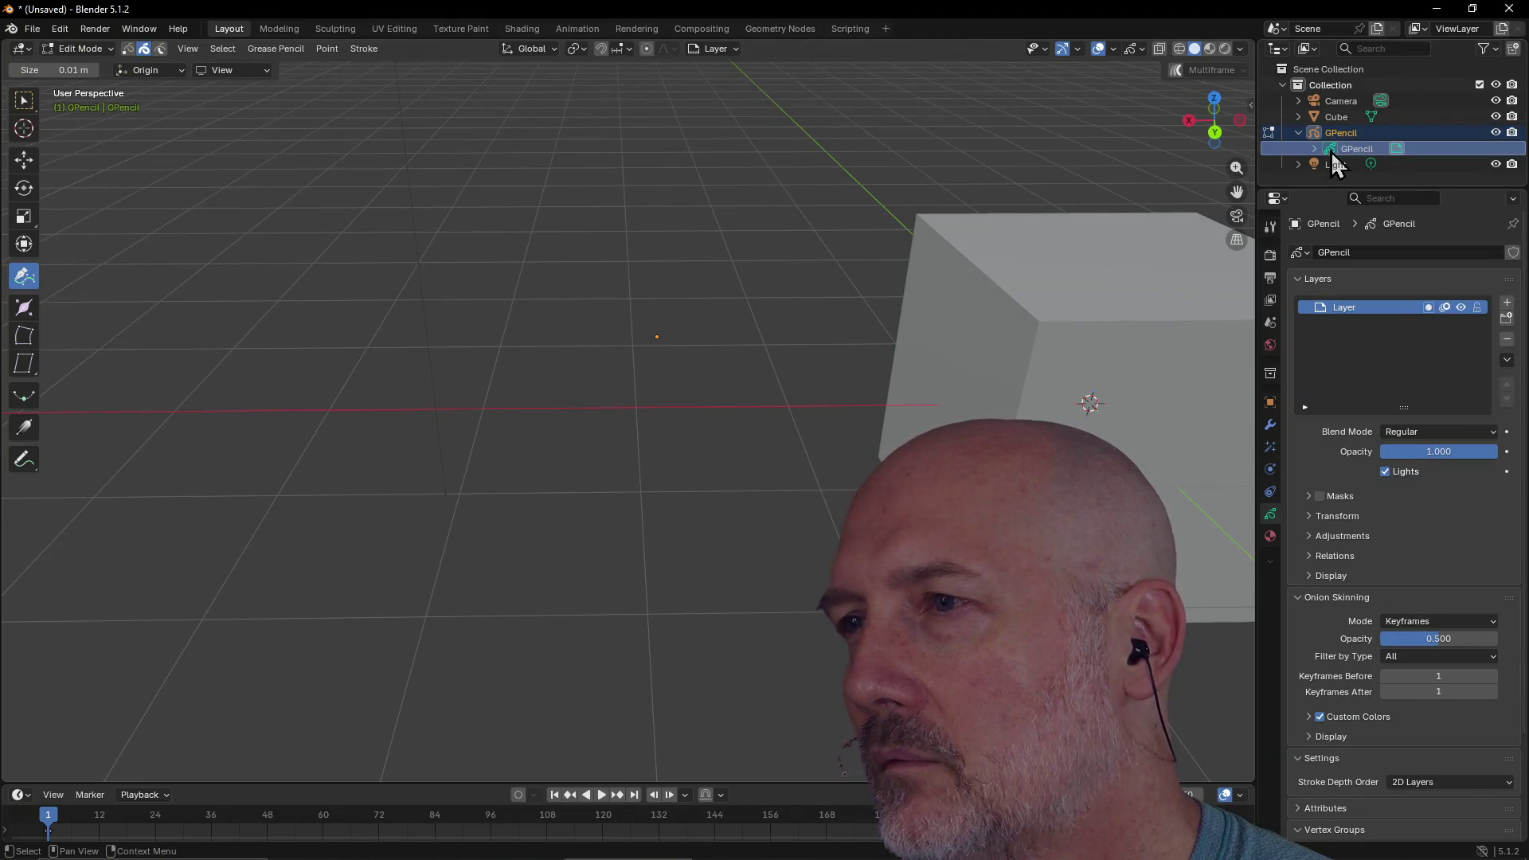
click(588, 323)
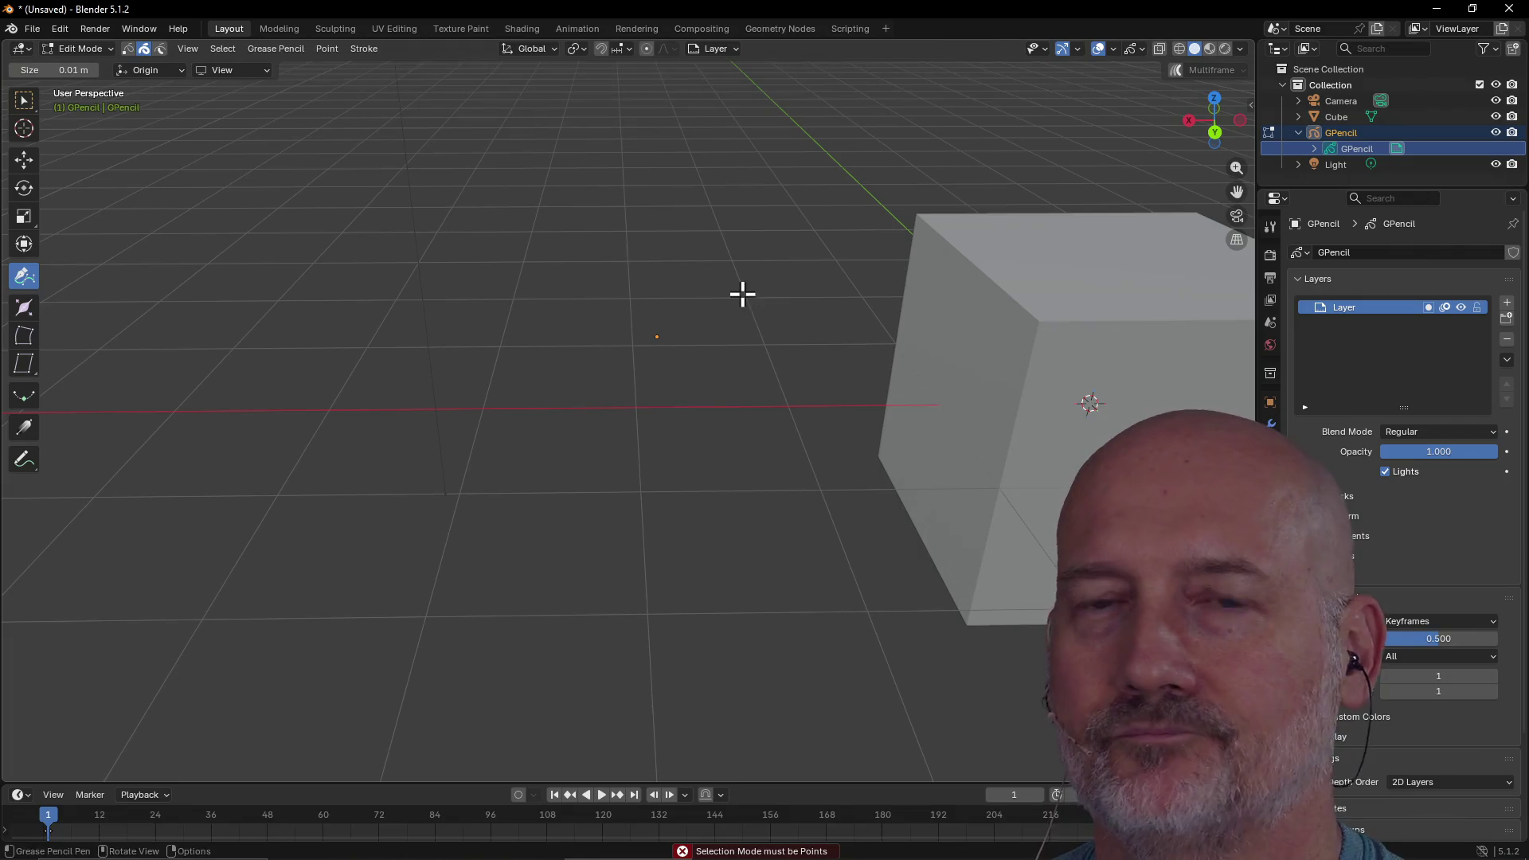
click(24, 335)
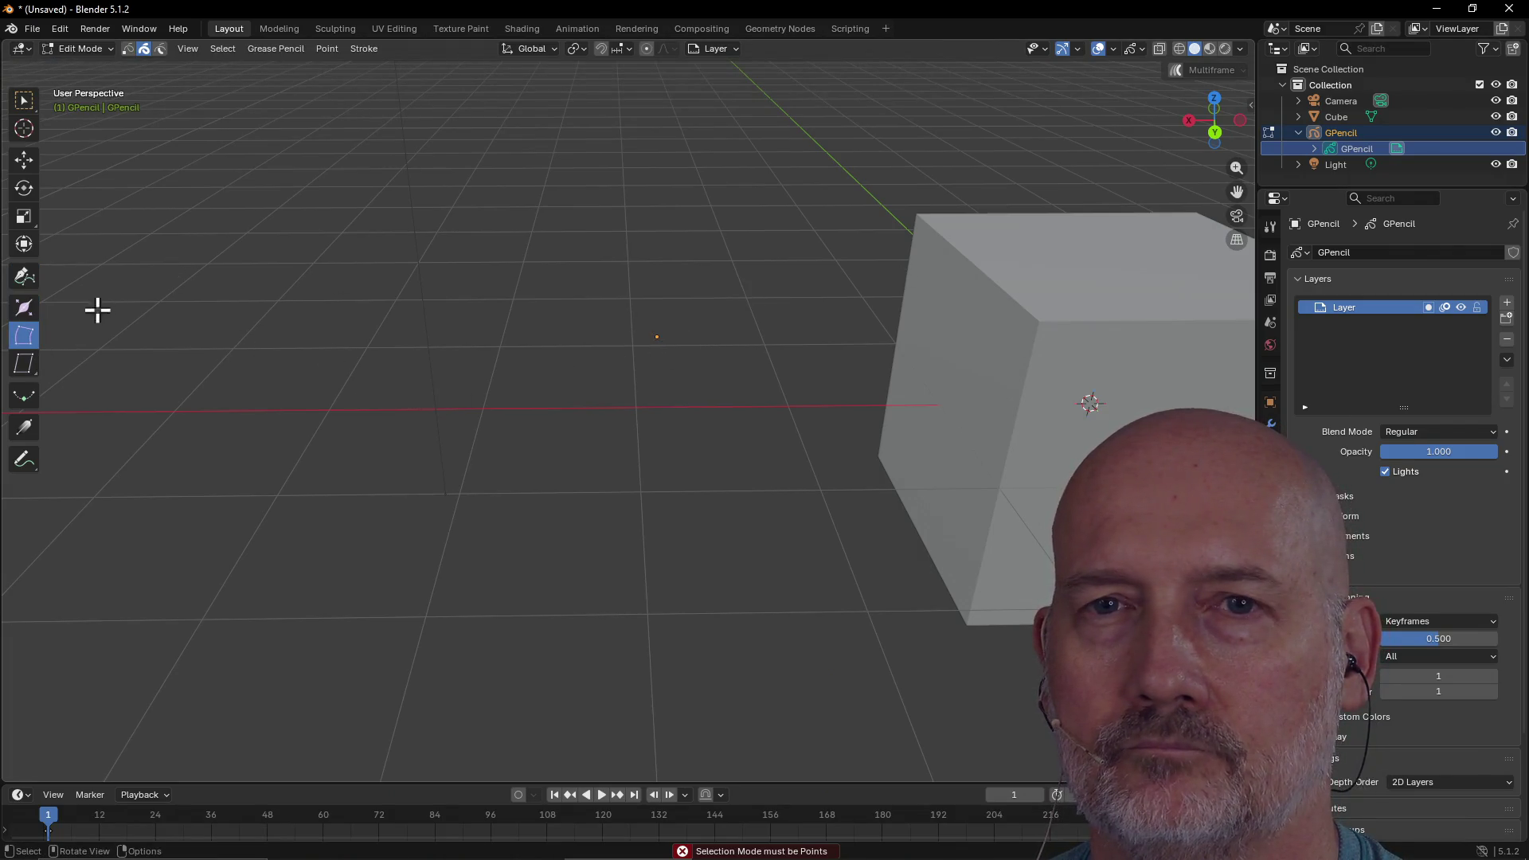
click(24, 308)
mouse_move(631, 310)
mouse_down()
mouse_move(685, 341)
mouse_move(509, 365)
mouse_up()
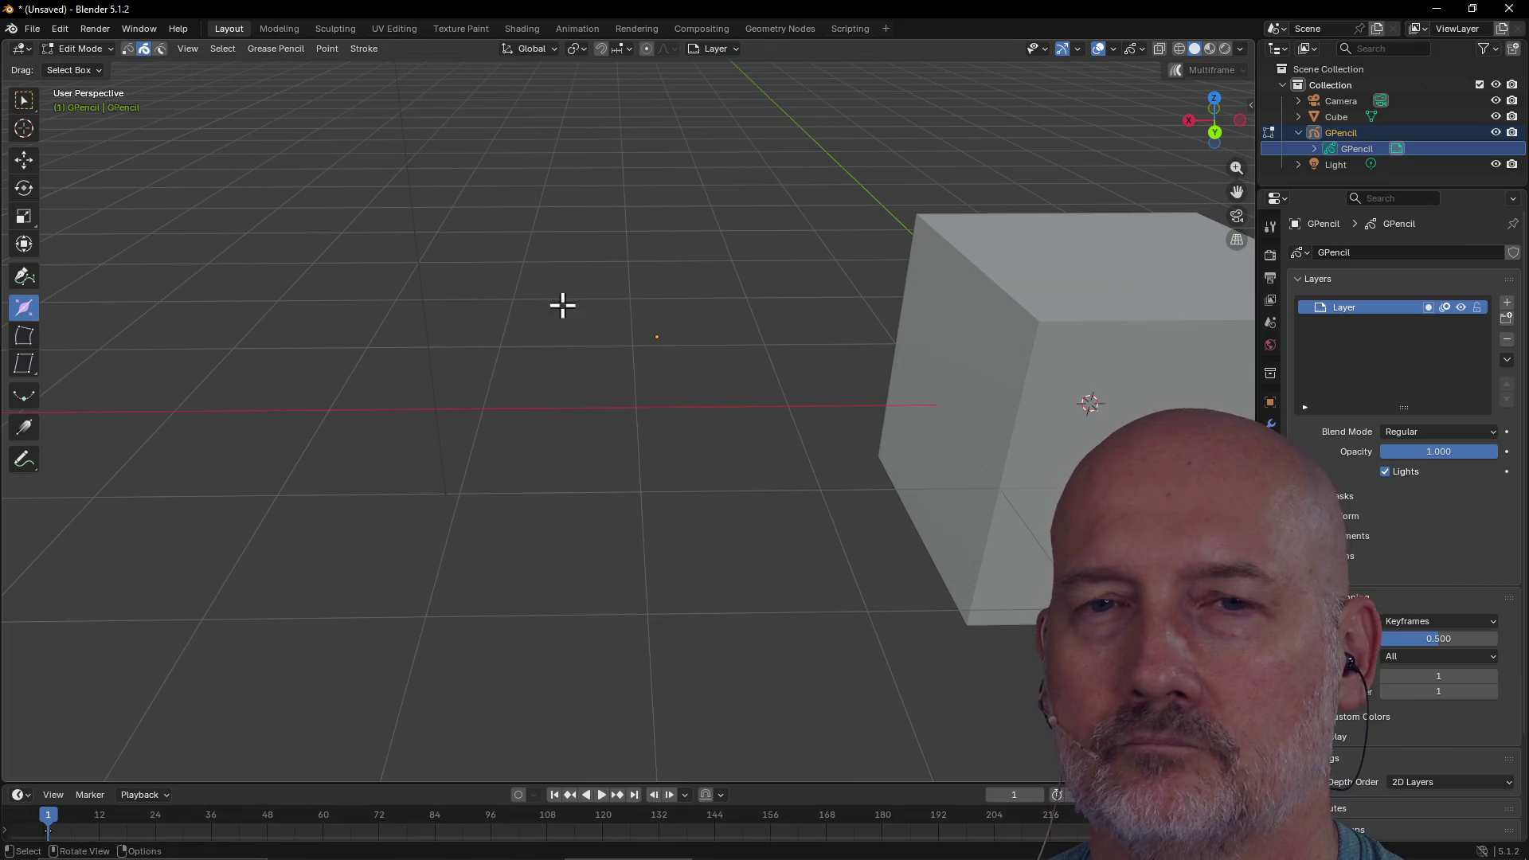
click(24, 460)
mouse_move(644, 324)
mouse_down()
mouse_move(776, 320)
mouse_move(806, 494)
mouse_move(790, 529)
mouse_up()
mouse_move(651, 333)
mouse_down()
mouse_move(510, 296)
mouse_move(522, 469)
mouse_move(568, 532)
mouse_move(475, 508)
mouse_up()
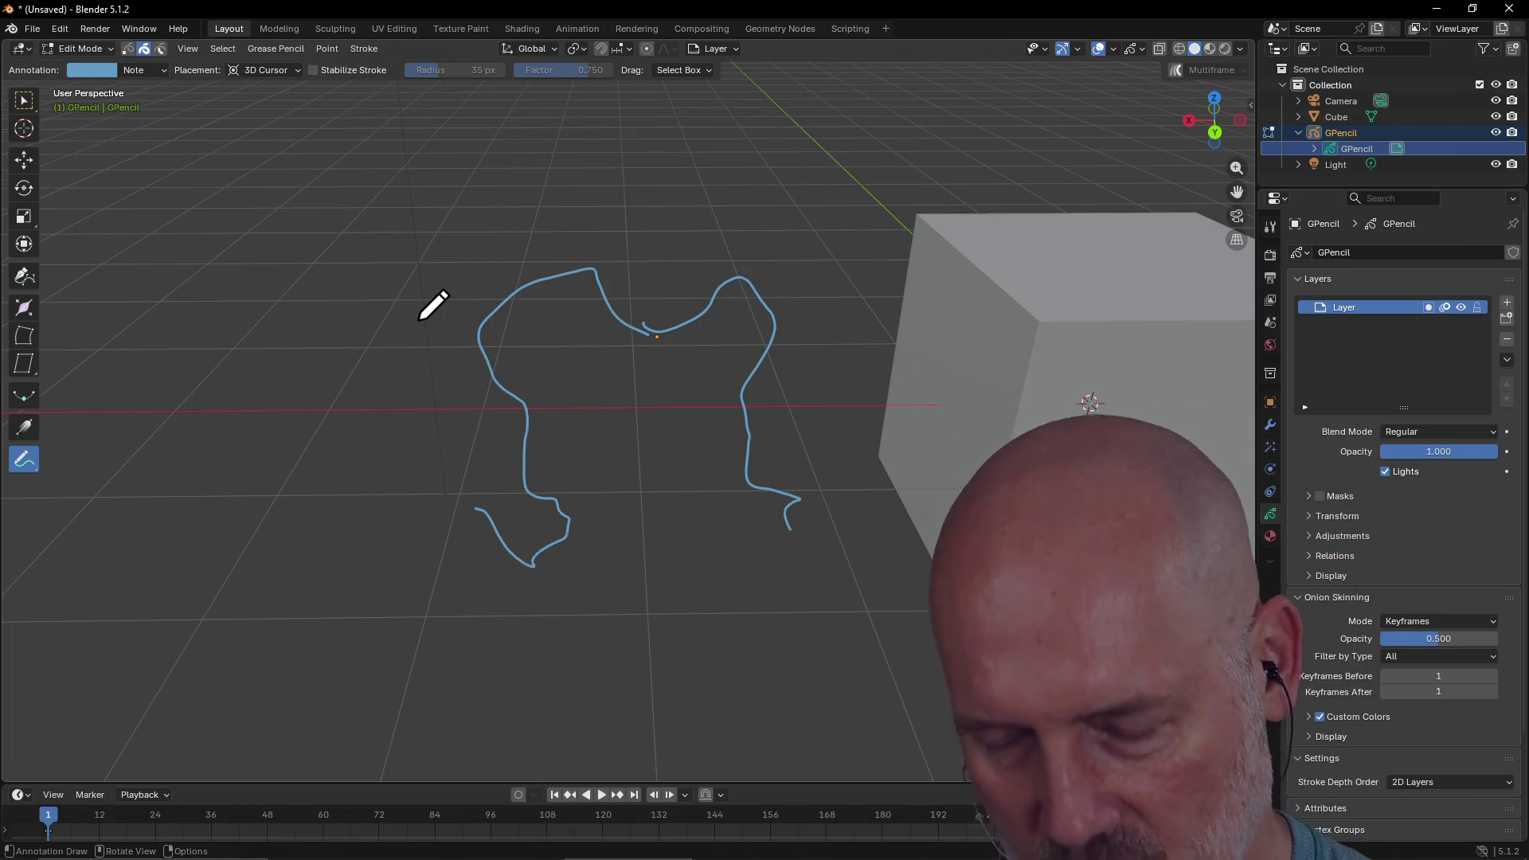
key(ctrl+z)
key(ctrl+z)
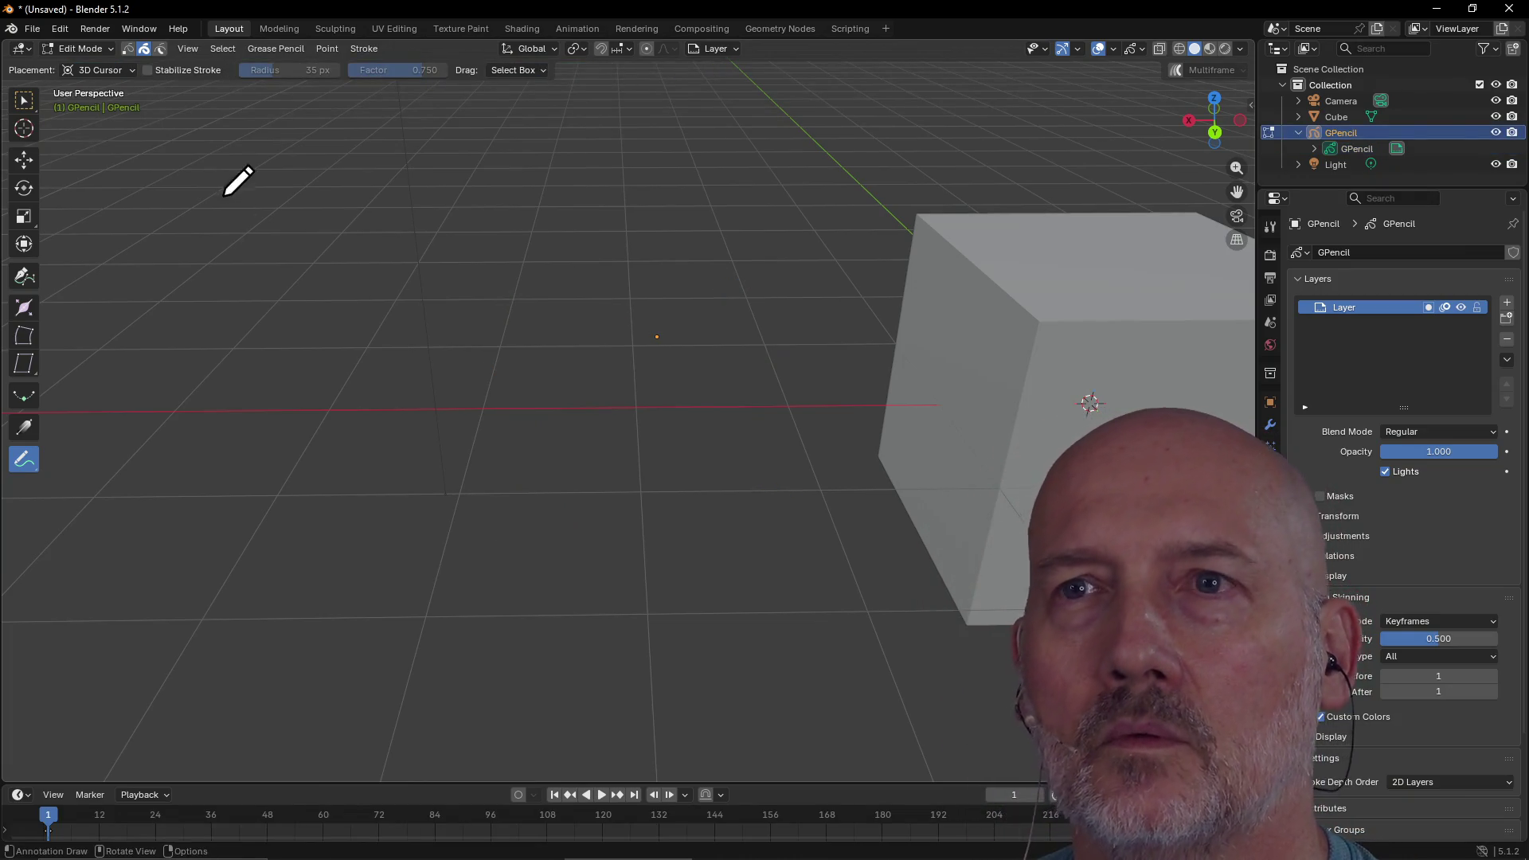
Delete the GPencil object and add a new Grease Pencil Stroke object
right_click(1315, 136)
click(1294, 137)
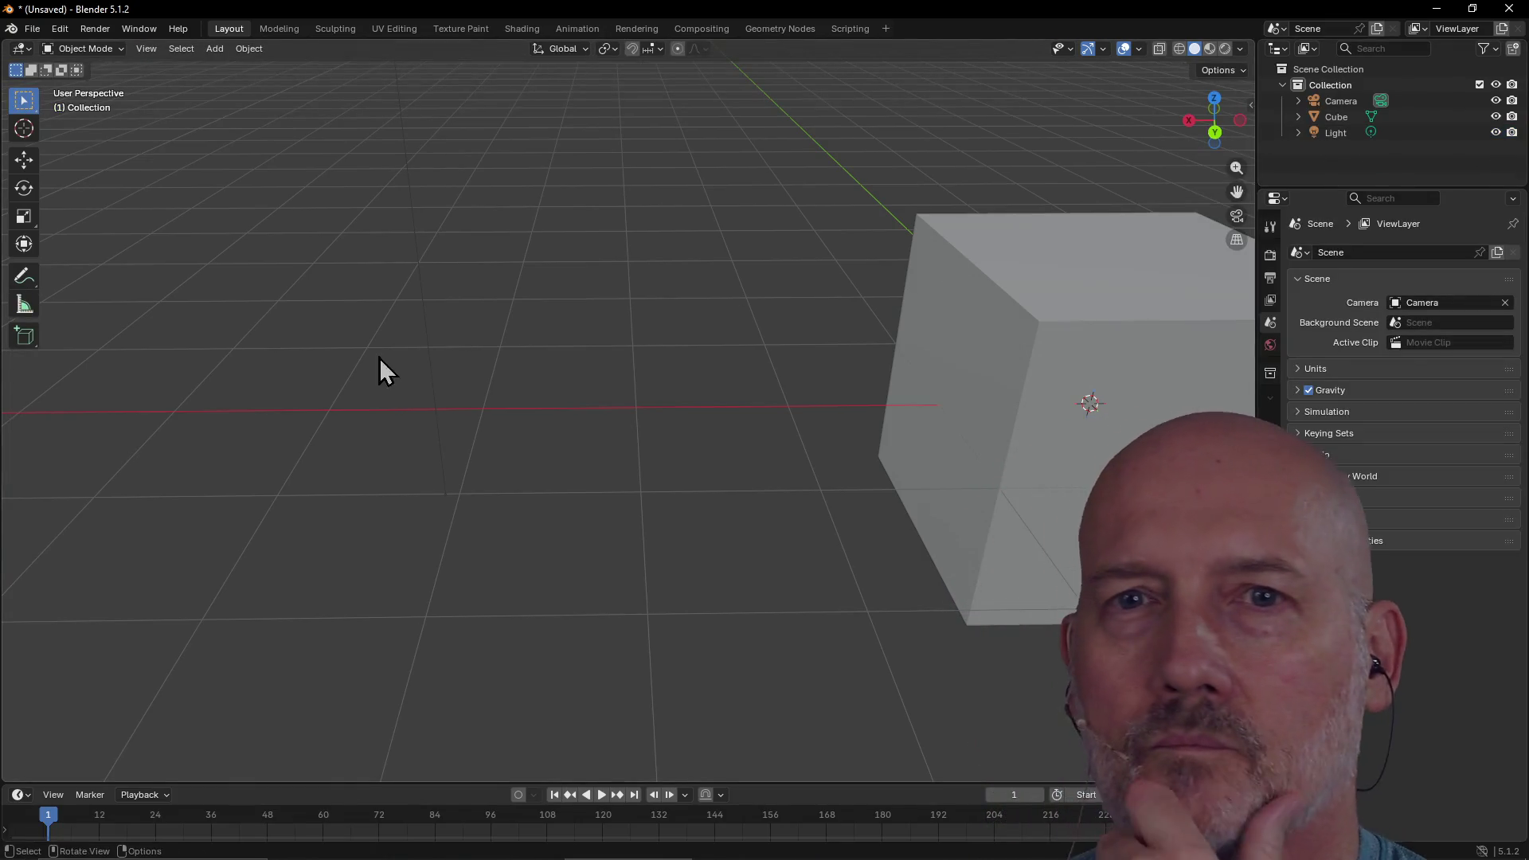
click(218, 51)
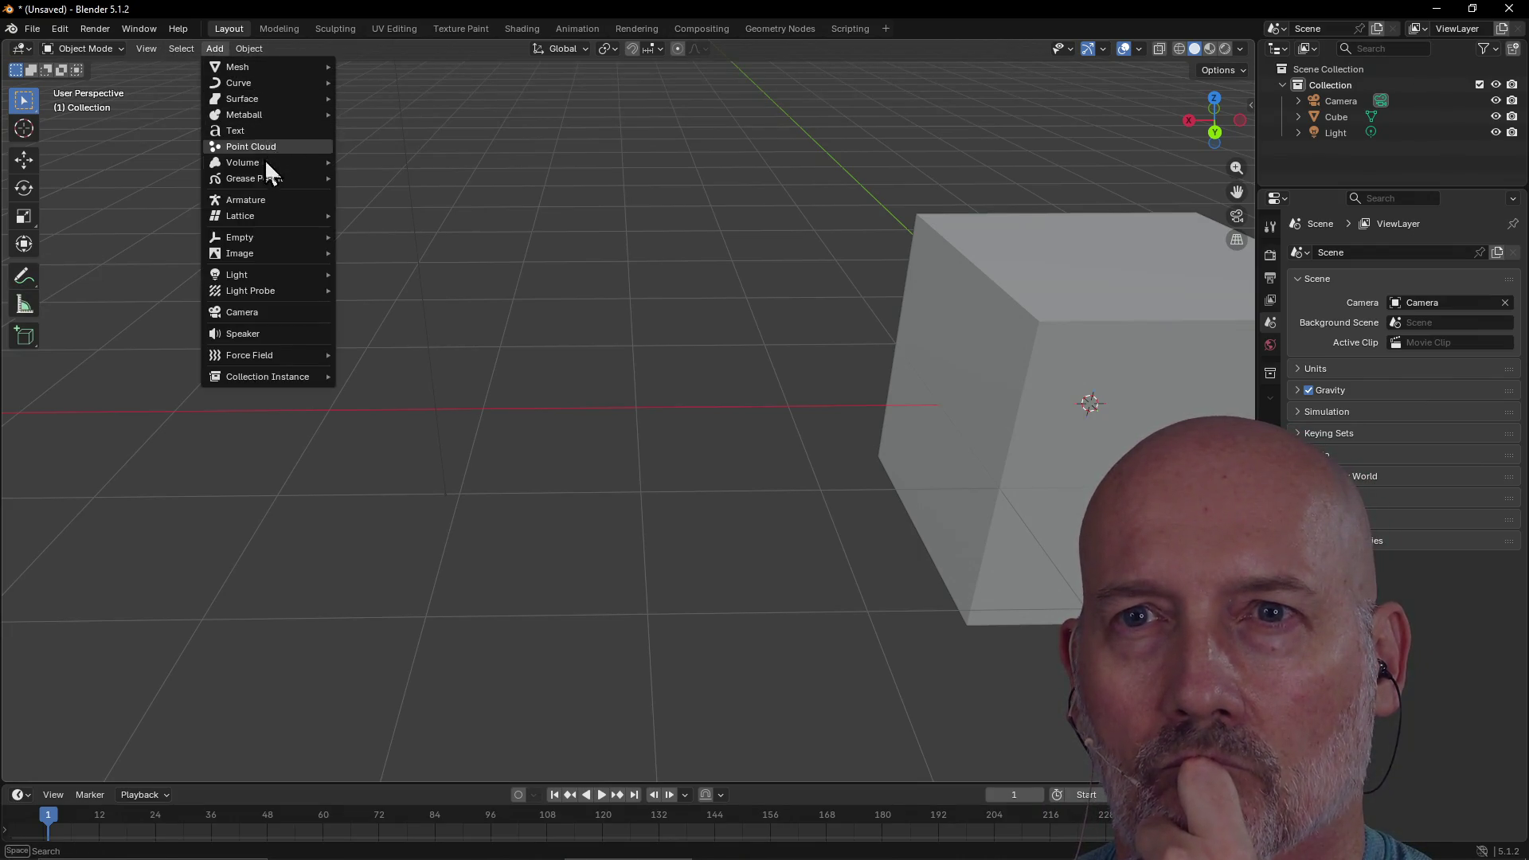
mouse_move(266, 254)
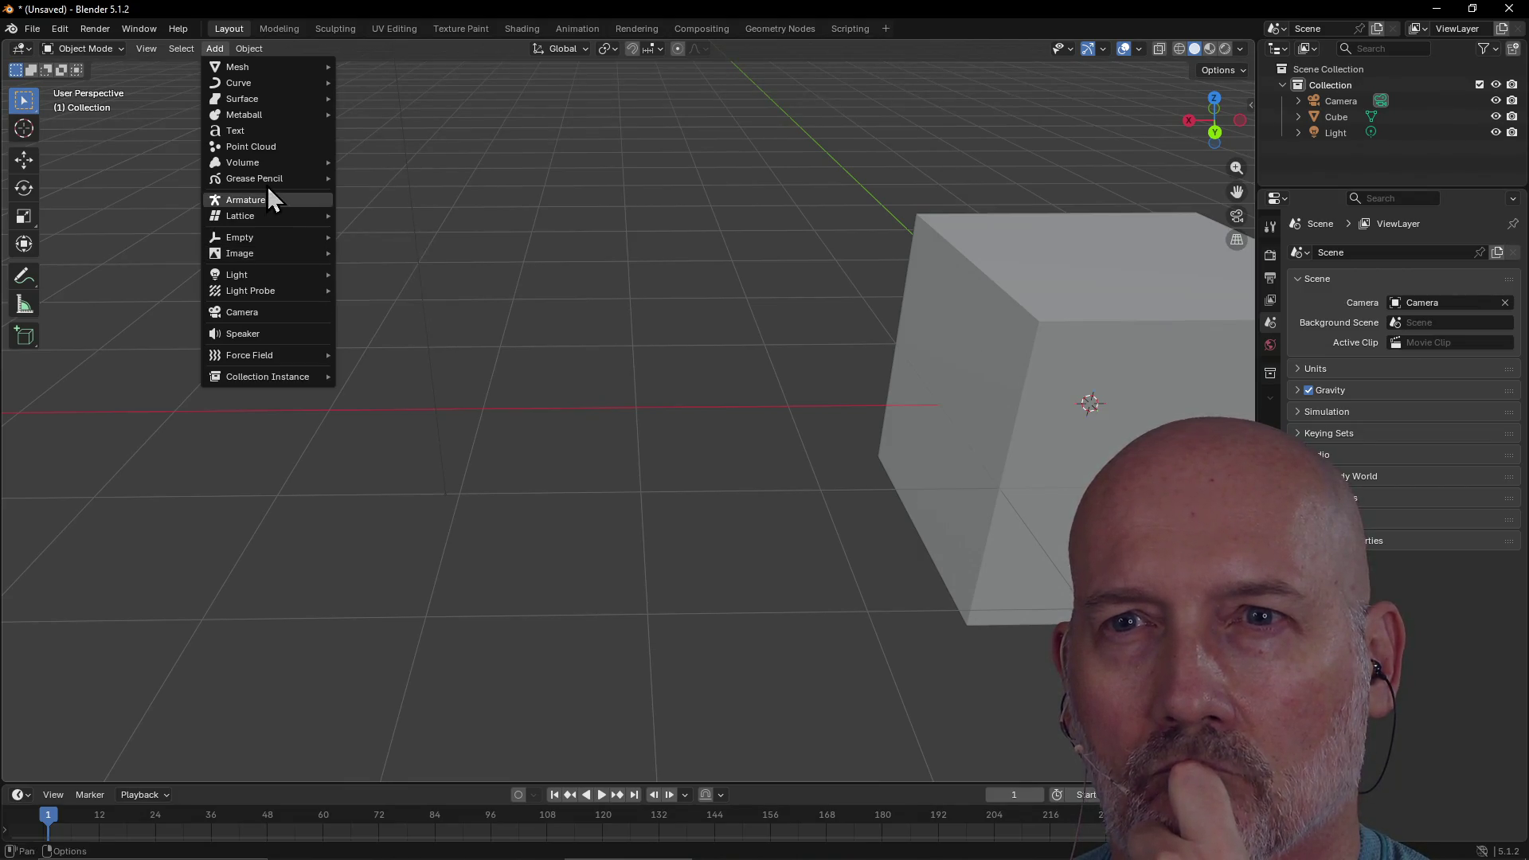
mouse_move(264, 181)
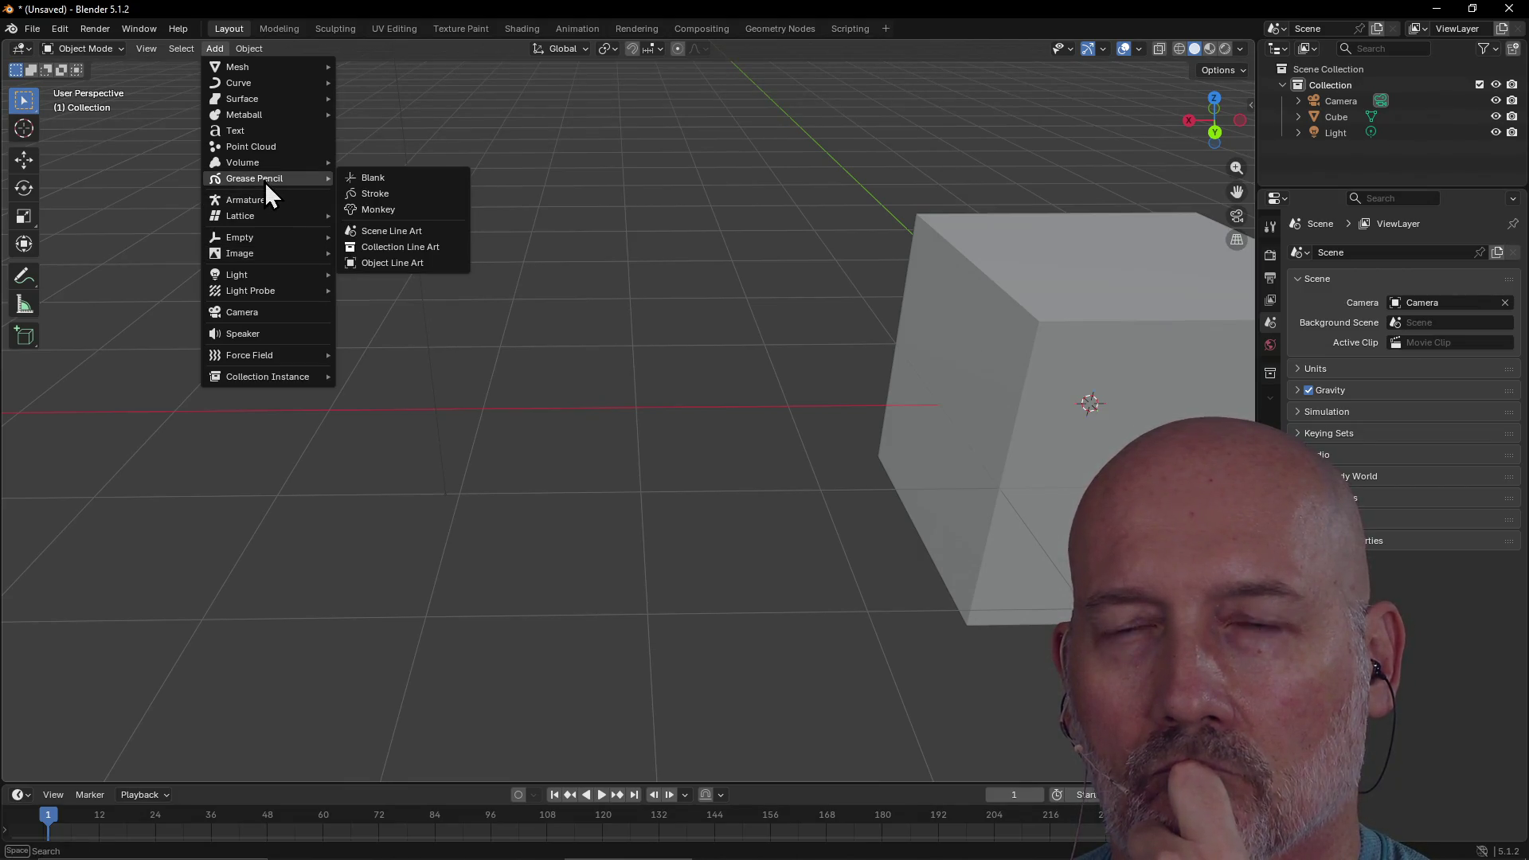
click(406, 195)
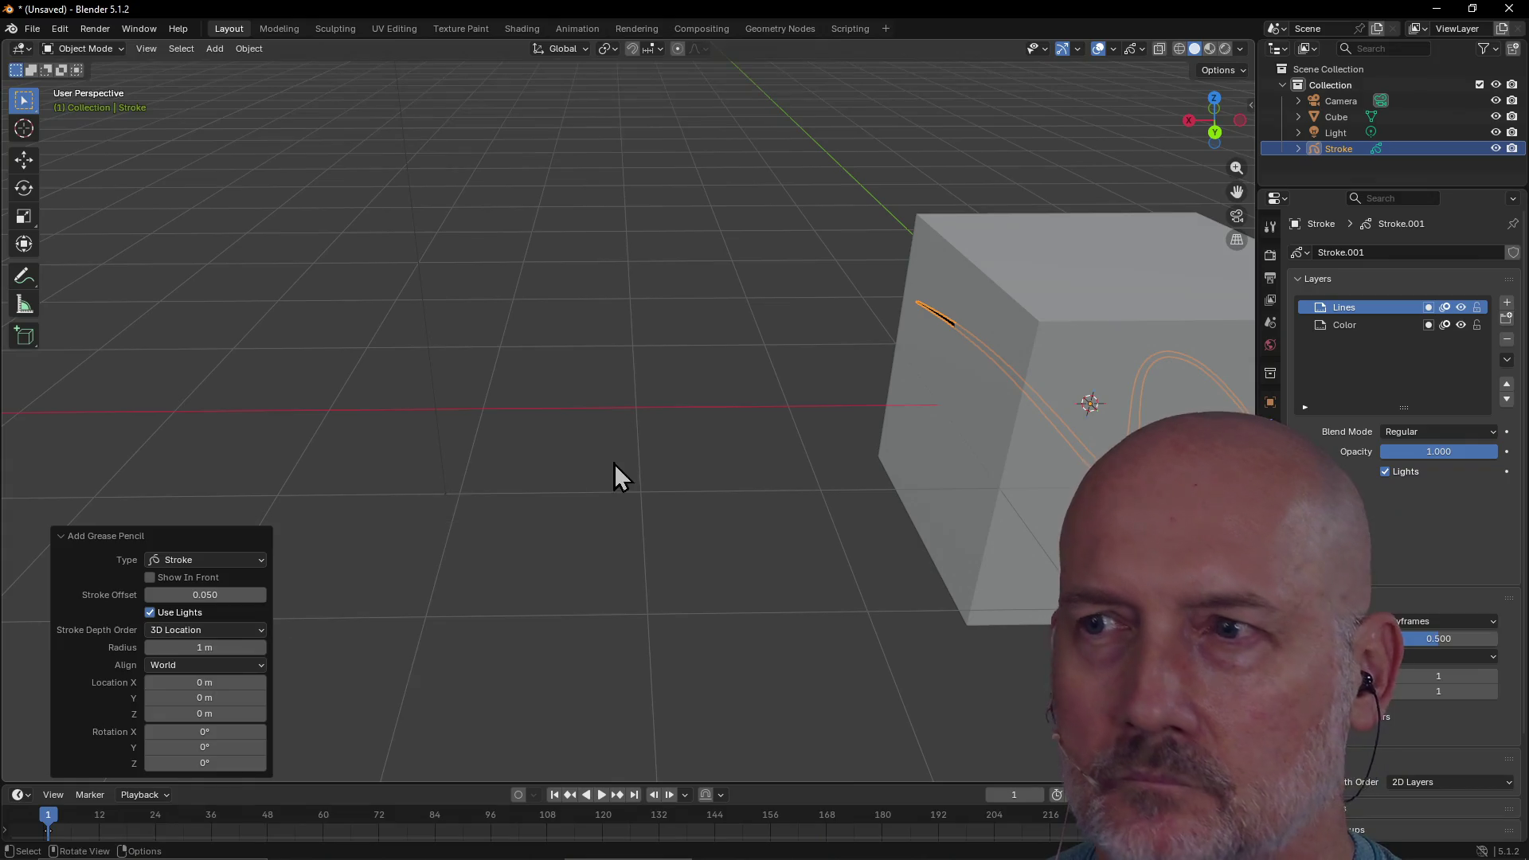
Move the Stroke in front of the cube to X 2.7029, Y -0.098138, Z 0.09284 m and enter Edit Mode
key(g)
click(380, 412)
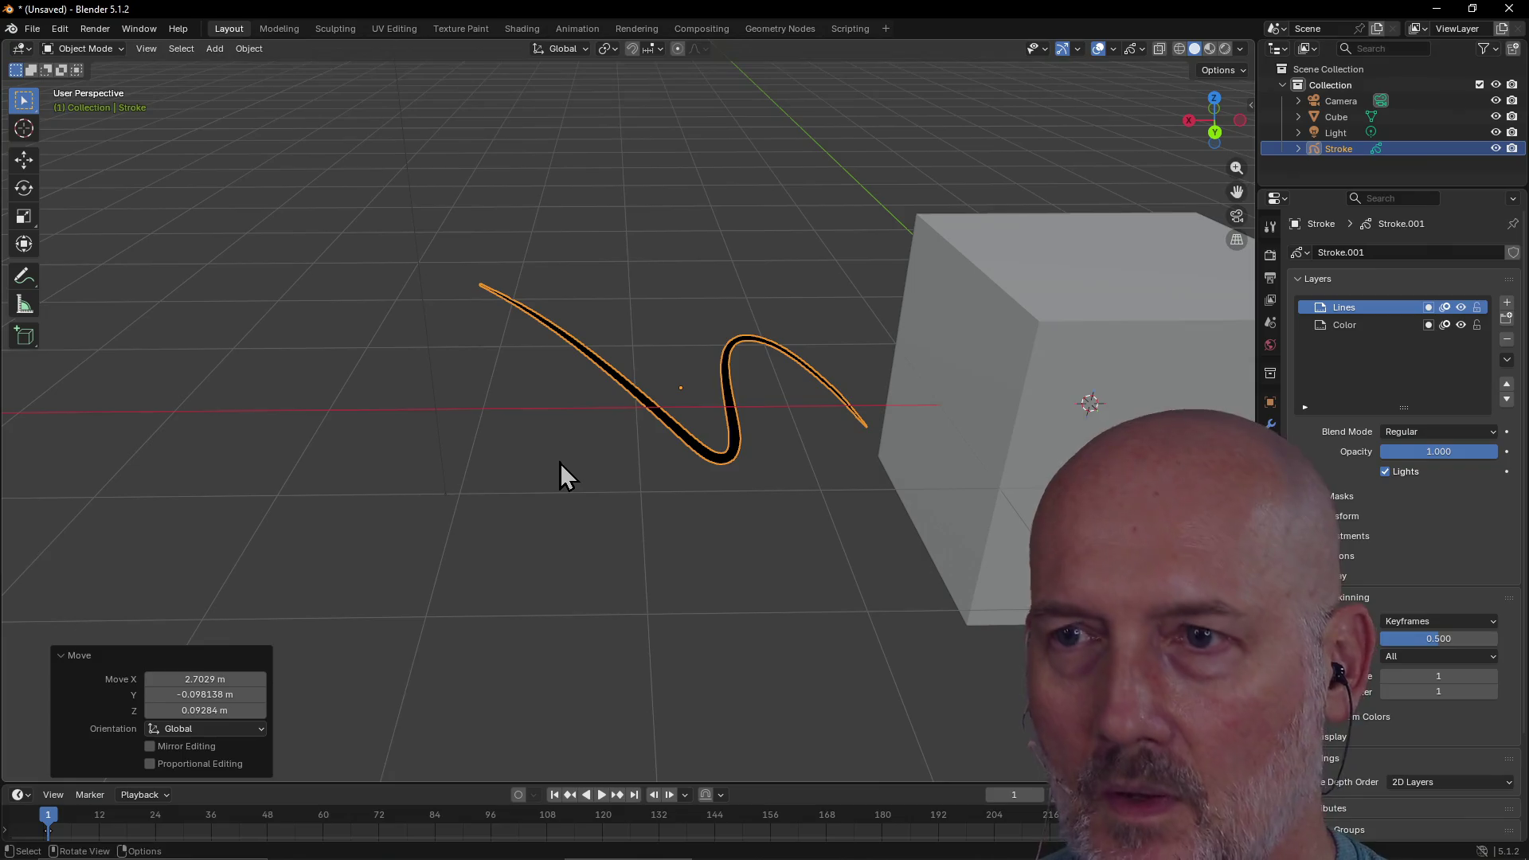
key(Tab)
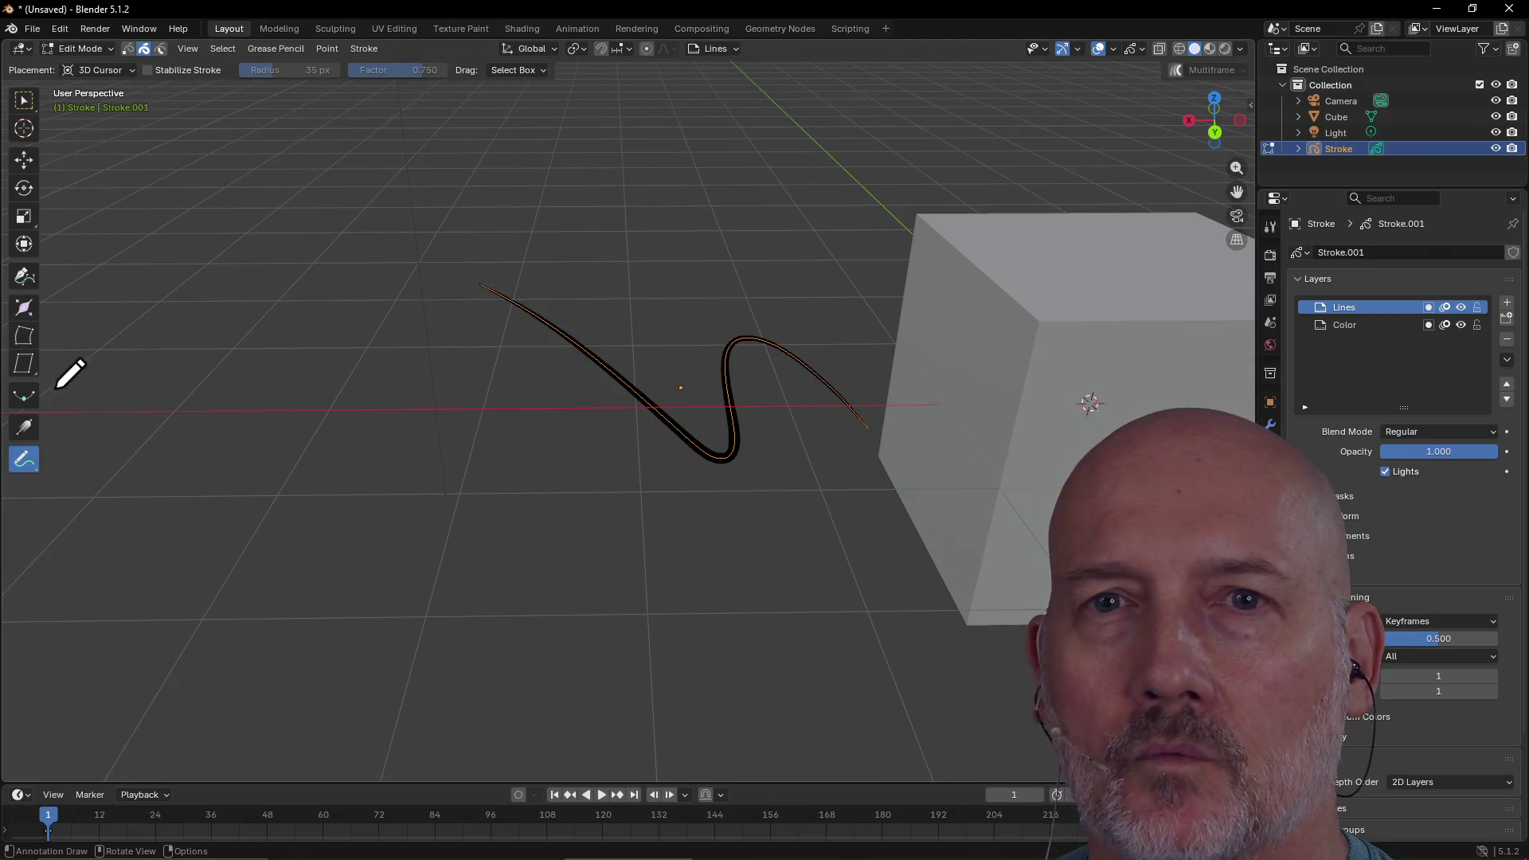
click(24, 276)
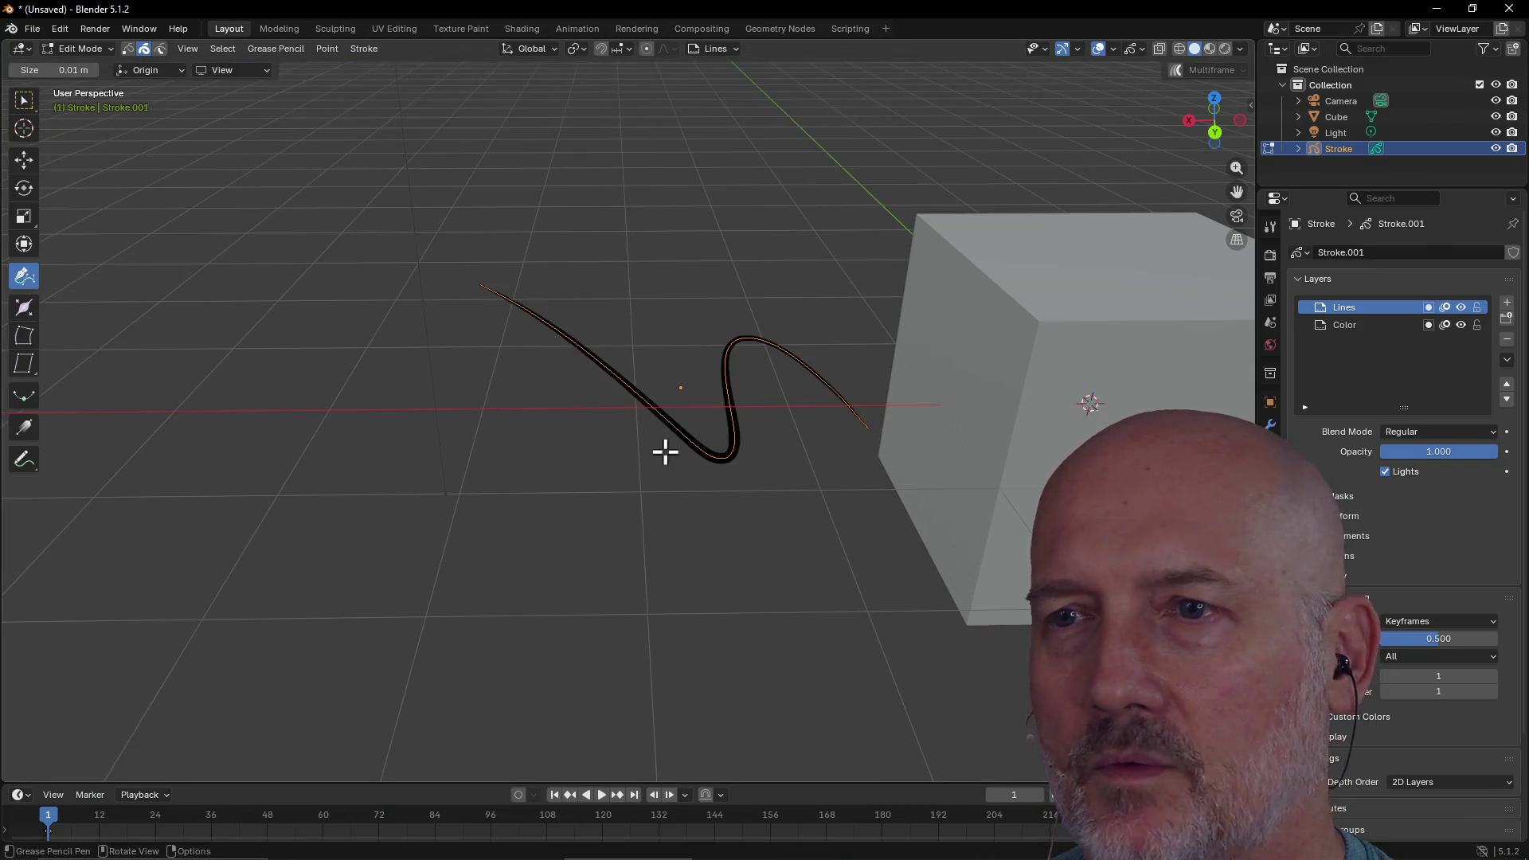
click(719, 457)
click(658, 341)
click(696, 400)
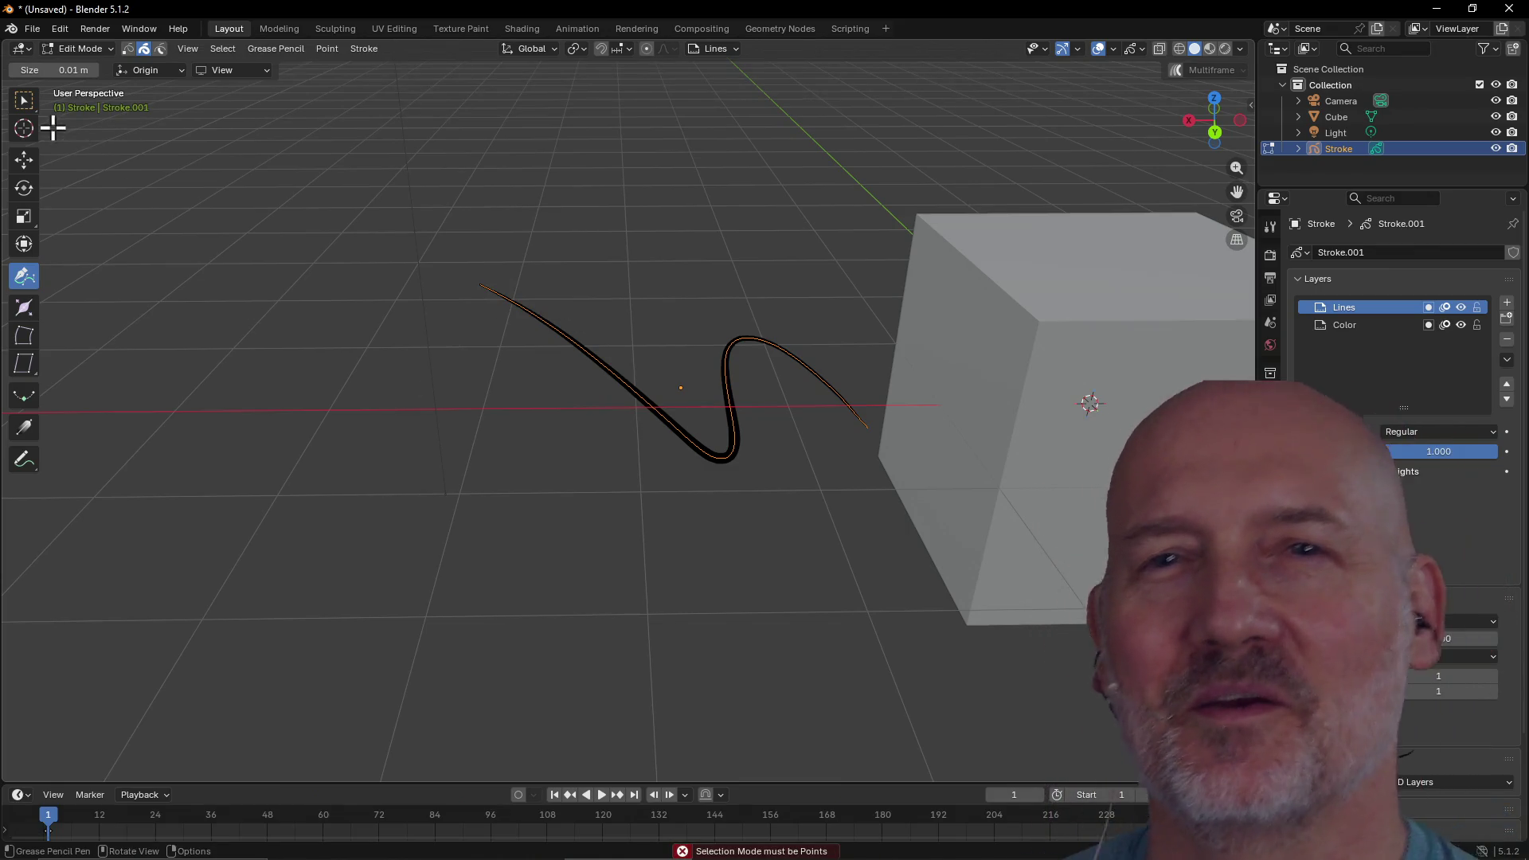
click(23, 100)
mouse_move(375, 212)
mouse_down()
mouse_move(512, 352)
mouse_move(829, 498)
mouse_move(949, 533)
mouse_up()
click(617, 418)
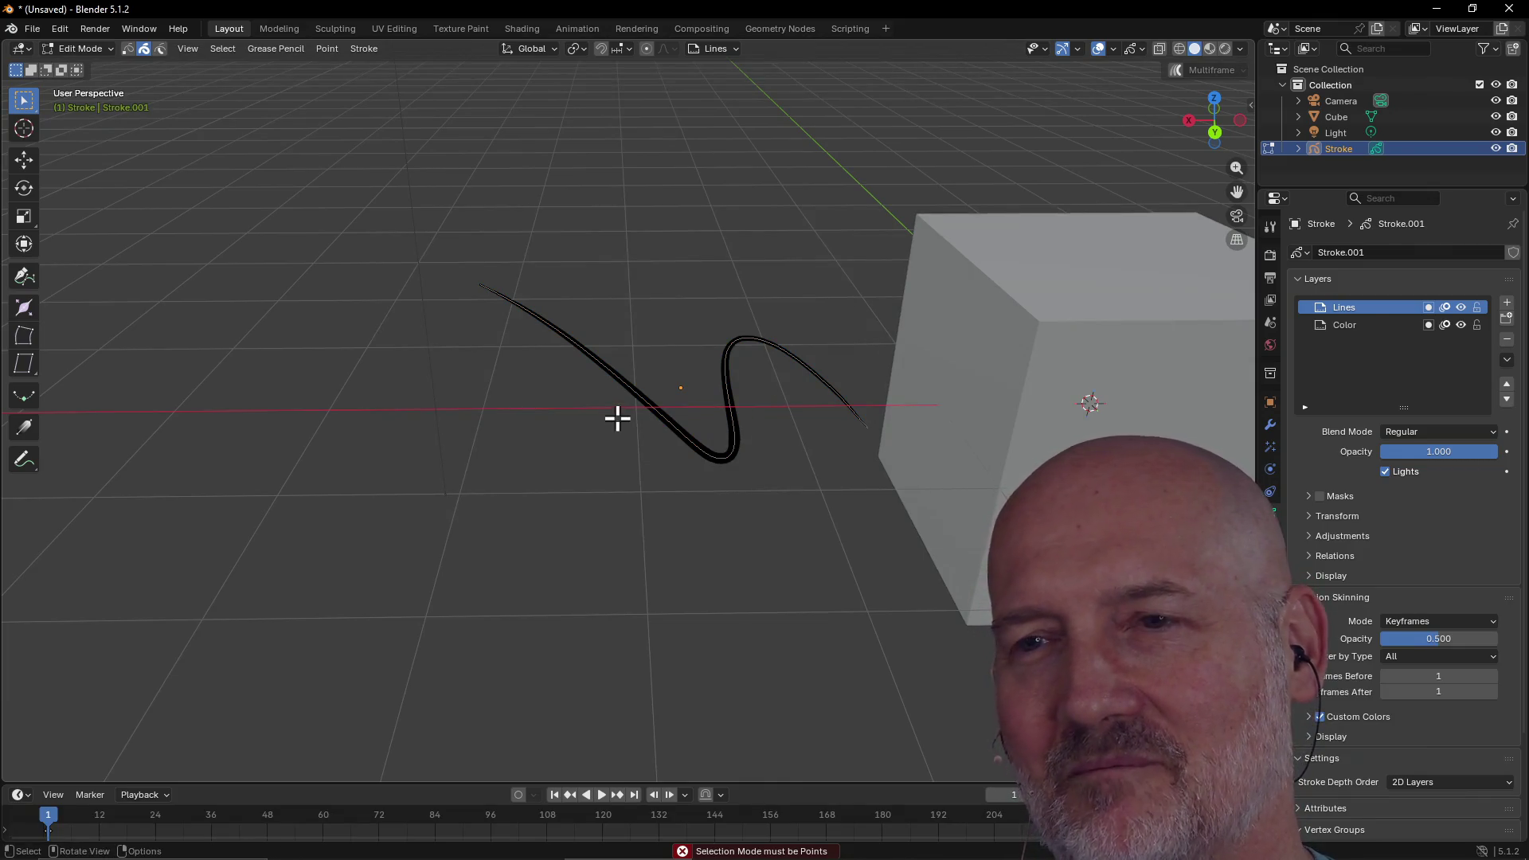
click(674, 426)
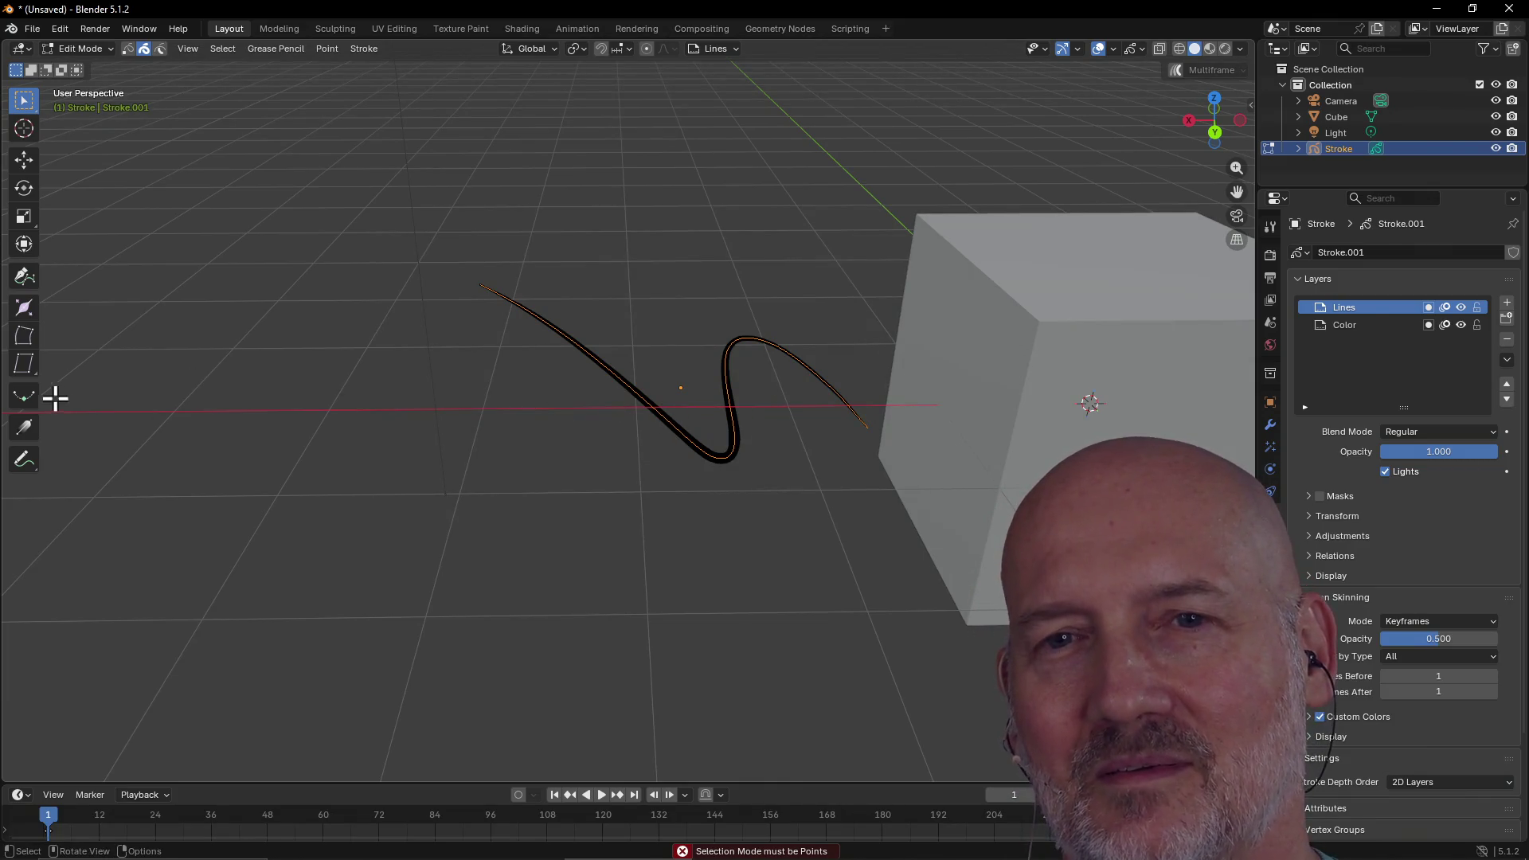
click(28, 399)
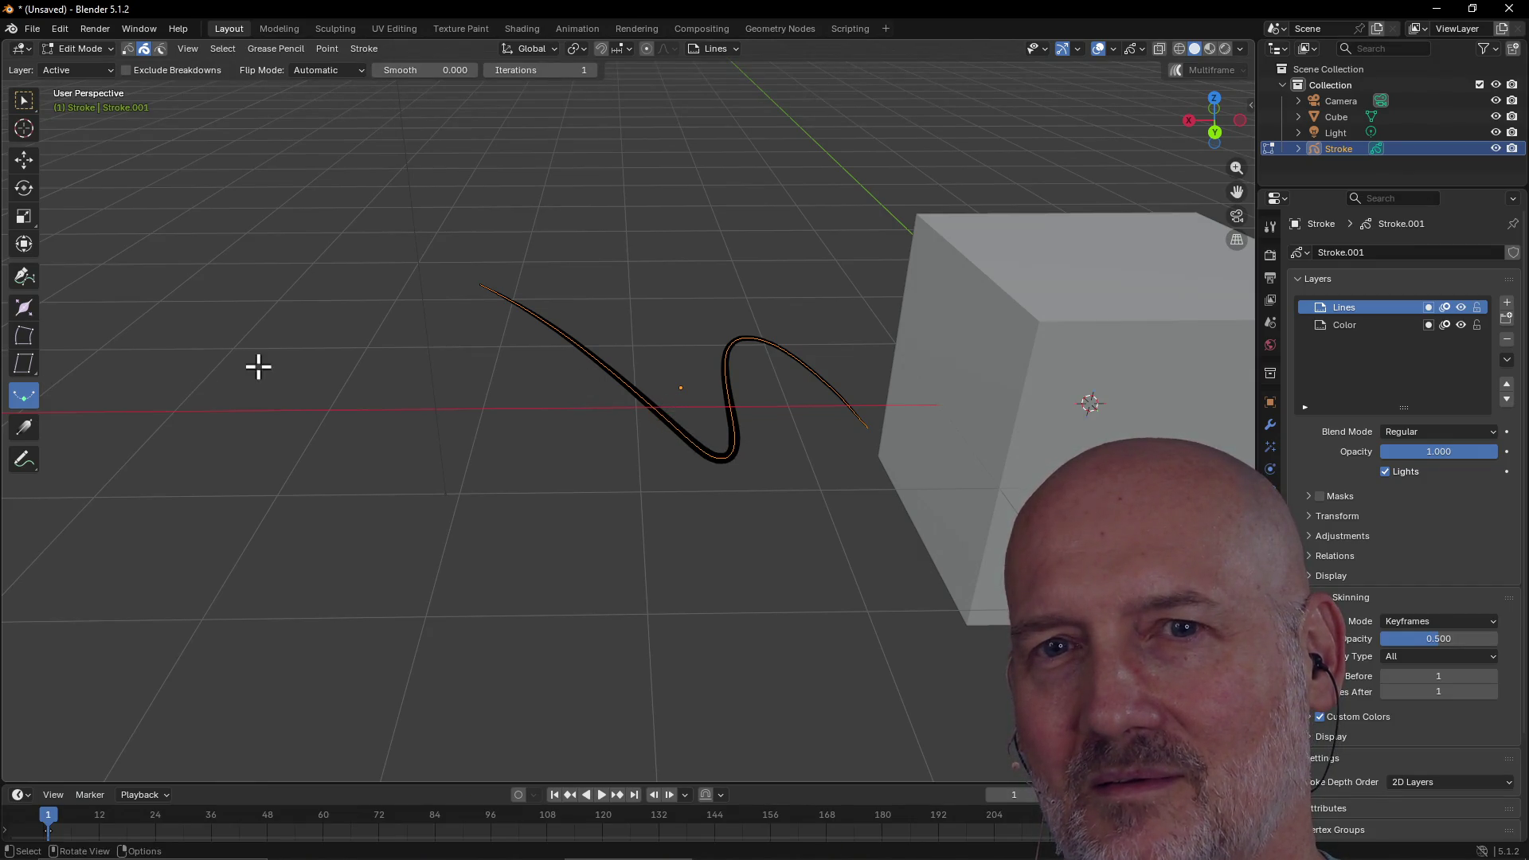
click(24, 276)
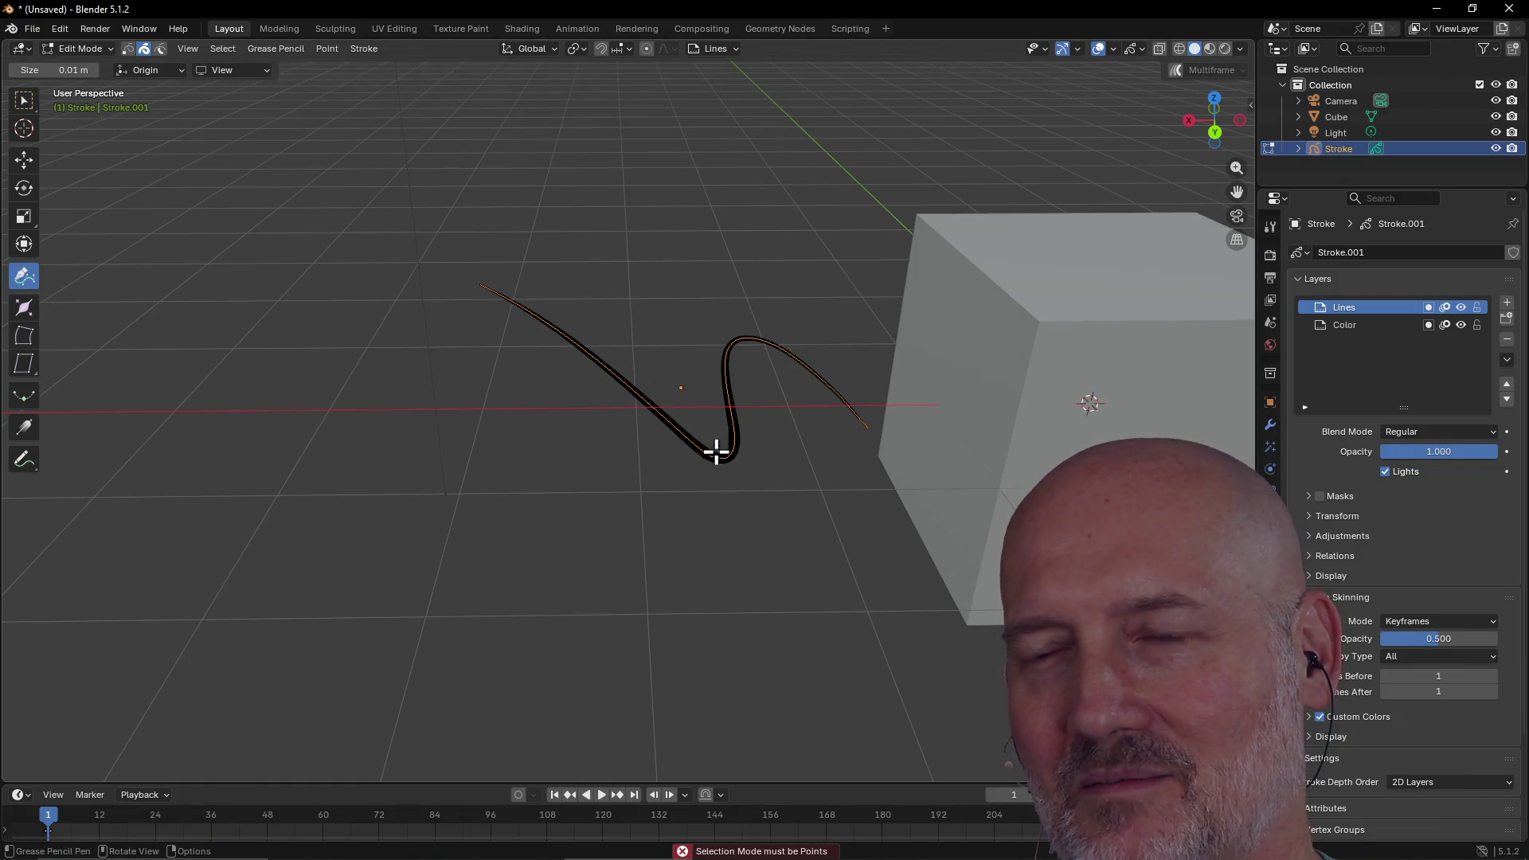
click(701, 444)
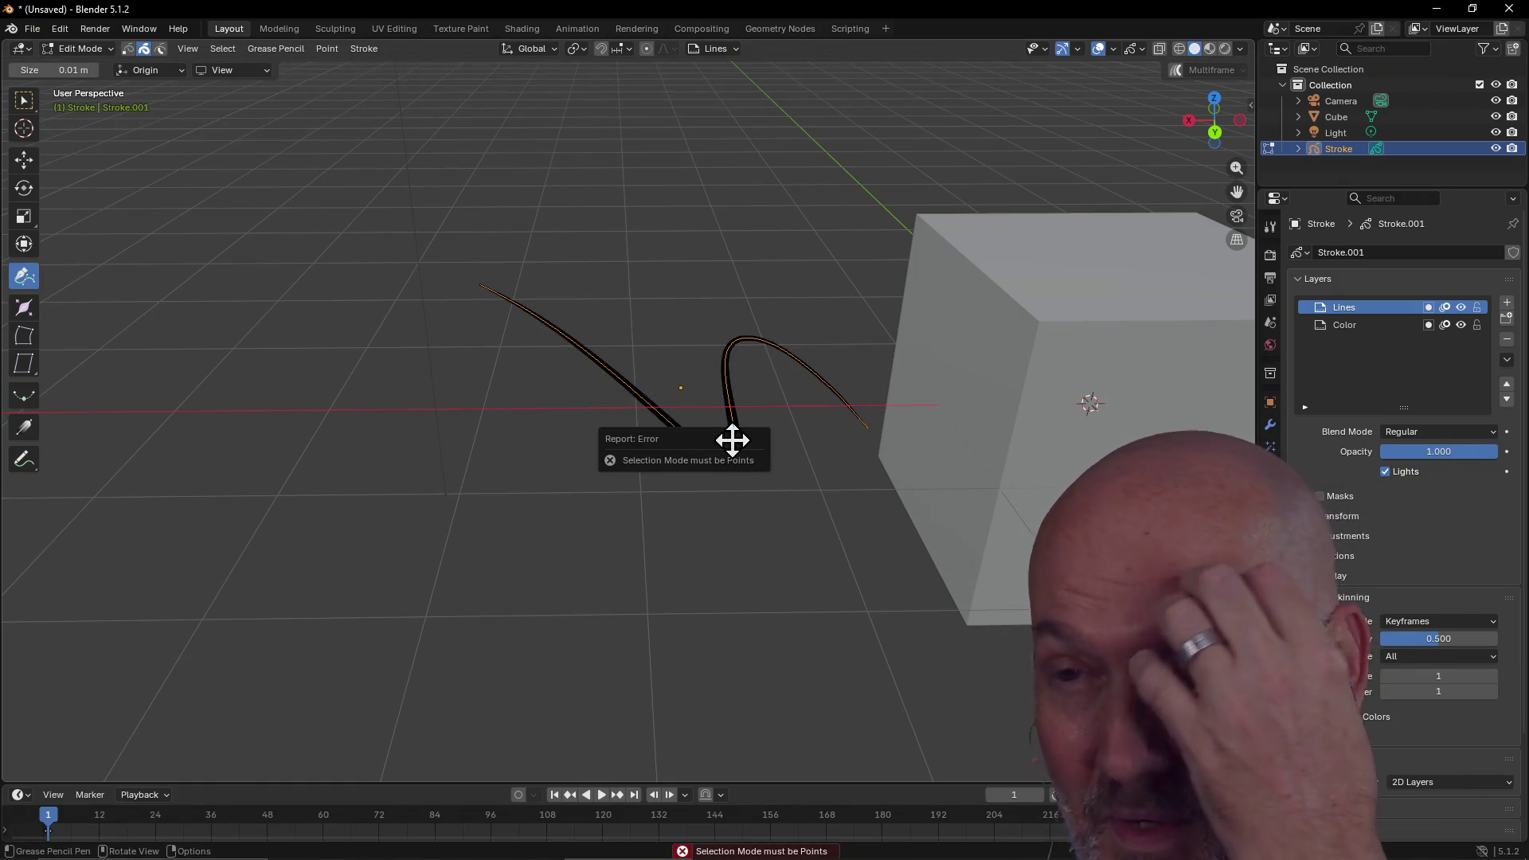
click(724, 354)
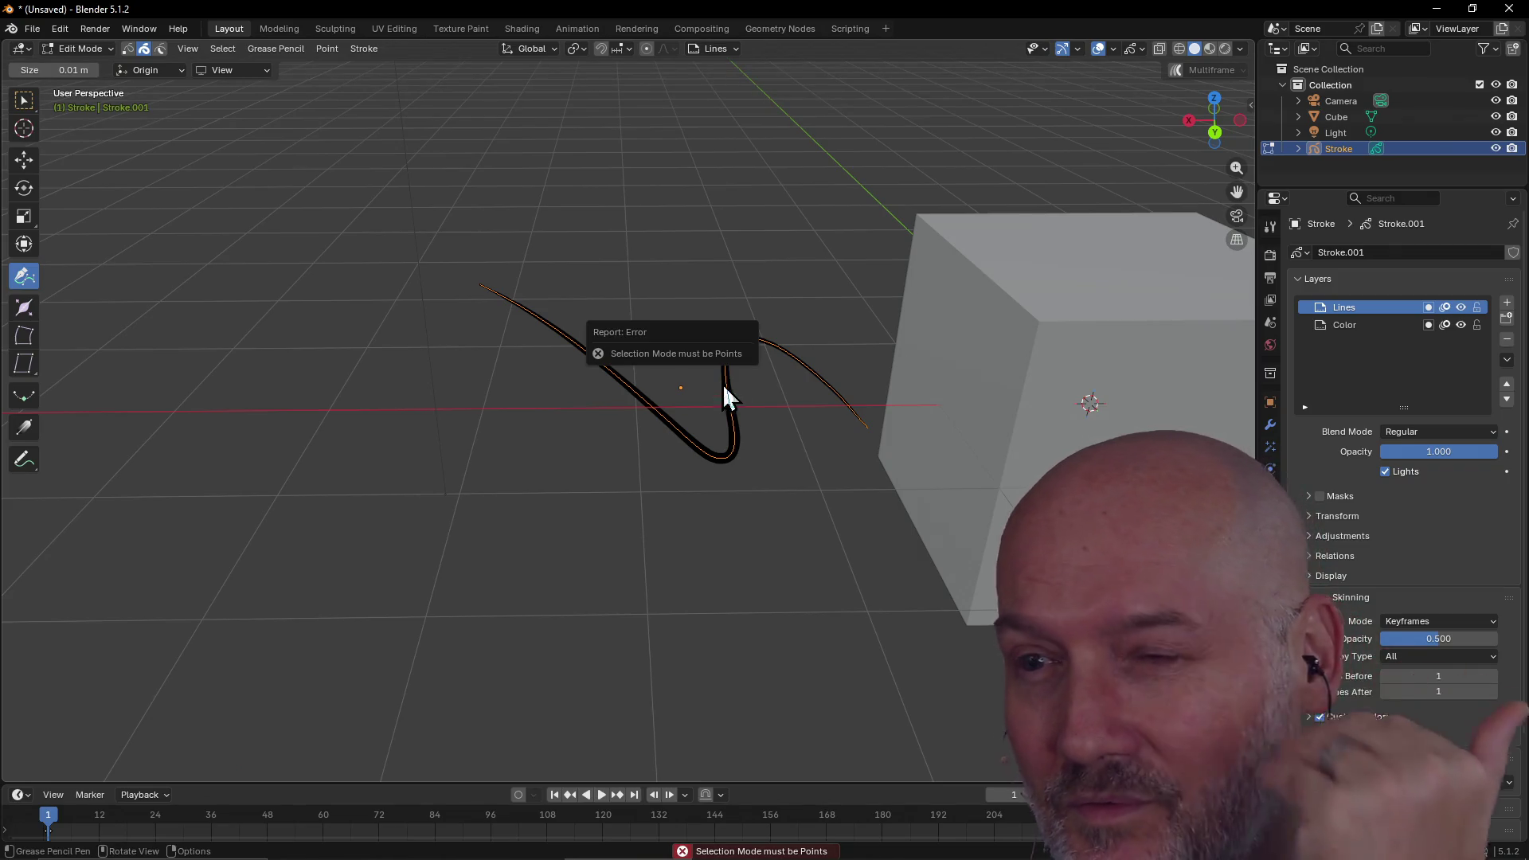
click(724, 449)
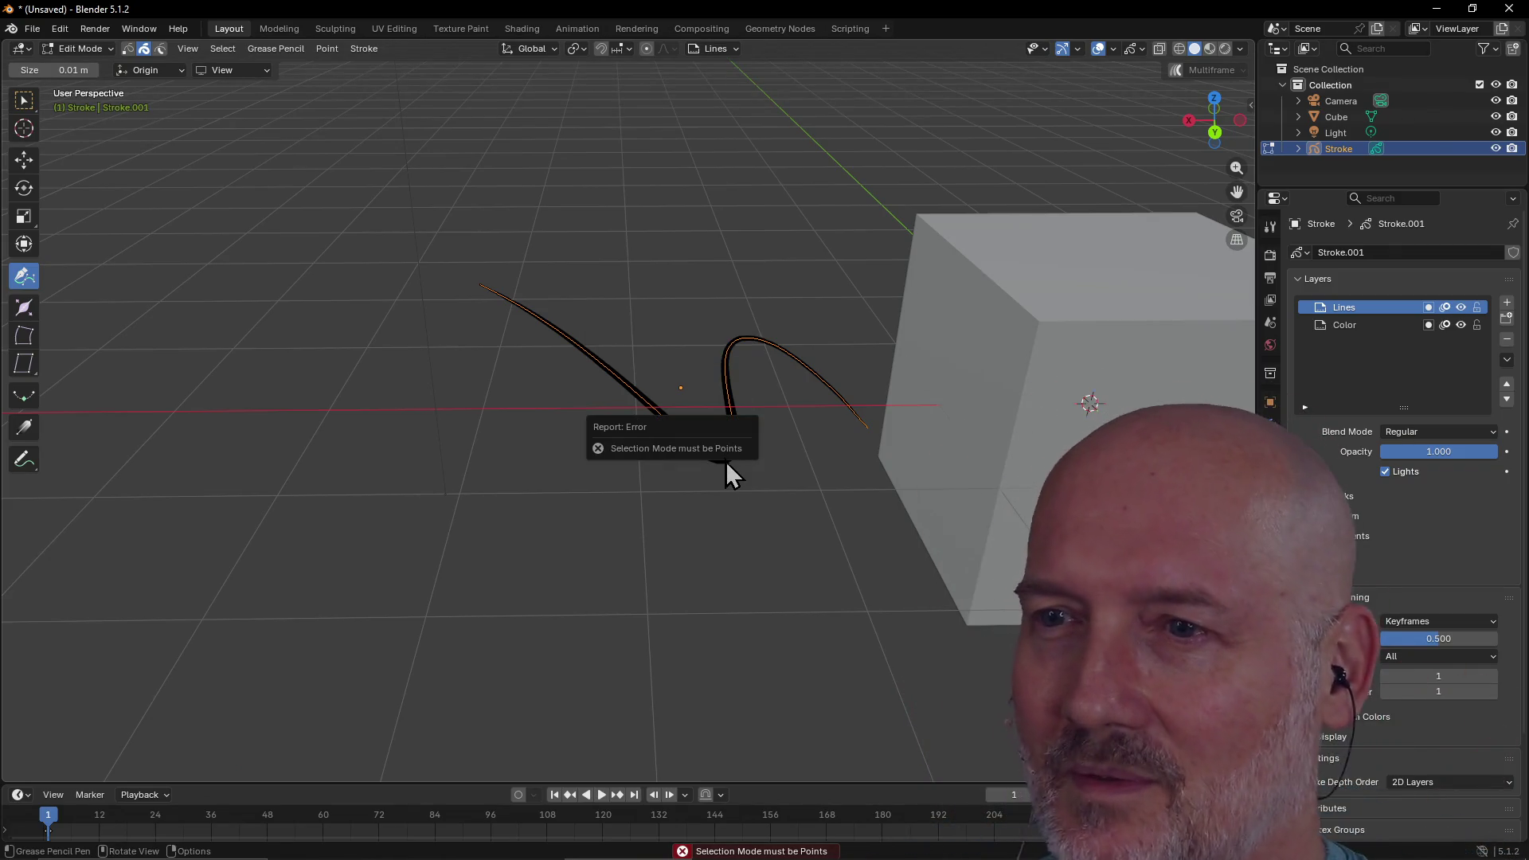
click(714, 462)
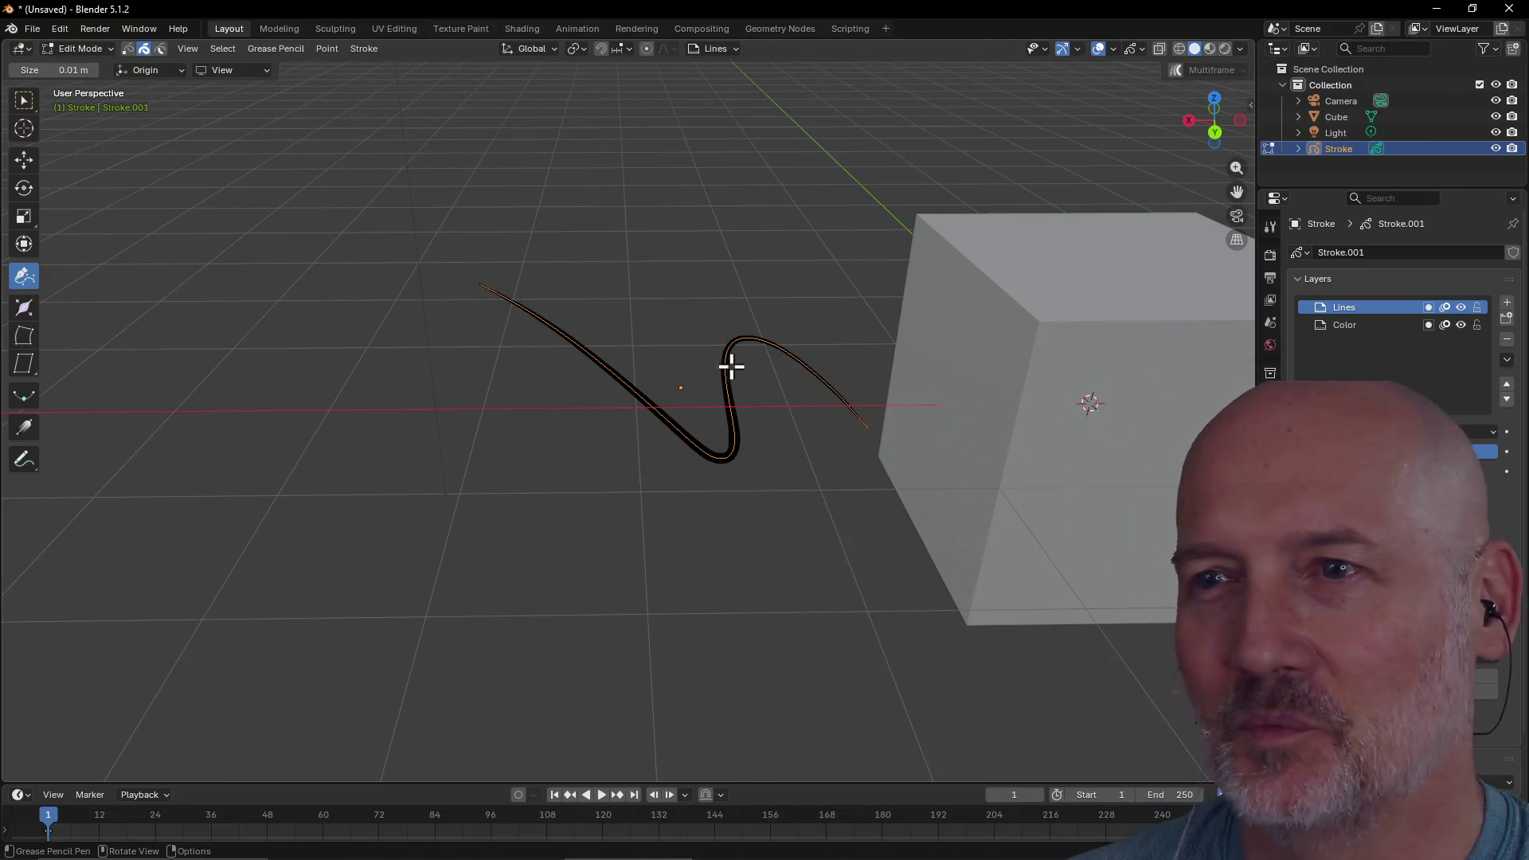
click(691, 408)
click(682, 455)
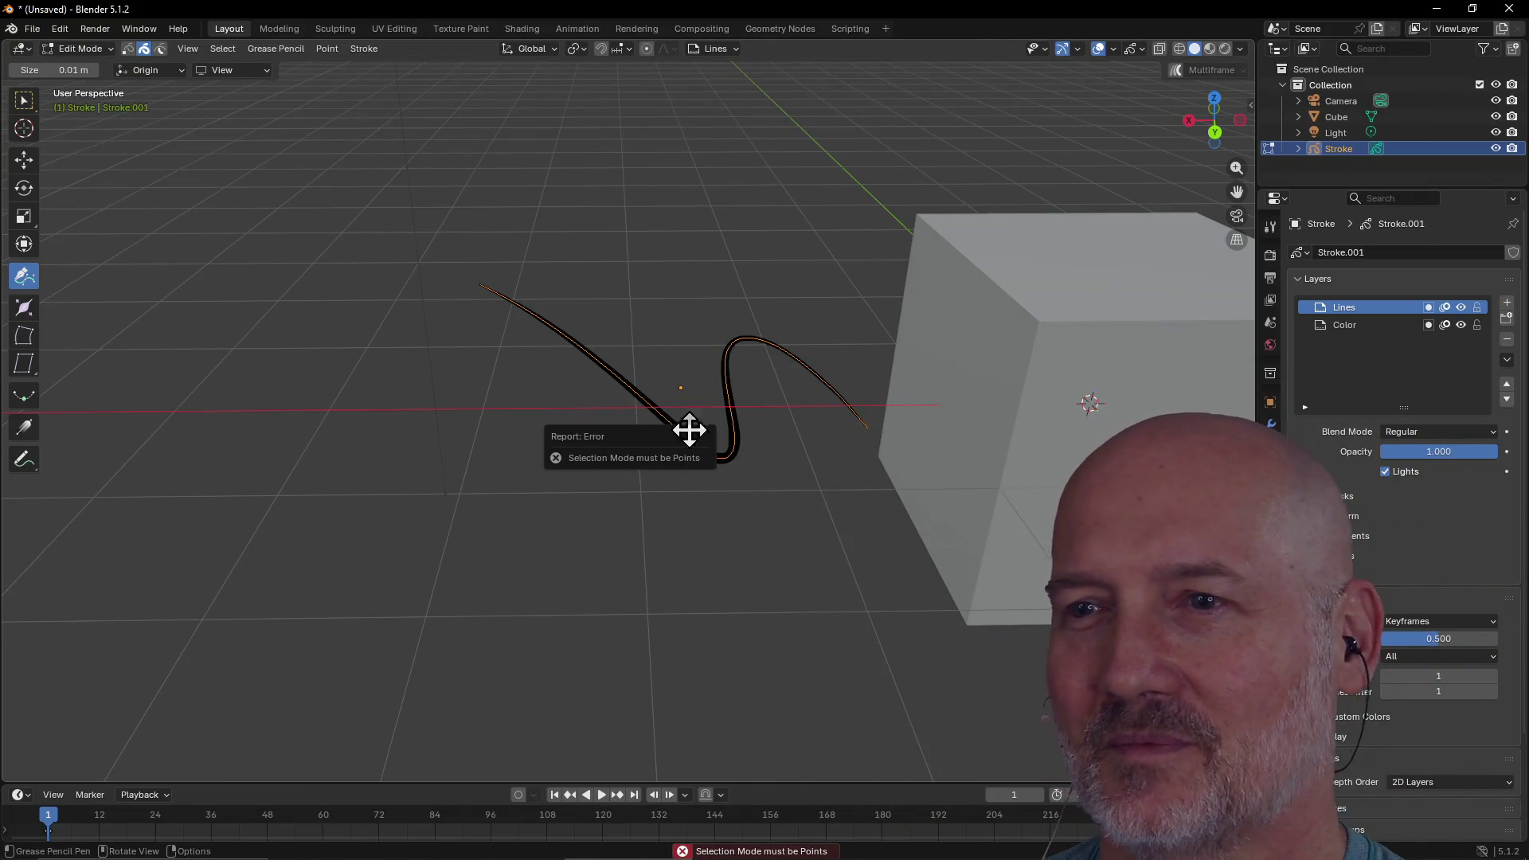
click(715, 365)
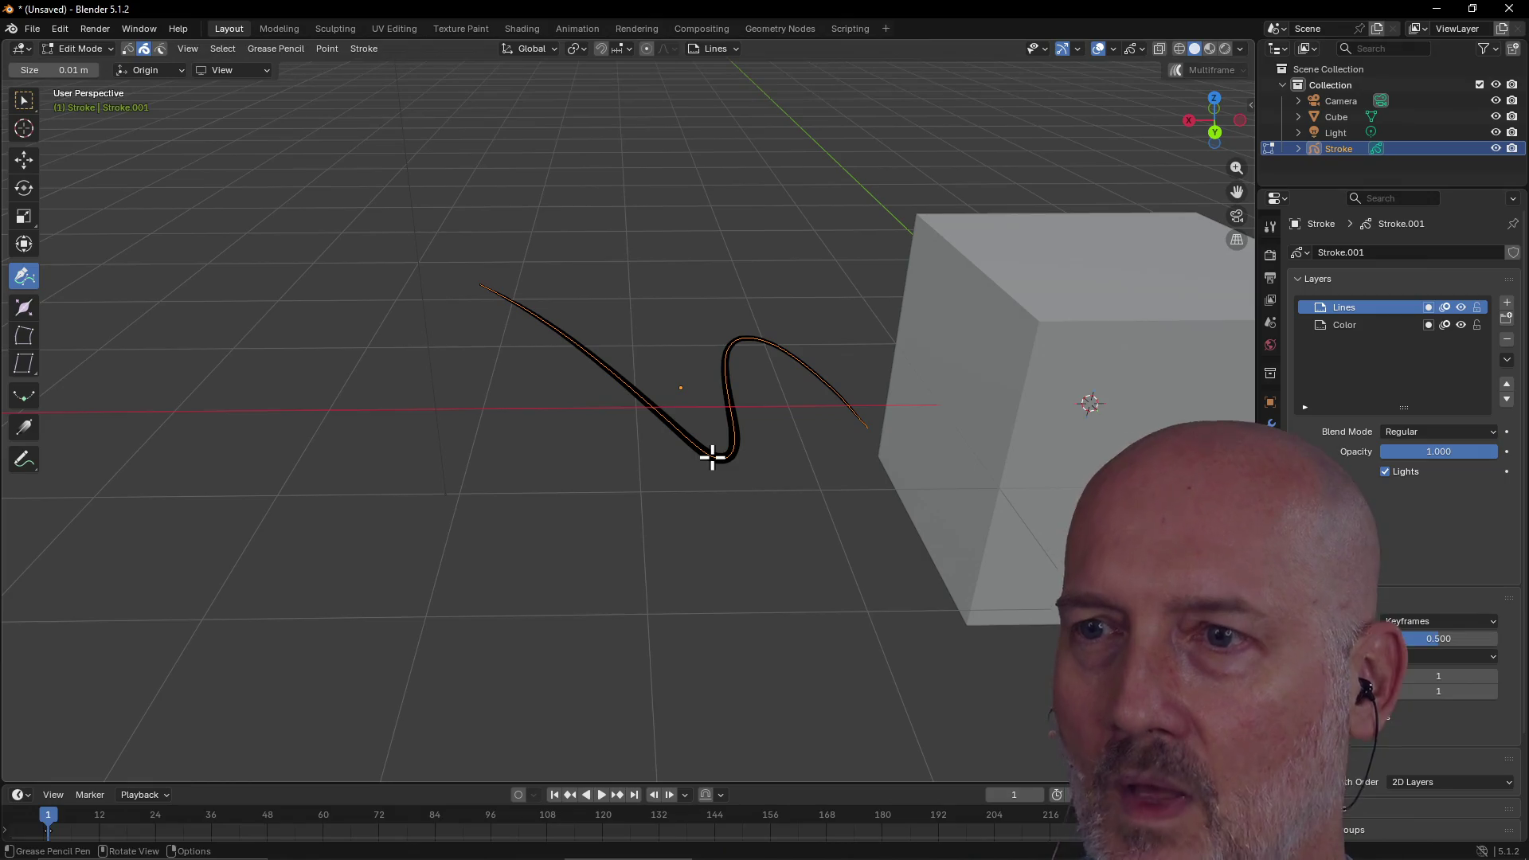
click(669, 444)
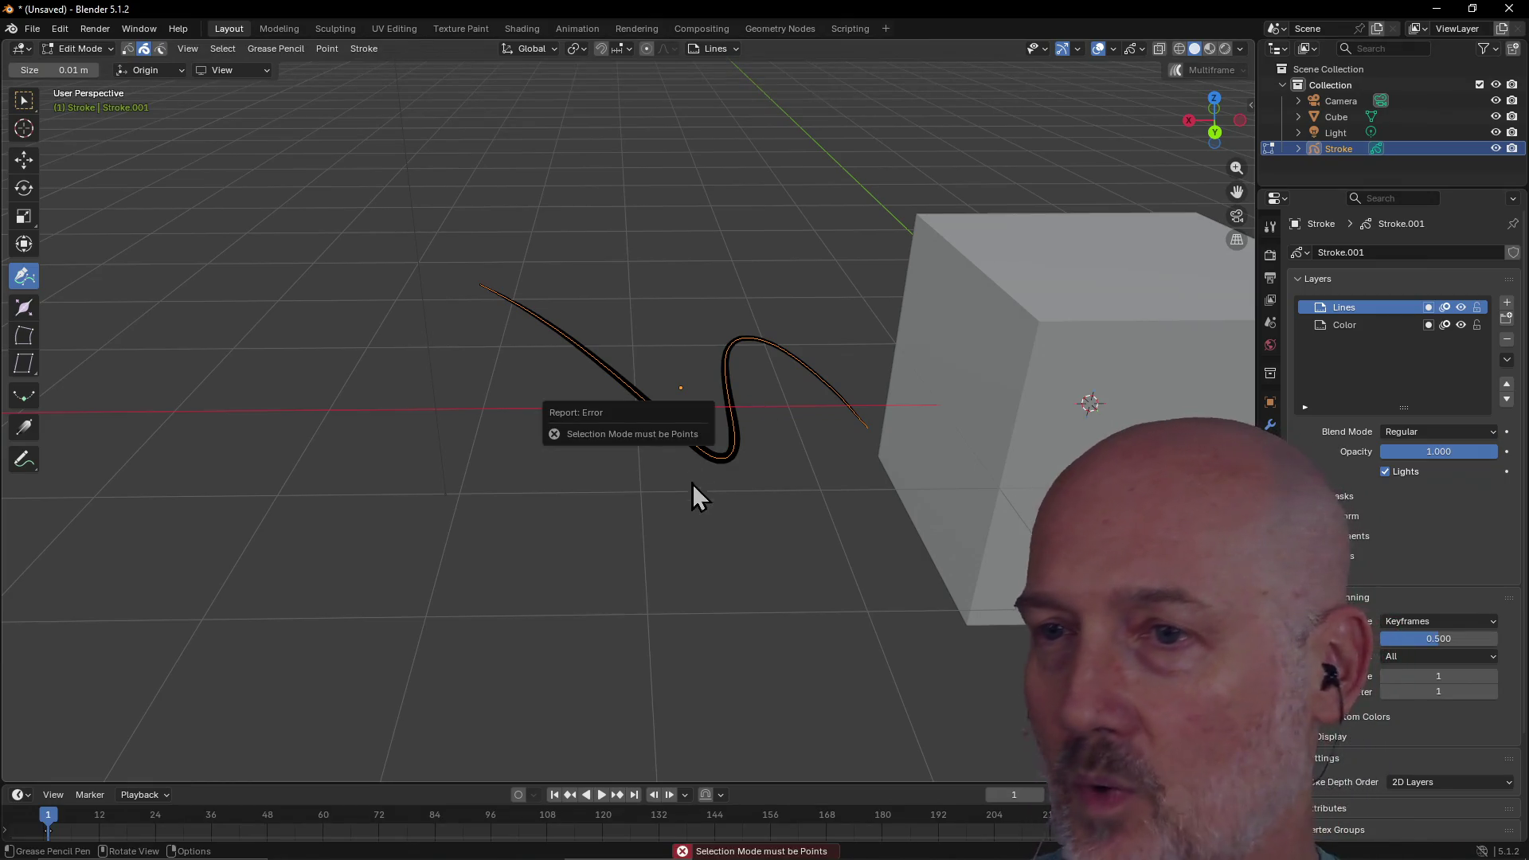
click(724, 390)
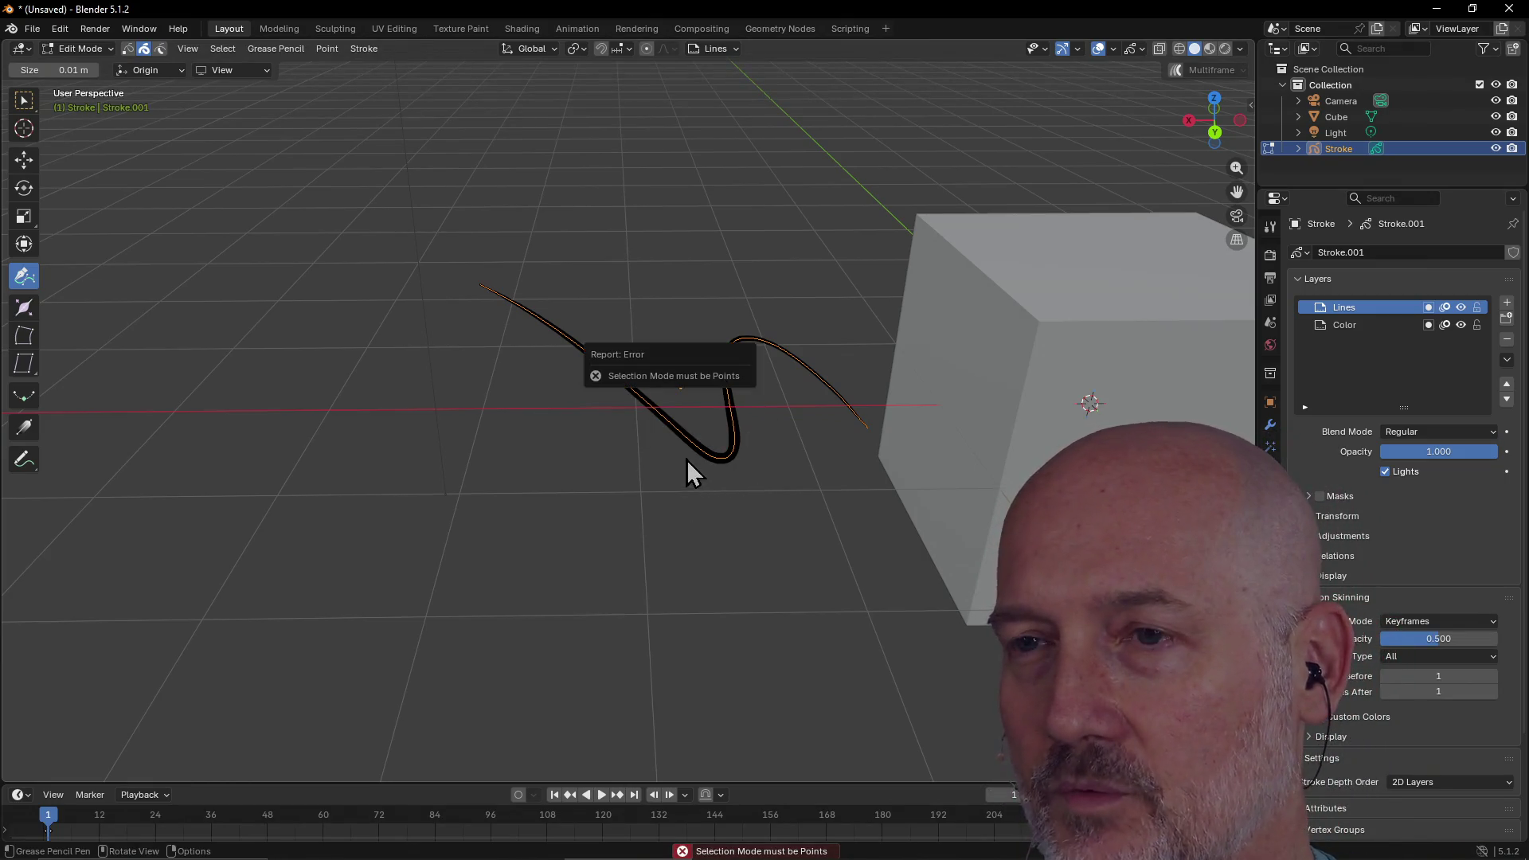
click(629, 387)
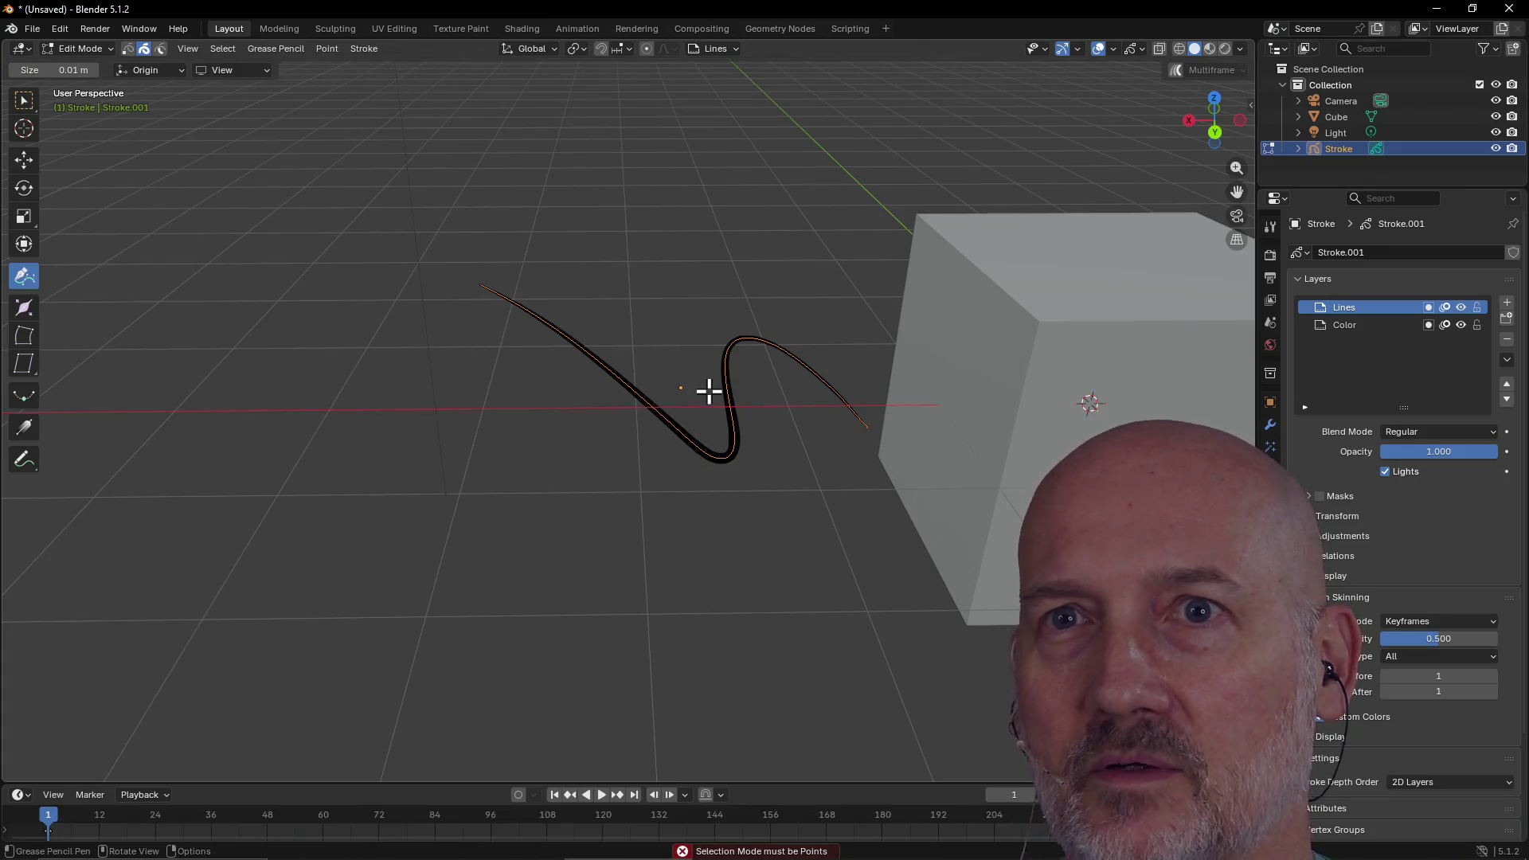
Return to Object Mode, select the stroke, and switch to the Modeling workspace
key(Tab)
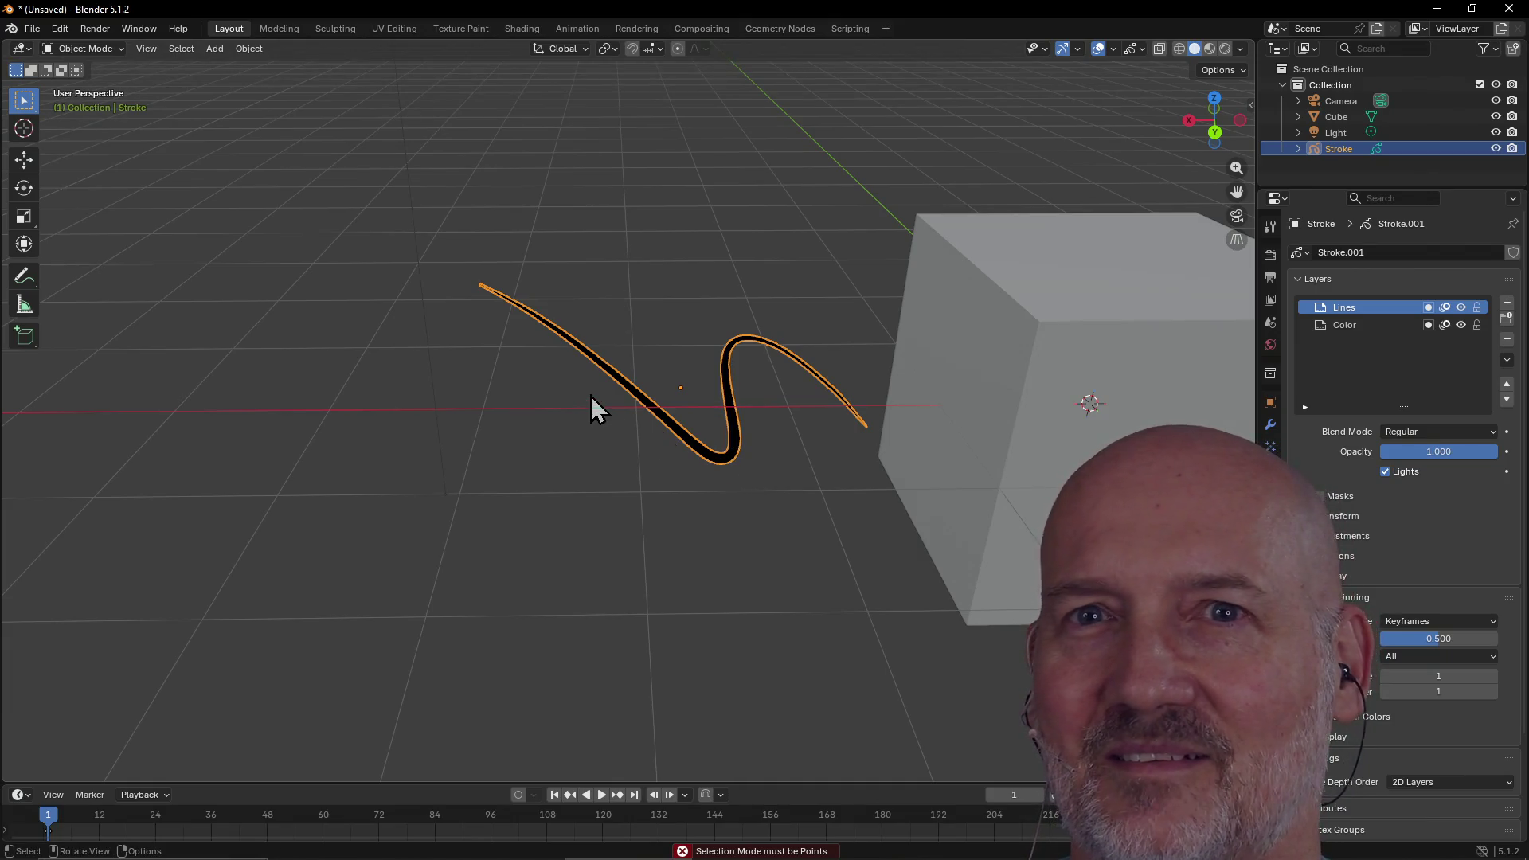
drag(462, 260, 882, 499)
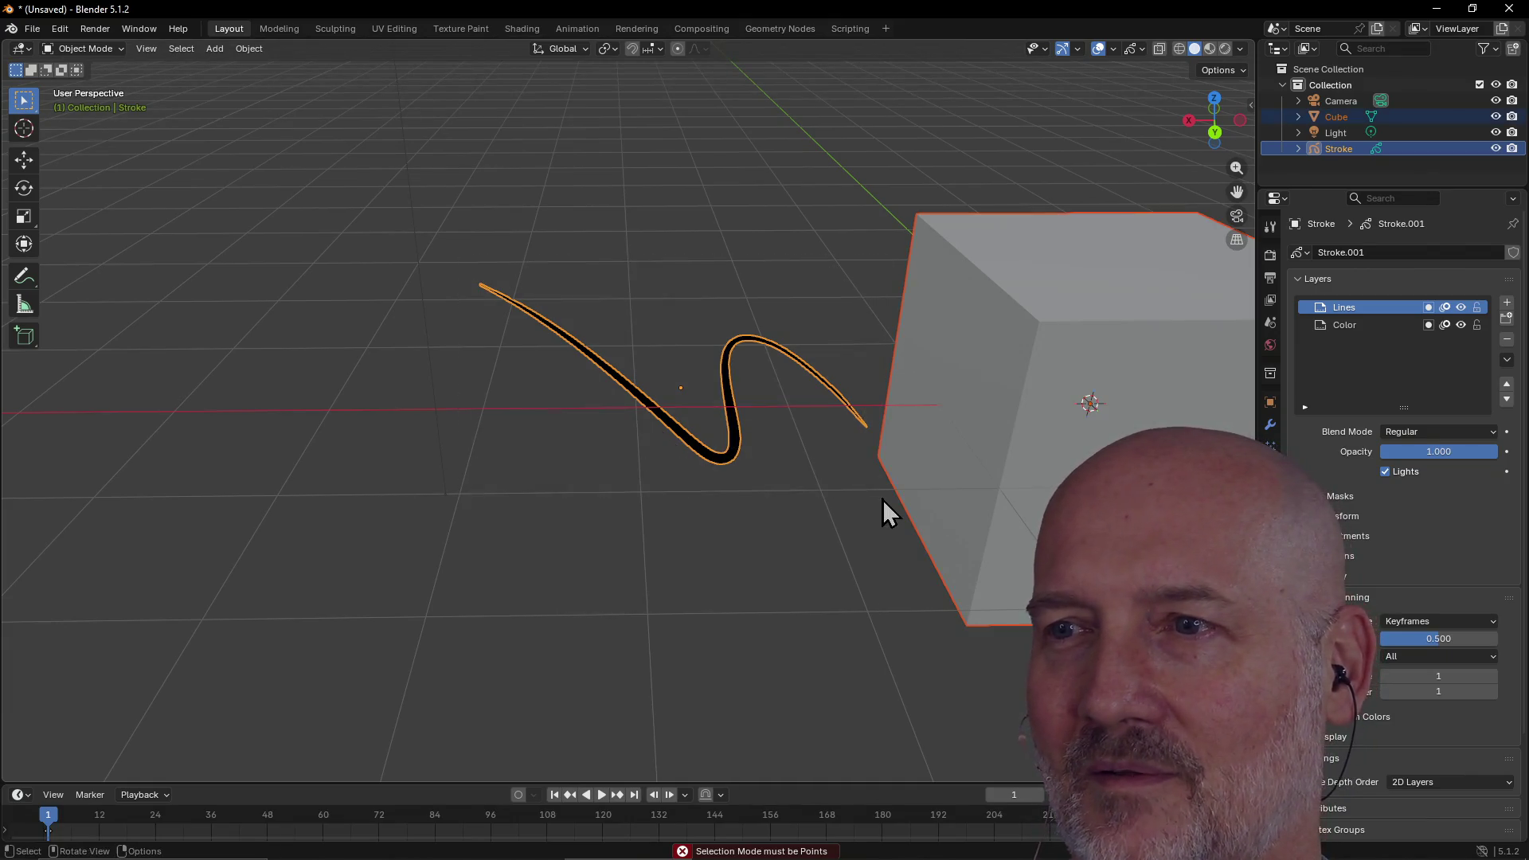
click(690, 423)
mouse_move(445, 250)
mouse_down()
mouse_move(809, 495)
mouse_move(871, 500)
mouse_up()
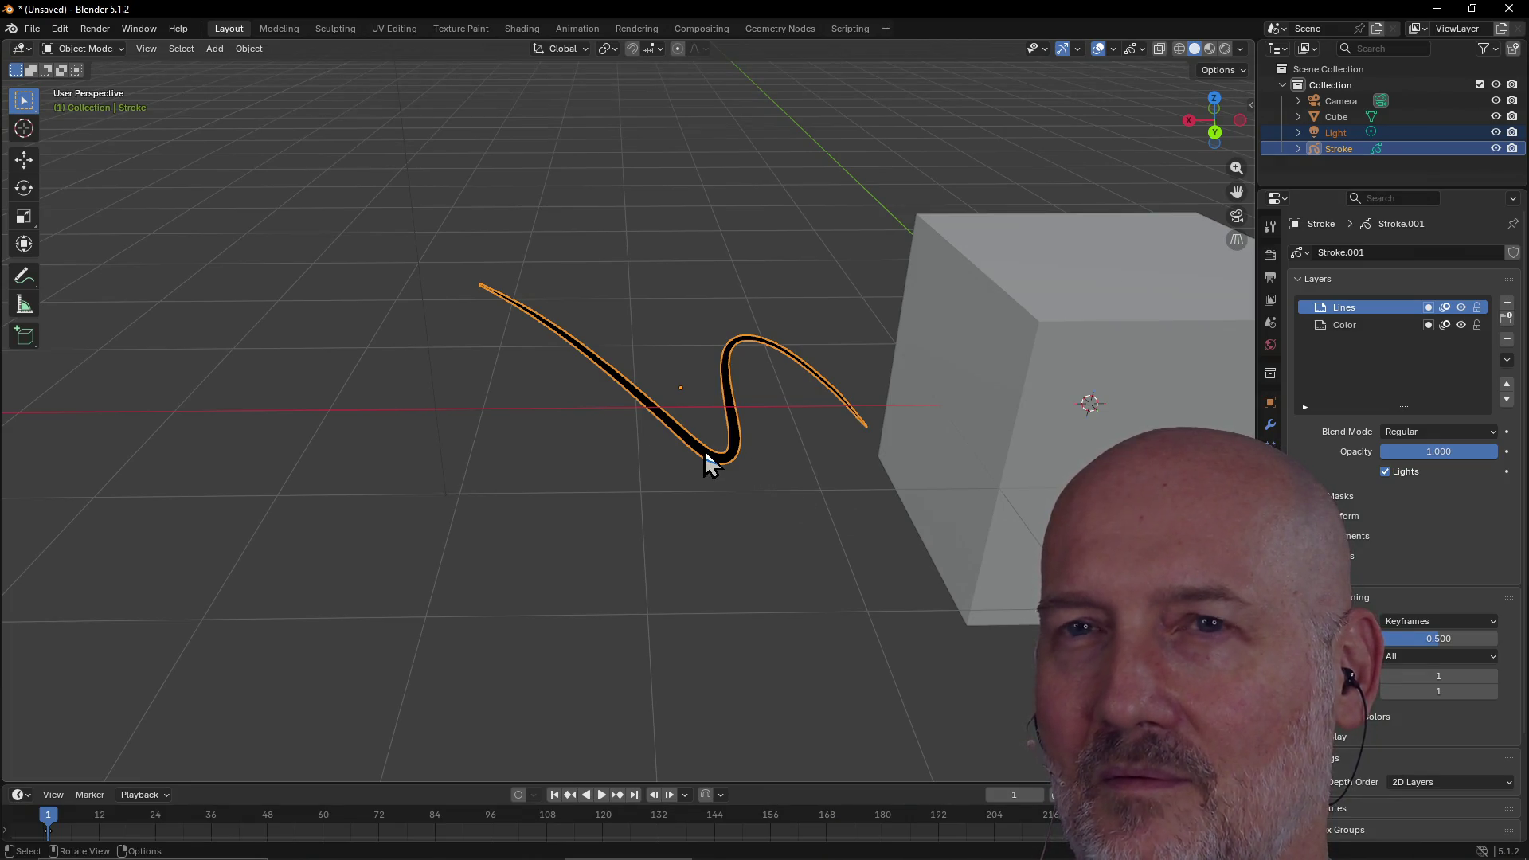
click(283, 29)
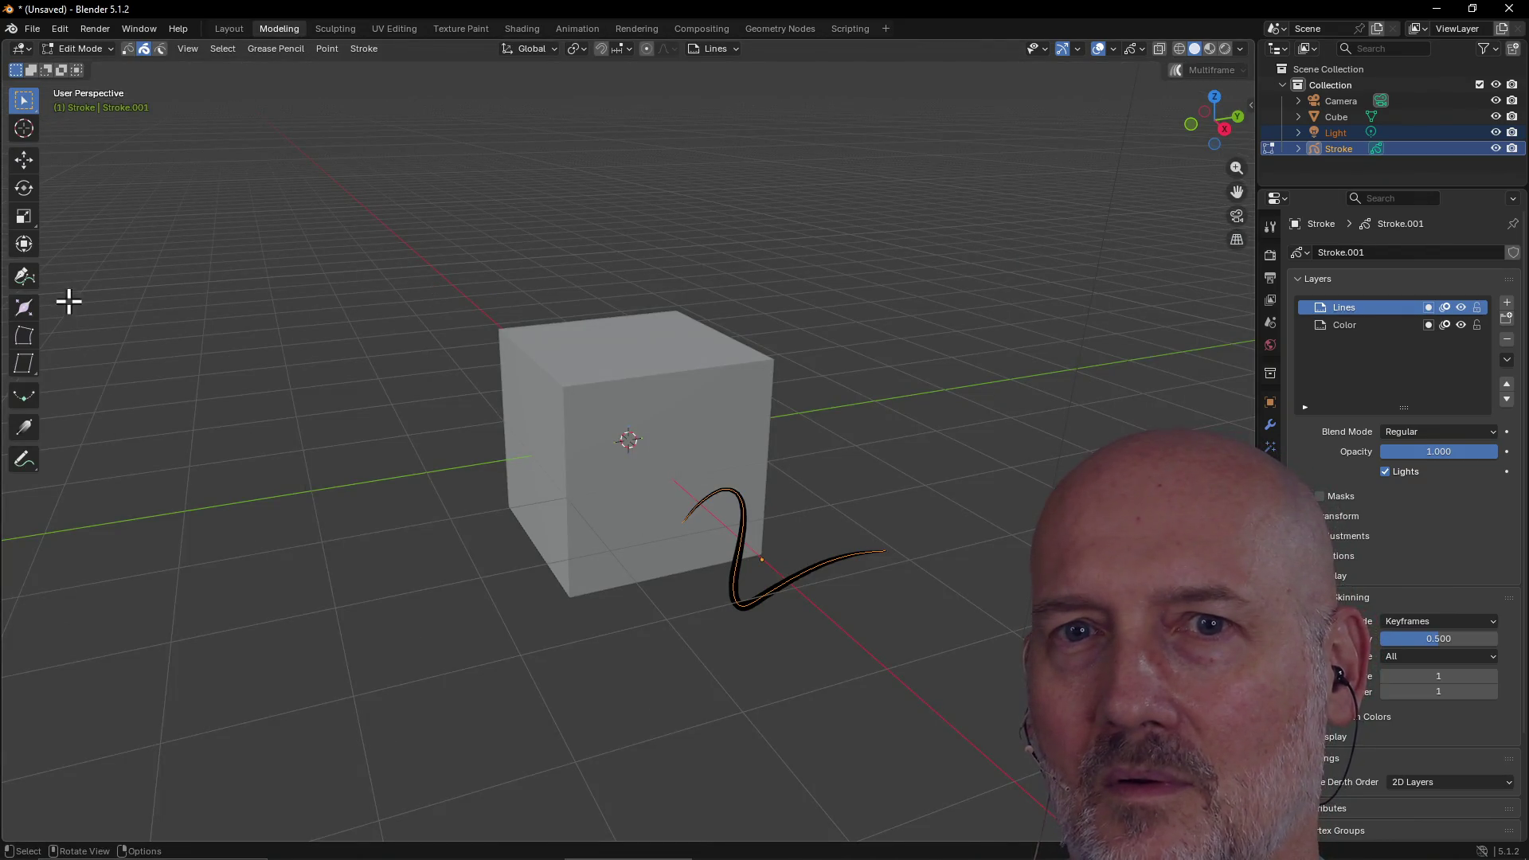
Try picking points on the stroke with the Pen tool, orbiting around the cube
click(24, 276)
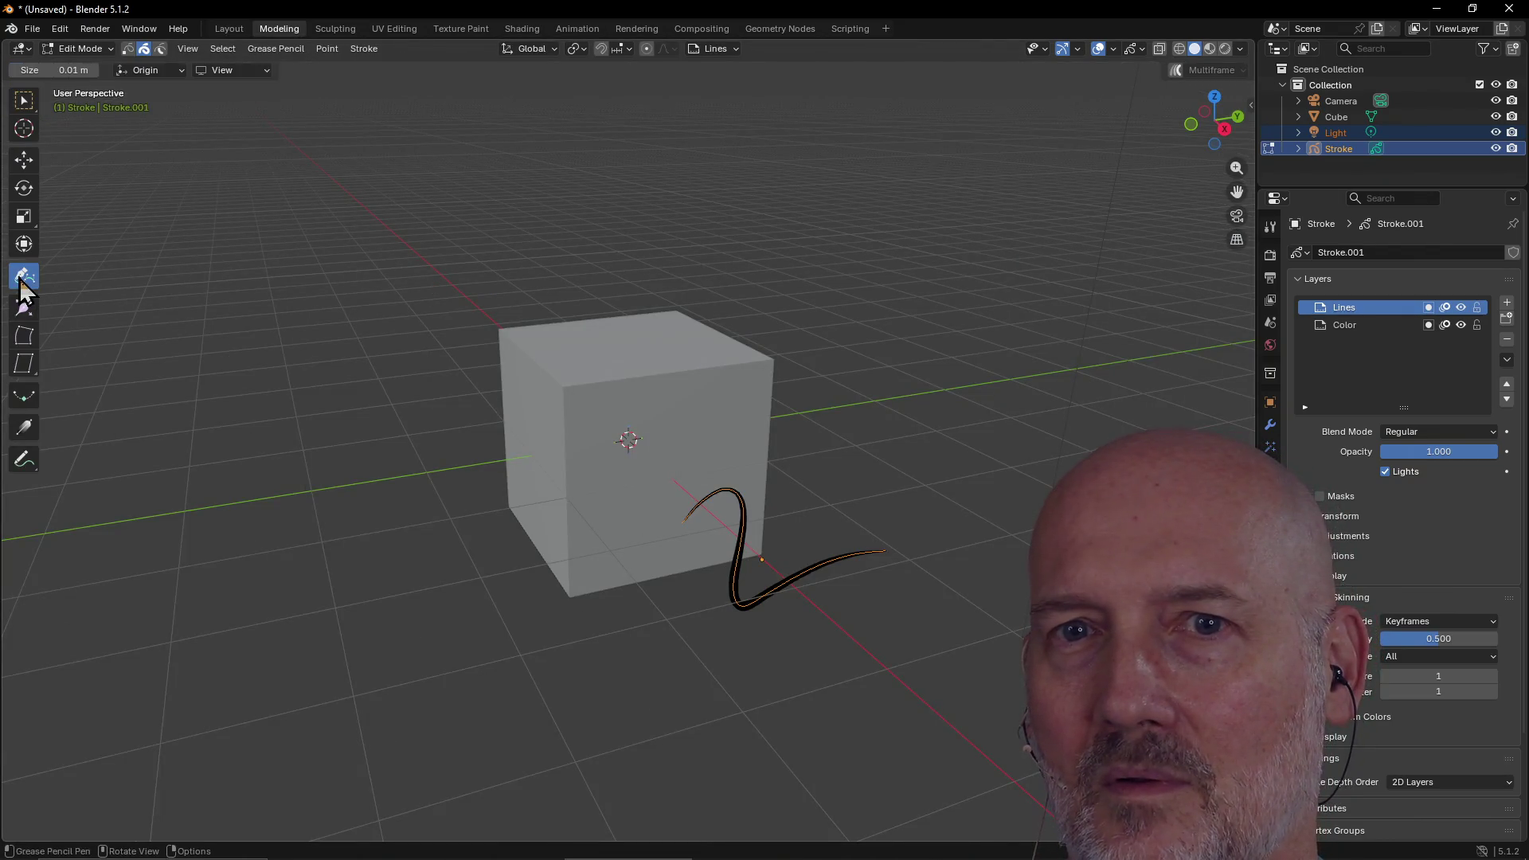
click(732, 566)
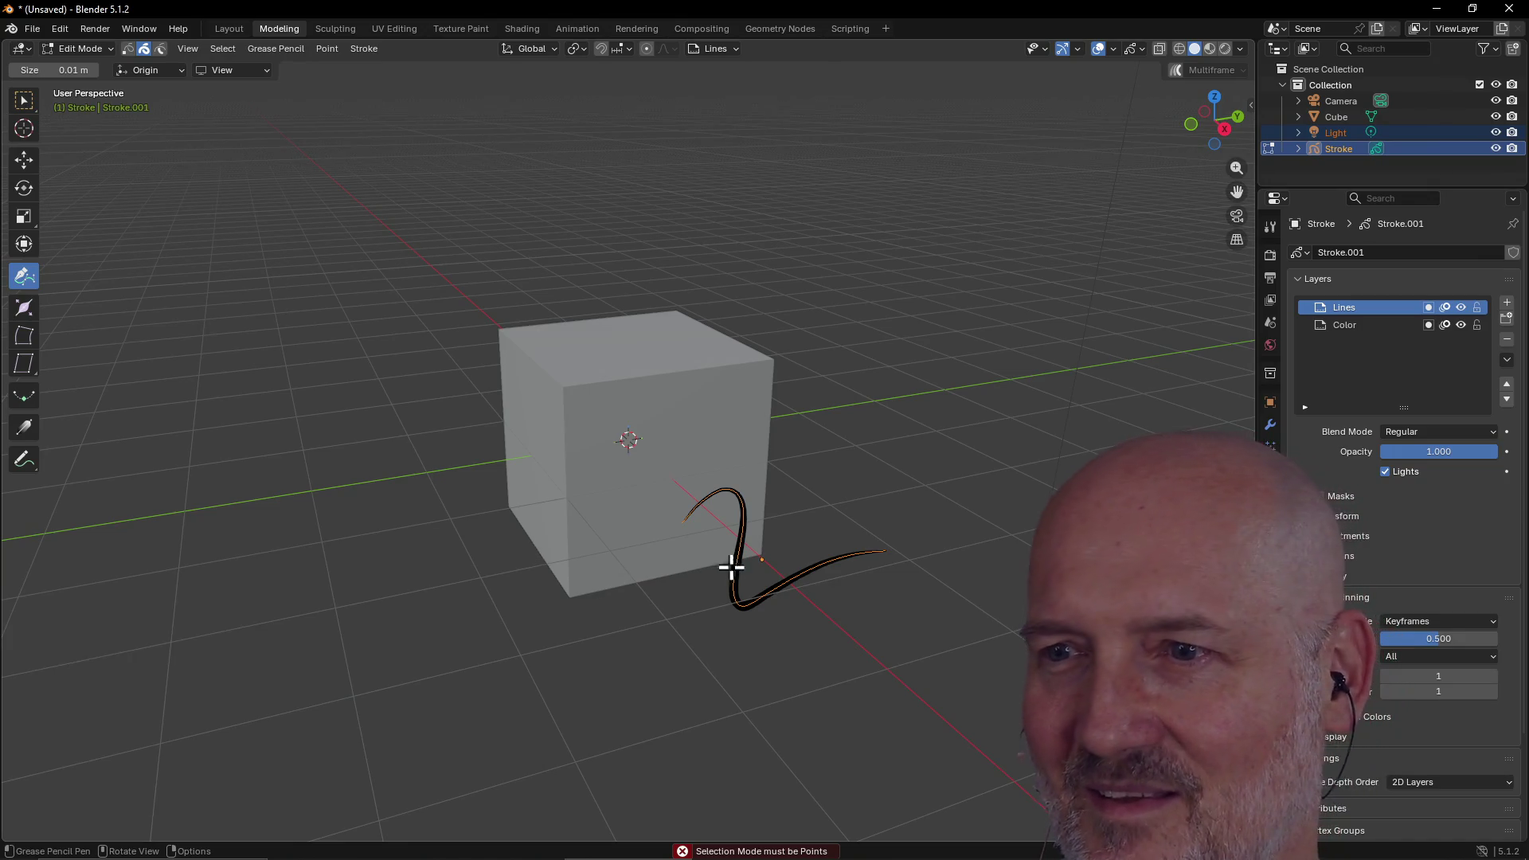
click(760, 576)
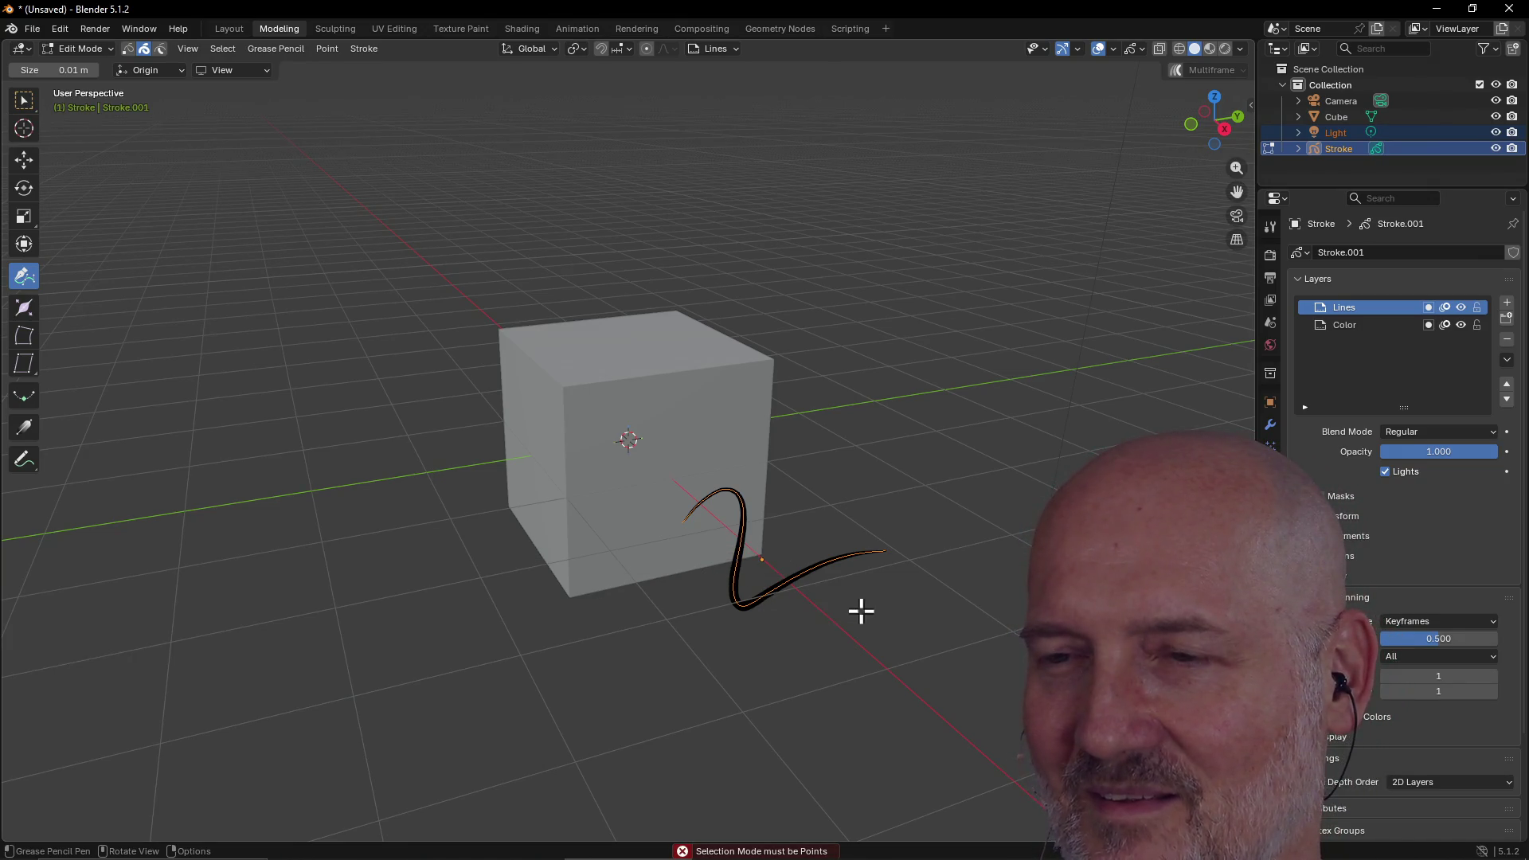
scroll(868, 607, up, 3)
mouse_move(873, 608)
middle_down()
mouse_move(781, 566)
mouse_move(751, 599)
mouse_move(798, 590)
mouse_move(672, 618)
mouse_move(548, 615)
middle_up()
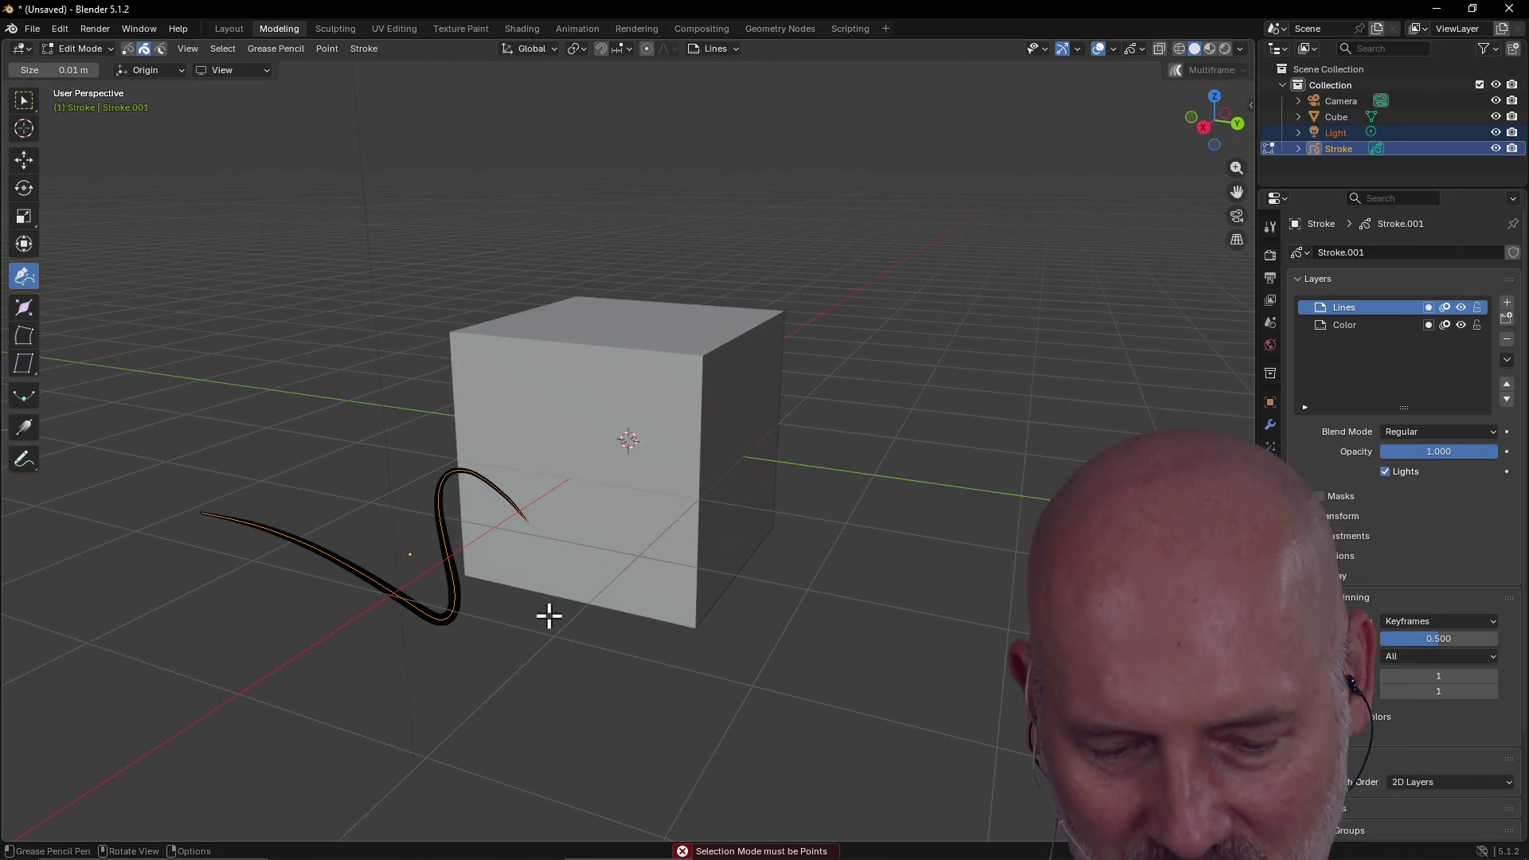
Scale, rotate, and then enlarge the stroke so it stretches well past the cube
key(s)
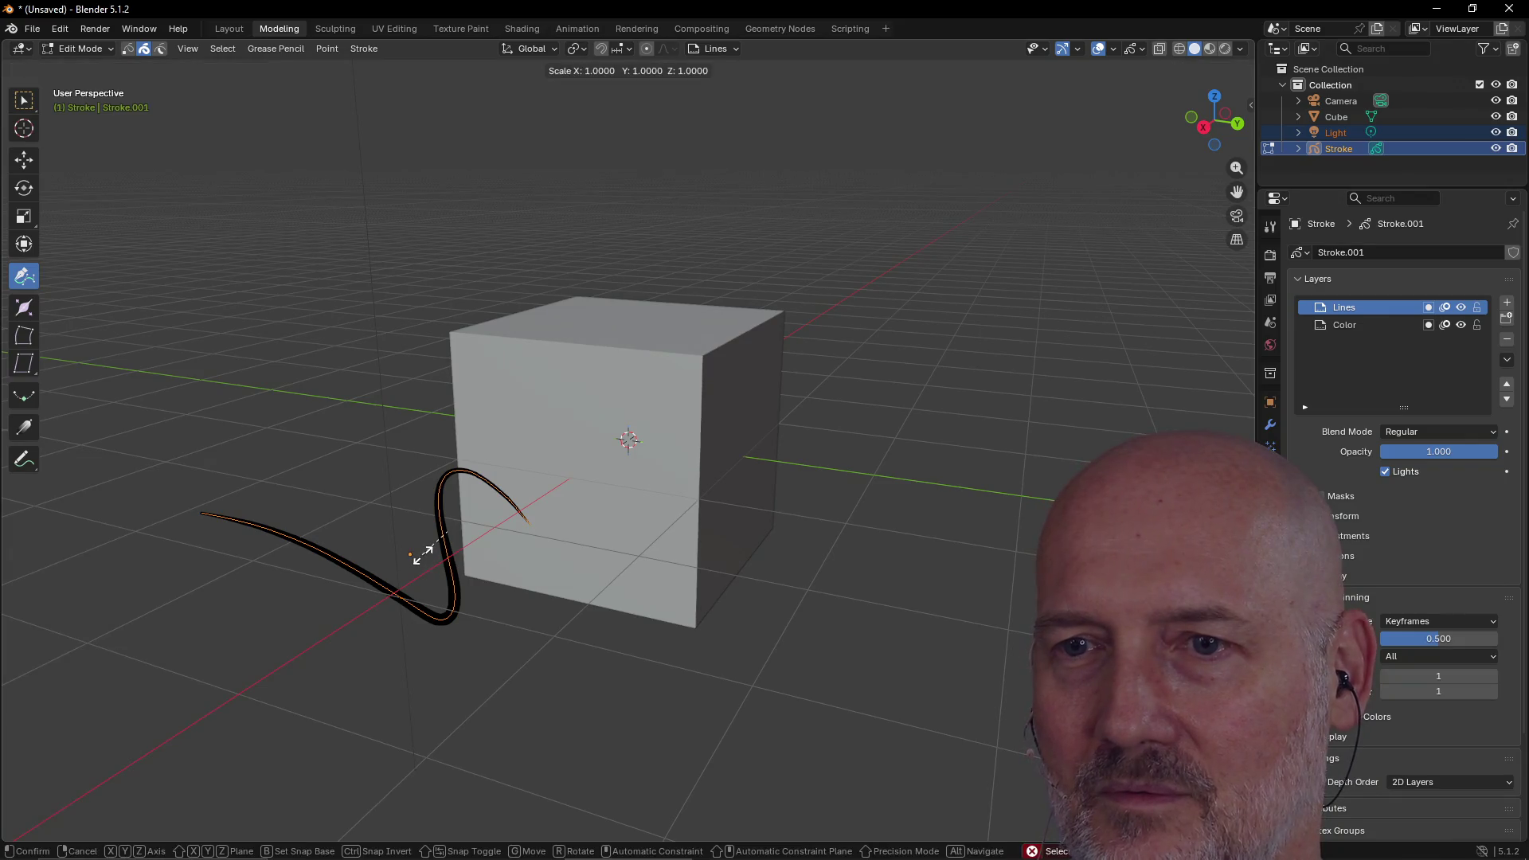
click(444, 558)
key(r)
click(463, 603)
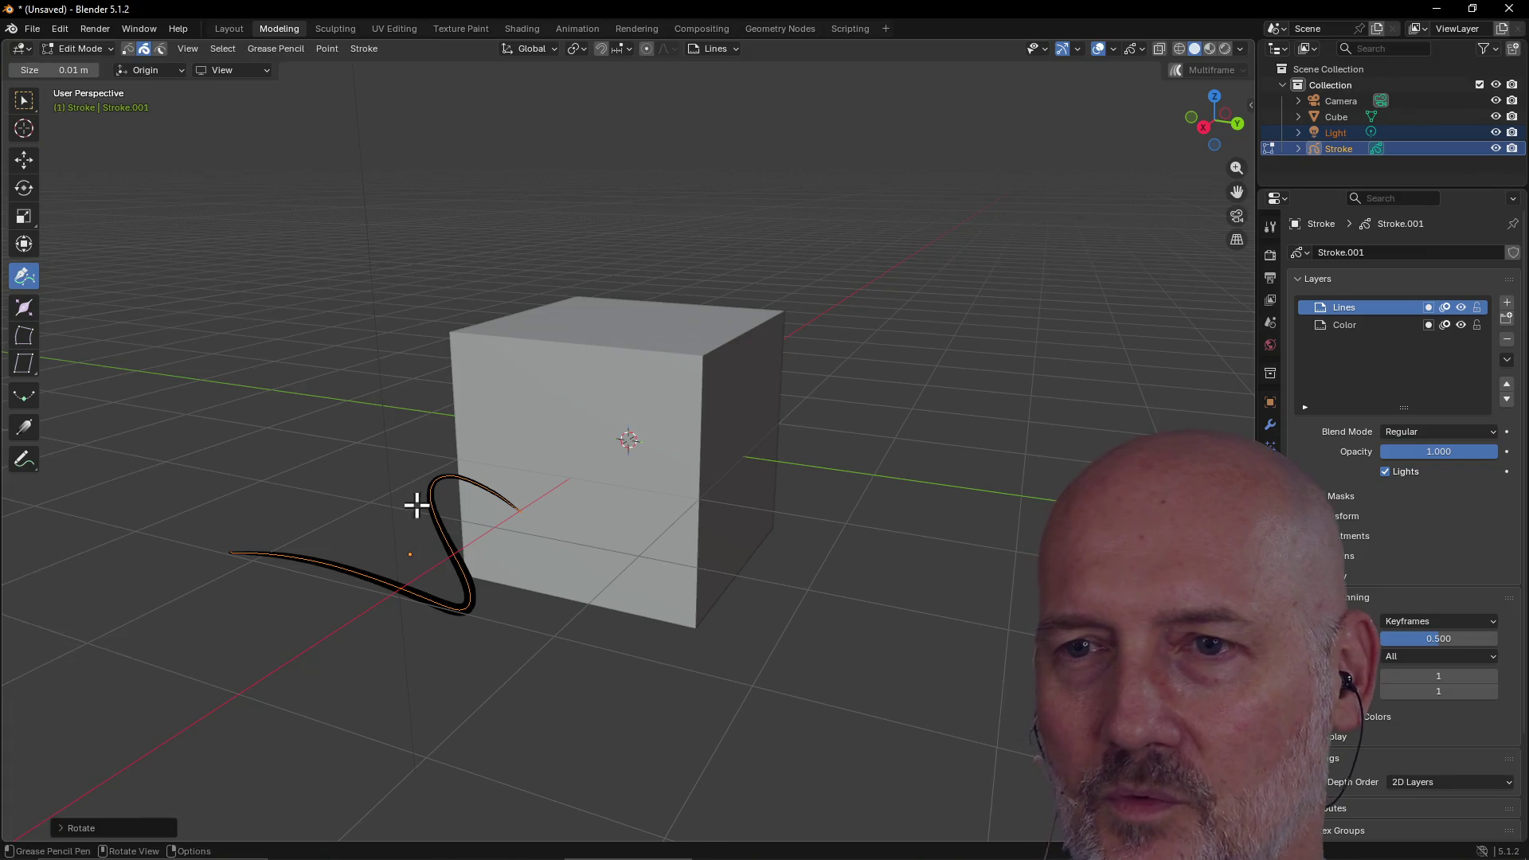
key(s)
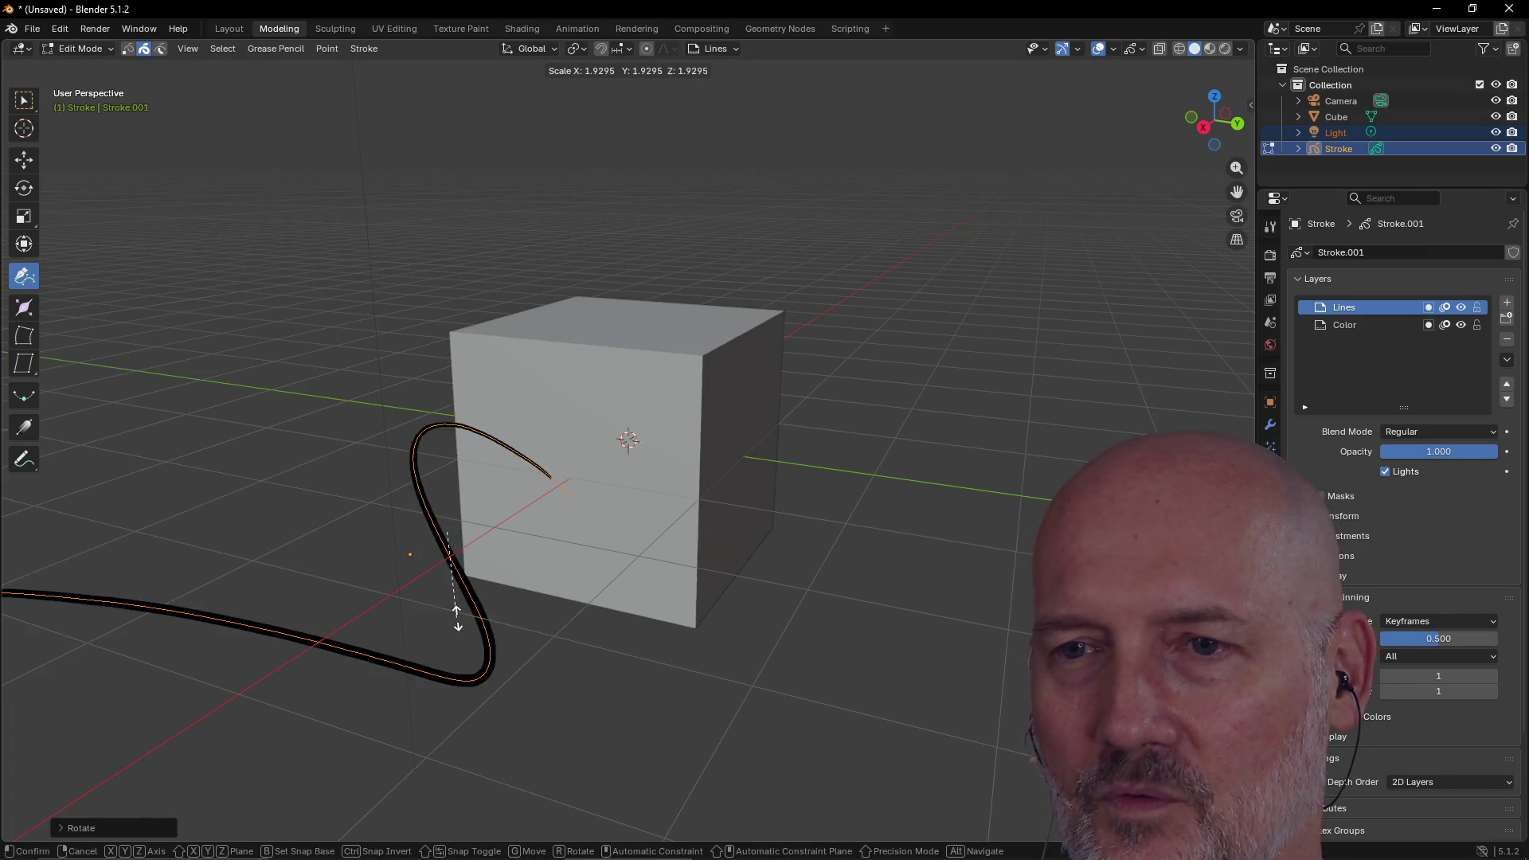
click(452, 611)
mouse_move(365, 573)
middle_down()
mouse_move(457, 553)
mouse_move(437, 556)
mouse_move(568, 563)
mouse_move(539, 536)
mouse_move(337, 536)
mouse_move(367, 568)
mouse_move(488, 549)
mouse_move(548, 488)
mouse_move(539, 474)
mouse_move(471, 509)
mouse_move(430, 593)
mouse_move(347, 544)
mouse_move(300, 539)
mouse_move(385, 556)
mouse_move(433, 539)
mouse_move(430, 552)
mouse_move(437, 542)
mouse_move(379, 546)
mouse_move(337, 522)
mouse_move(191, 556)
mouse_move(237, 608)
mouse_move(407, 536)
mouse_move(607, 512)
mouse_move(577, 556)
mouse_move(637, 578)
mouse_move(494, 563)
mouse_move(307, 573)
mouse_move(344, 514)
mouse_move(470, 464)
mouse_move(450, 611)
middle_up()
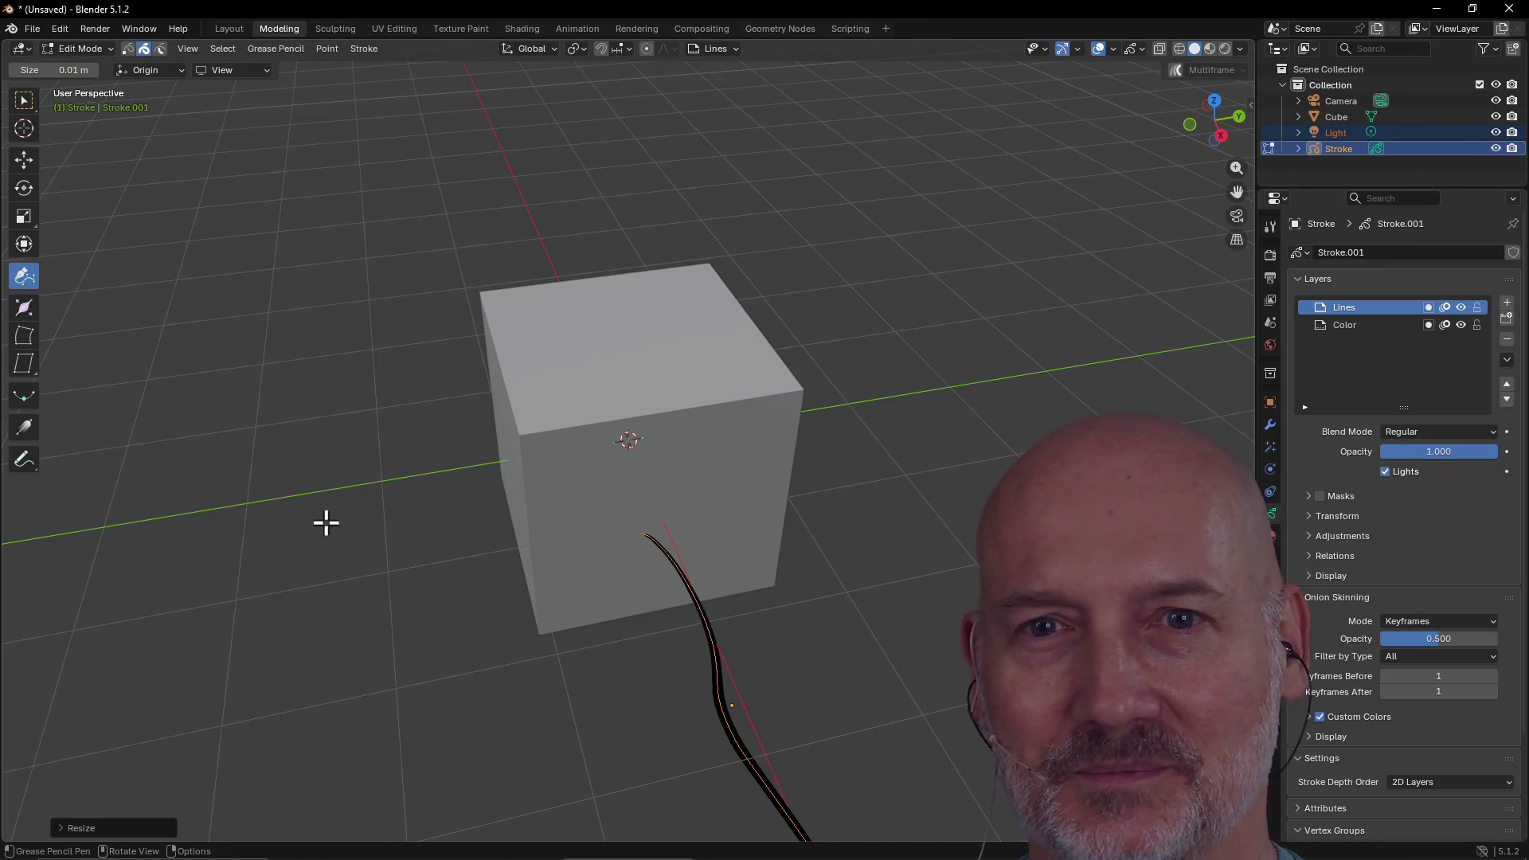
click(24, 335)
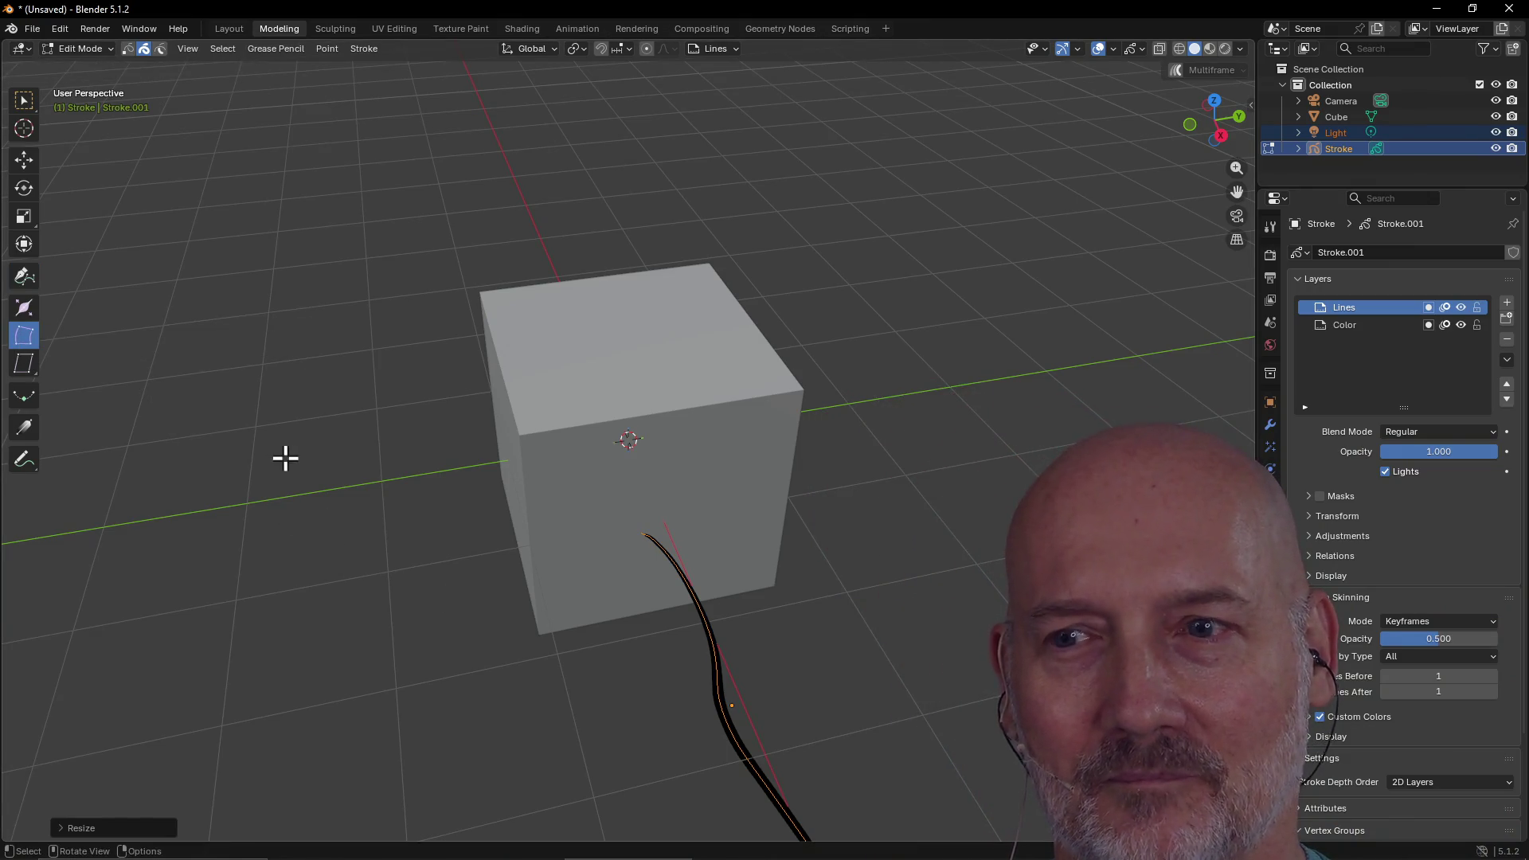
Bend the stroke's lower section leftward and shear it sideways
mouse_move(713, 695)
middle_down()
mouse_move(624, 628)
mouse_move(638, 607)
mouse_move(679, 601)
middle_up()
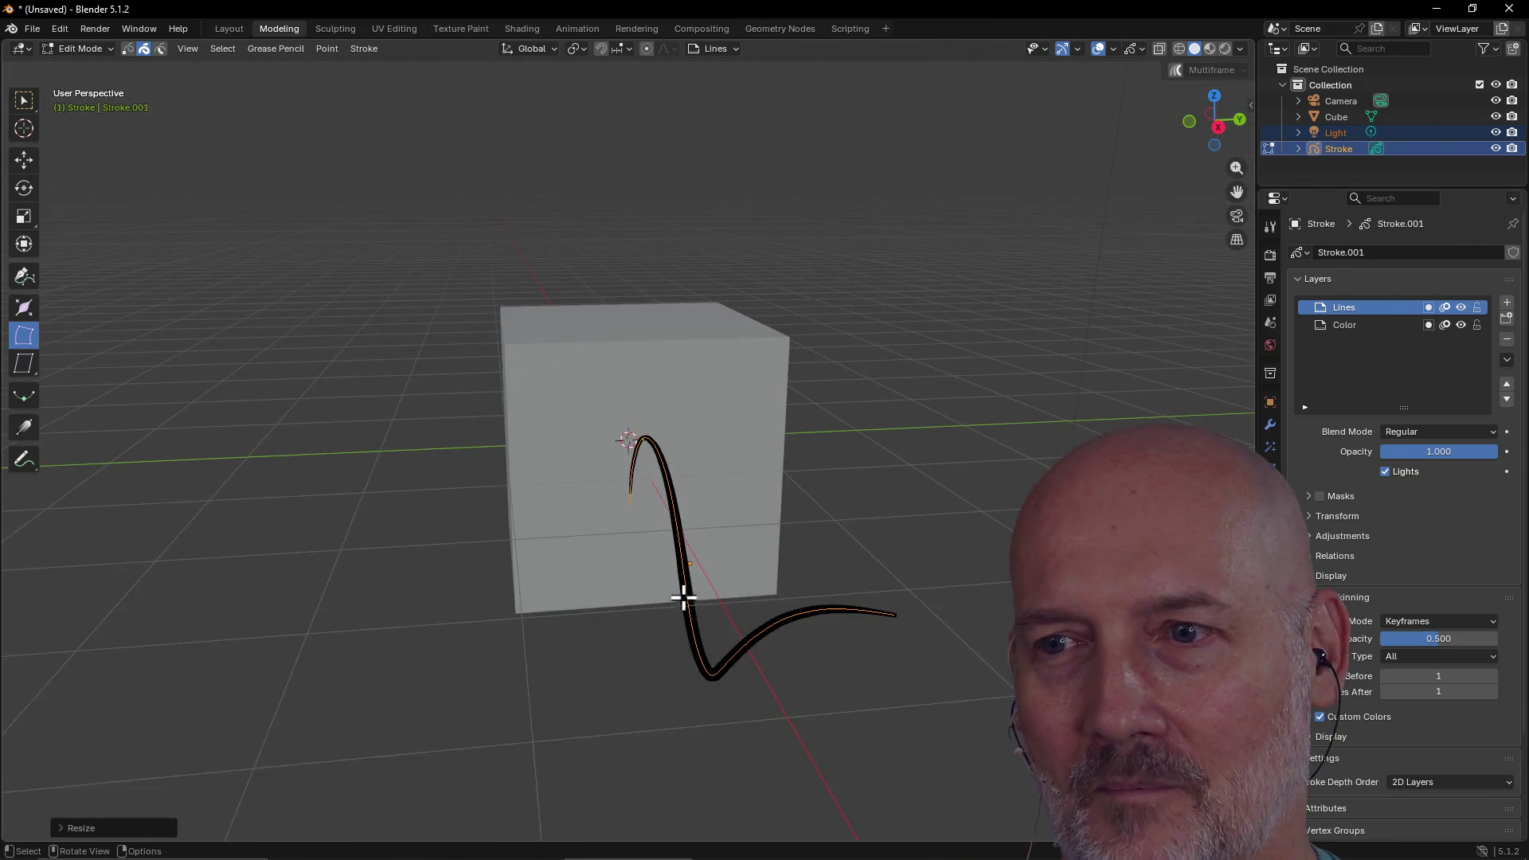
mouse_move(725, 645)
mouse_down()
mouse_move(769, 635)
mouse_move(567, 634)
mouse_move(683, 655)
mouse_up()
drag(840, 635, 706, 576)
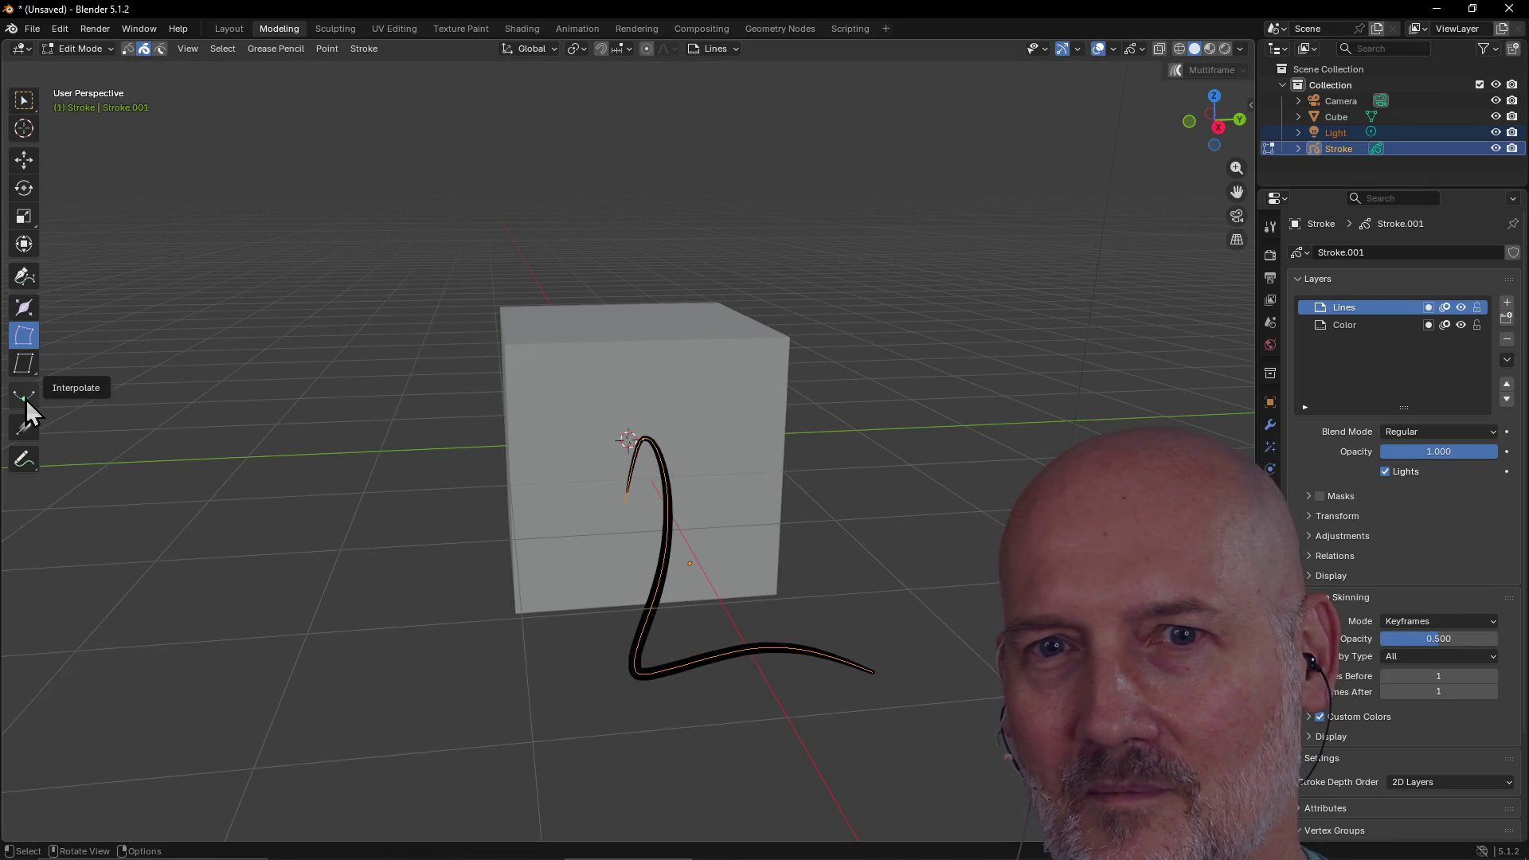
click(25, 364)
mouse_move(706, 617)
mouse_down()
mouse_move(701, 641)
mouse_move(794, 610)
mouse_move(608, 648)
mouse_move(881, 598)
mouse_move(928, 551)
mouse_up()
mouse_move(672, 618)
mouse_down()
mouse_move(642, 614)
mouse_move(637, 580)
mouse_up()
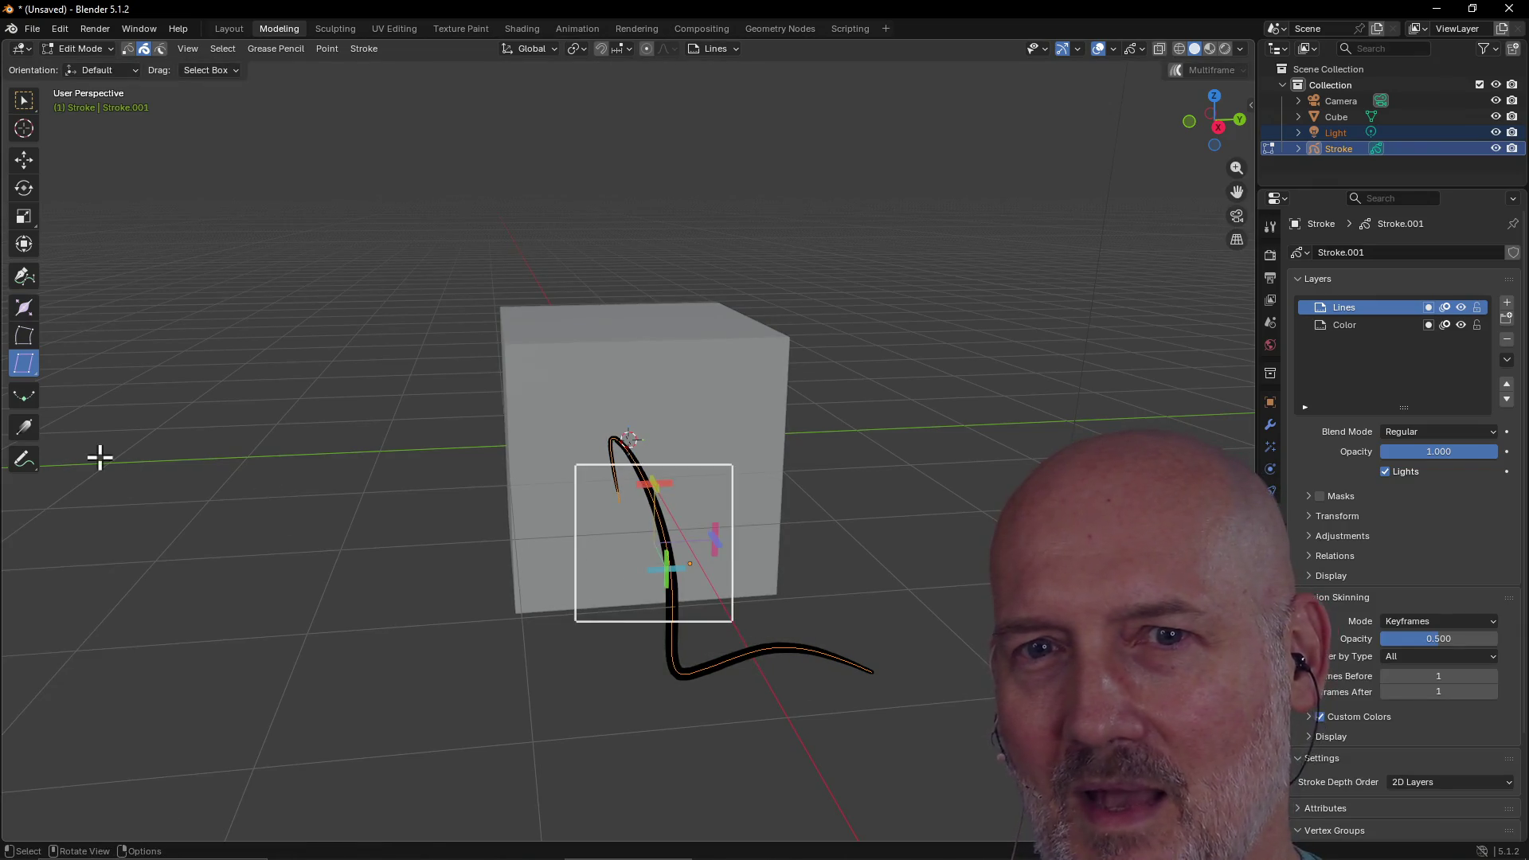
Try the interpolate tools, then make the whole stroke much thicker with the Radius tool
click(19, 397)
click(19, 438)
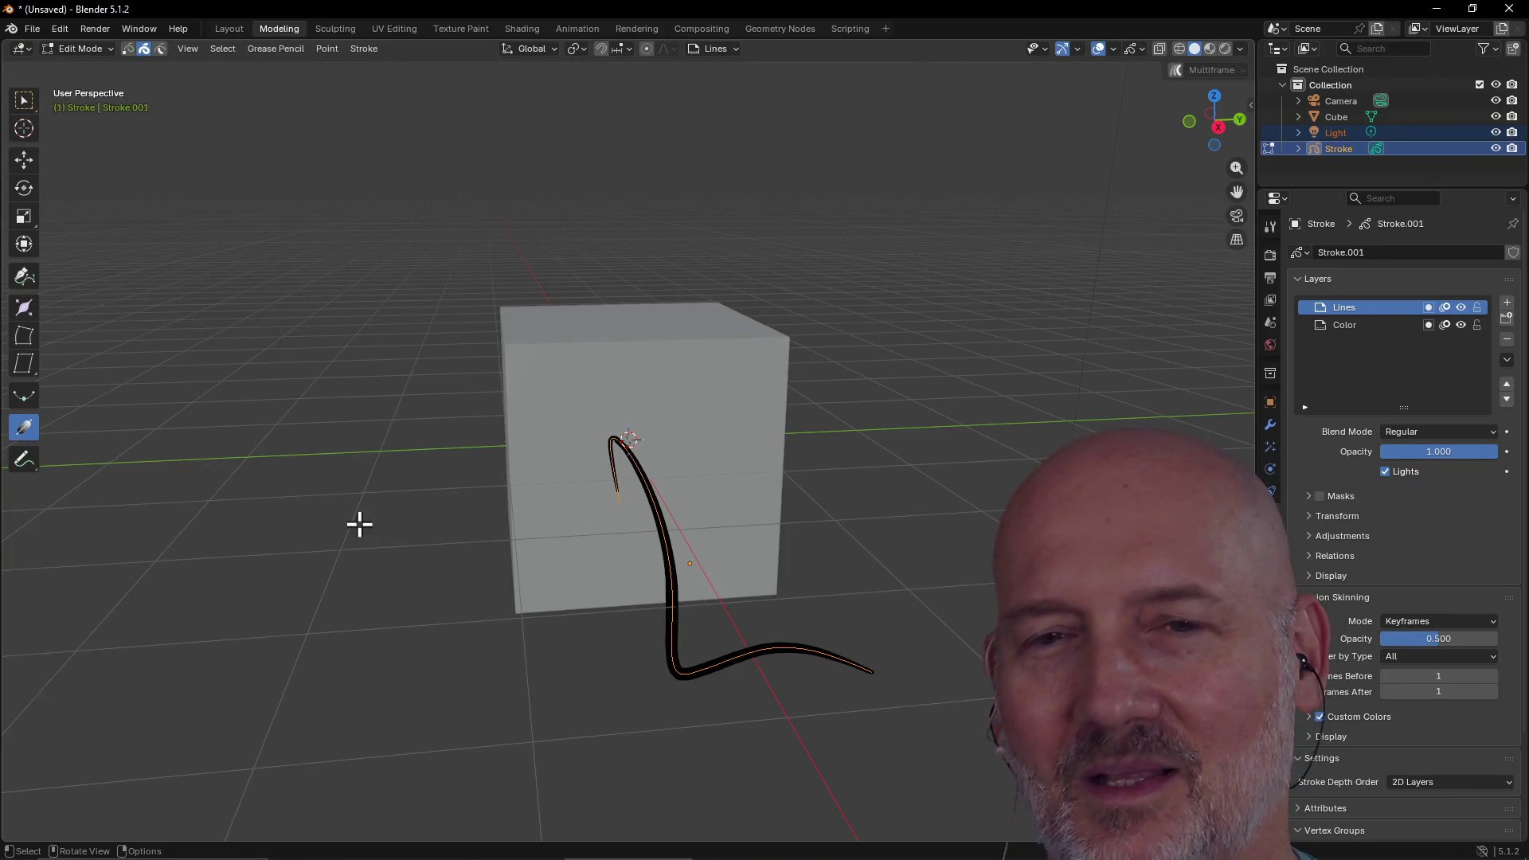
click(24, 396)
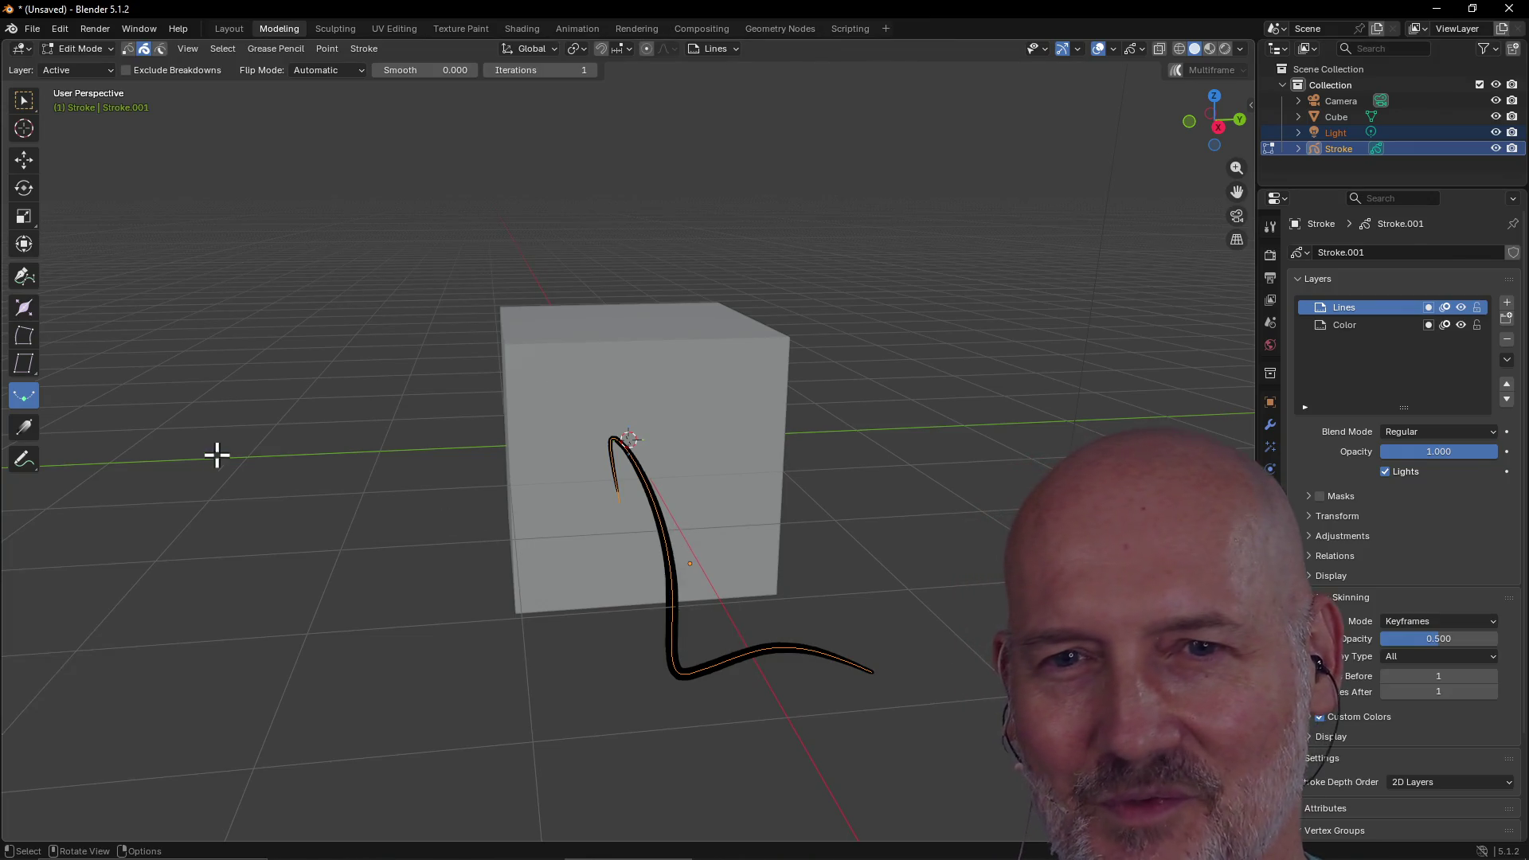
click(24, 307)
drag(695, 541, 739, 546)
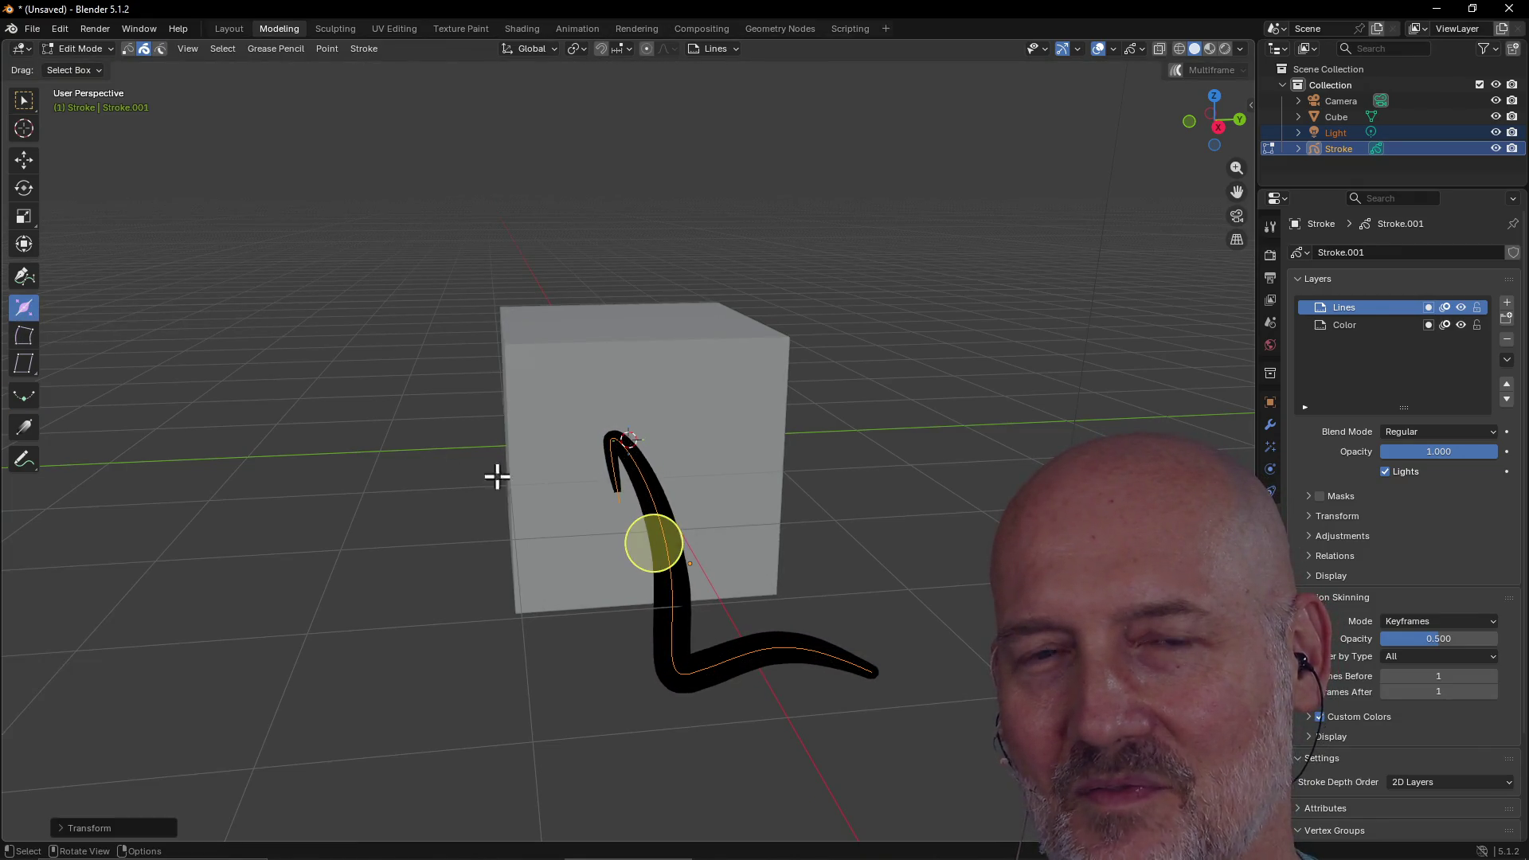
click(26, 280)
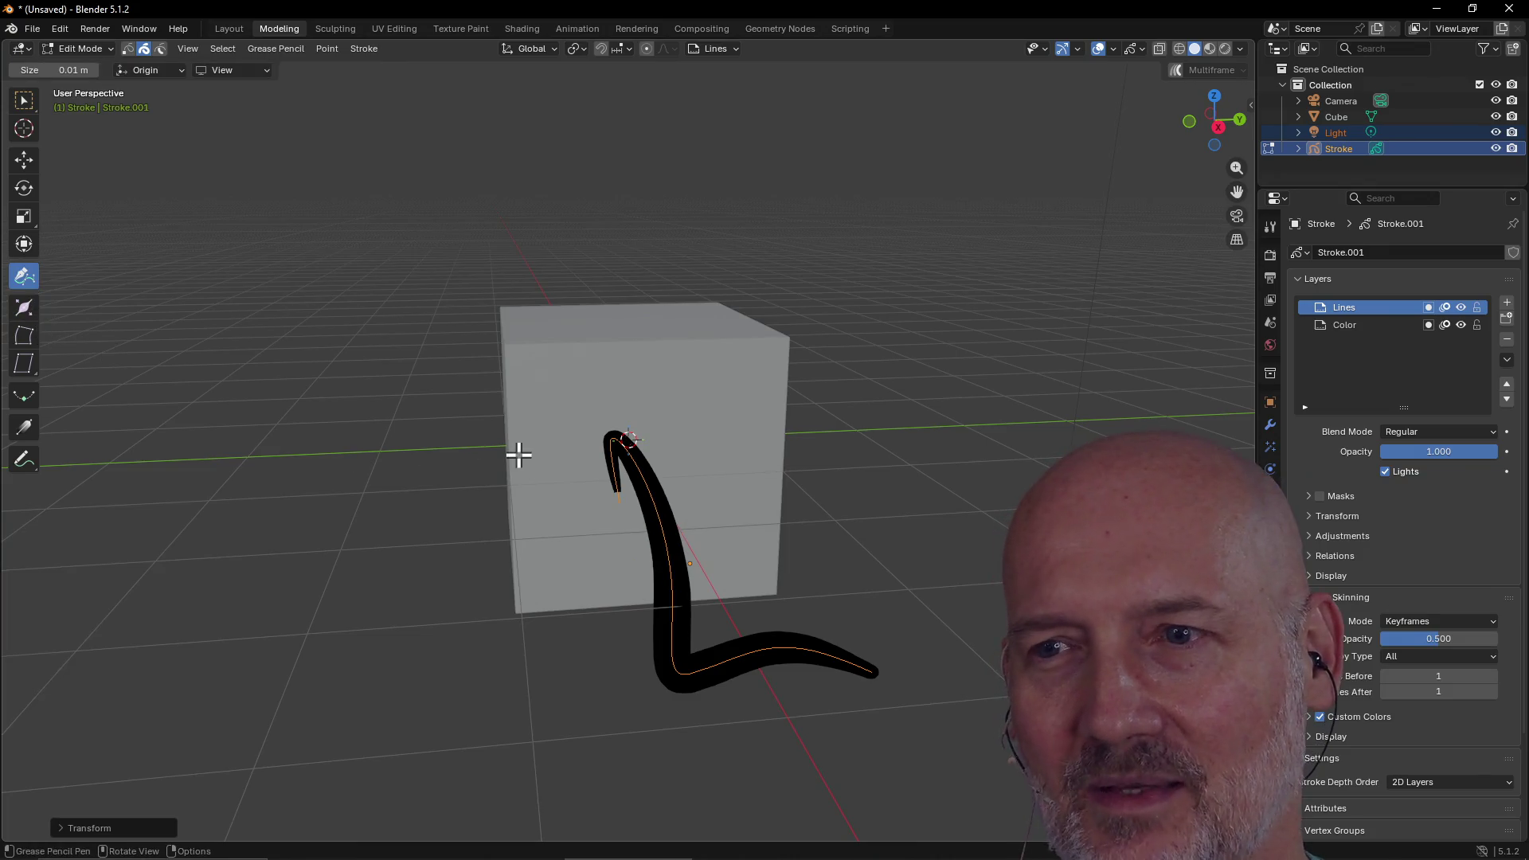
click(693, 563)
click(670, 573)
click(686, 573)
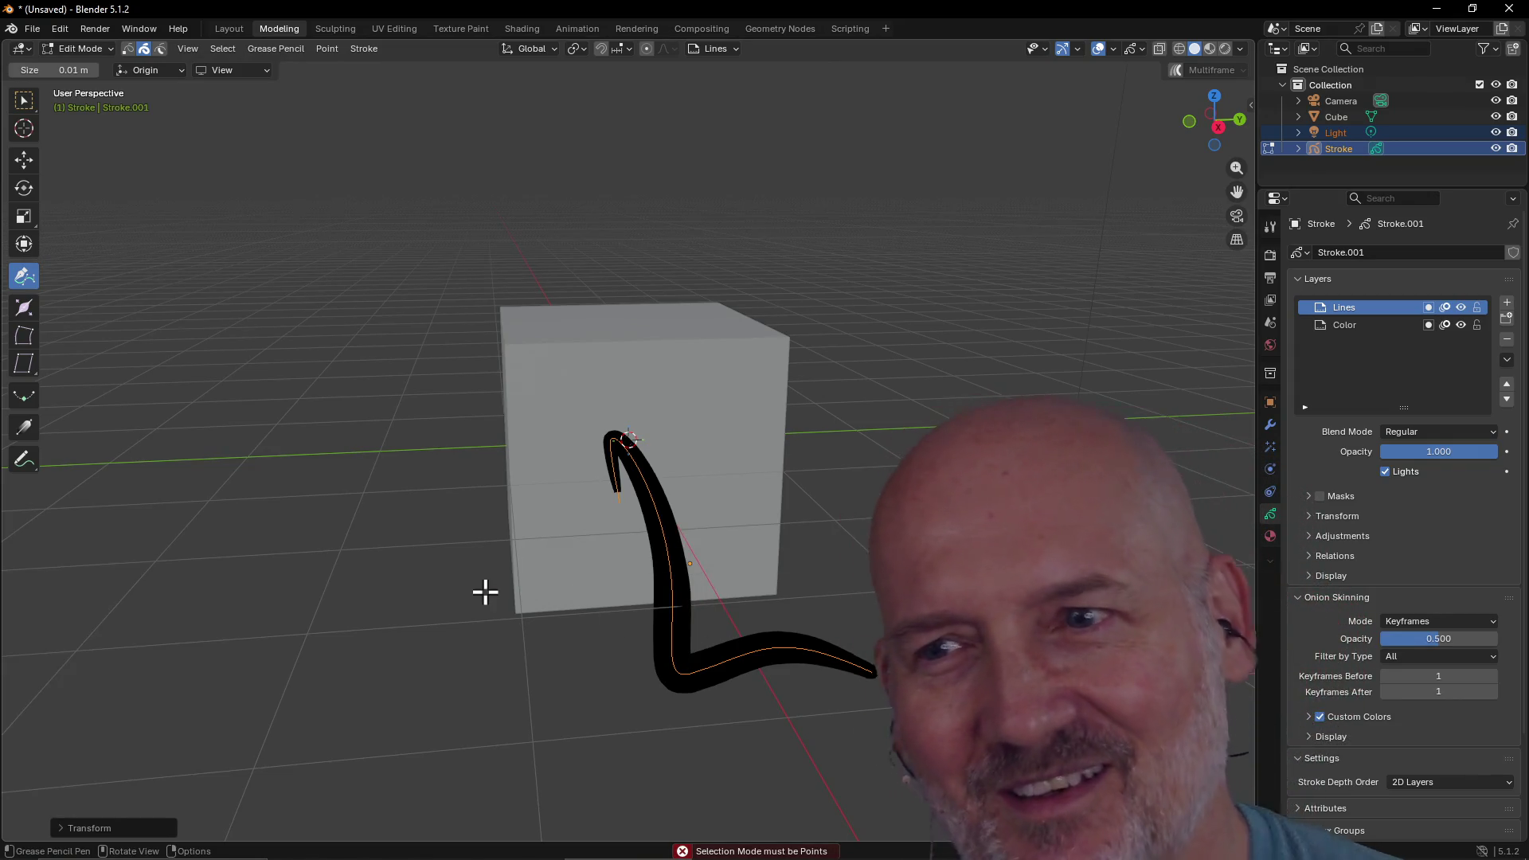
key(x)
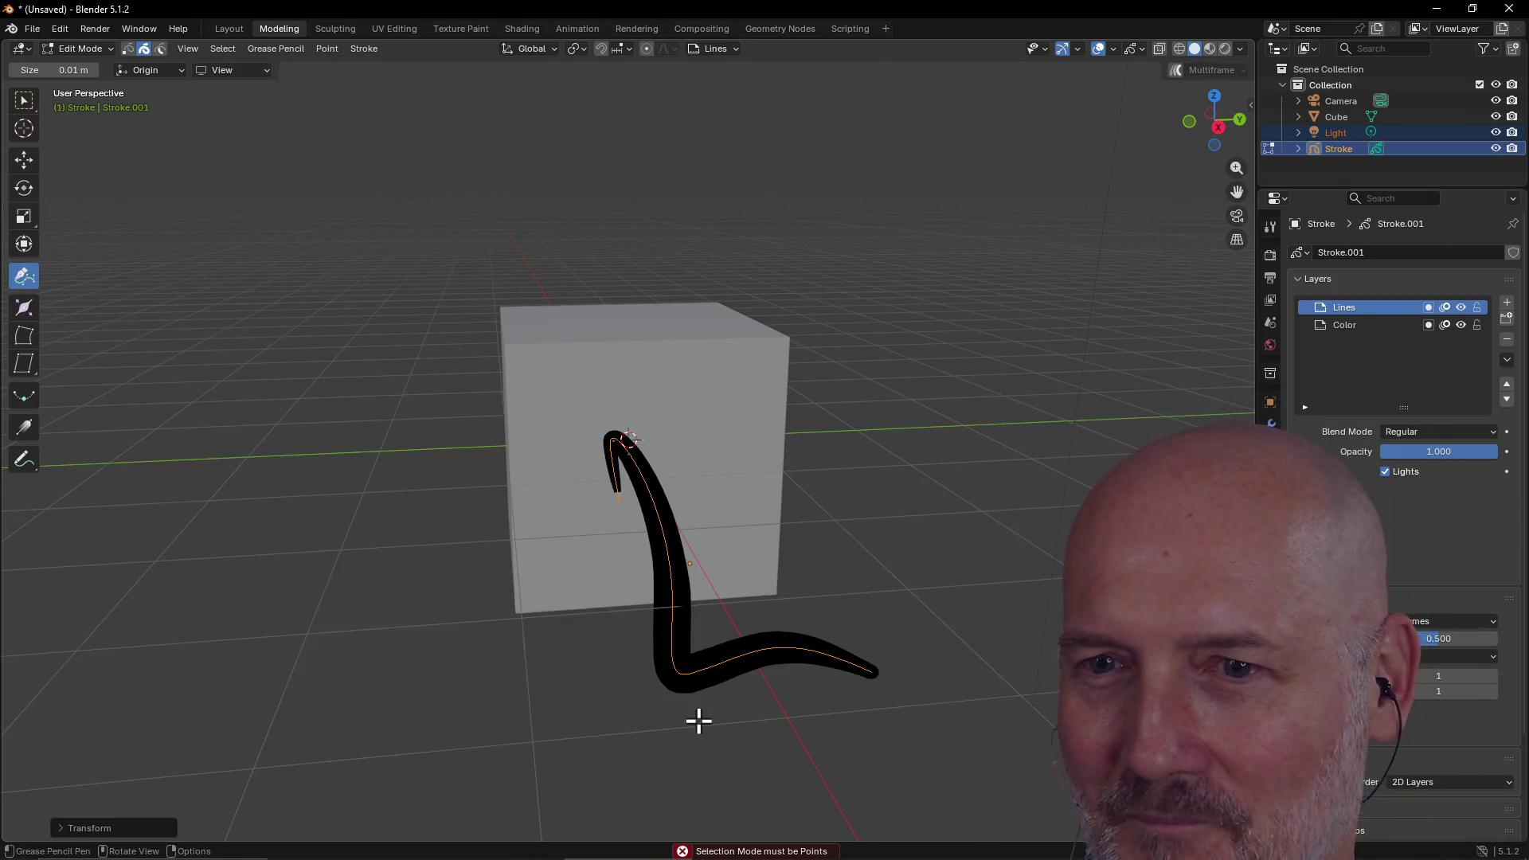
scroll(832, 385, down, 3)
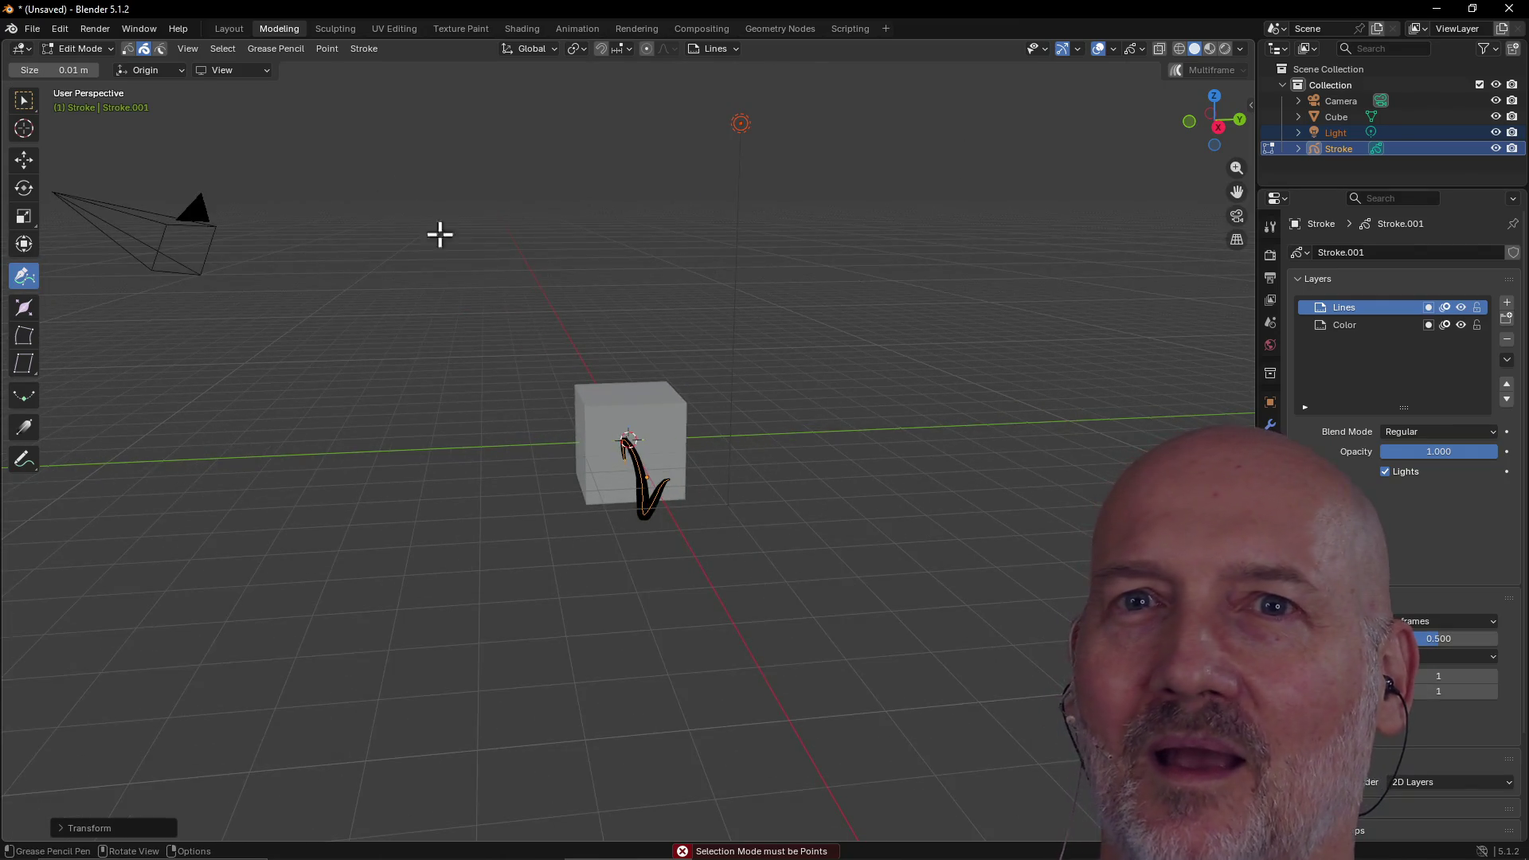
click(31, 29)
Start a new file from a template, choosing Don't Save to discard the grease pencil scene
mouse_move(53, 49)
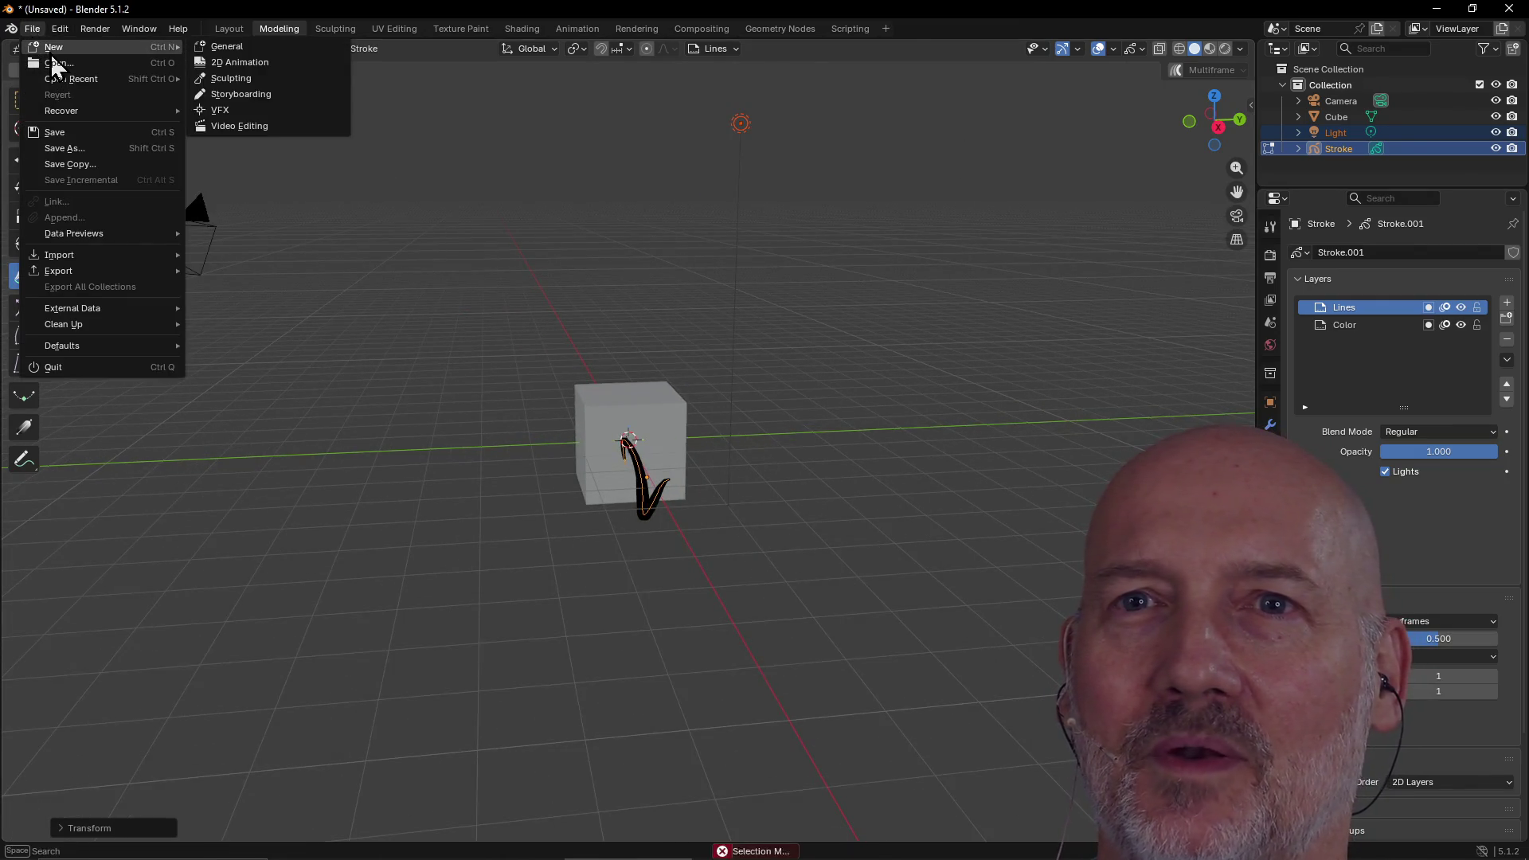
click(232, 54)
click(803, 467)
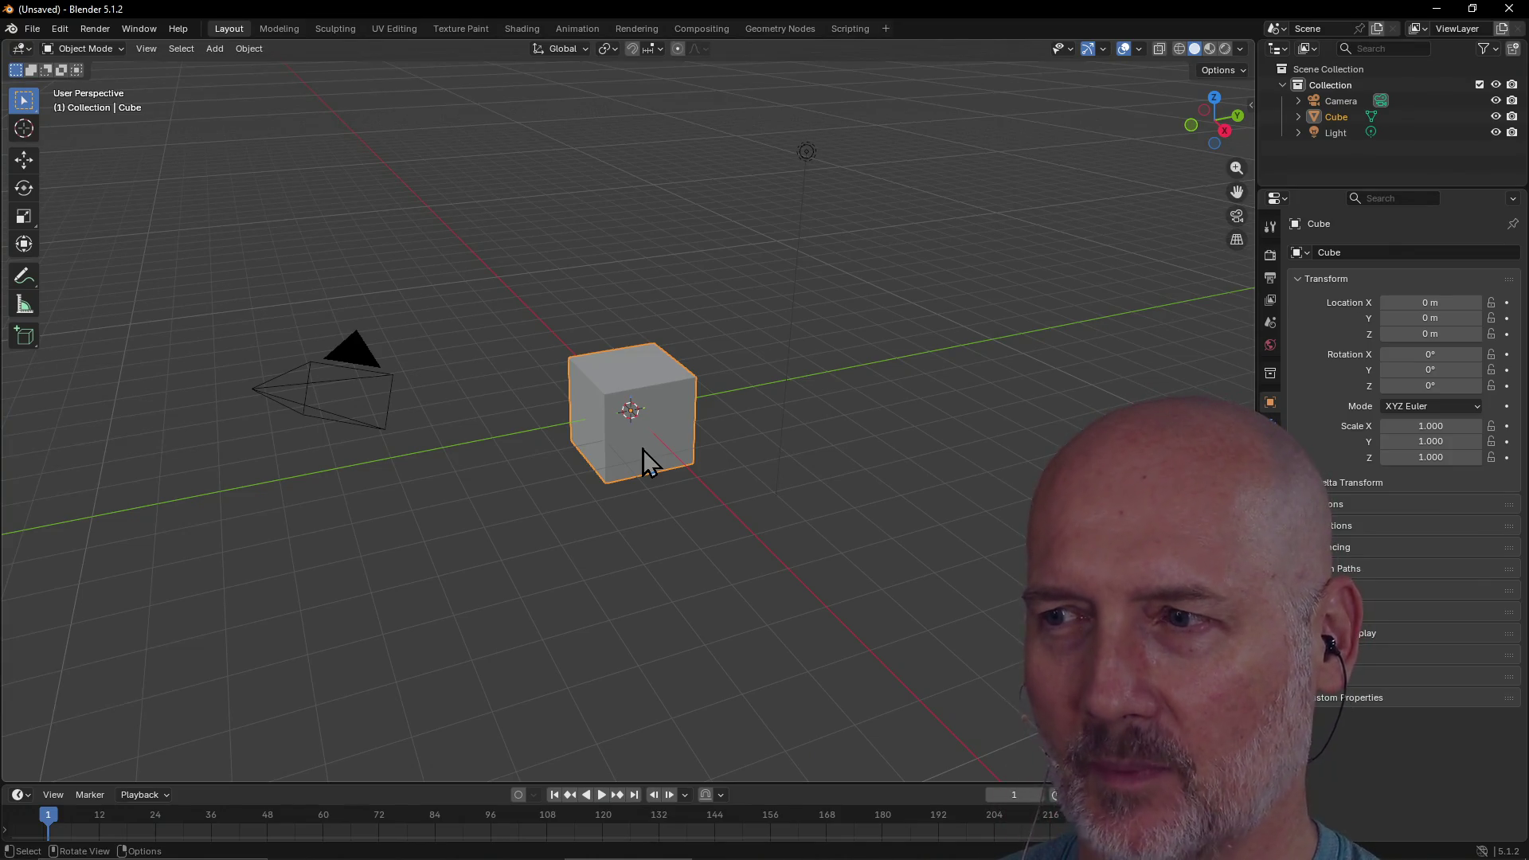
scroll(748, 452, up, 2)
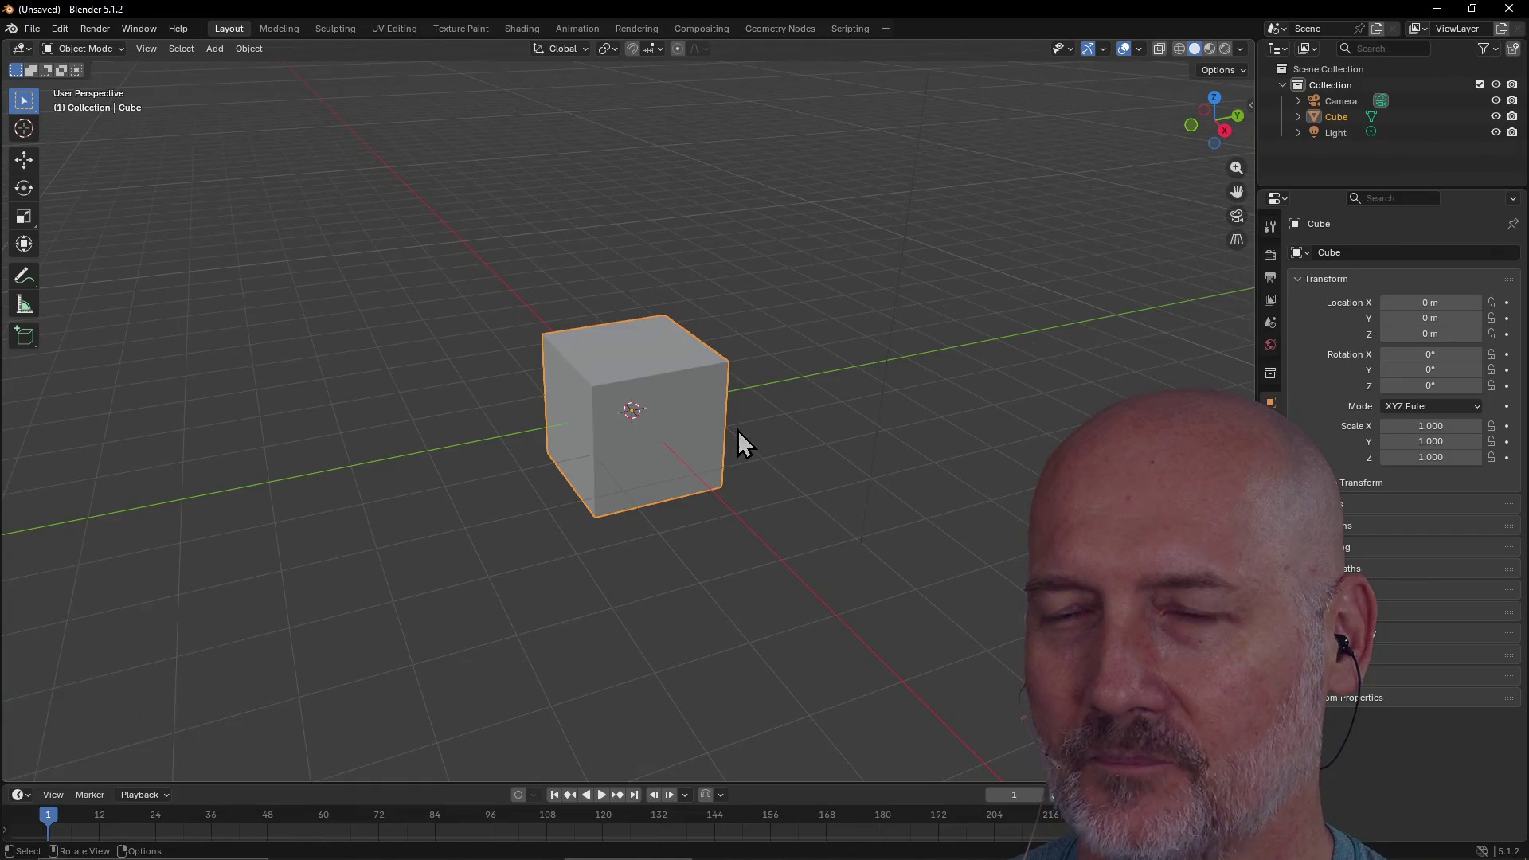
scroll(733, 426, up, 2)
scroll(733, 427, up, 1)
scroll(734, 426, down, 1)
scroll(733, 427, up, 1)
mouse_move(733, 426)
middle_down()
mouse_move(774, 423)
mouse_move(753, 437)
mouse_move(682, 371)
mouse_move(699, 372)
mouse_move(677, 375)
mouse_move(703, 395)
mouse_move(703, 424)
mouse_move(675, 426)
mouse_move(688, 448)
mouse_move(825, 387)
mouse_move(782, 431)
mouse_move(603, 442)
mouse_move(513, 414)
mouse_move(695, 412)
mouse_move(337, 414)
mouse_move(313, 400)
mouse_move(618, 411)
mouse_move(661, 399)
mouse_move(666, 382)
middle_up()
scroll(704, 423, down, 3)
scroll(704, 424, up, 5)
scroll(656, 406, up, 2)
scroll(646, 403, up, 2)
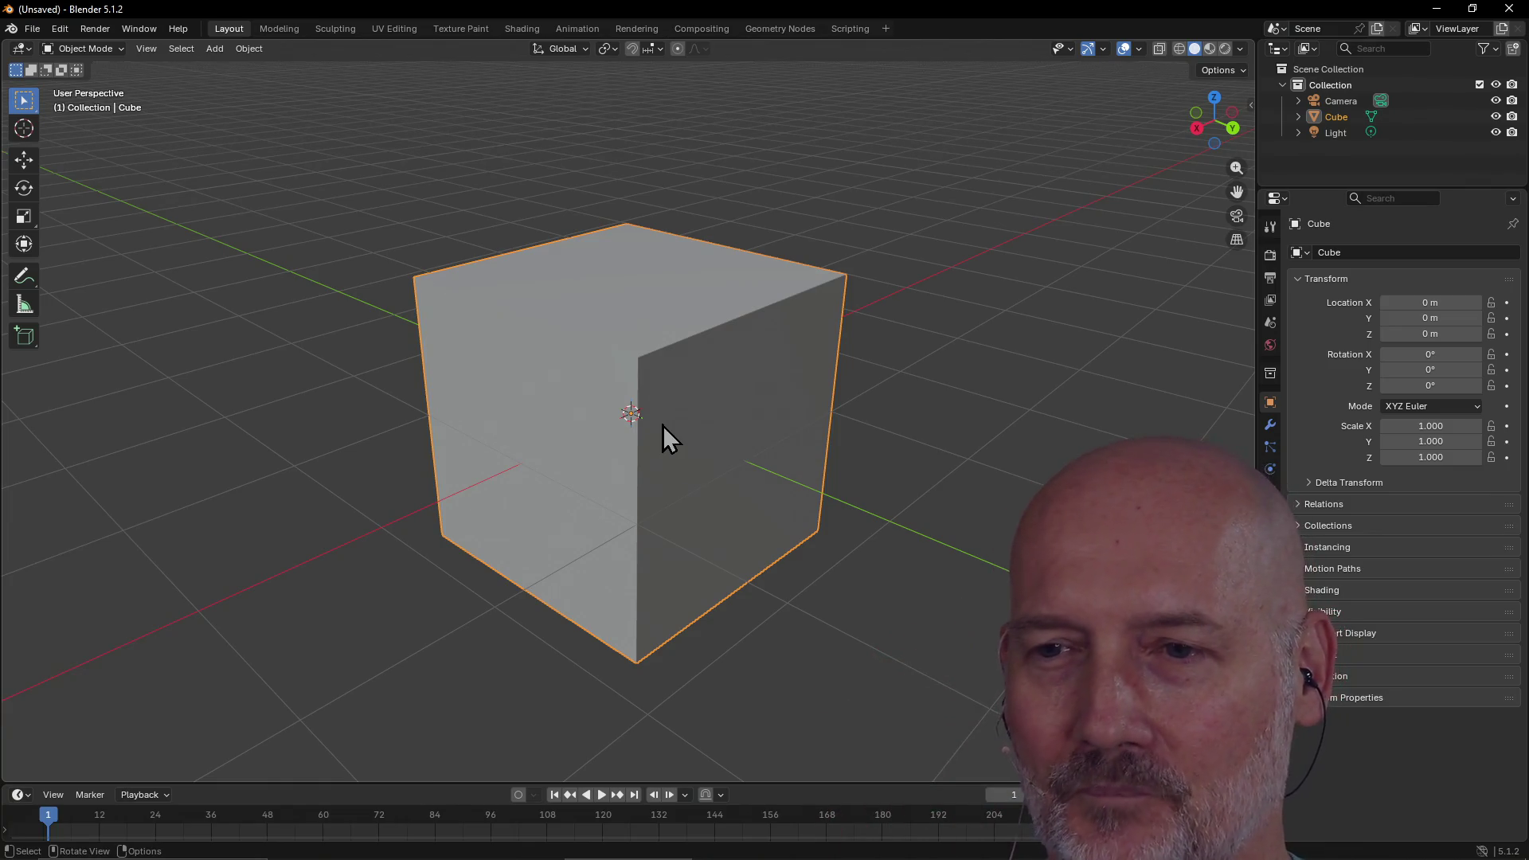
scroll(664, 433, down, 2)
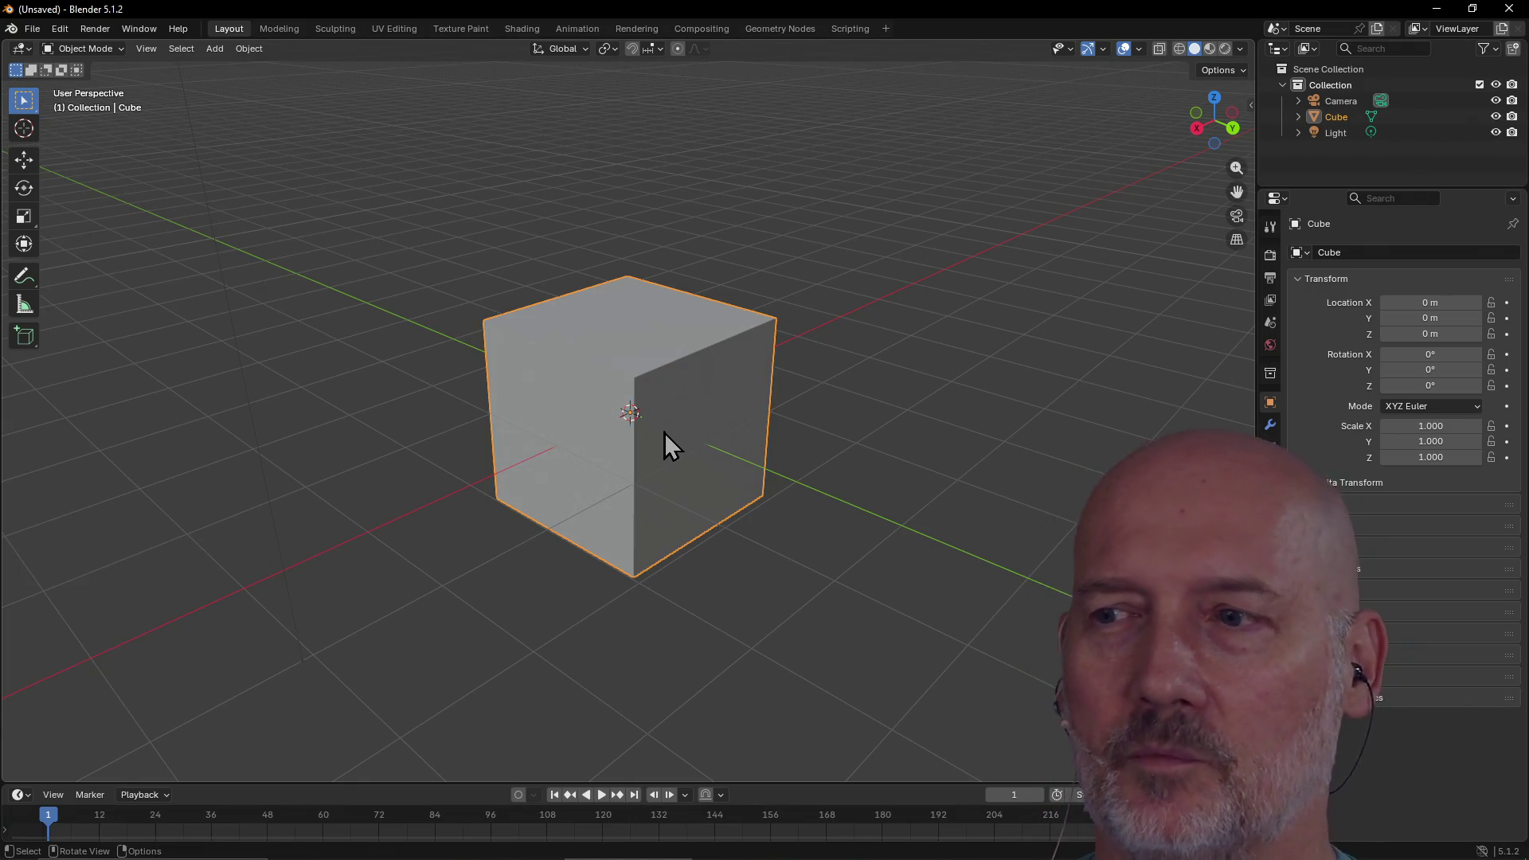
scroll(664, 432, up, 2)
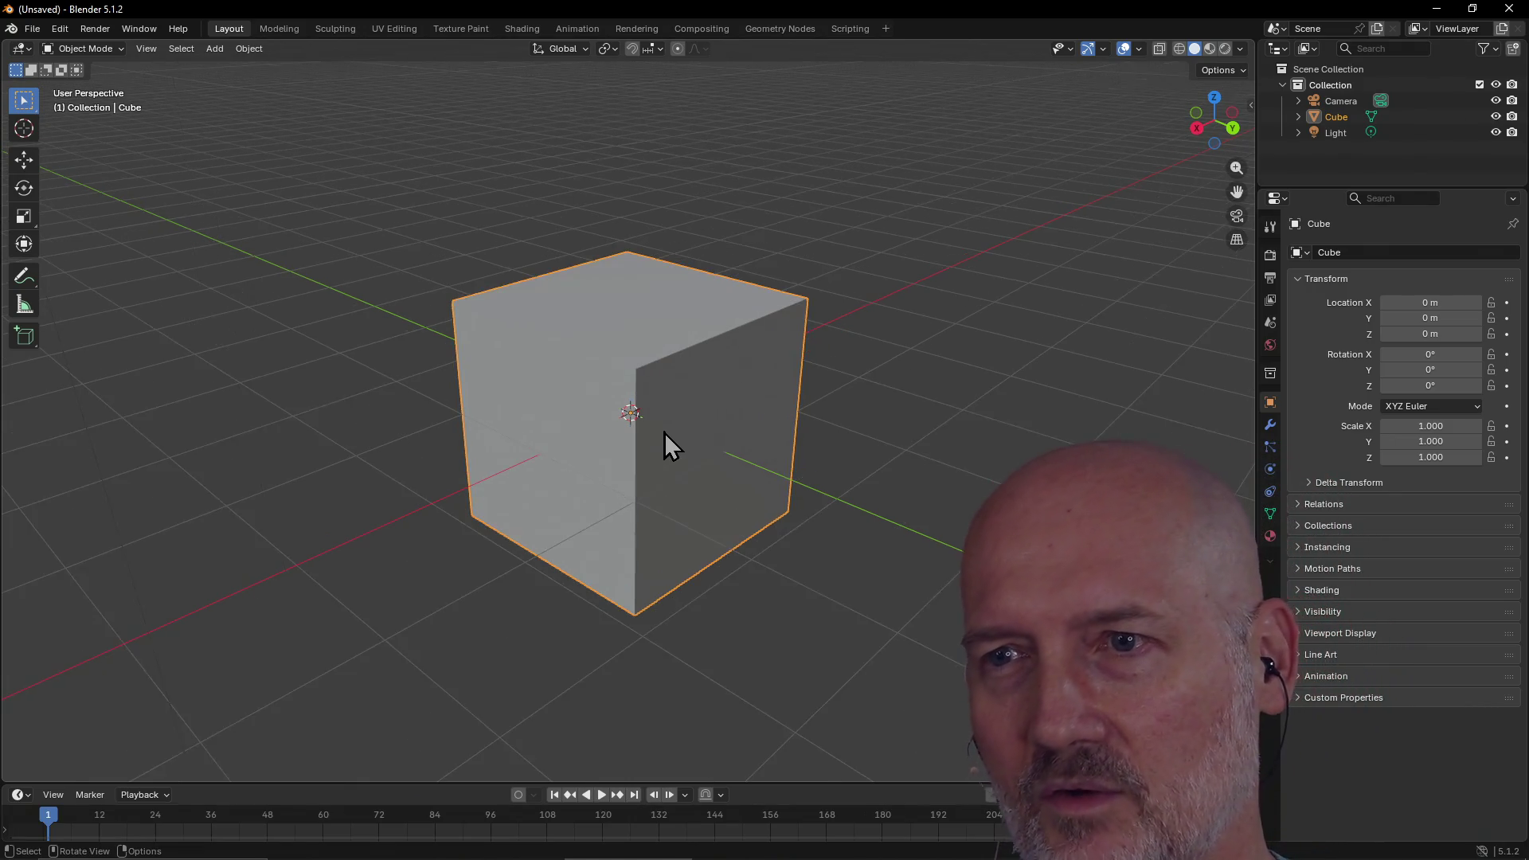
mouse_move(664, 433)
middle_down()
mouse_move(781, 423)
mouse_move(562, 421)
mouse_move(464, 441)
mouse_move(571, 456)
mouse_move(789, 436)
mouse_move(518, 453)
mouse_move(618, 450)
mouse_move(567, 437)
mouse_move(757, 447)
mouse_move(671, 458)
mouse_move(826, 450)
middle_up()
scroll(804, 437, up, 1)
scroll(805, 437, down, 1)
mouse_move(638, 458)
middle_down()
mouse_move(742, 494)
mouse_move(766, 481)
mouse_move(583, 483)
mouse_move(643, 484)
middle_up()
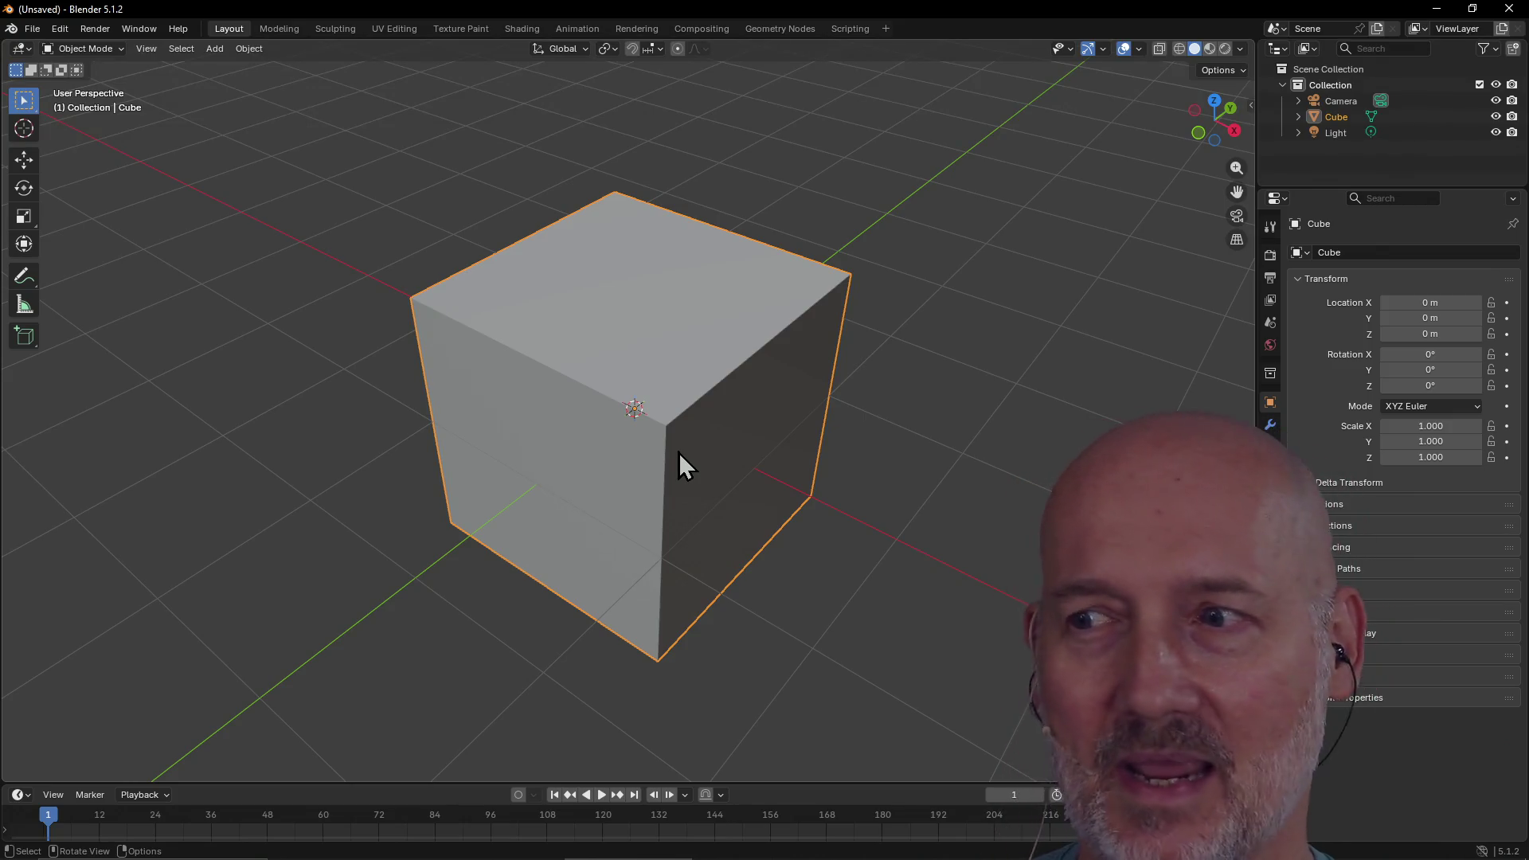
middle_drag(730, 466, 661, 444)
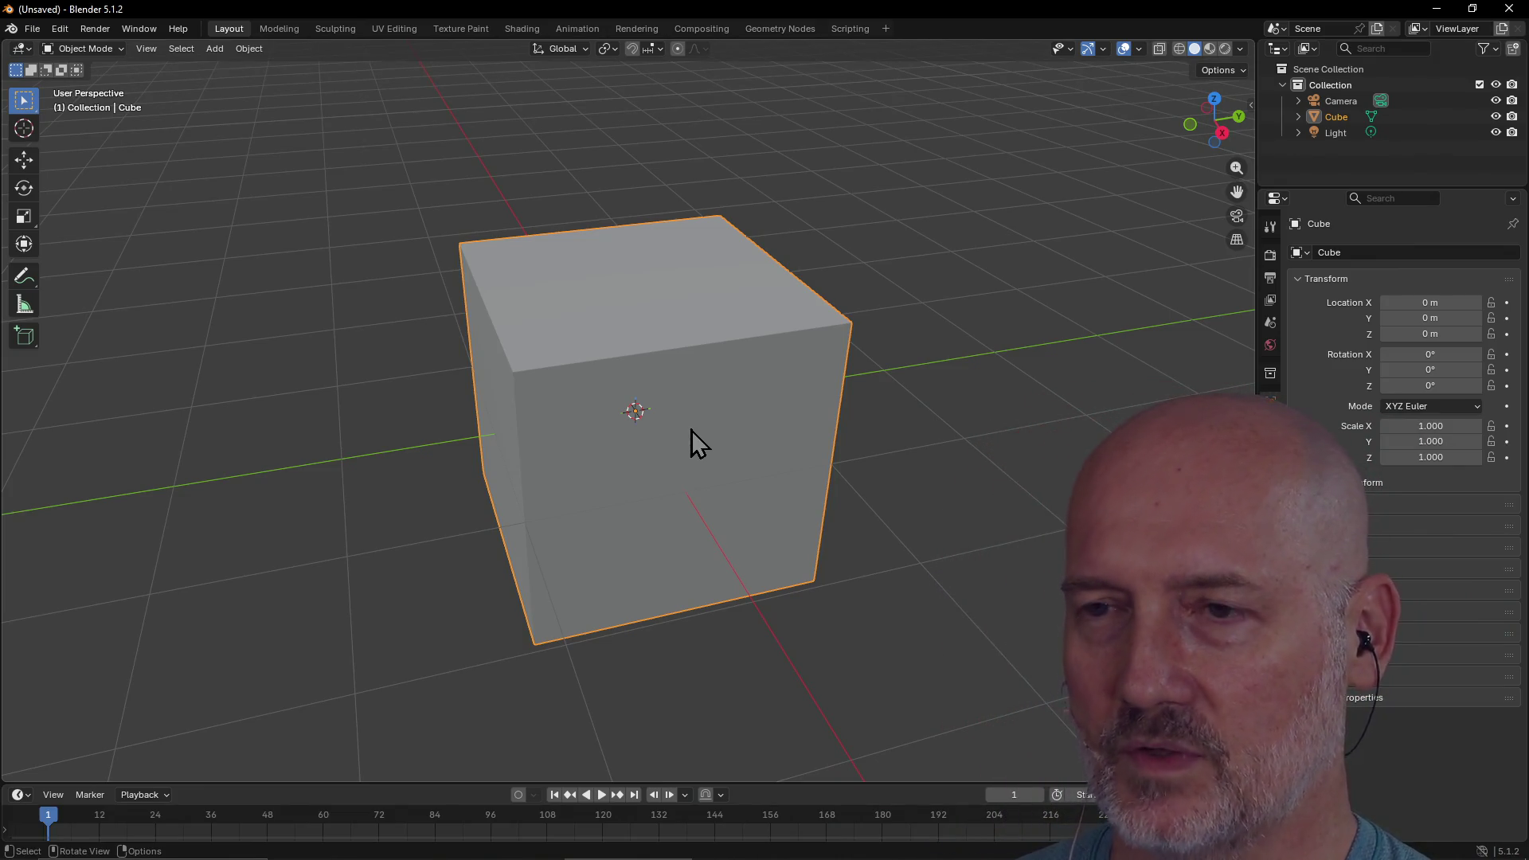
scroll(691, 430, down, 3)
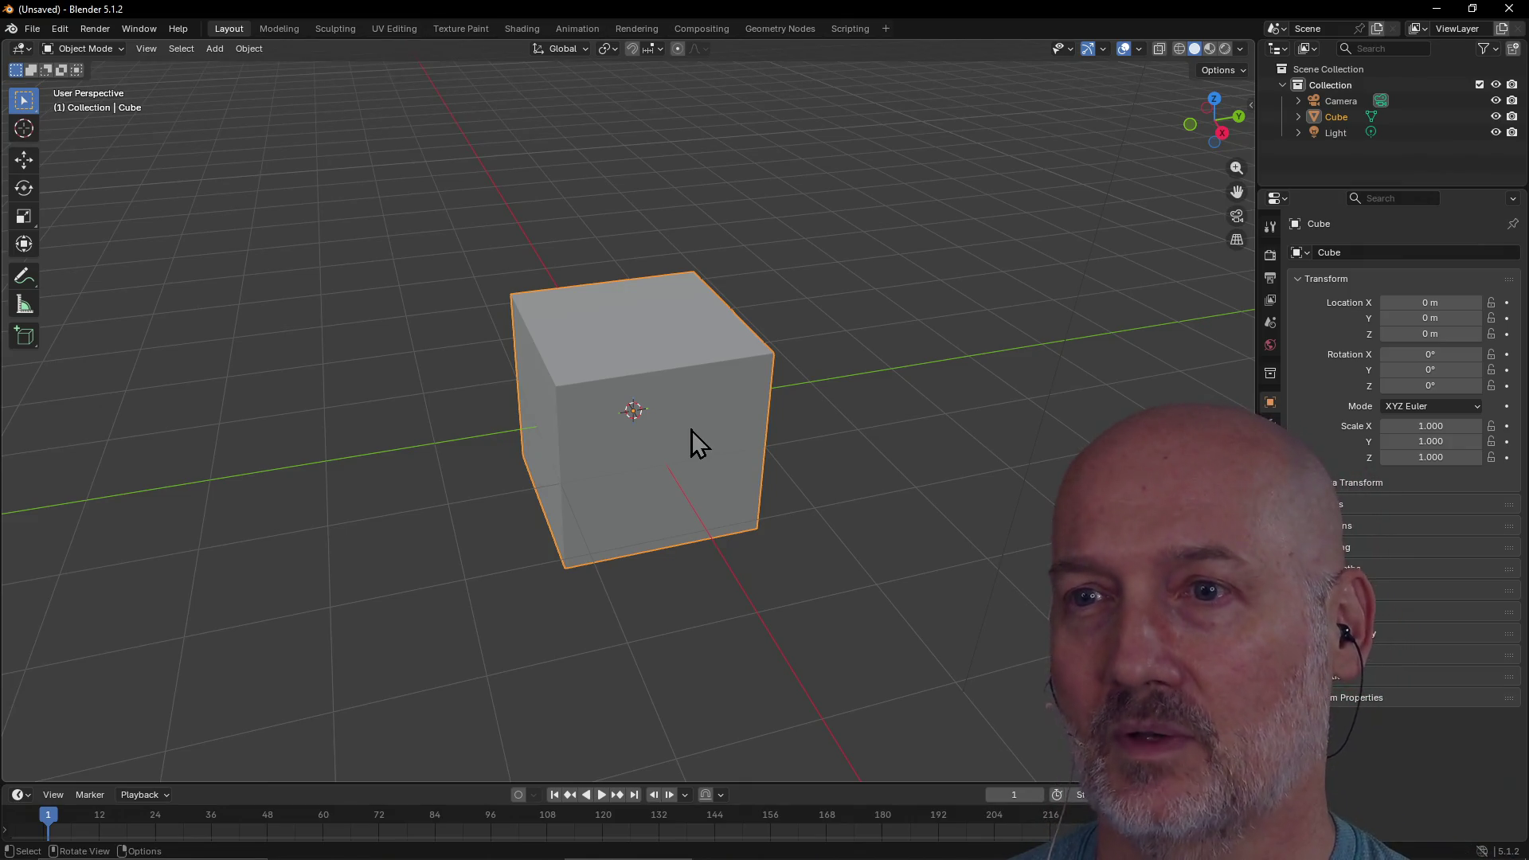
scroll(691, 422, up, 1)
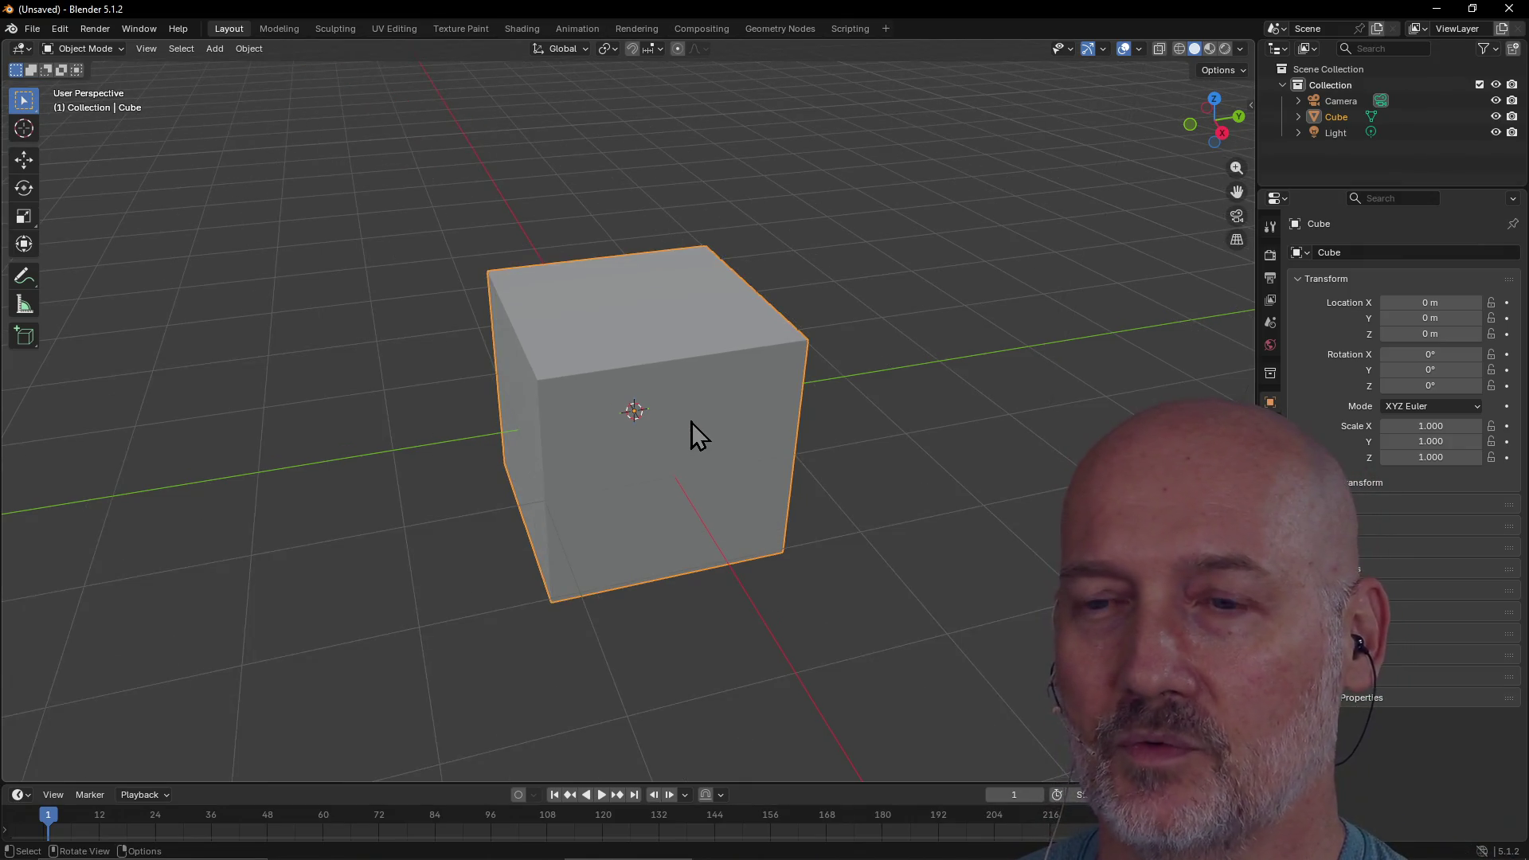
mouse_move(694, 472)
middle_down()
mouse_move(848, 423)
mouse_move(837, 409)
mouse_move(805, 550)
mouse_move(804, 522)
mouse_move(636, 548)
mouse_move(624, 486)
mouse_move(839, 457)
middle_up()
mouse_move(702, 441)
middle_down()
mouse_move(665, 460)
mouse_move(624, 454)
mouse_move(624, 518)
mouse_move(617, 414)
mouse_move(614, 479)
mouse_move(654, 468)
middle_up()
scroll(618, 463, up, 2)
mouse_move(937, 368)
middle_down()
mouse_move(863, 468)
mouse_move(737, 458)
middle_up()
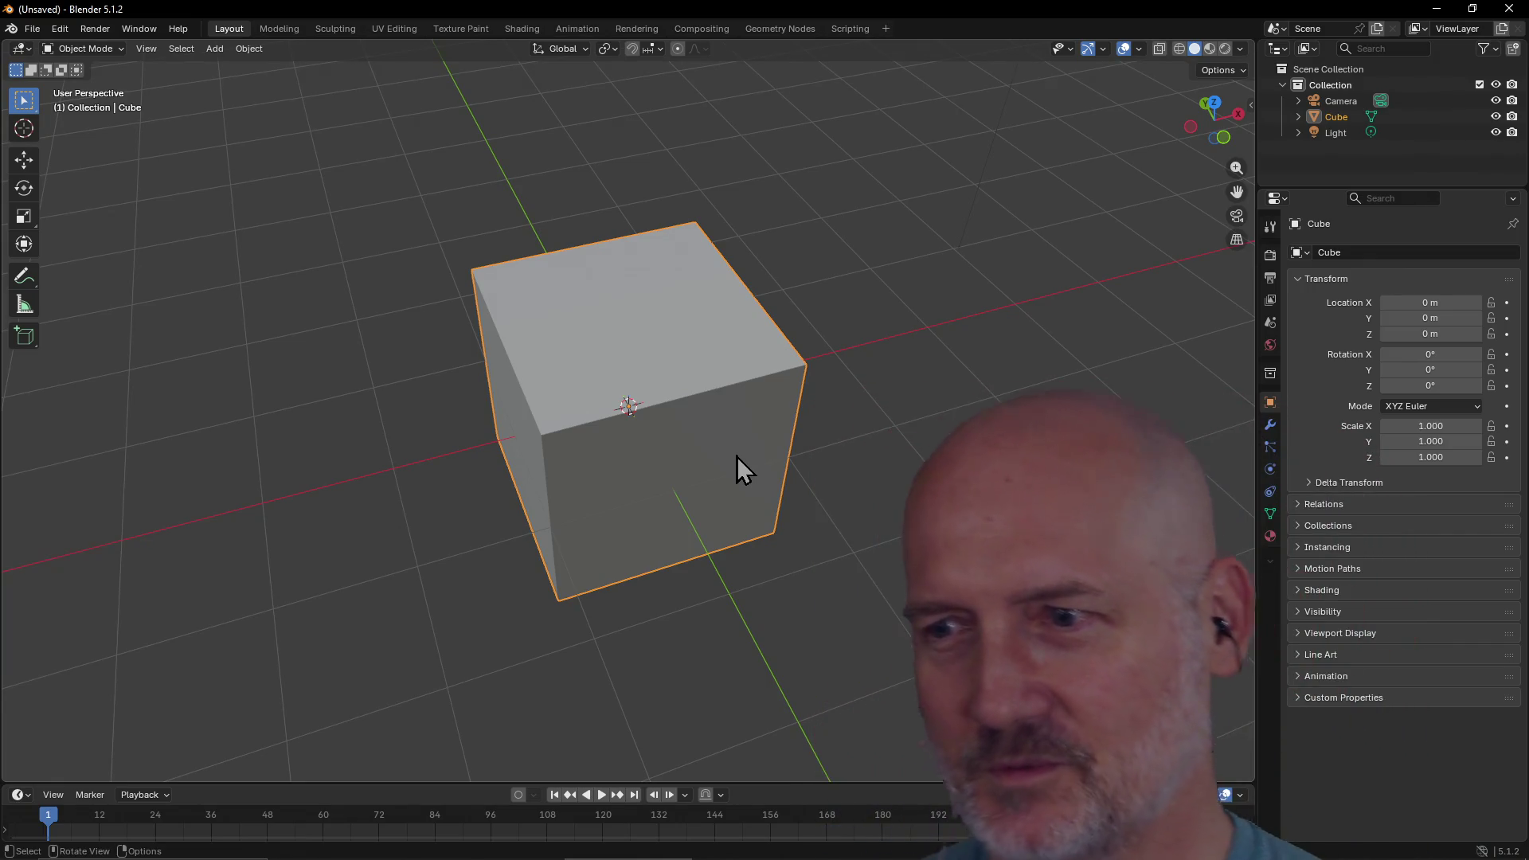
middle_drag(785, 476, 732, 428)
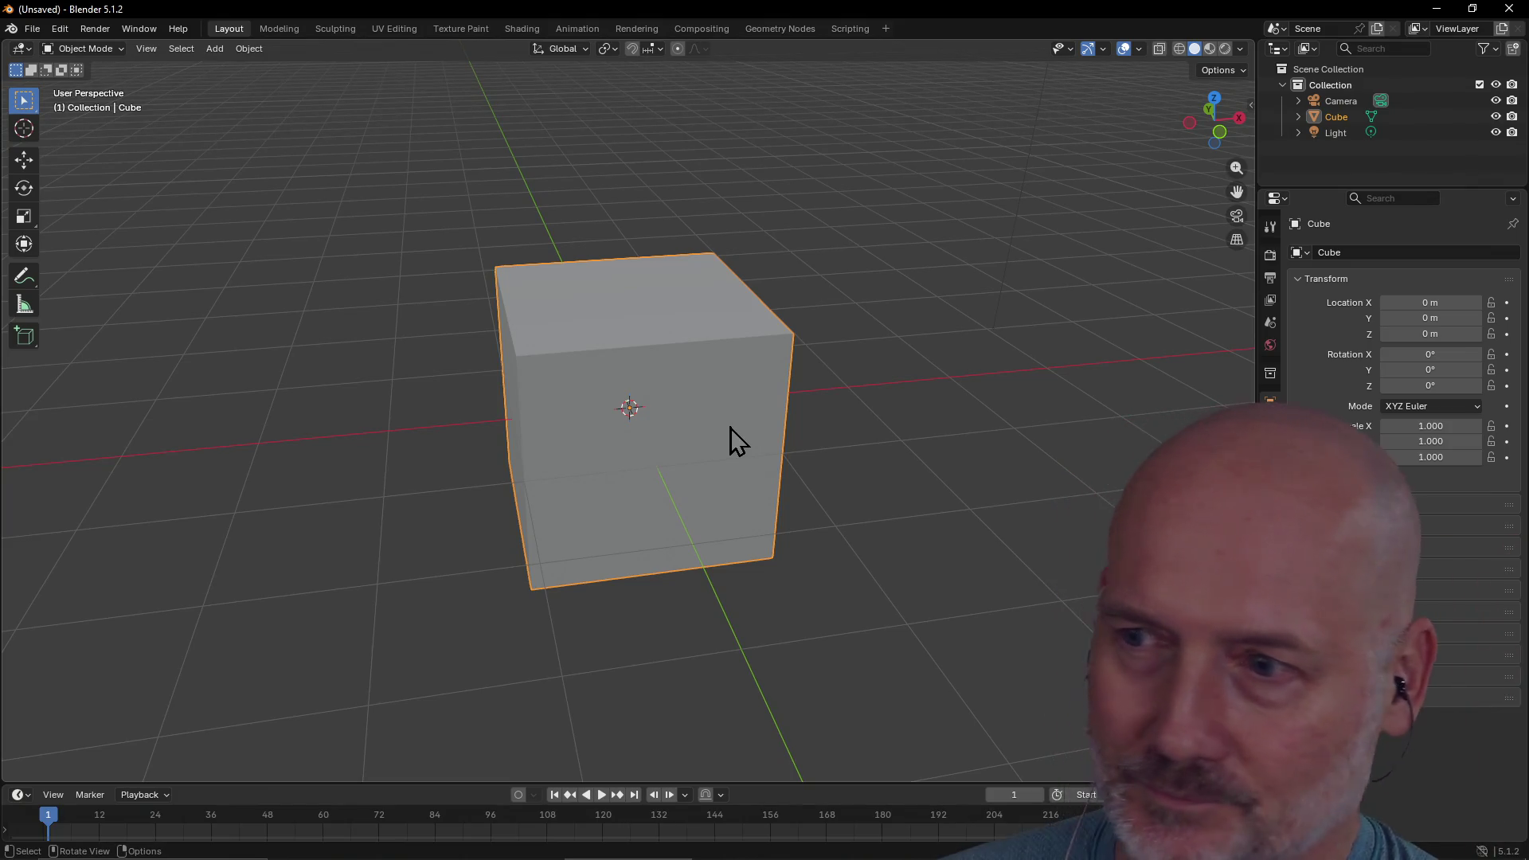
scroll(704, 403, down, 2)
Orbit to look down on the default Cube and select it
mouse_move(703, 403)
middle_down()
mouse_move(647, 494)
mouse_move(866, 360)
mouse_move(1049, 376)
mouse_move(814, 393)
mouse_move(648, 427)
mouse_move(542, 423)
mouse_move(522, 340)
mouse_move(503, 371)
mouse_move(526, 416)
mouse_move(618, 454)
mouse_move(610, 408)
mouse_move(648, 411)
mouse_move(648, 398)
mouse_move(547, 430)
mouse_move(428, 406)
middle_up()
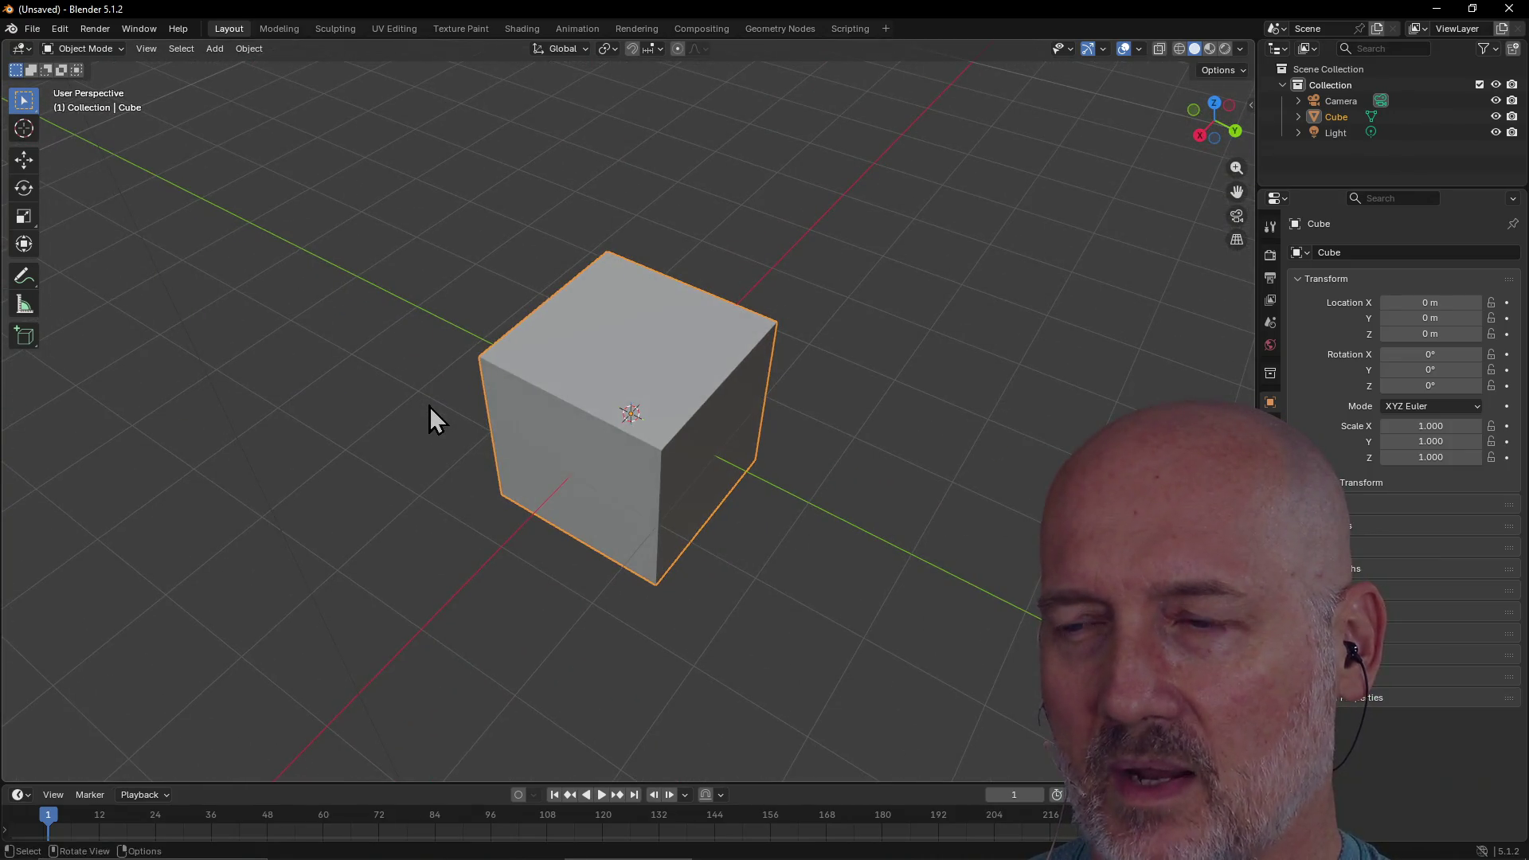
click(541, 446)
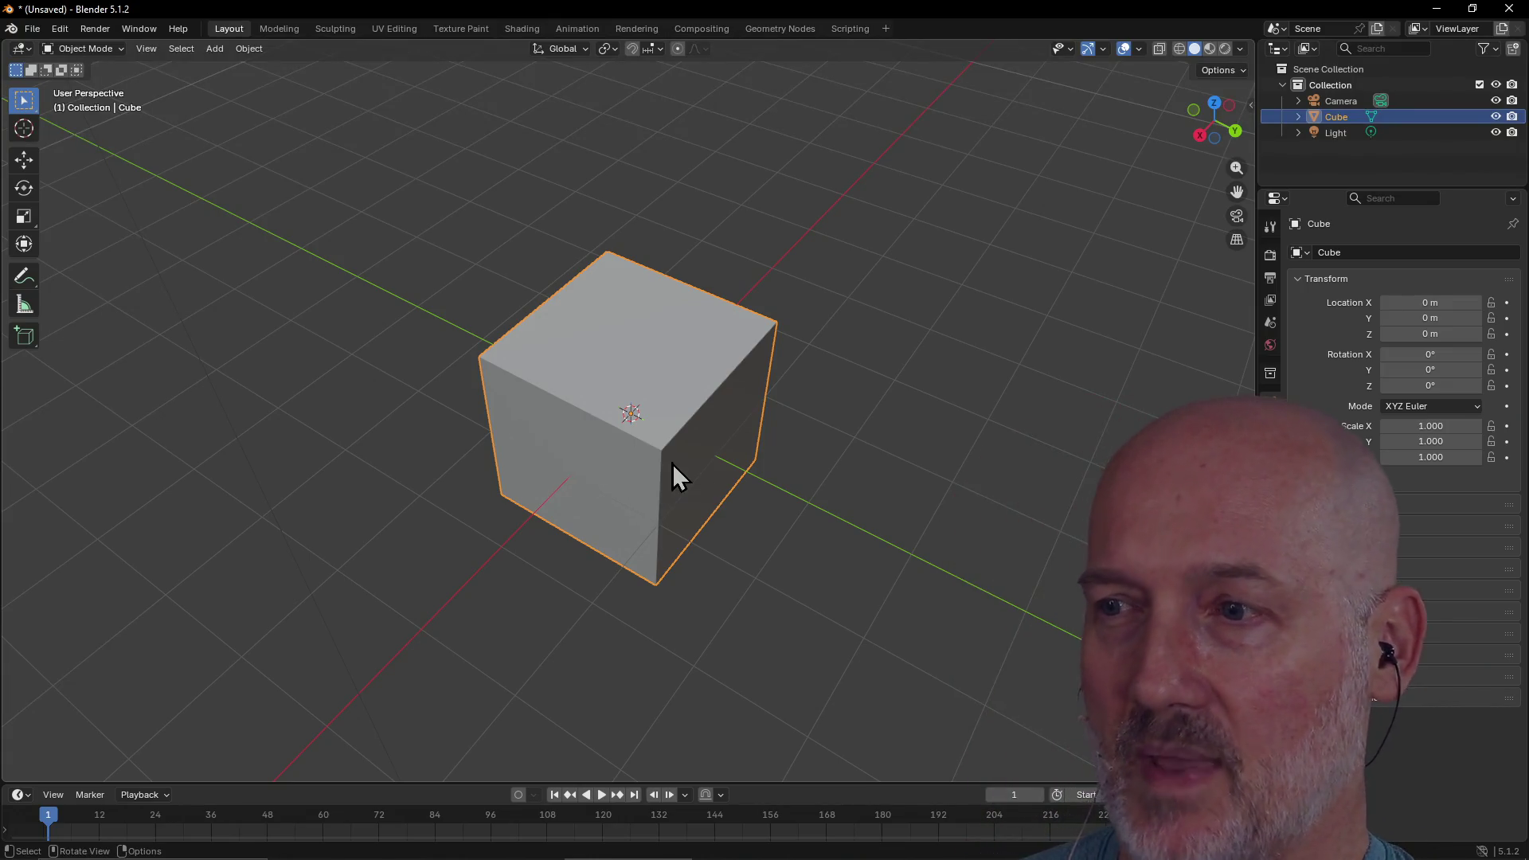
Move the cube to about X -0.45 m, Y -0.16 m, Z 0.80 m and check its placement
key(g)
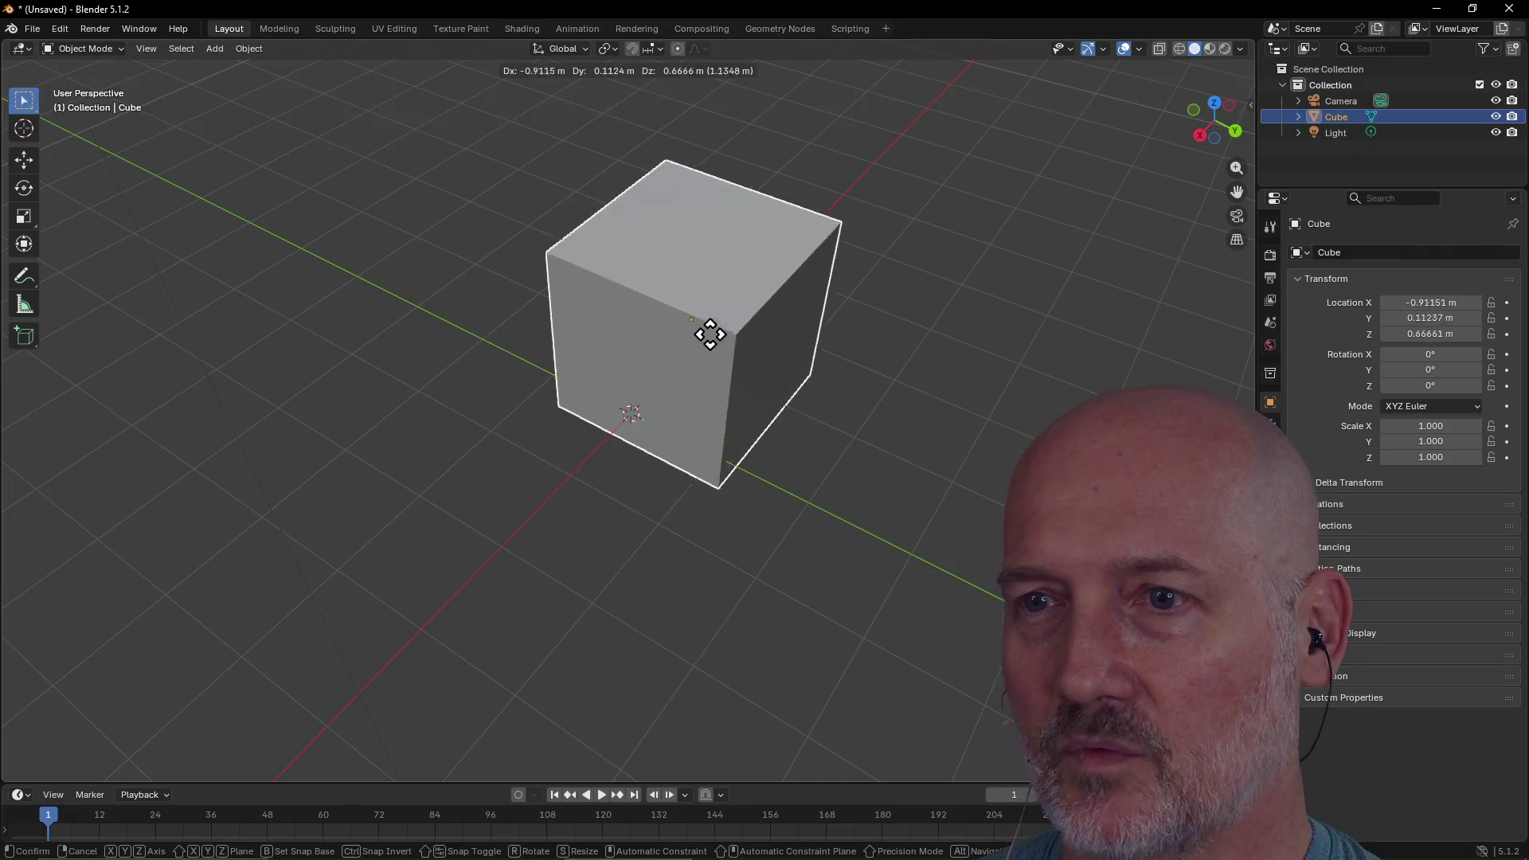
click(691, 293)
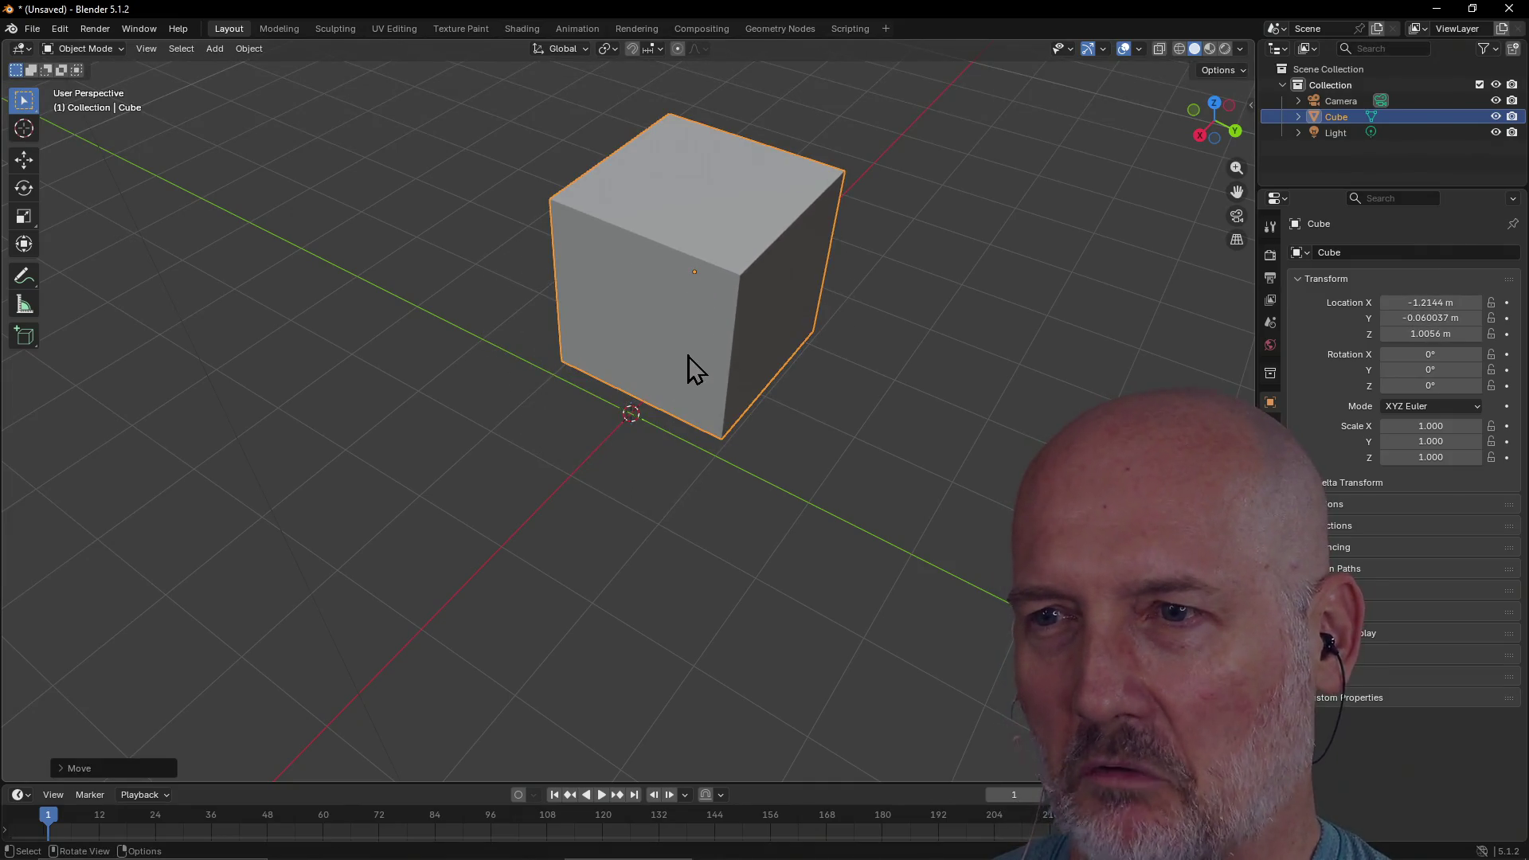
mouse_move(685, 355)
middle_down()
mouse_move(747, 279)
mouse_move(682, 327)
mouse_move(651, 427)
mouse_move(656, 413)
middle_up()
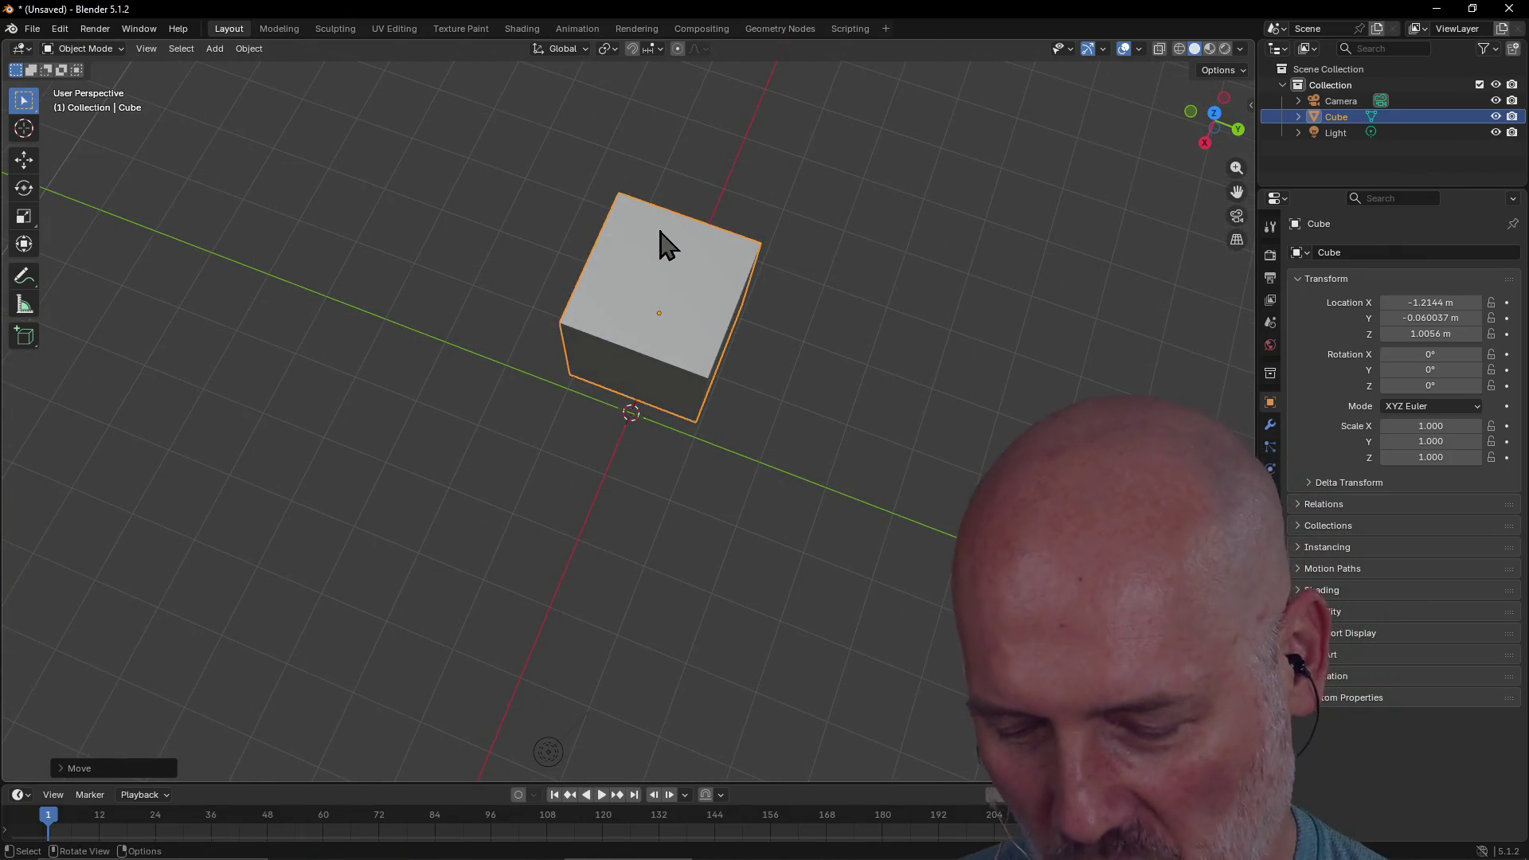
key(g)
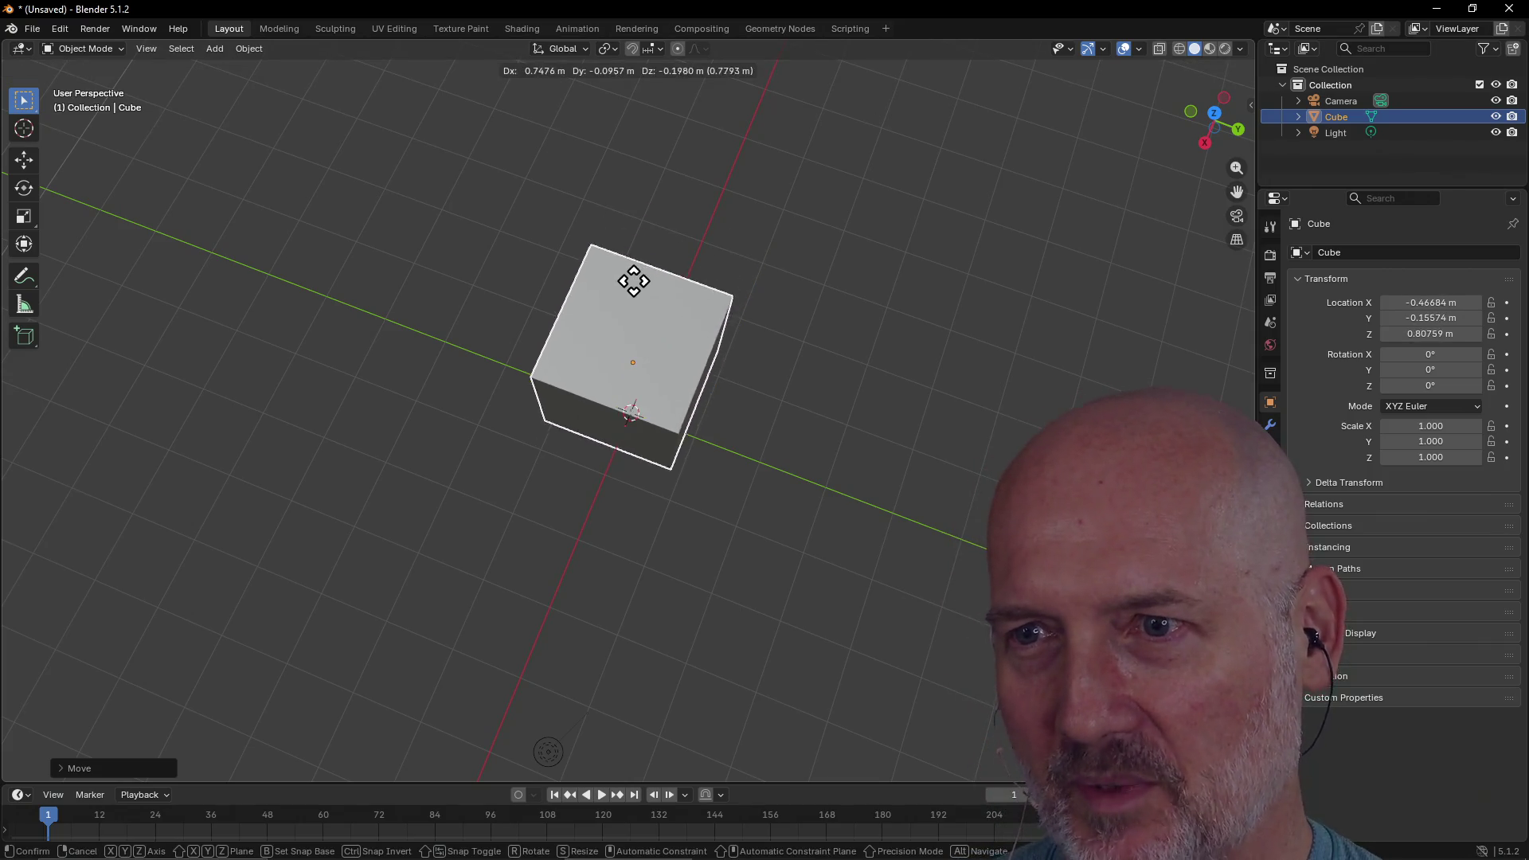
click(648, 307)
mouse_move(648, 307)
middle_down()
mouse_move(747, 212)
mouse_move(767, 242)
mouse_move(782, 237)
mouse_move(728, 301)
mouse_move(484, 326)
mouse_move(403, 314)
middle_up()
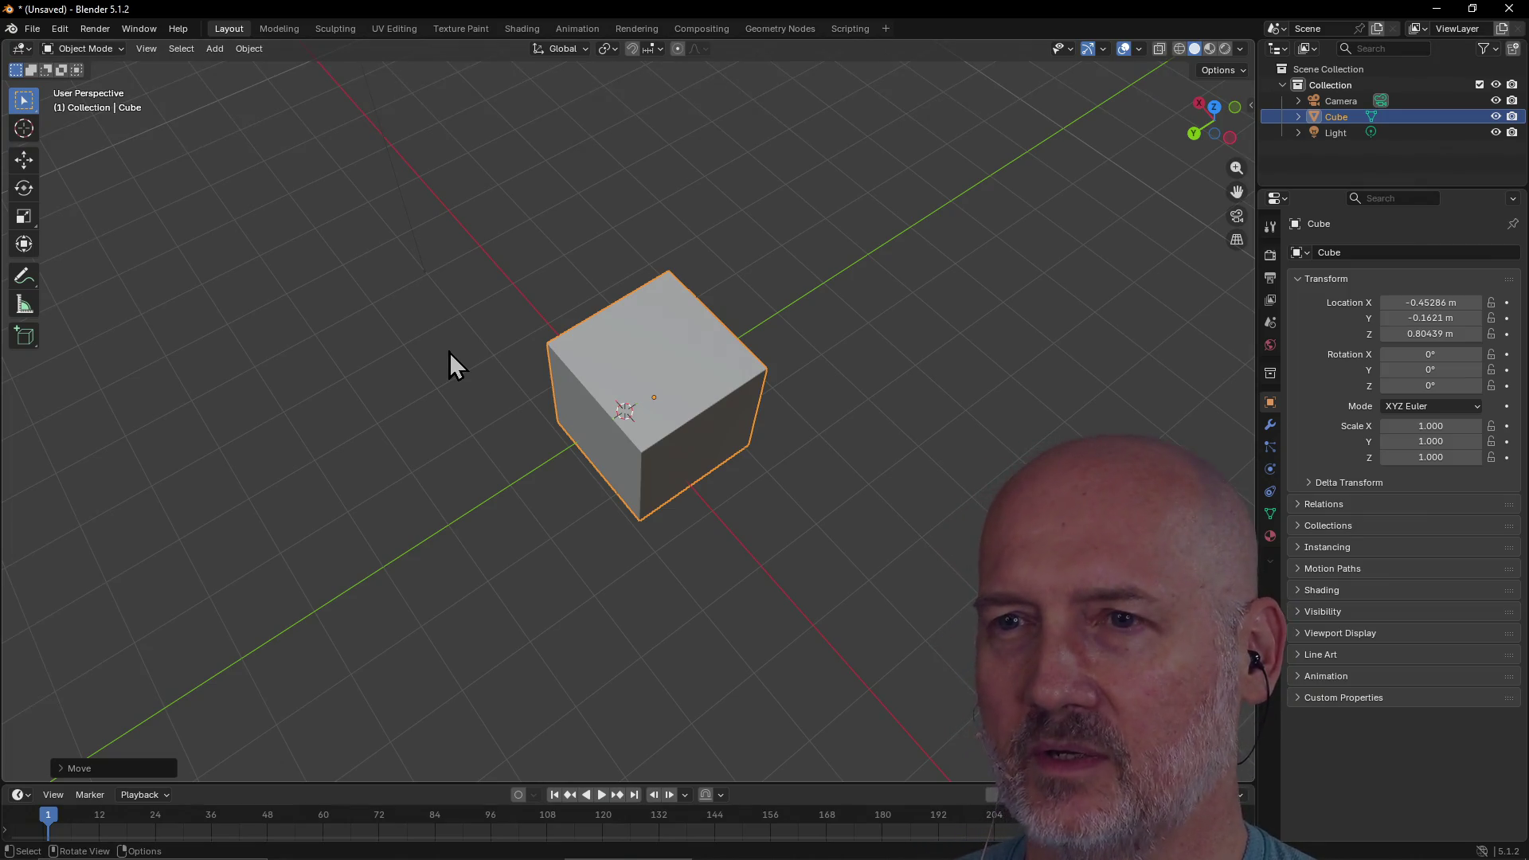
click(701, 444)
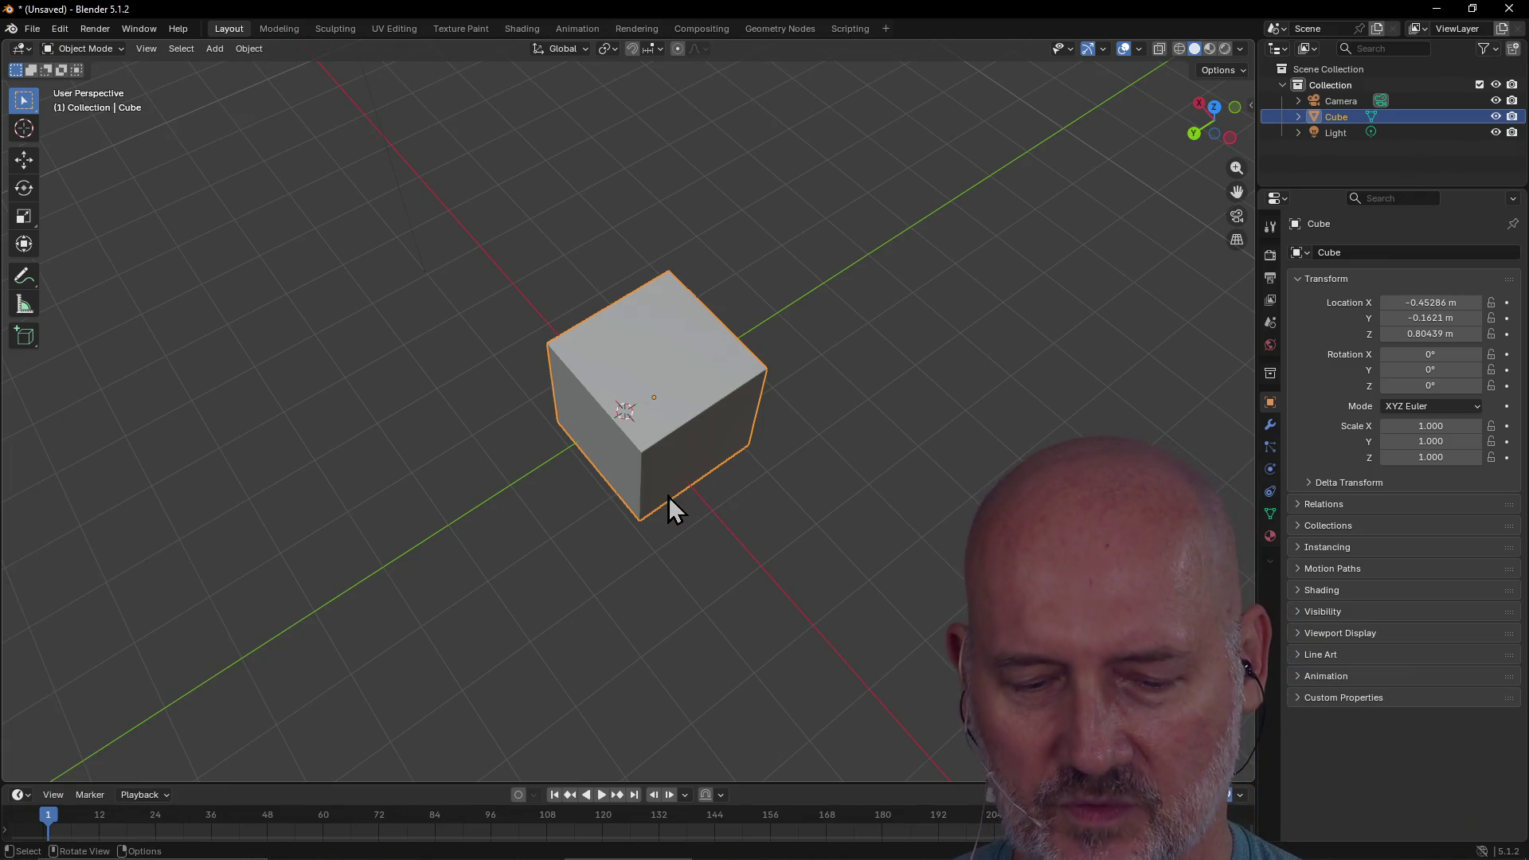
Orbit and zoom around the repositioned cube until it is viewed straight from the front
mouse_move(667, 495)
middle_down()
mouse_move(660, 391)
mouse_move(731, 423)
middle_up()
scroll(760, 373, up, 2)
mouse_move(759, 373)
middle_down()
mouse_move(646, 446)
mouse_move(659, 454)
middle_up()
scroll(652, 421, up, 2)
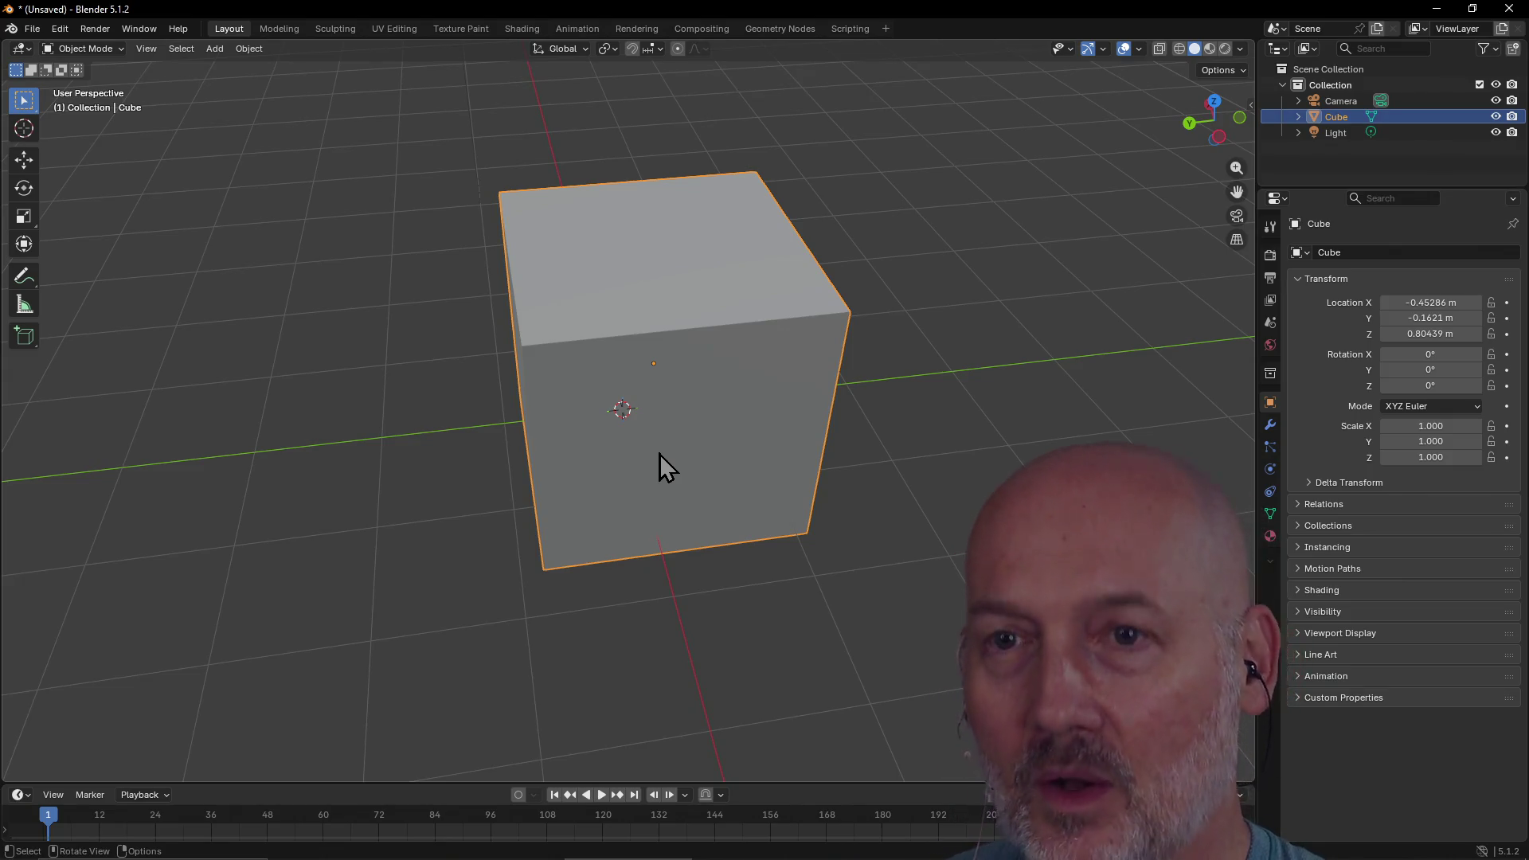
mouse_move(659, 454)
middle_down()
mouse_move(683, 431)
mouse_move(539, 351)
mouse_move(539, 327)
mouse_move(500, 299)
mouse_move(346, 331)
mouse_move(389, 284)
mouse_move(542, 285)
mouse_move(529, 303)
middle_up()
scroll(529, 287, down, 5)
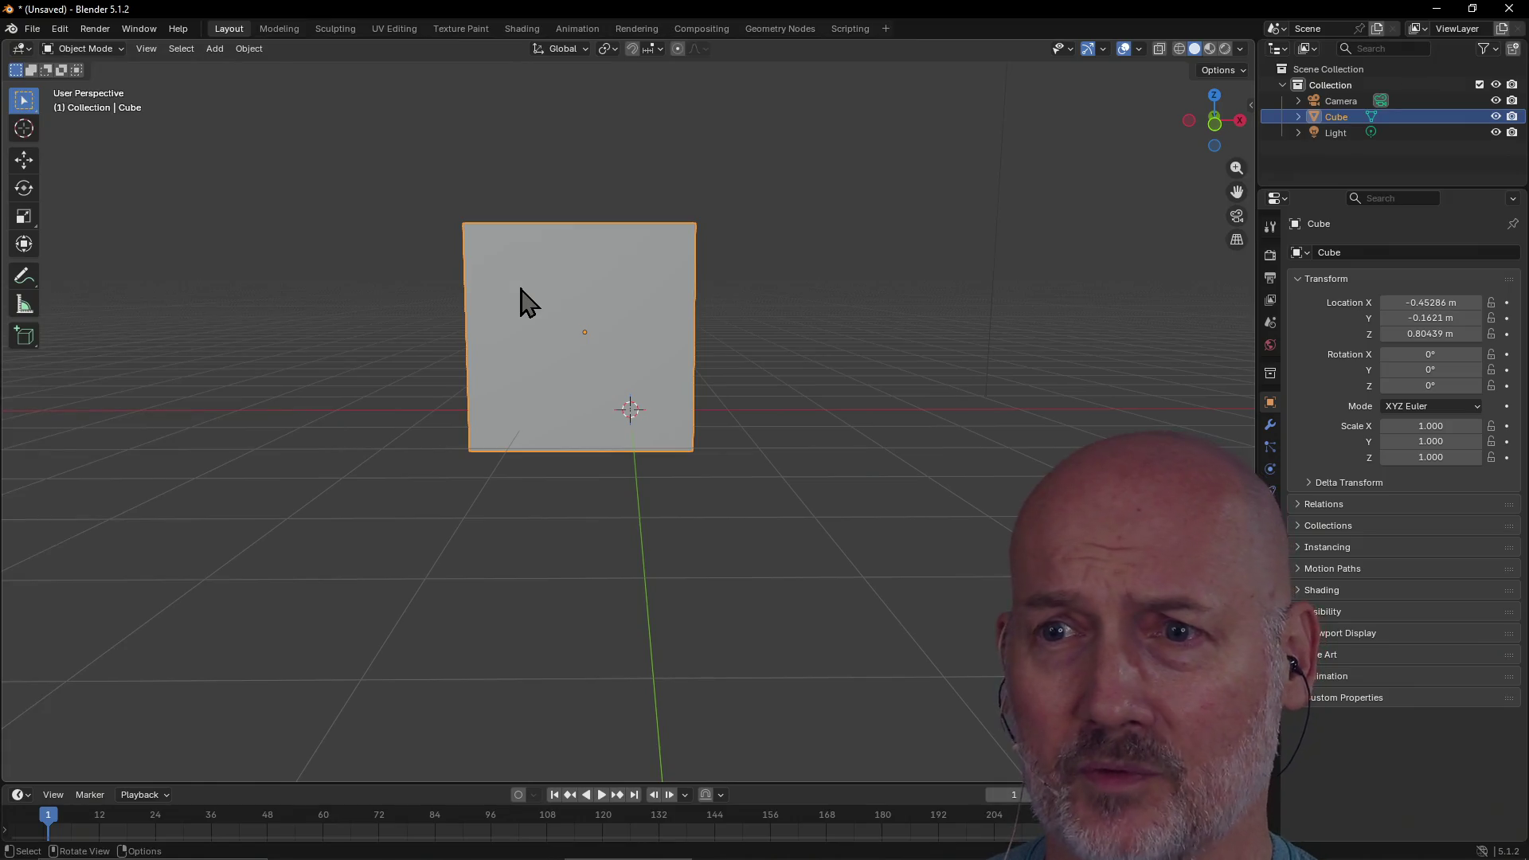
middle_drag(521, 288, 523, 301)
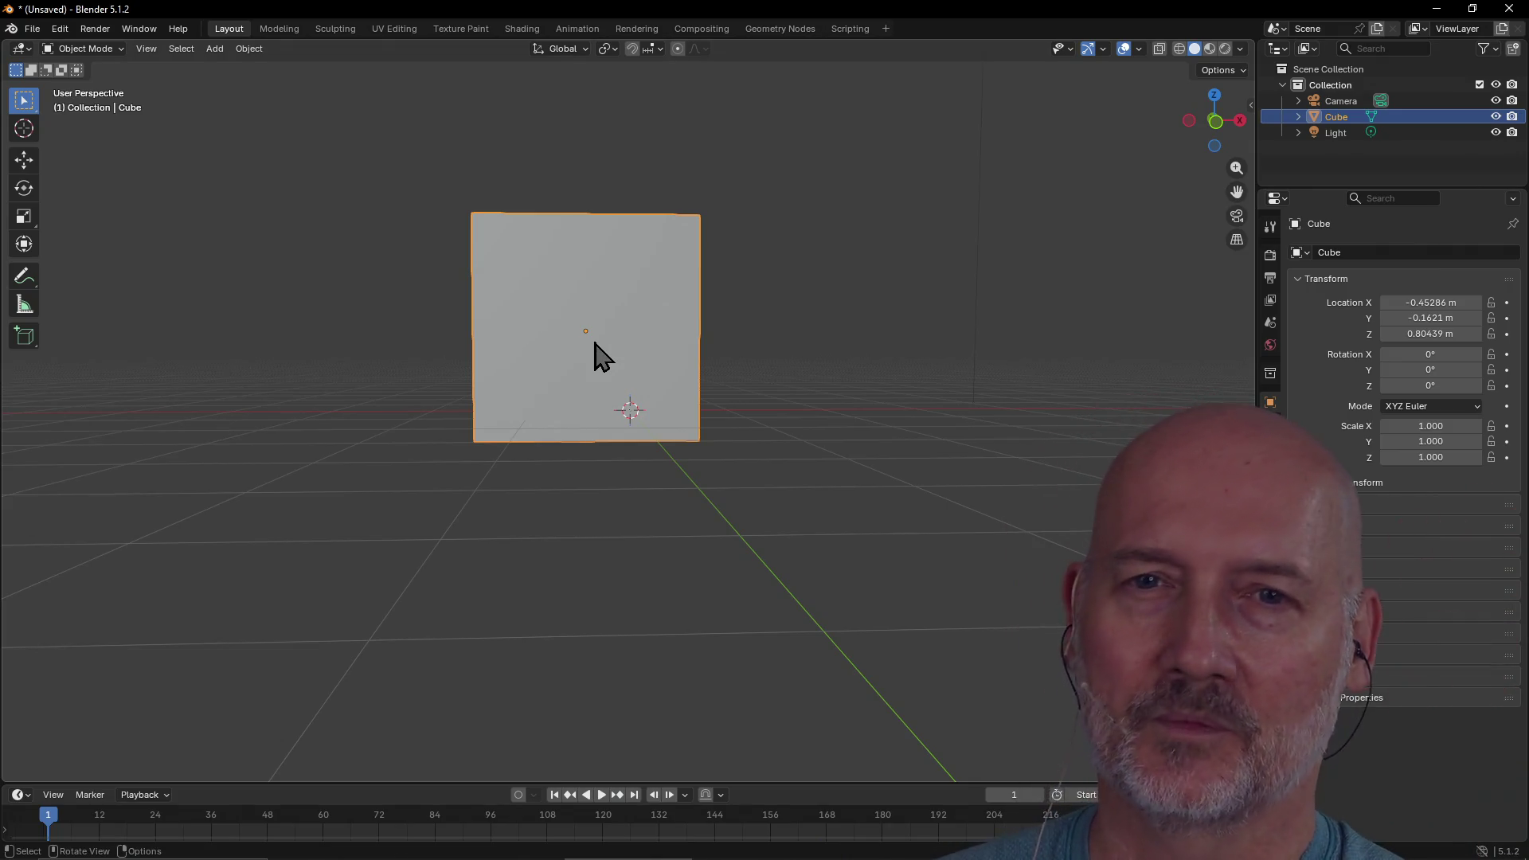
Move the cube to about X -0.05, Y 0.22, Z 0.76 m
scroll(594, 342, down, 2)
mouse_move(594, 342)
middle_down()
mouse_move(613, 418)
mouse_move(518, 429)
mouse_move(553, 376)
mouse_move(553, 404)
mouse_move(475, 416)
mouse_move(538, 382)
middle_up()
scroll(553, 375, up, 1)
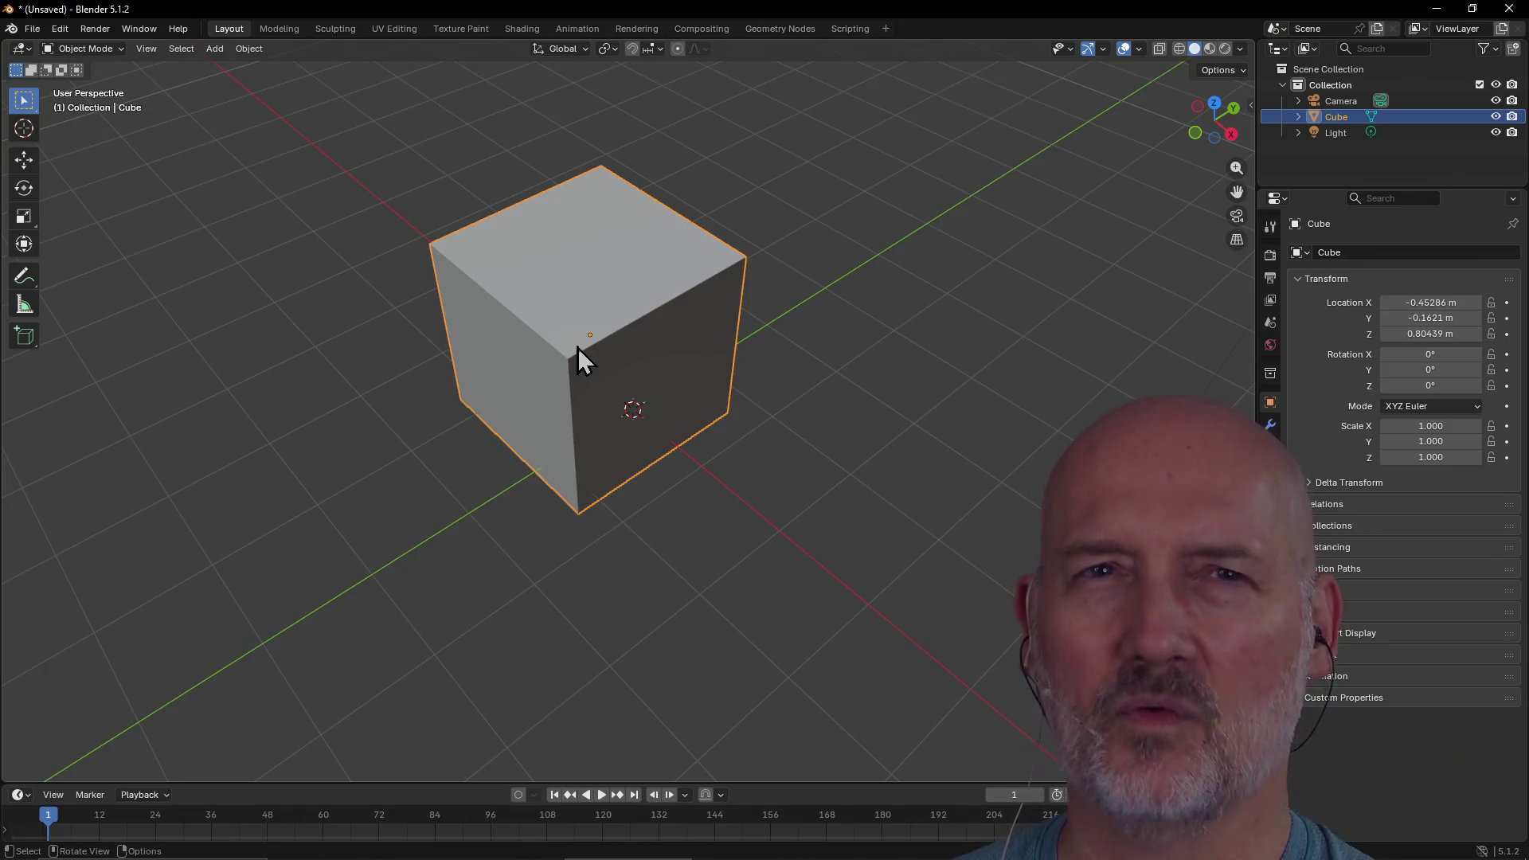
key(g)
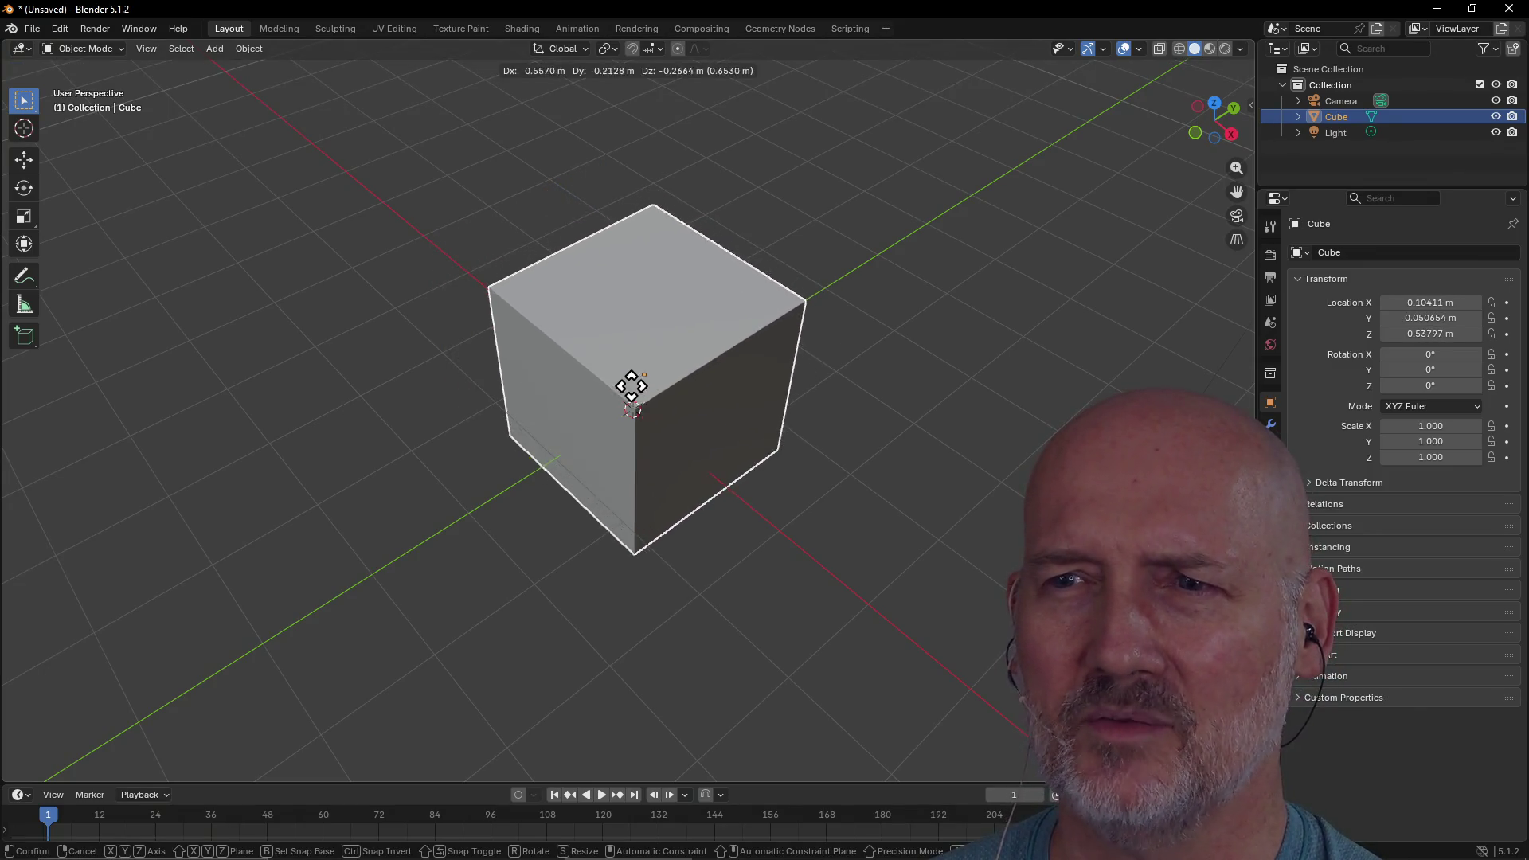
click(631, 387)
key(g)
click(628, 365)
Deselect the cube and view it from a low, flat angle
mouse_move(629, 366)
middle_down()
mouse_move(655, 308)
mouse_move(689, 287)
mouse_move(861, 276)
mouse_move(943, 308)
mouse_move(709, 399)
mouse_move(546, 404)
mouse_move(747, 354)
mouse_move(560, 388)
mouse_move(599, 380)
mouse_move(576, 325)
mouse_move(676, 394)
mouse_move(599, 365)
mouse_move(637, 381)
mouse_move(526, 399)
mouse_move(648, 413)
mouse_move(425, 422)
middle_up()
click(425, 422)
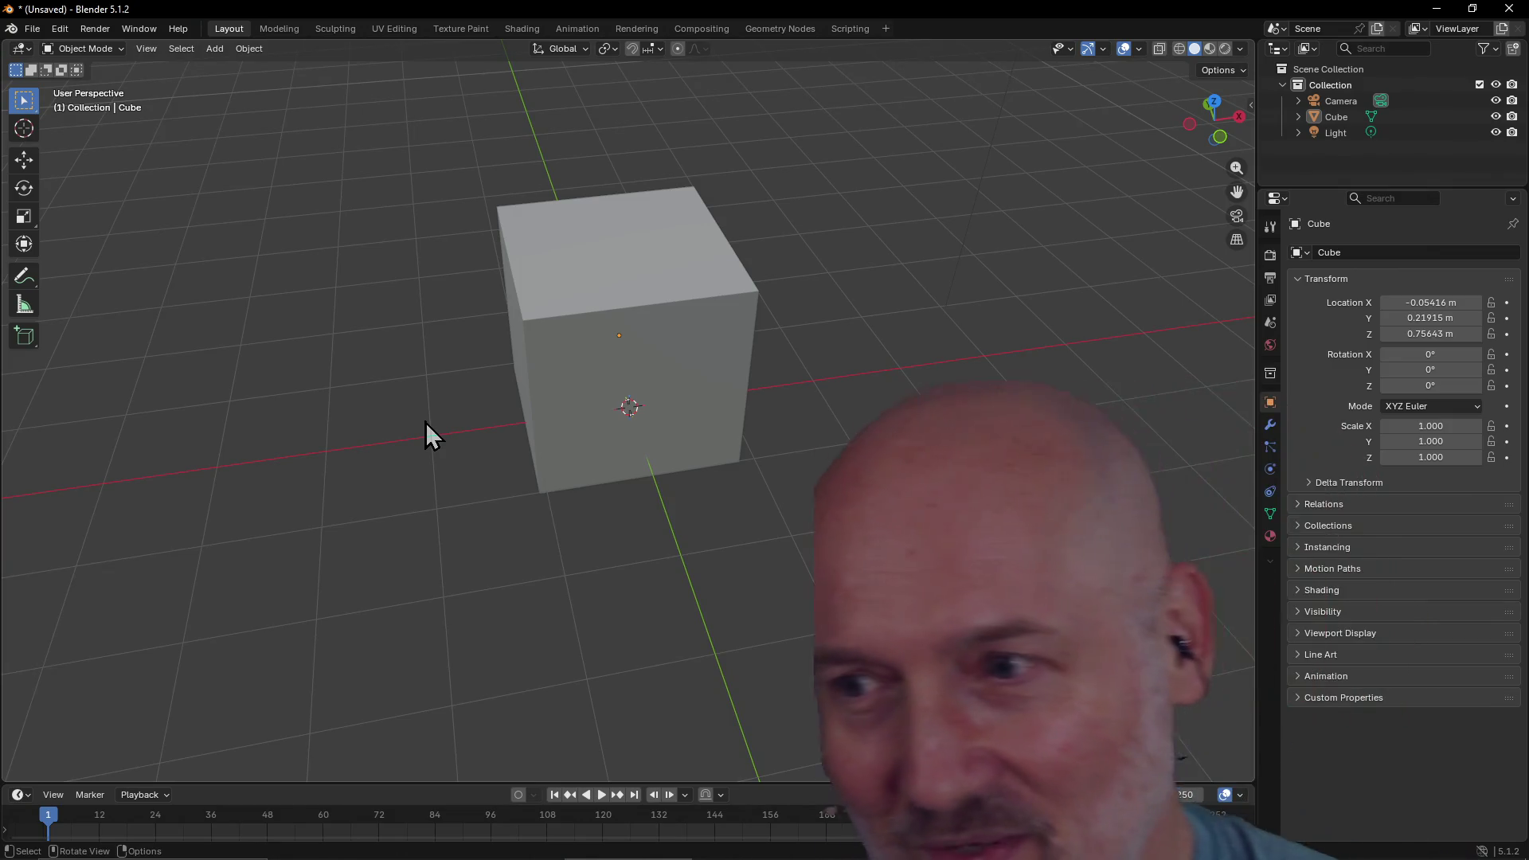
mouse_move(512, 416)
middle_down()
mouse_move(529, 403)
mouse_move(539, 321)
mouse_move(556, 484)
mouse_move(451, 360)
middle_up()
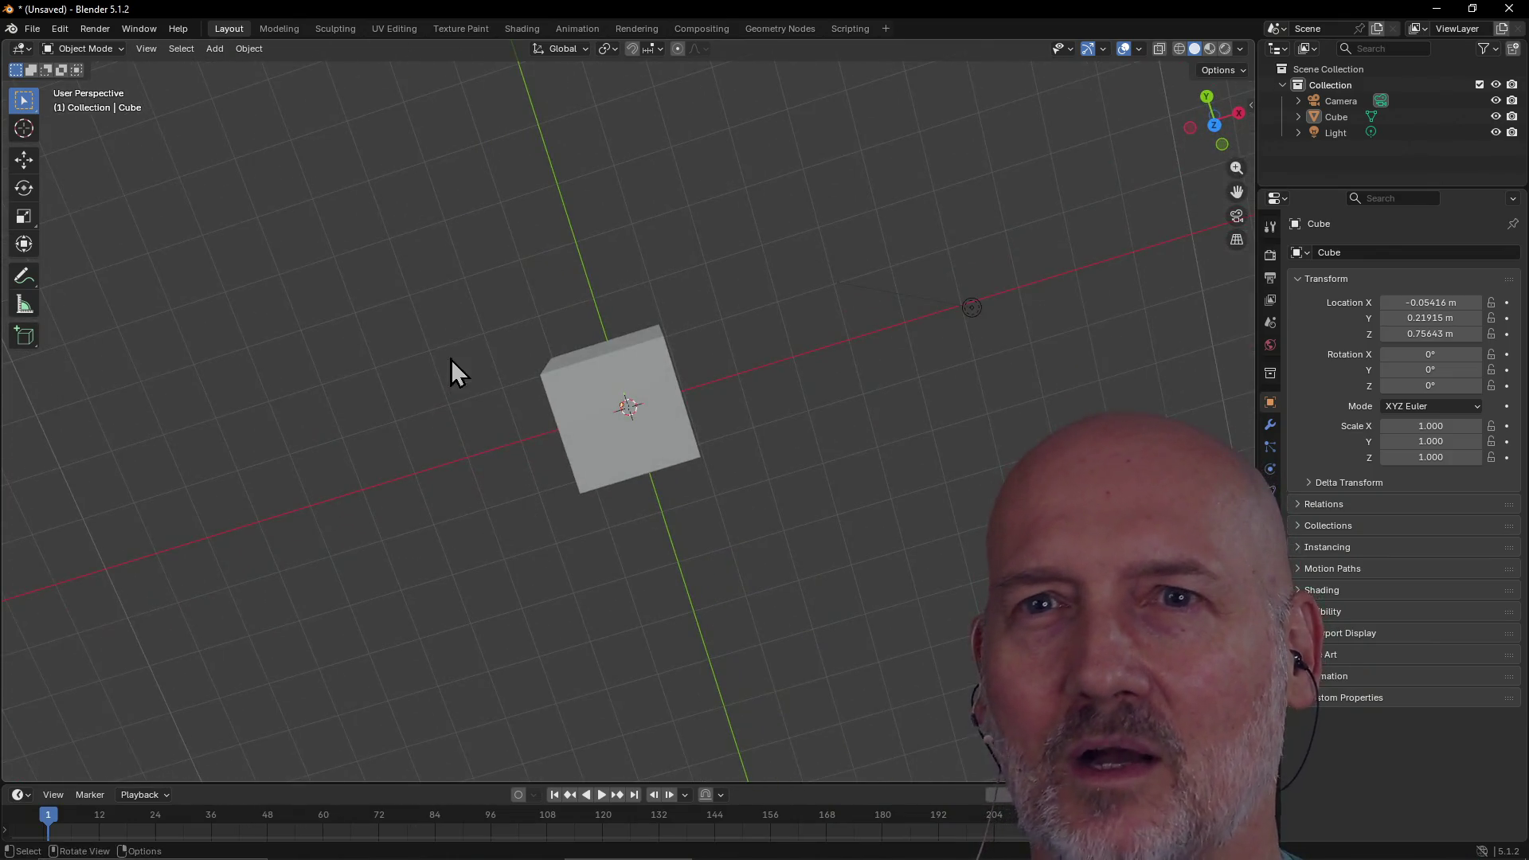
Reopen the recent metal_coffee_cup.blend, discarding the unsaved cube scene
click(29, 25)
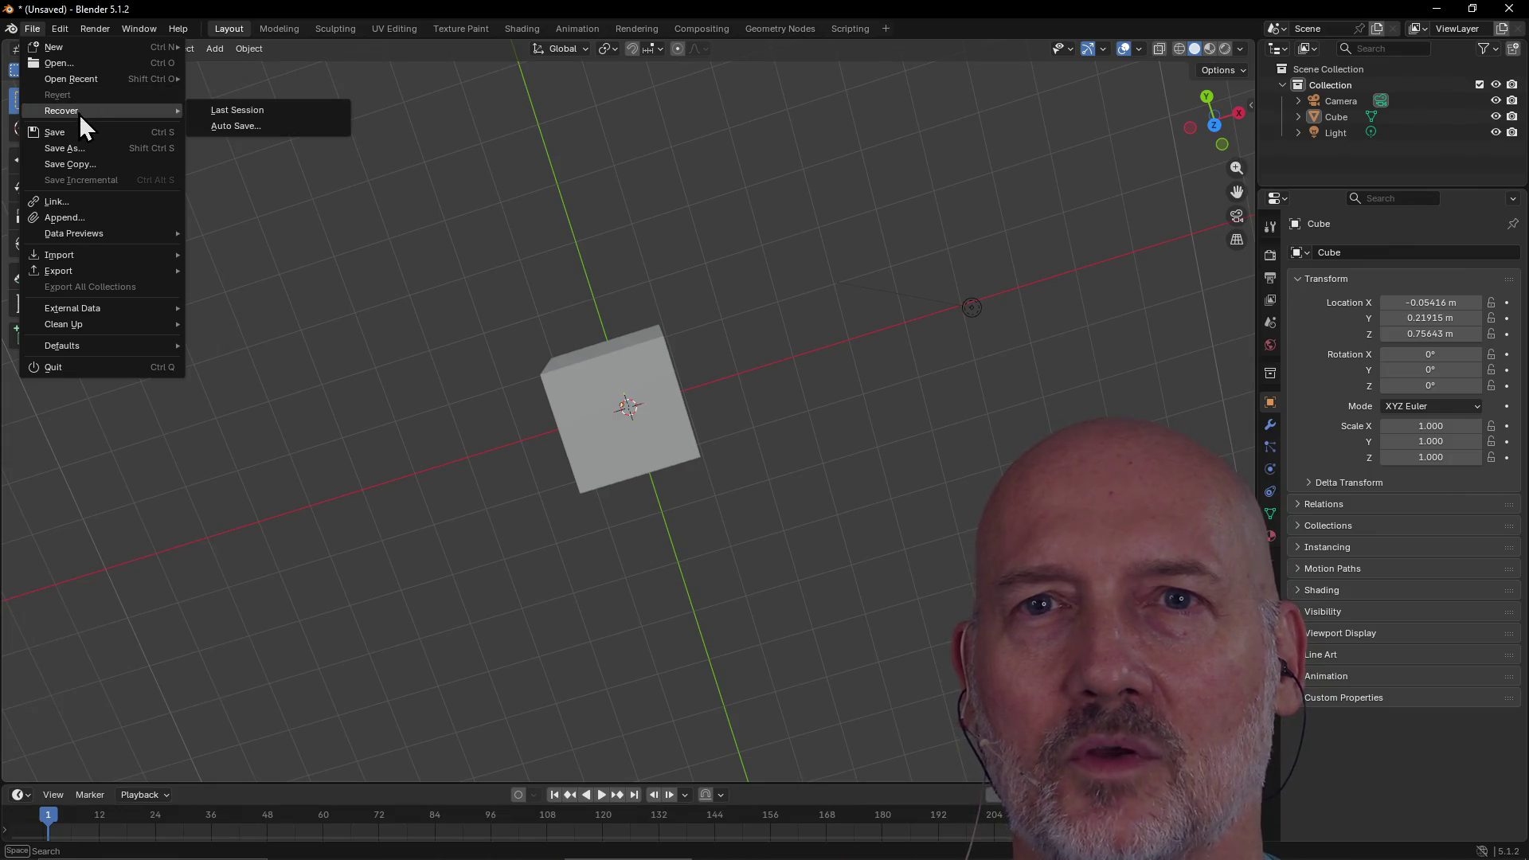
mouse_move(79, 83)
click(240, 80)
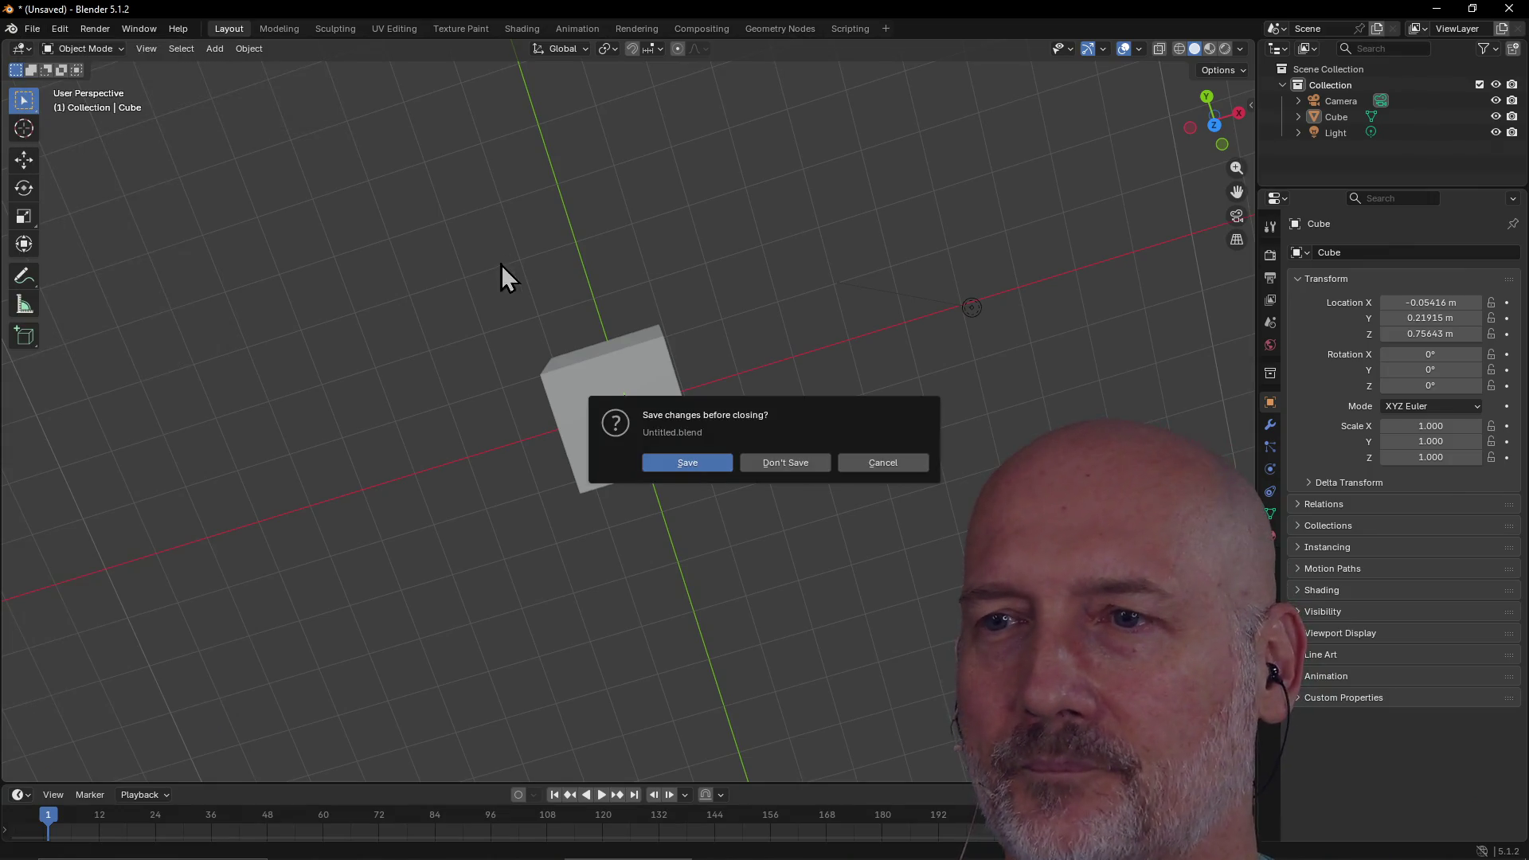
click(758, 463)
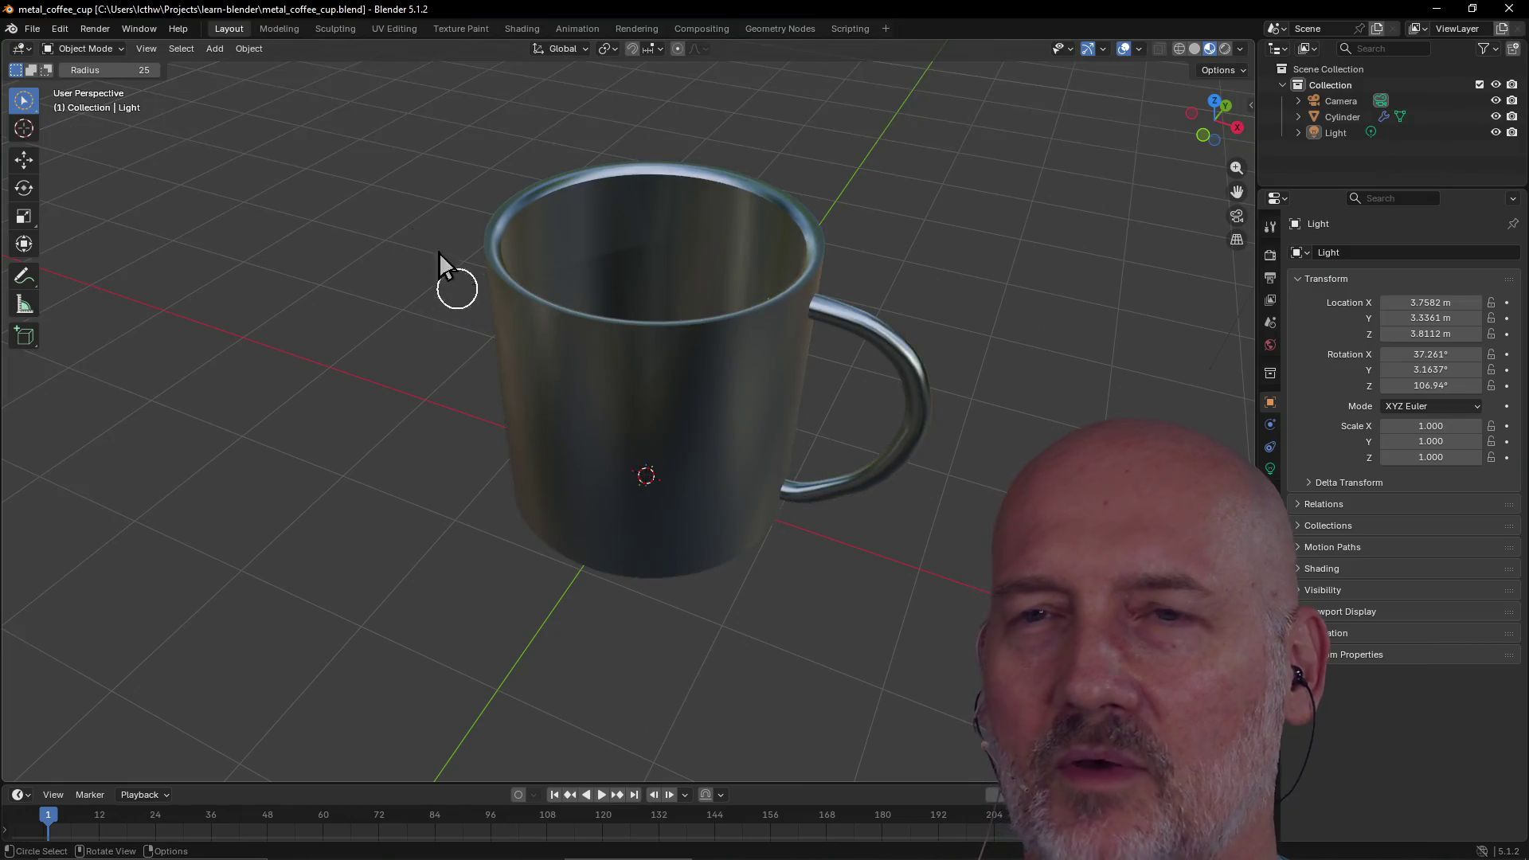
Save a copy of the file as metal_coffee_cup_round_2.blend
click(31, 31)
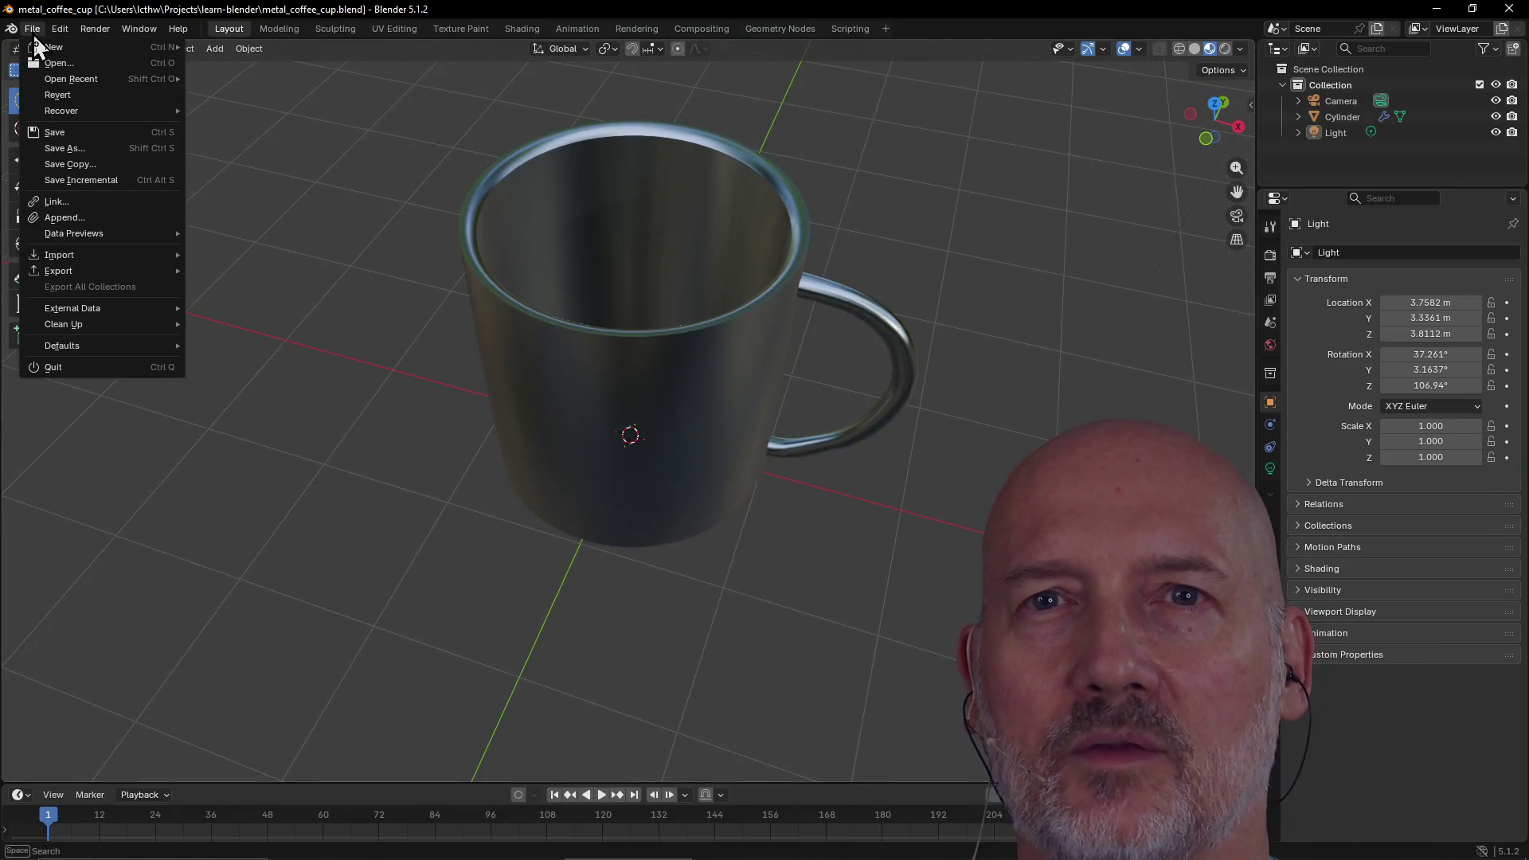
click(121, 151)
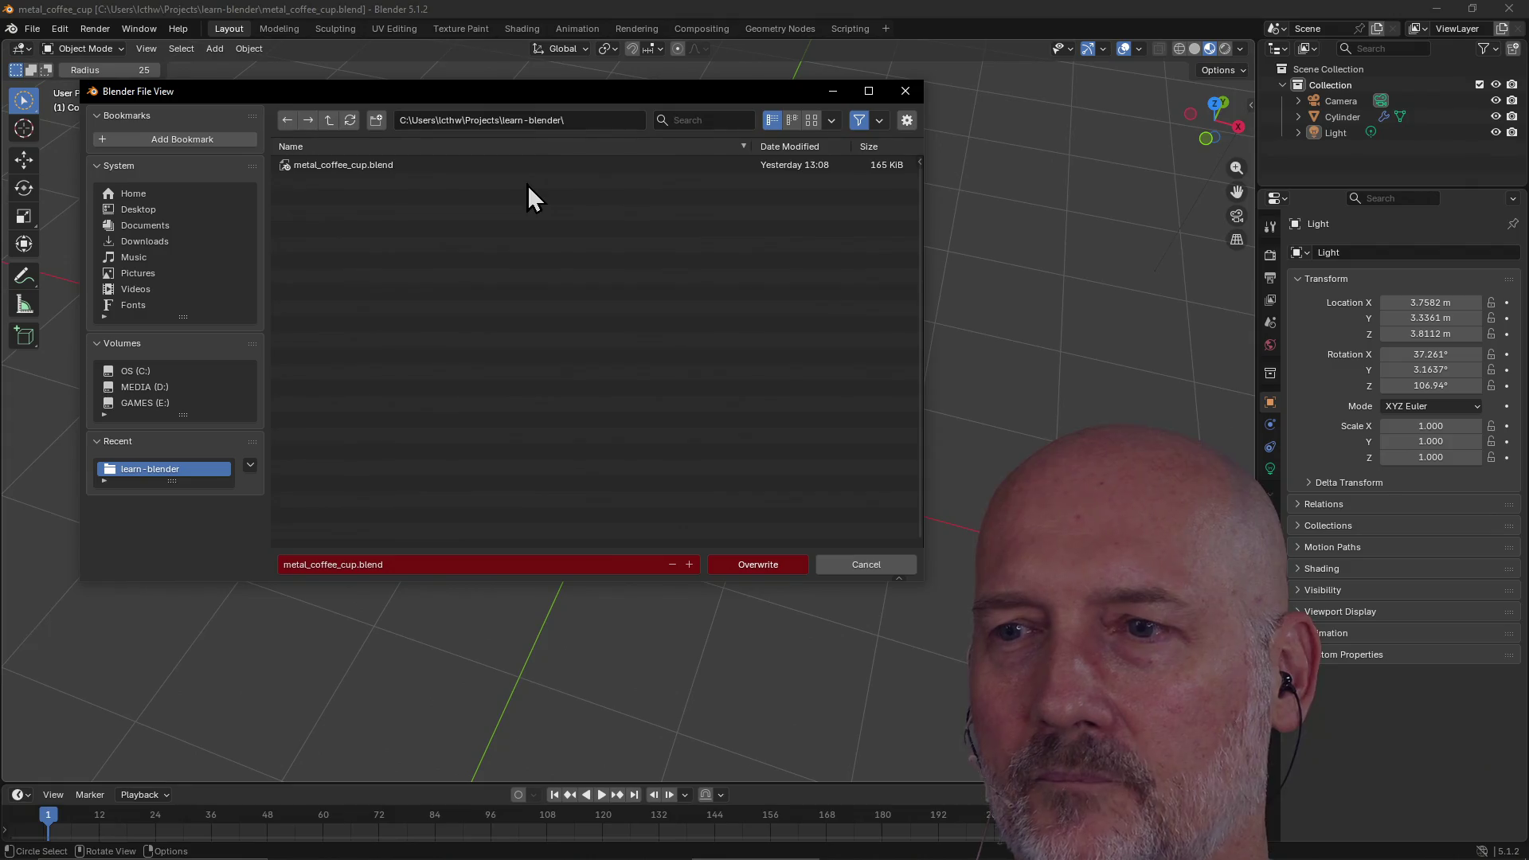
click(392, 563)
click(350, 564)
text(_round_2)
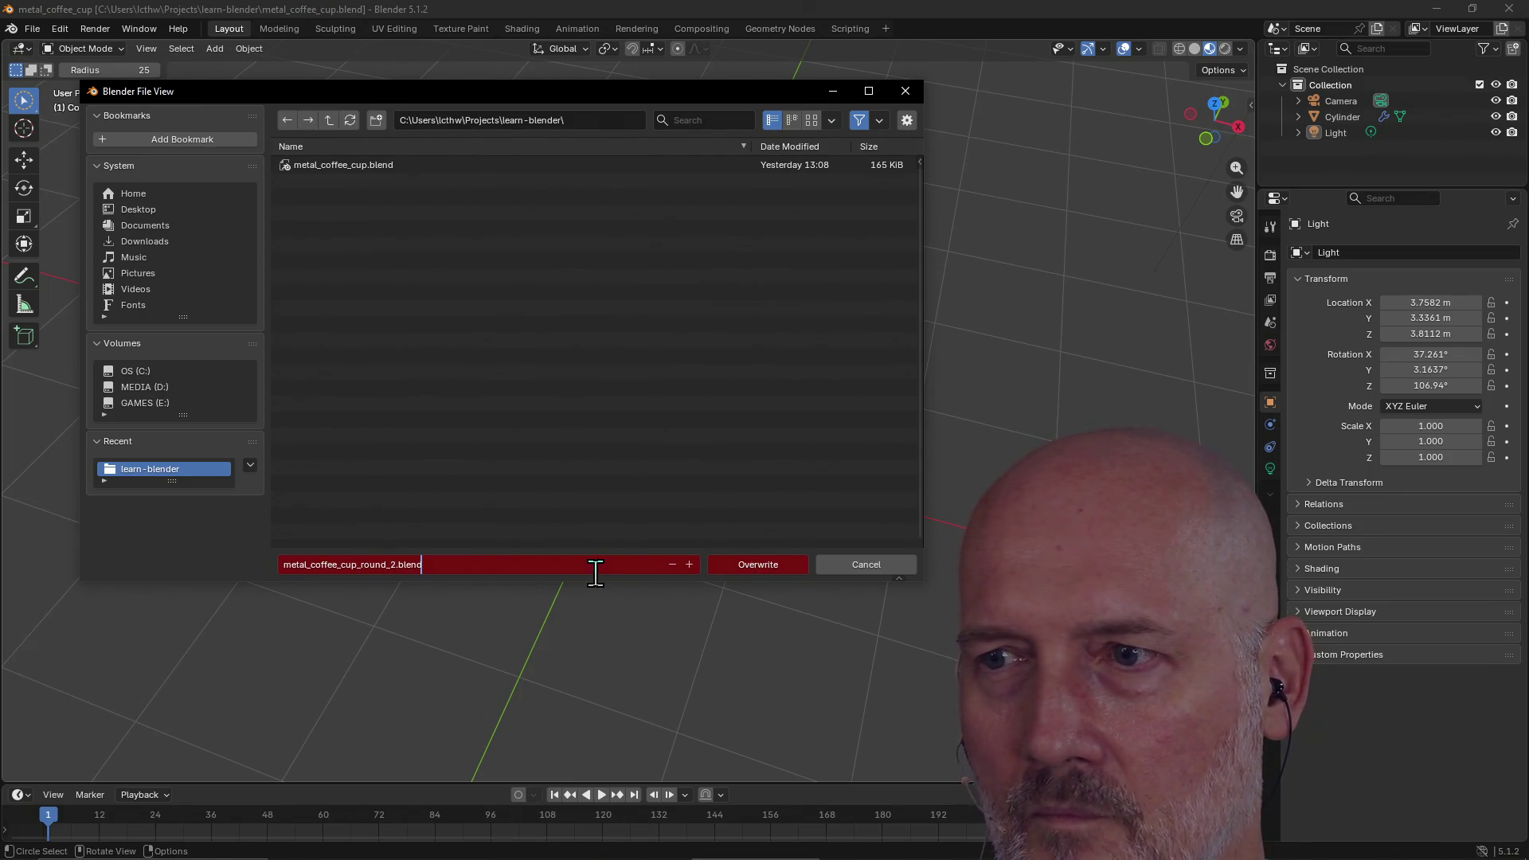
key(Return)
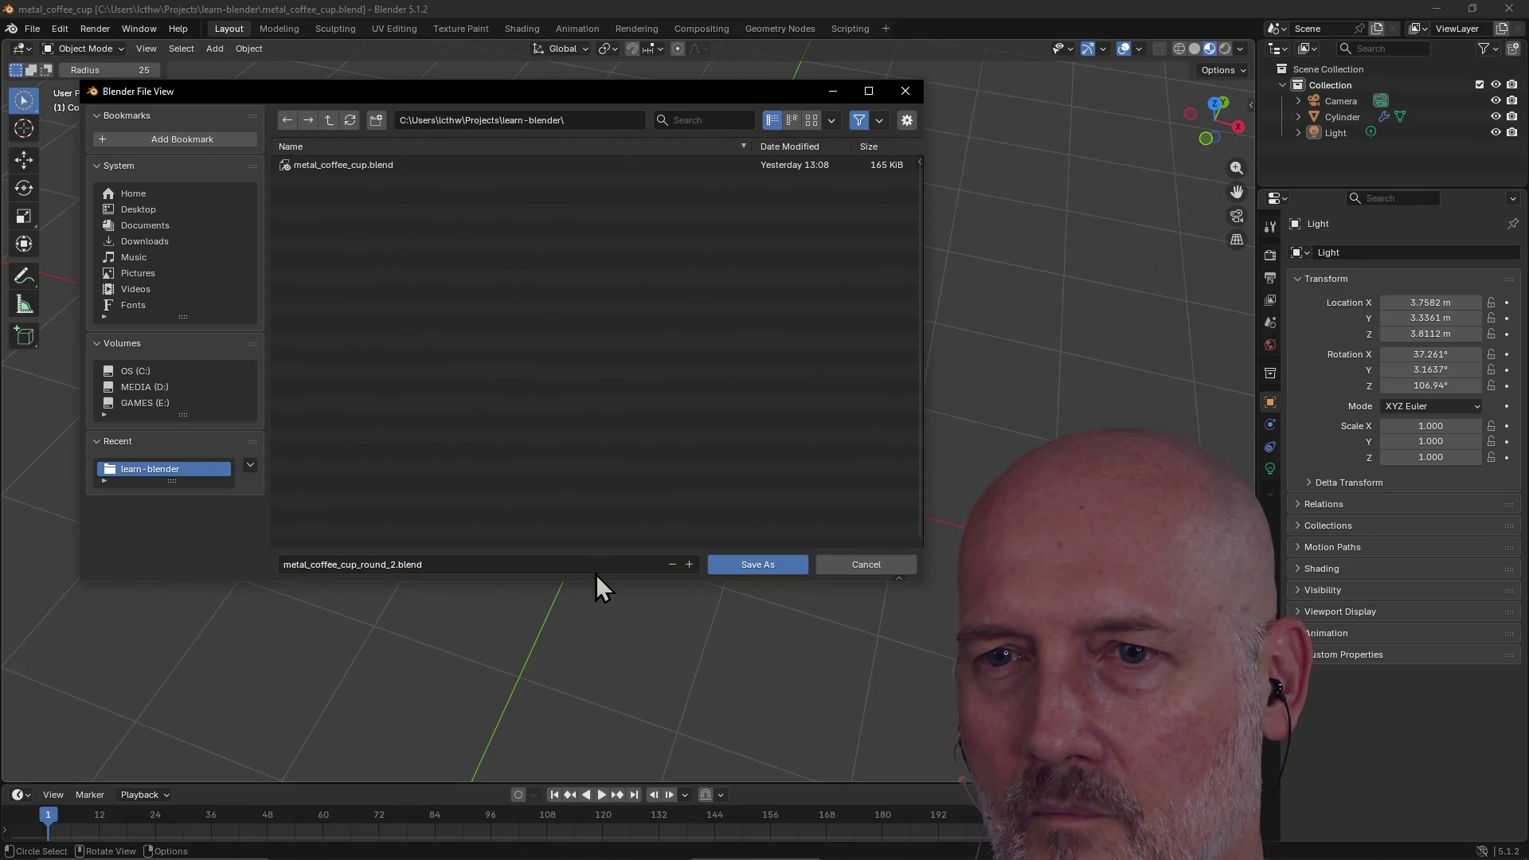
click(765, 571)
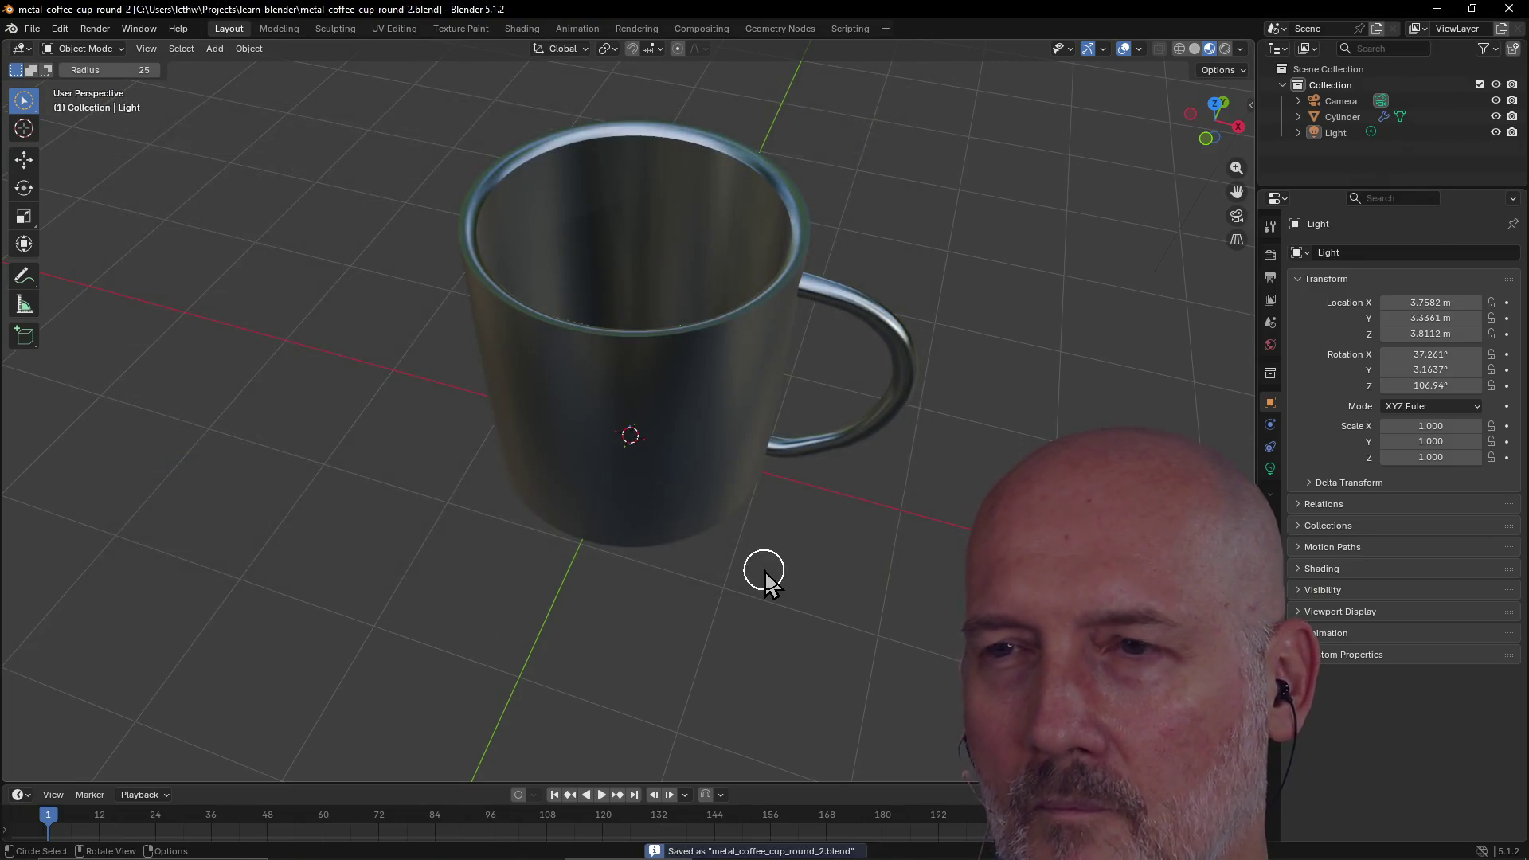
Zoom in and orbit around the brushed-metal mug to inspect its side and handle
scroll(681, 478, down, 3)
mouse_move(629, 380)
middle_down()
mouse_move(658, 327)
mouse_move(590, 308)
mouse_move(805, 392)
mouse_move(778, 470)
mouse_move(618, 300)
mouse_move(597, 307)
mouse_move(566, 231)
middle_up()
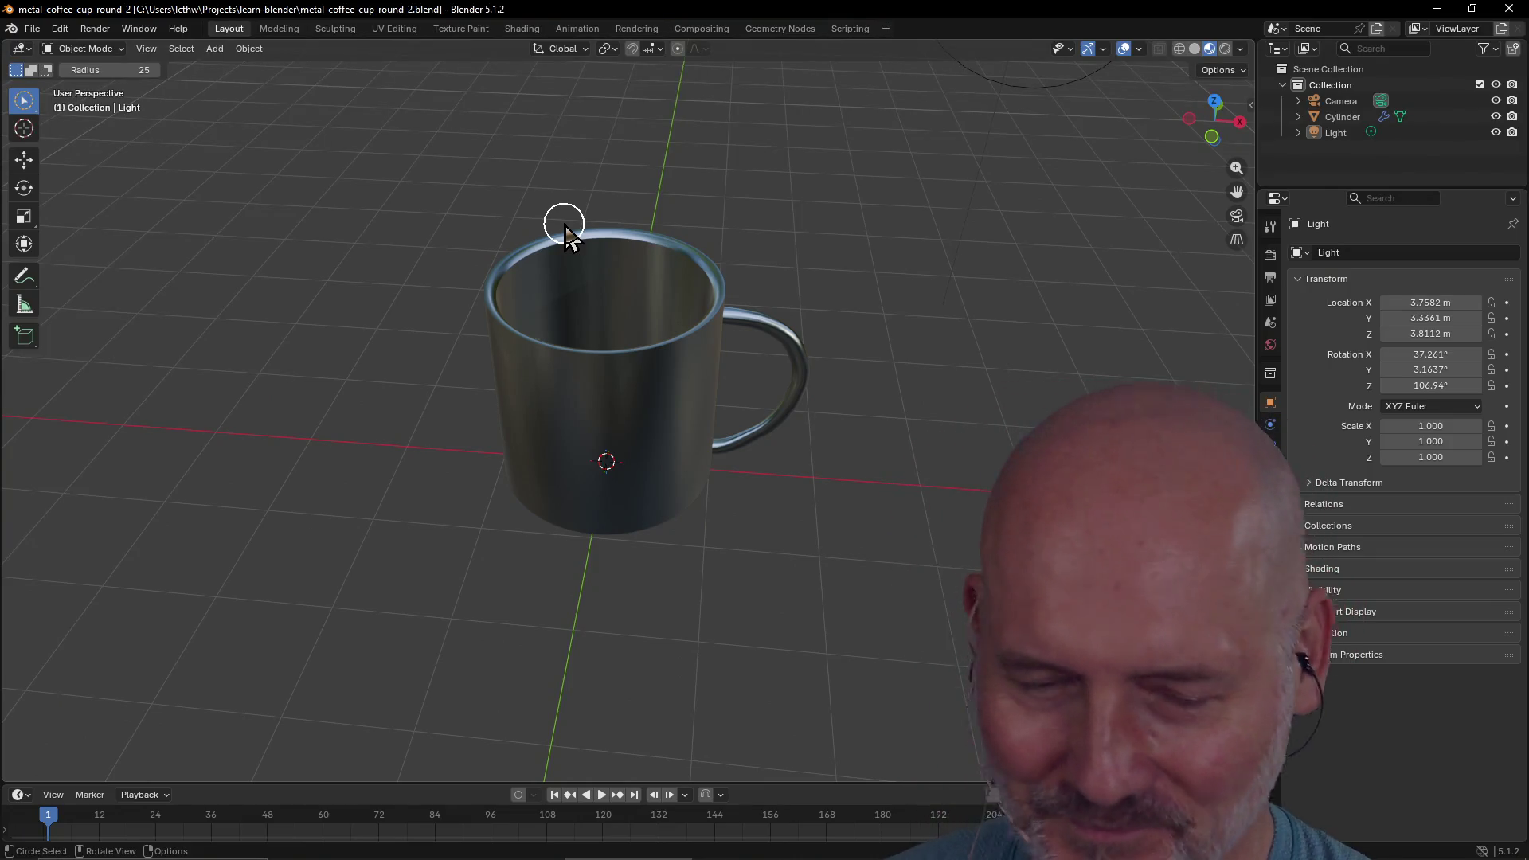
scroll(575, 203, up, 1)
scroll(575, 203, up, 1)
mouse_move(573, 192)
middle_down()
mouse_move(556, 150)
mouse_move(605, 153)
mouse_move(557, 164)
middle_up()
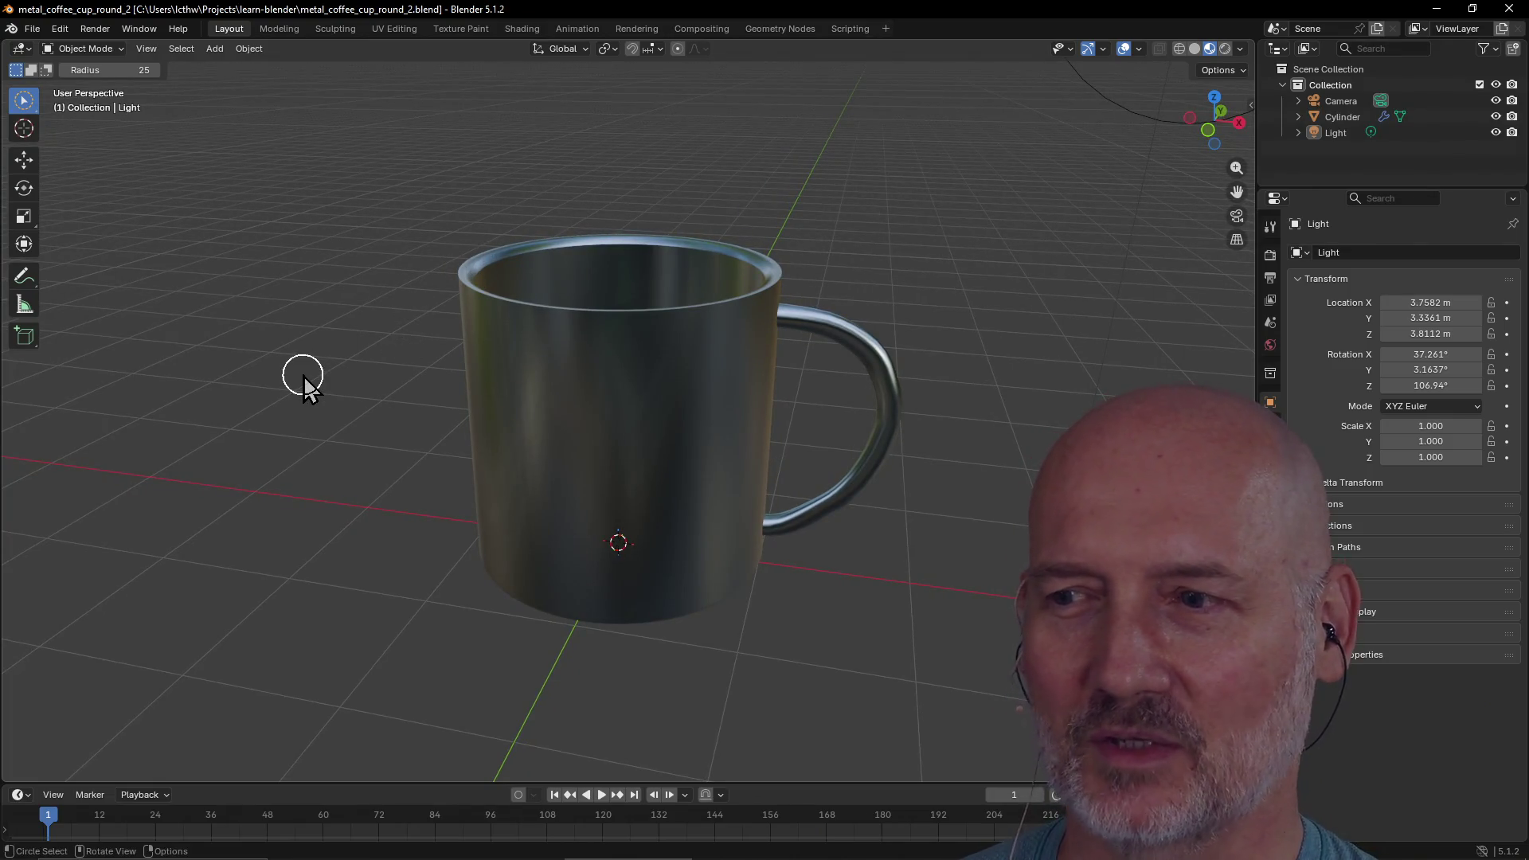
scroll(302, 382, down, 5)
scroll(368, 347, up, 4)
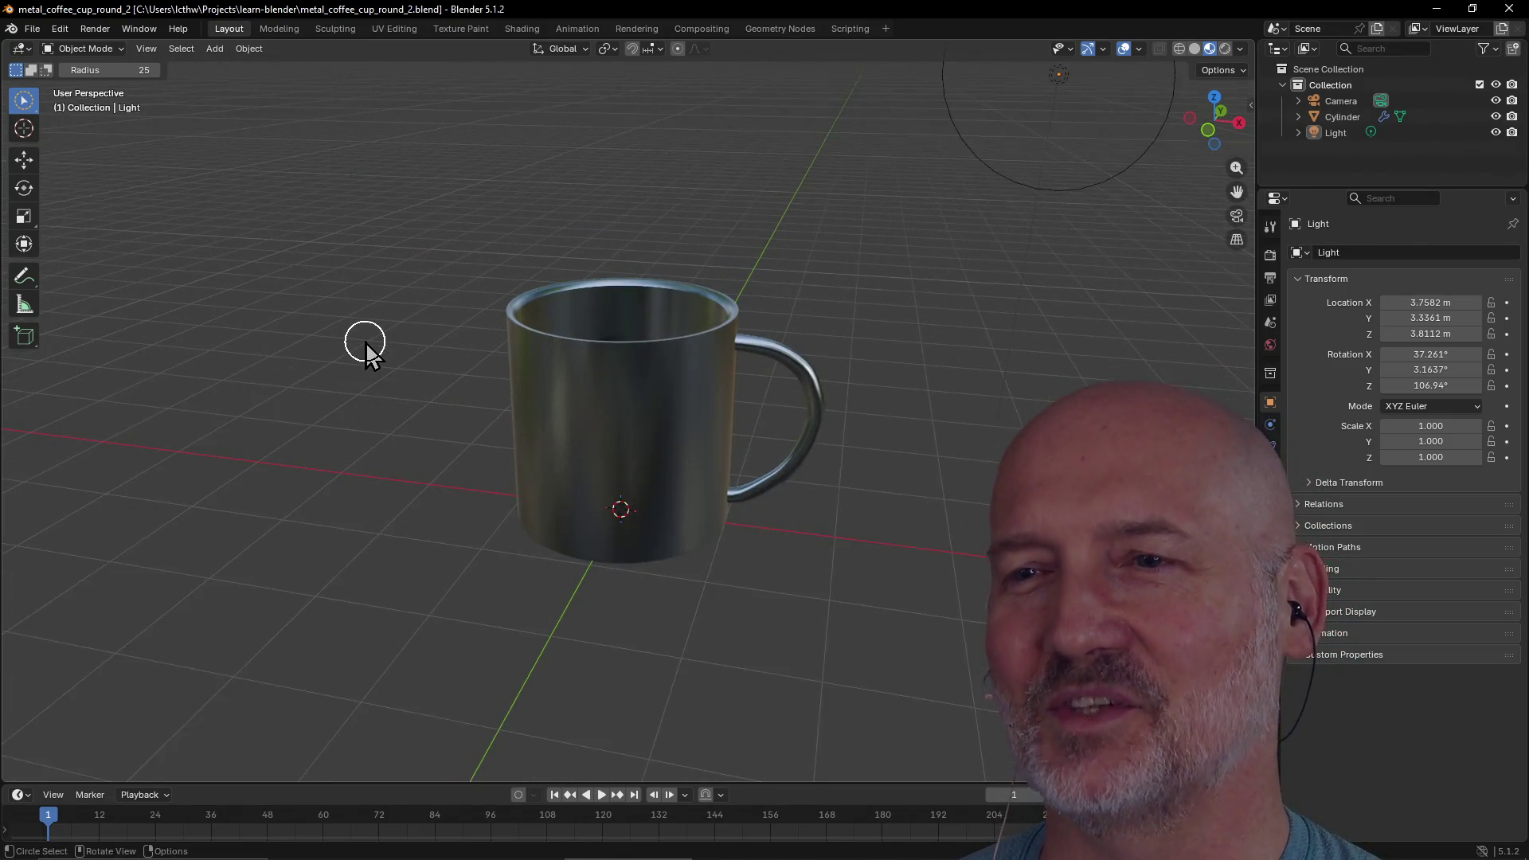
scroll(366, 343, up, 1)
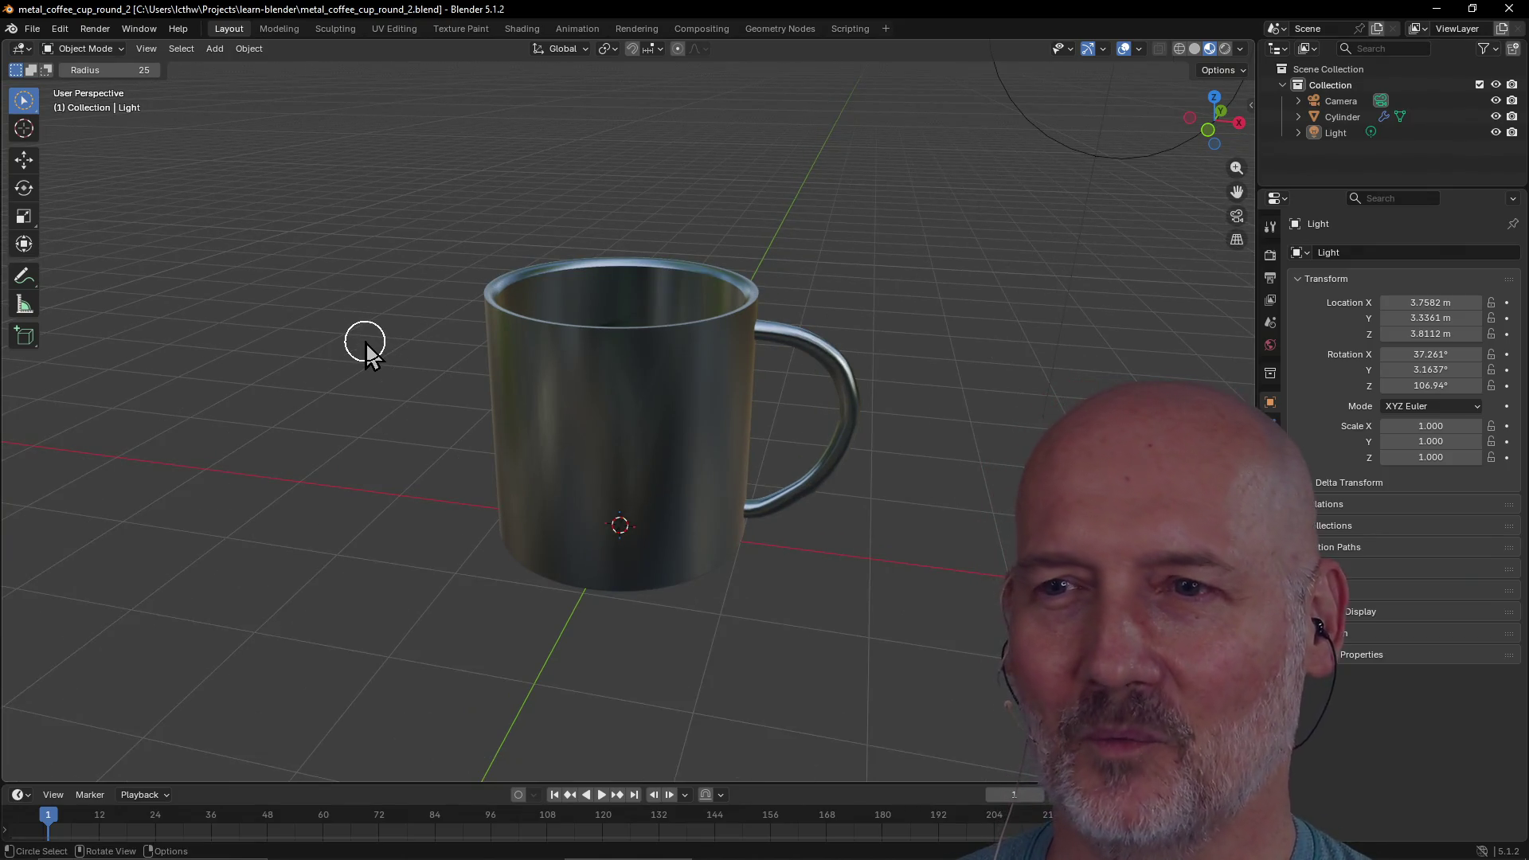
scroll(366, 343, up, 1)
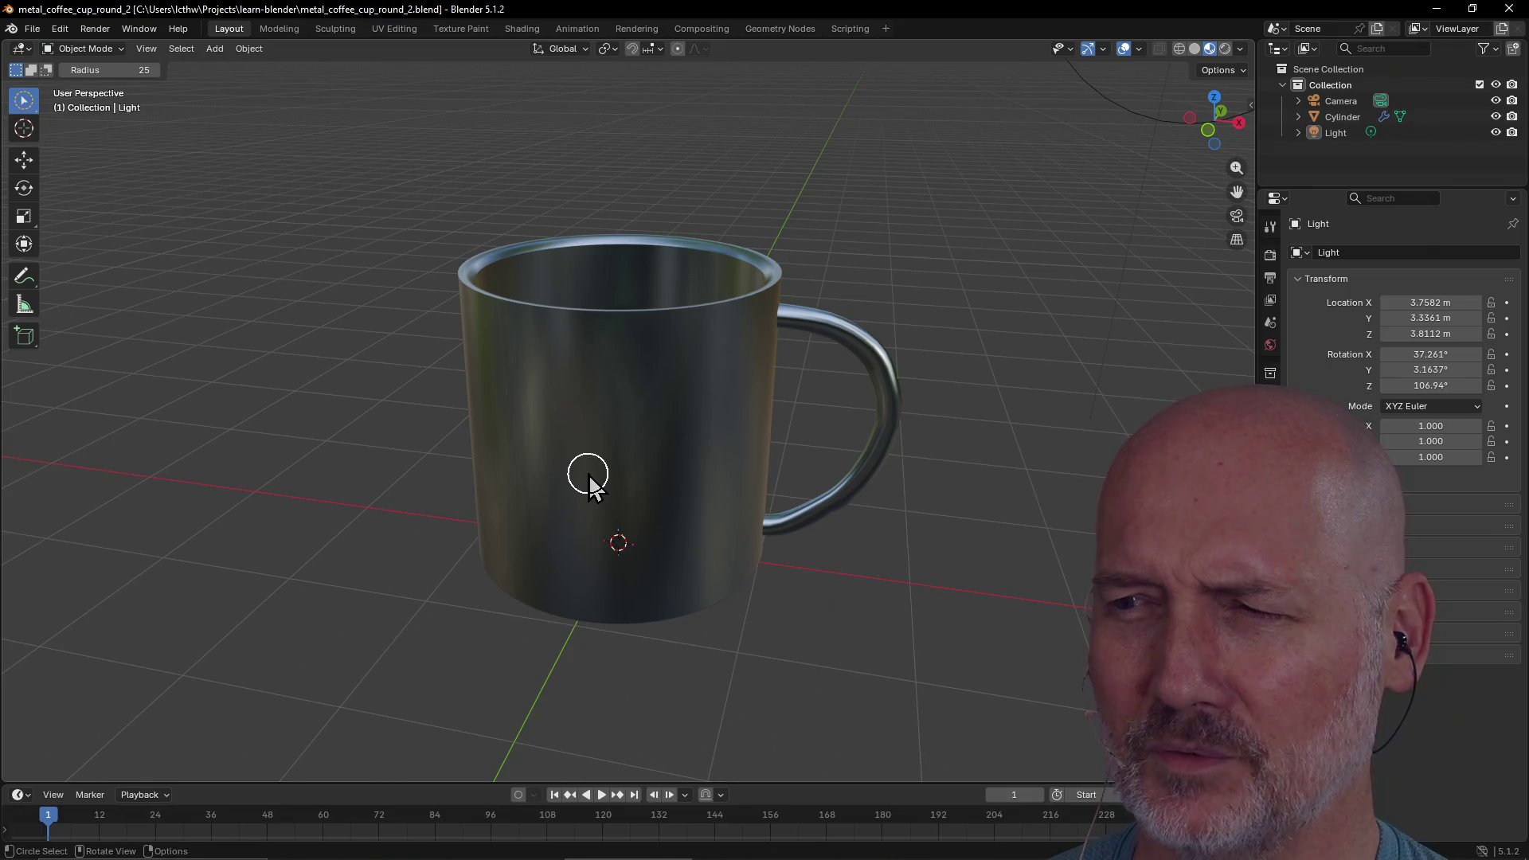
mouse_move(686, 452)
middle_down()
mouse_move(625, 490)
mouse_move(625, 448)
middle_up()
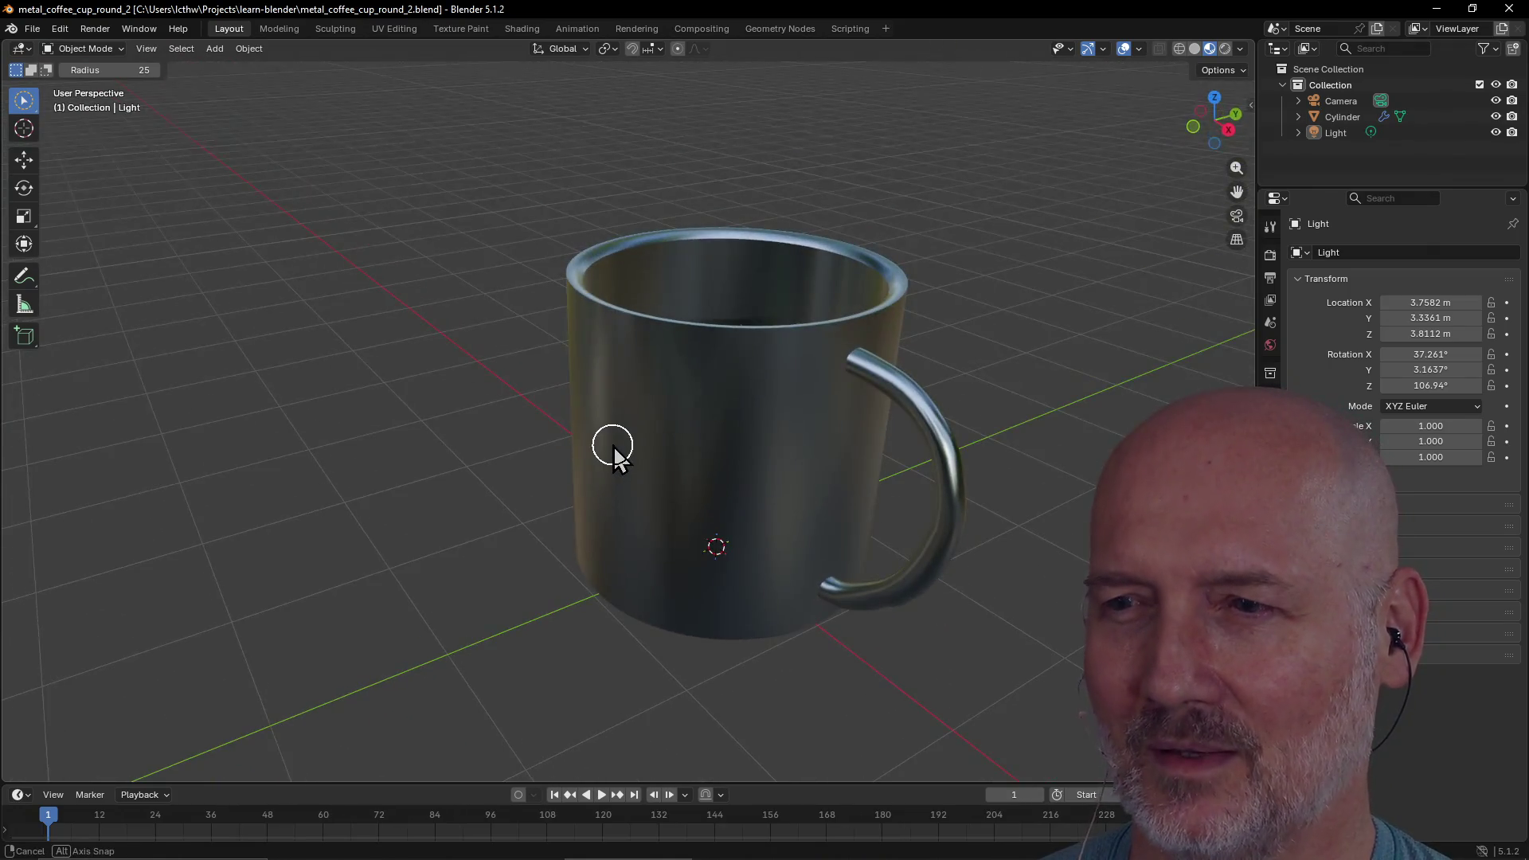
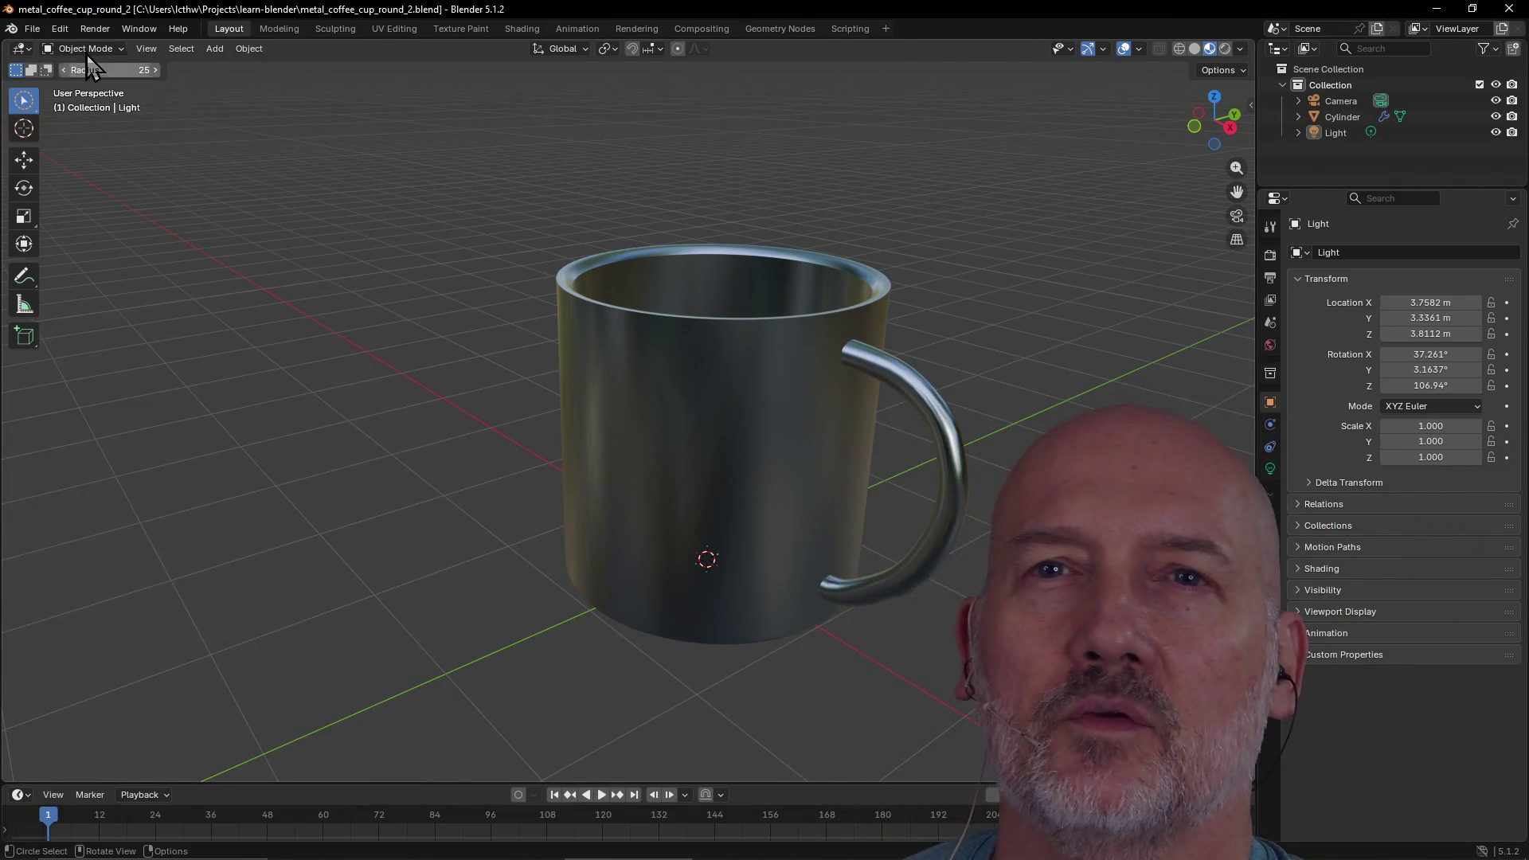
Check Blender's Help menu, then switch to the browser's 'blender make a wire' search results
click(182, 27)
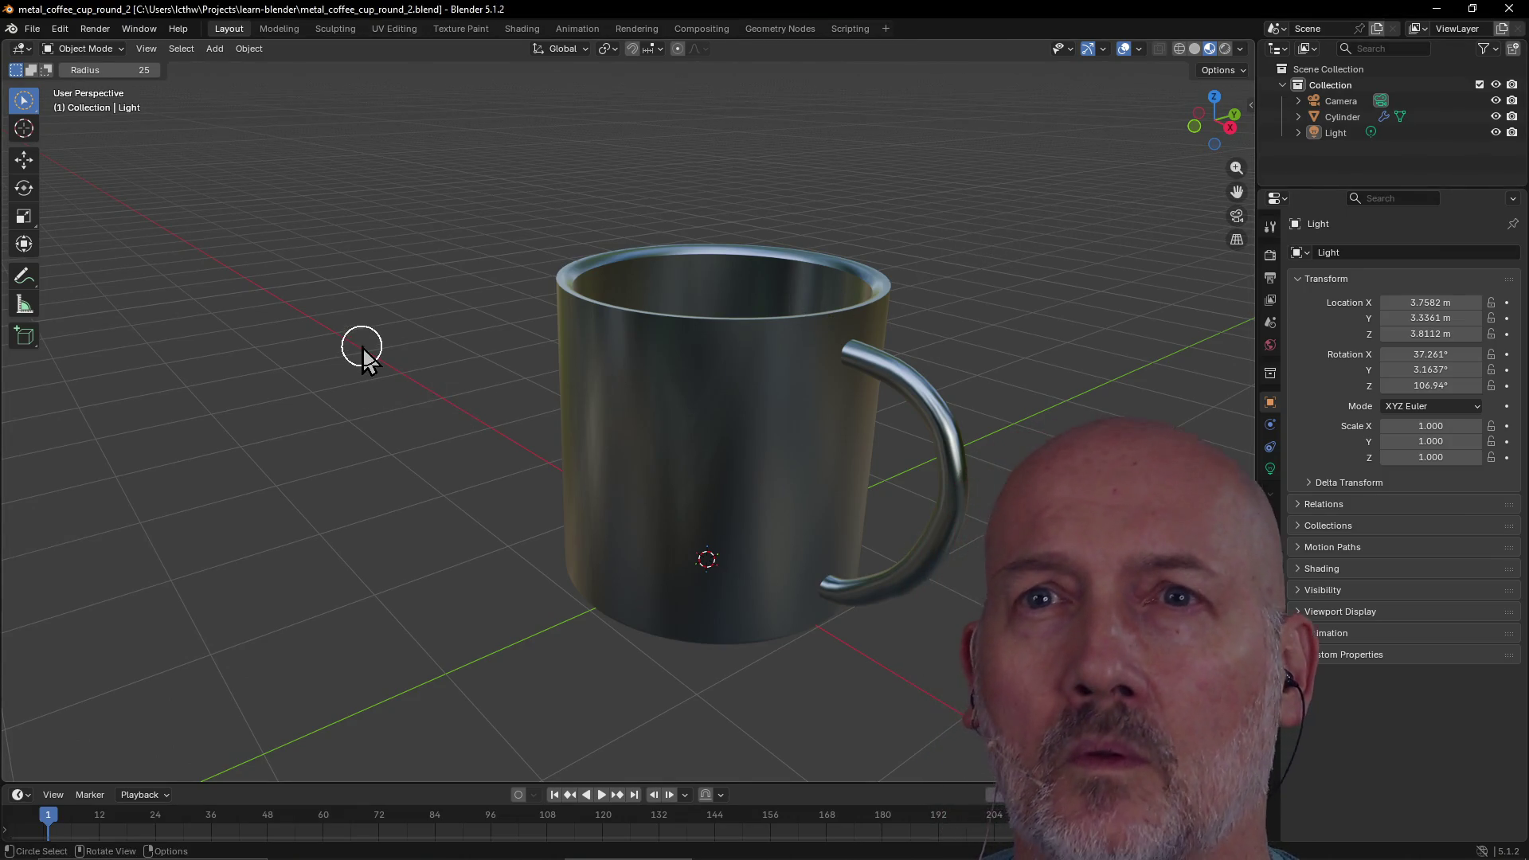
key(alt+Tab)
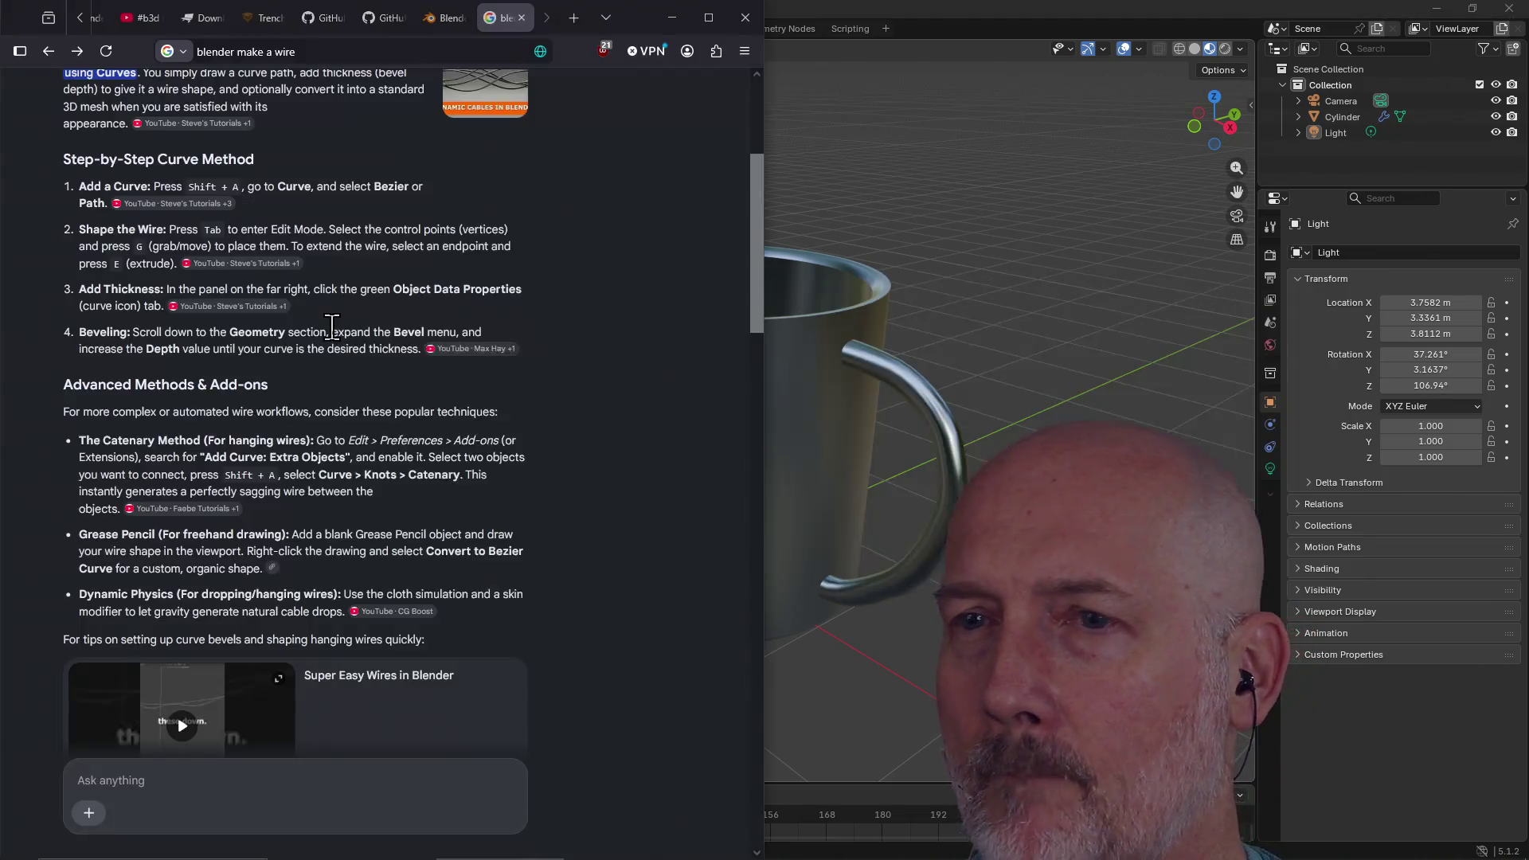
Go to docs.blender.org and show the downloaded EPUB manual zip in its folder
click(343, 52)
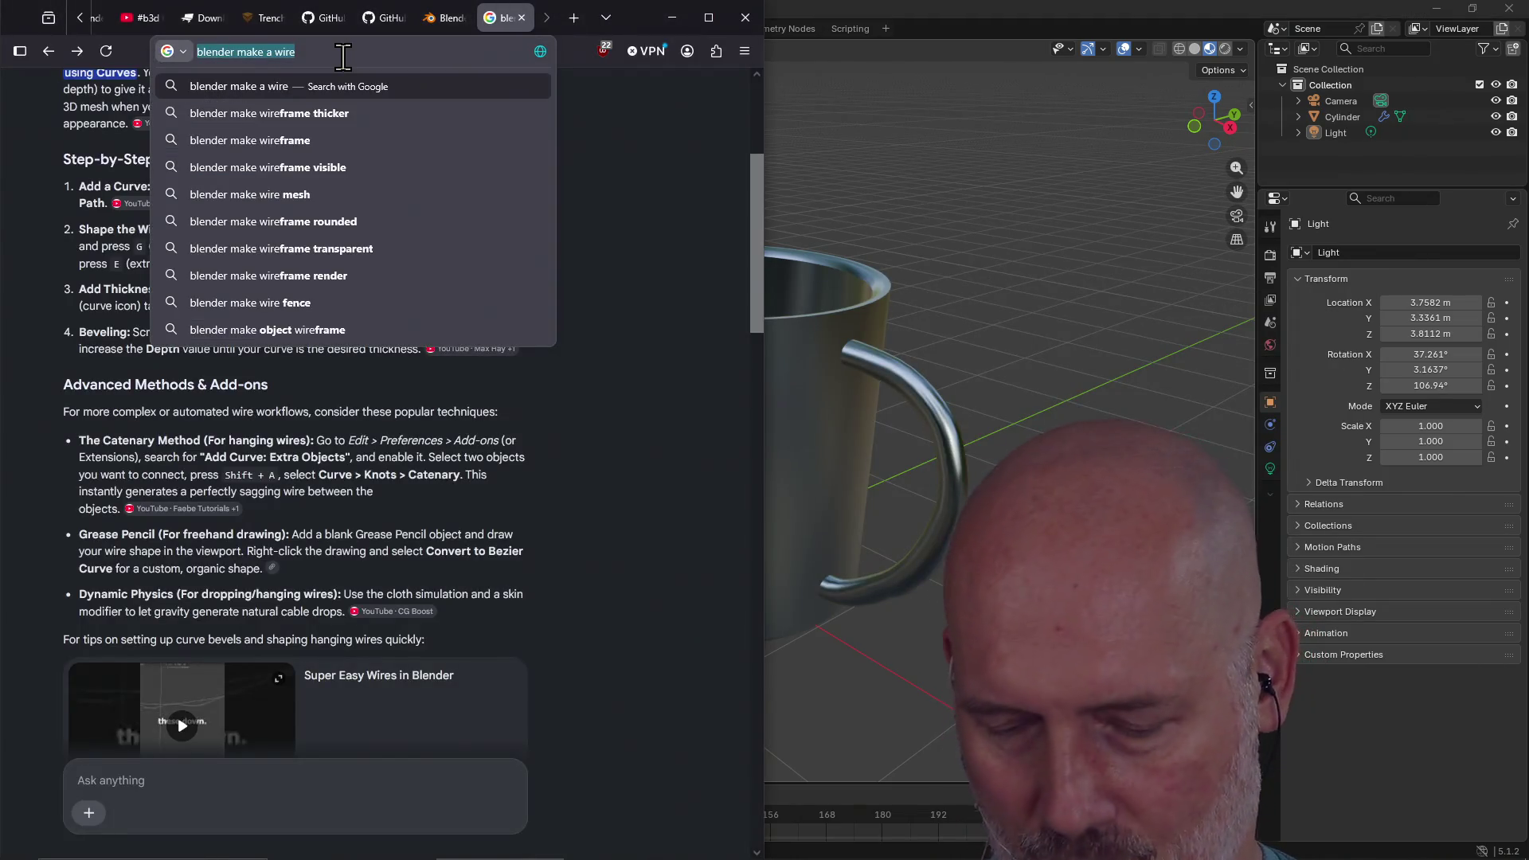
text(docs.blender.org)
key(Return)
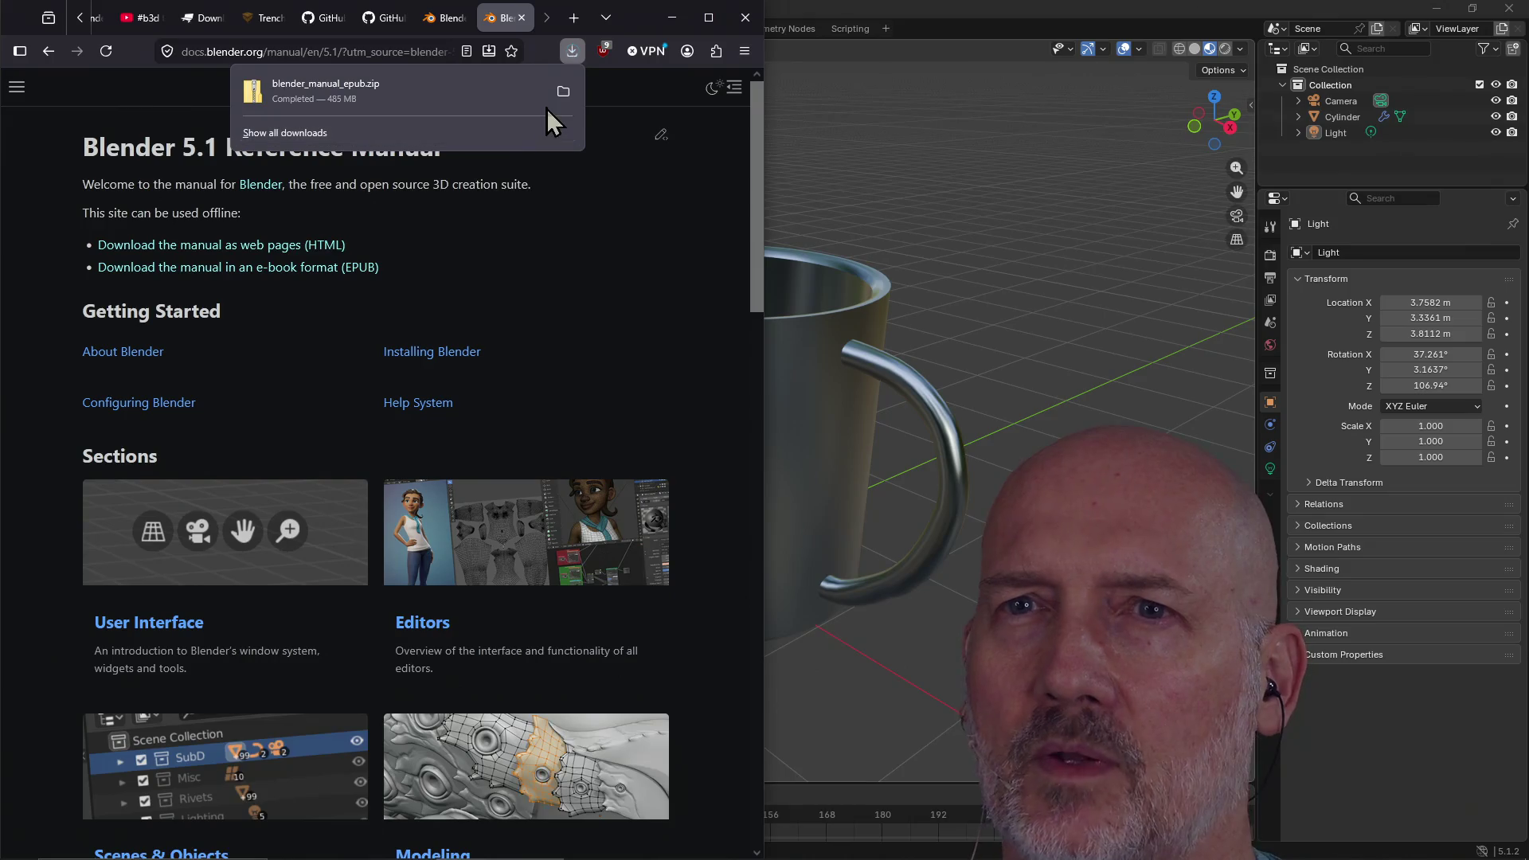
click(566, 89)
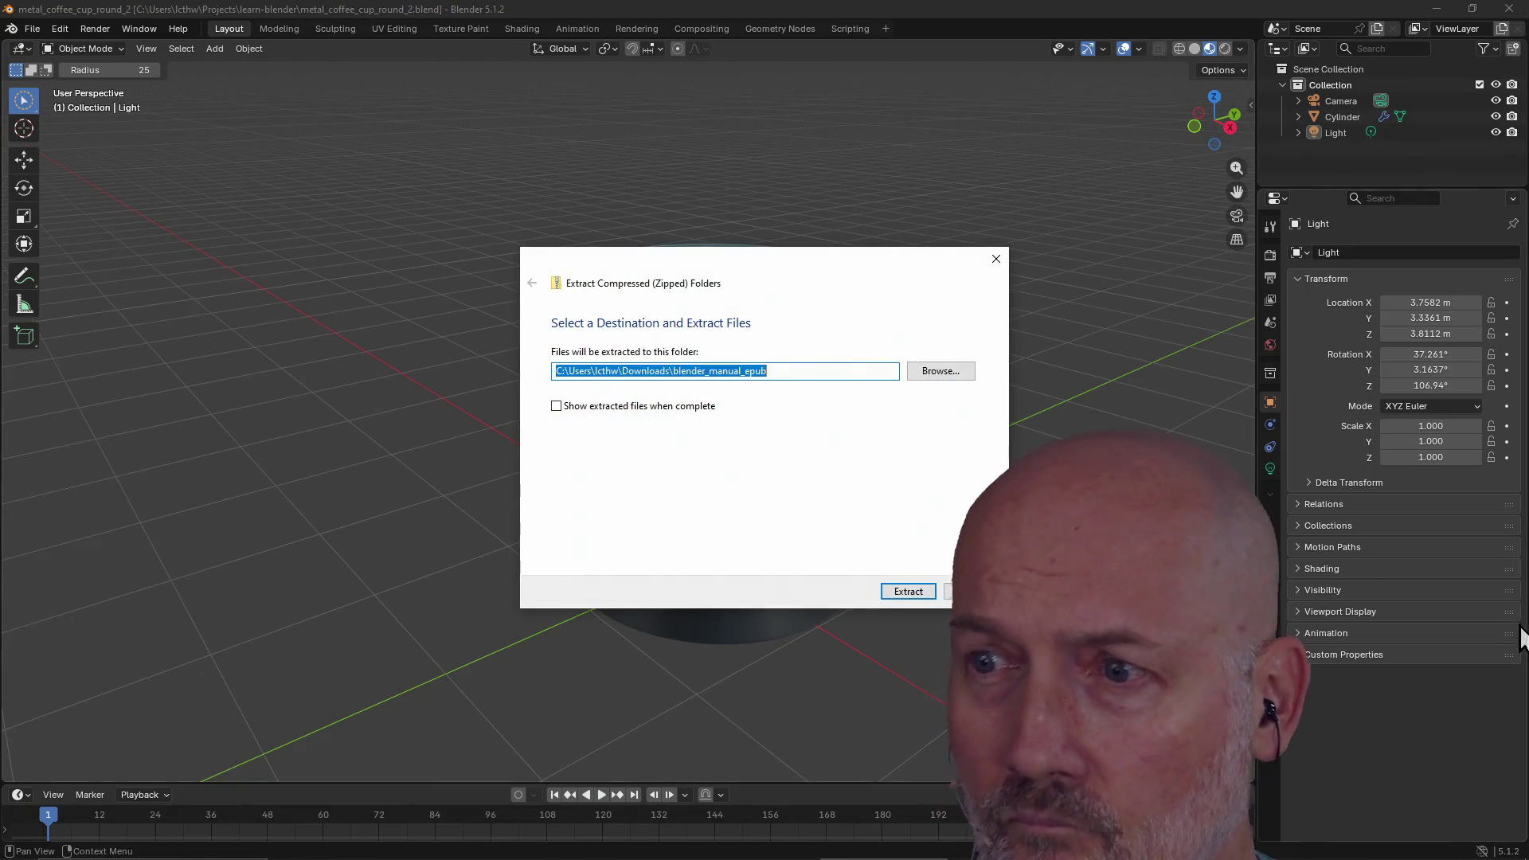
Extract the manual zip into blender_manual_epub, then return to the Blender 5.1 Manual in Firefox
click(910, 593)
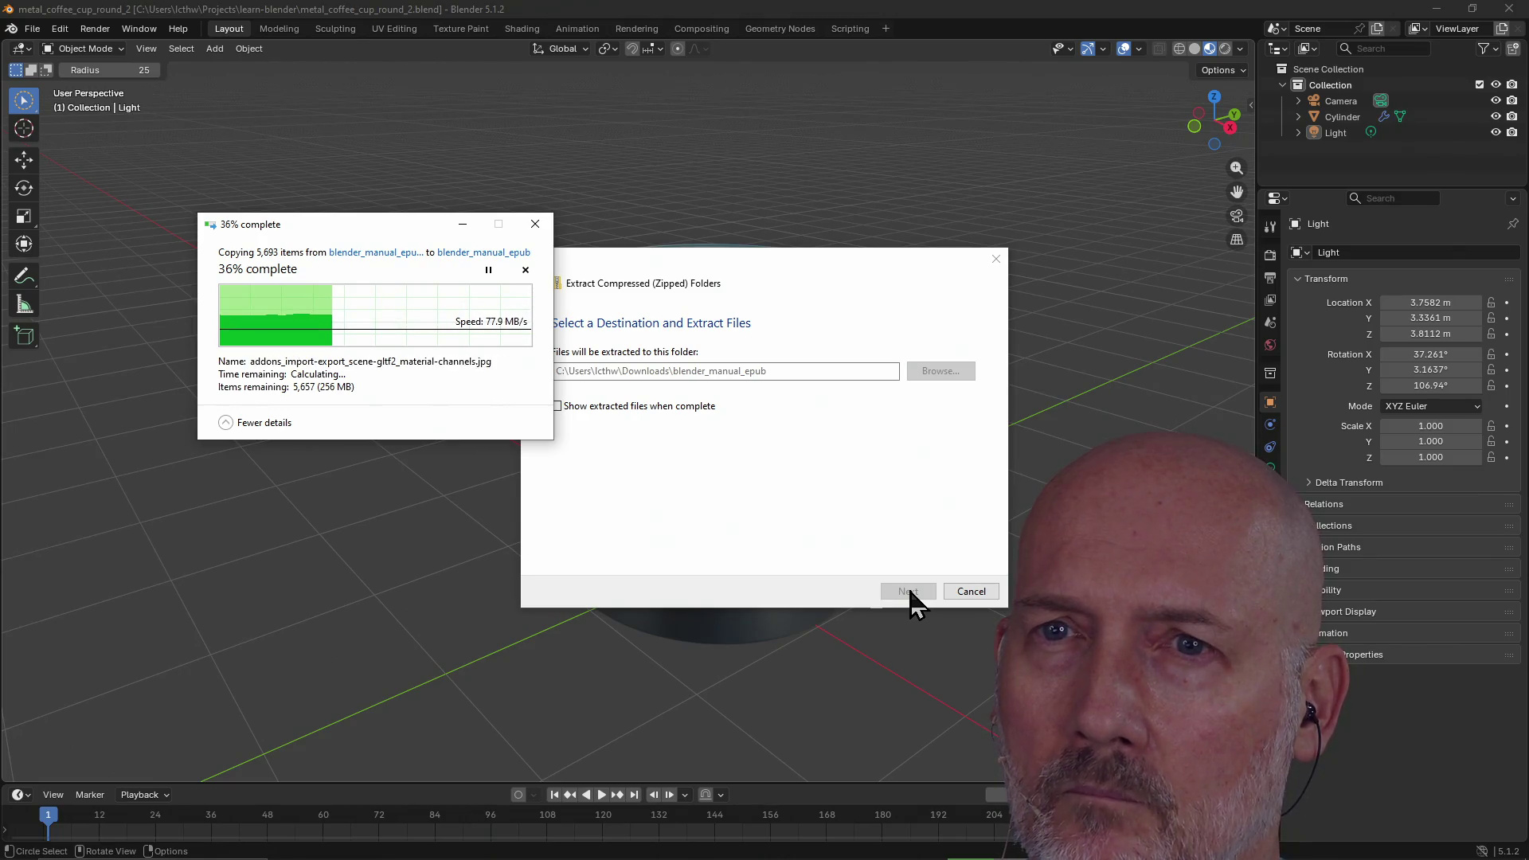
click(699, 526)
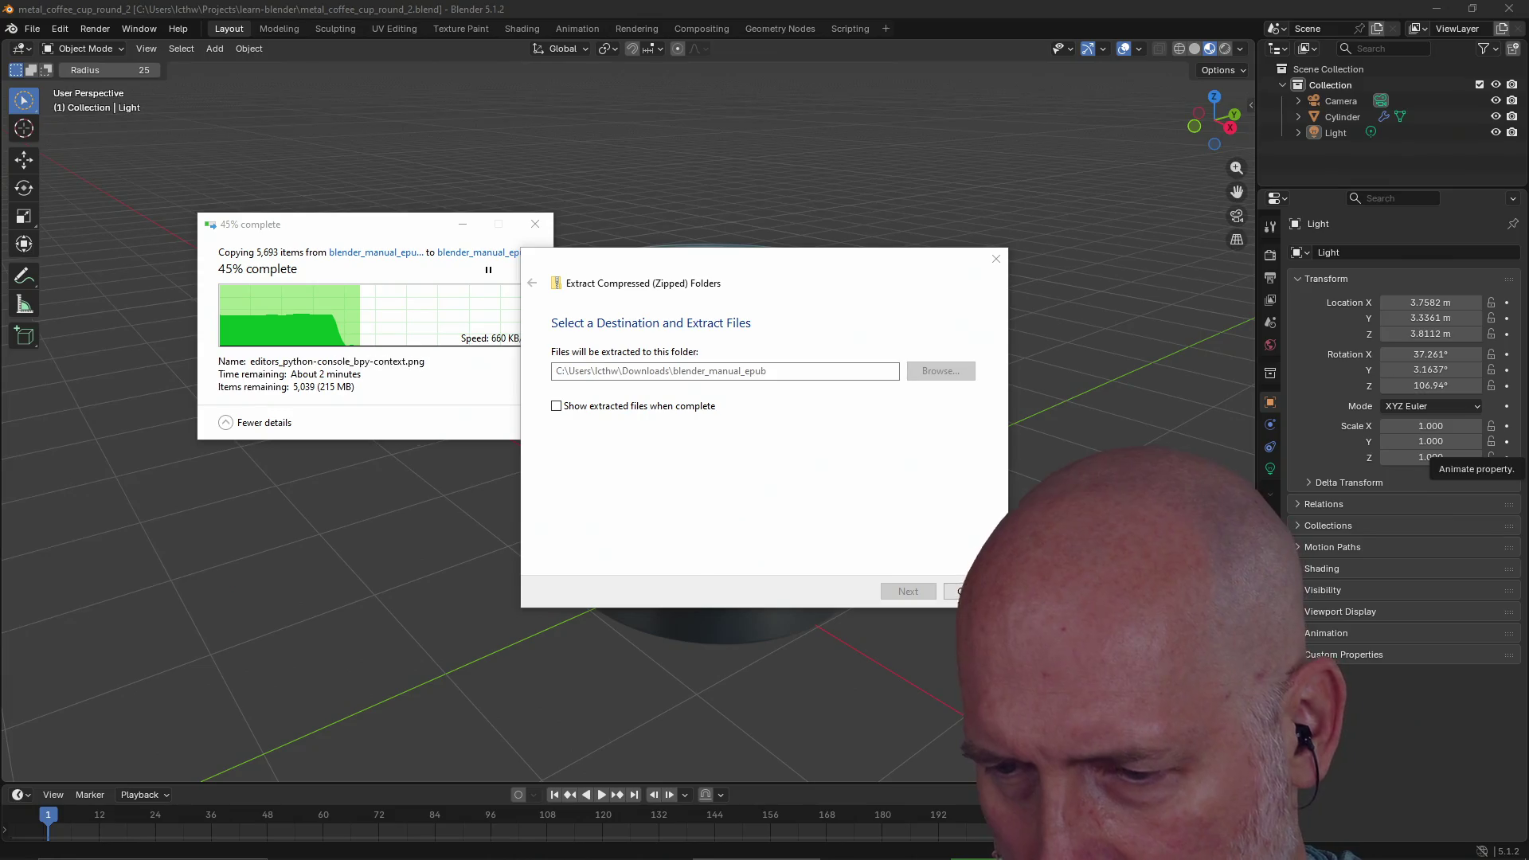
click(786, 281)
key(alt+Tab)
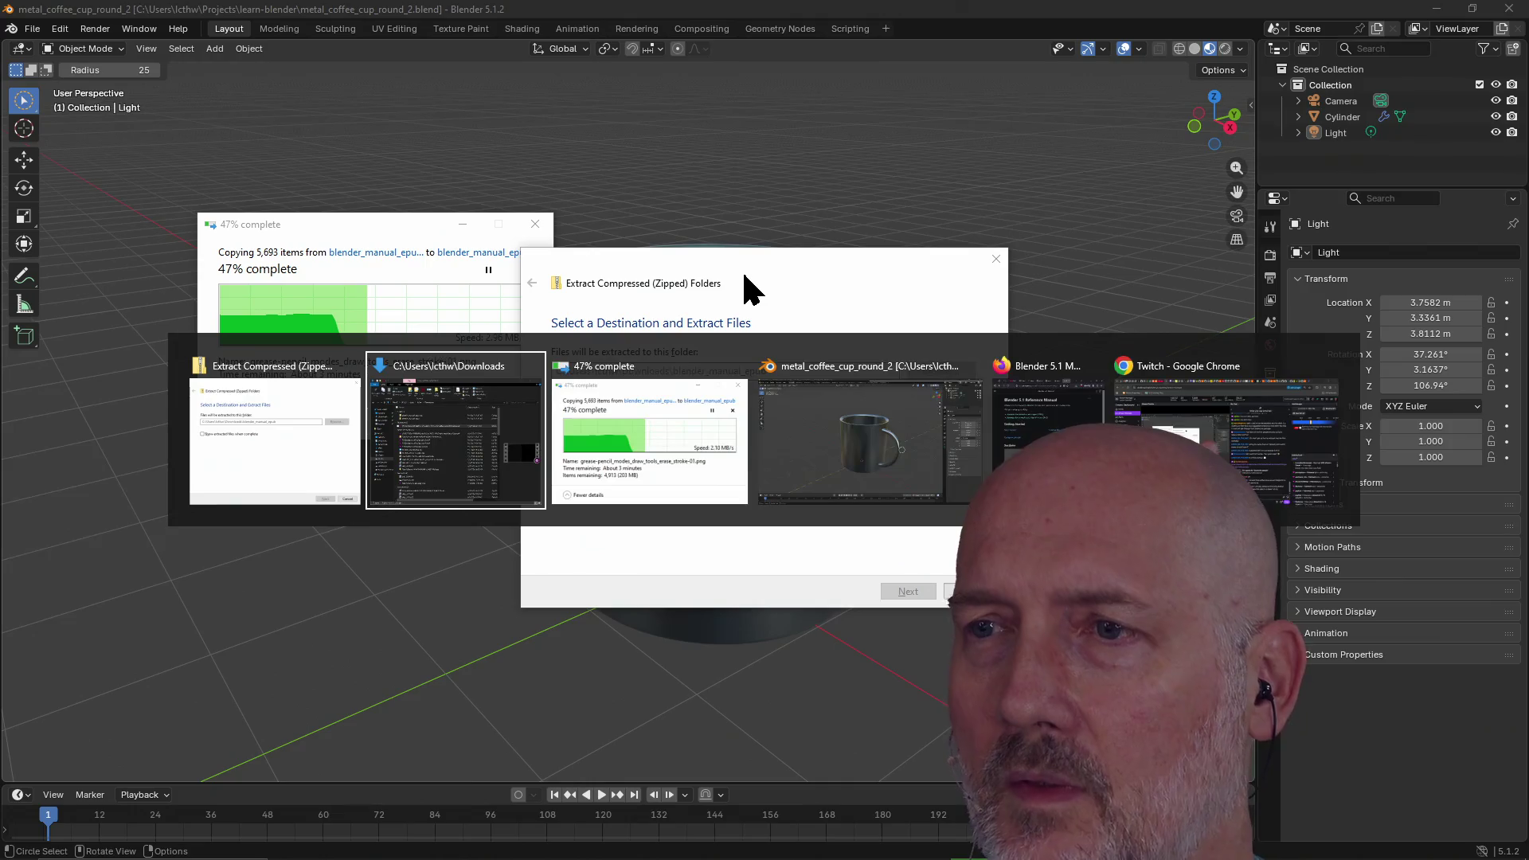
key(alt+Tab)
key(alt+Tab)
key(alt+Tab)
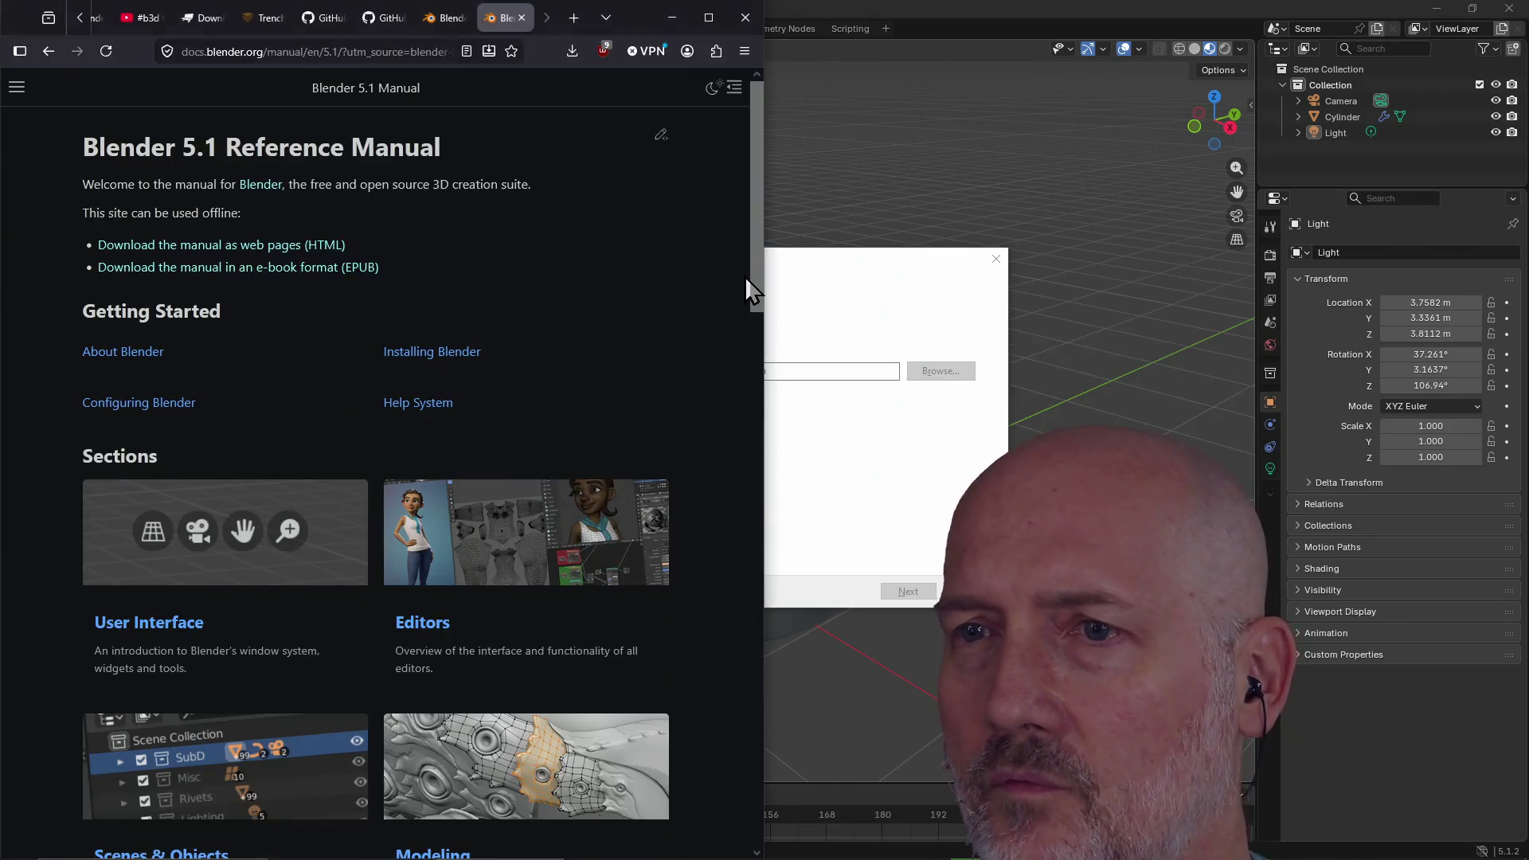
Open the manual's Configuring Blender page, checking on the extraction dialog
scroll(544, 284, down, 1)
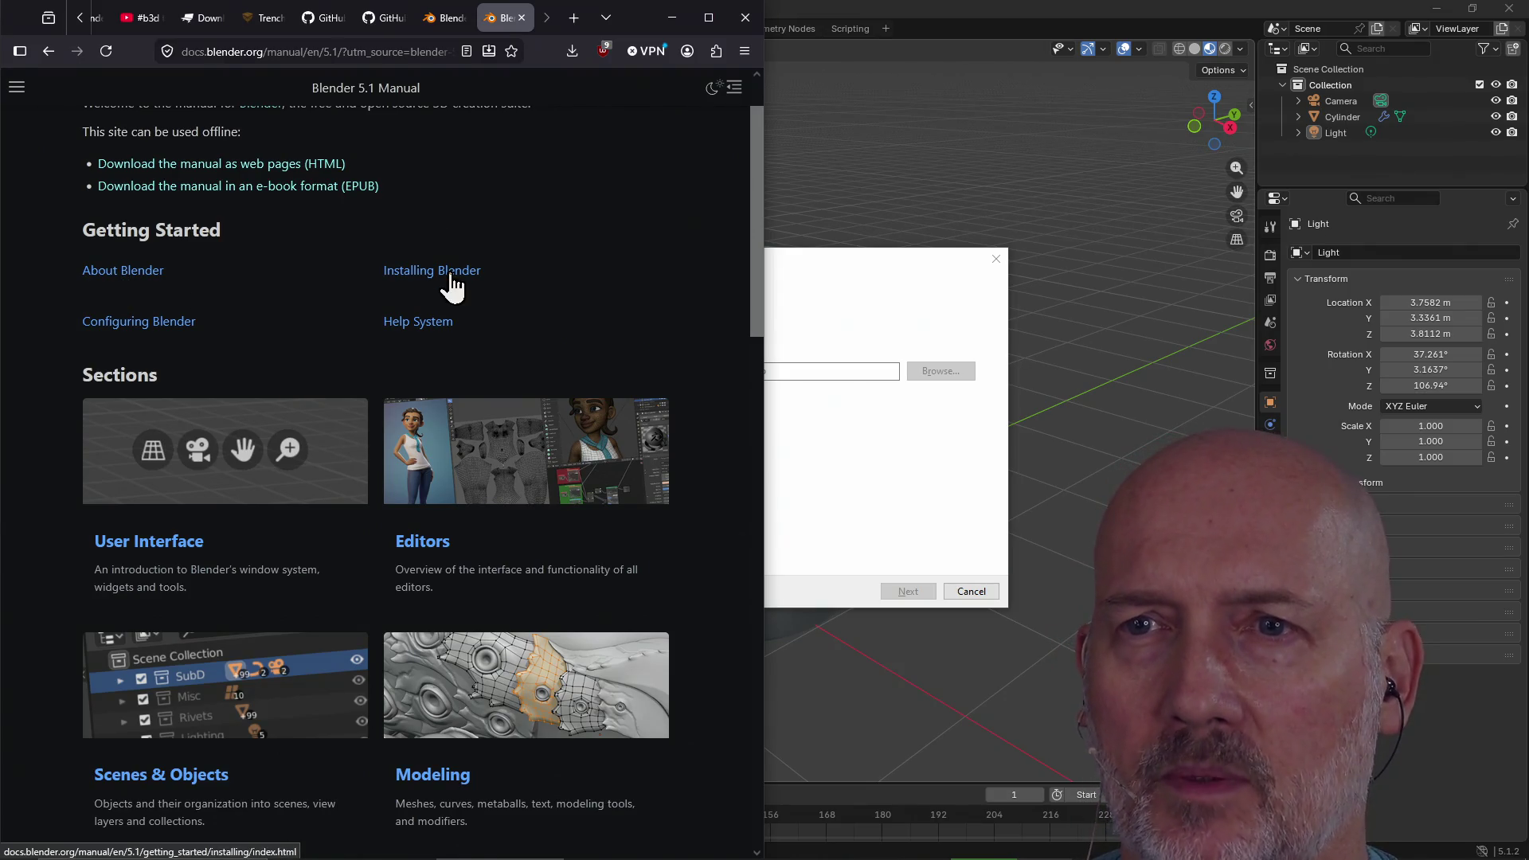
click(129, 328)
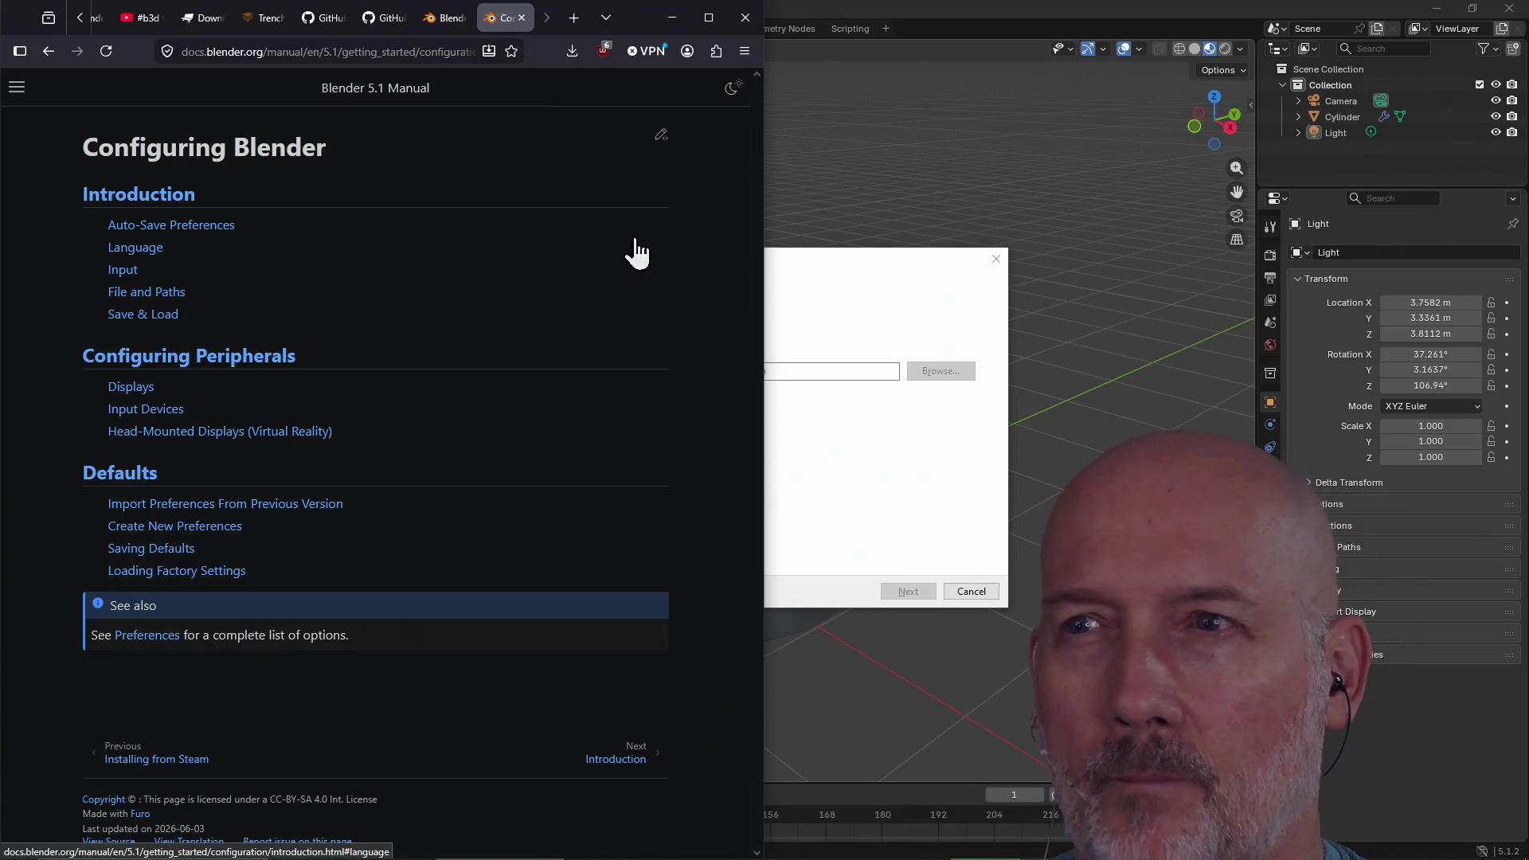
click(792, 260)
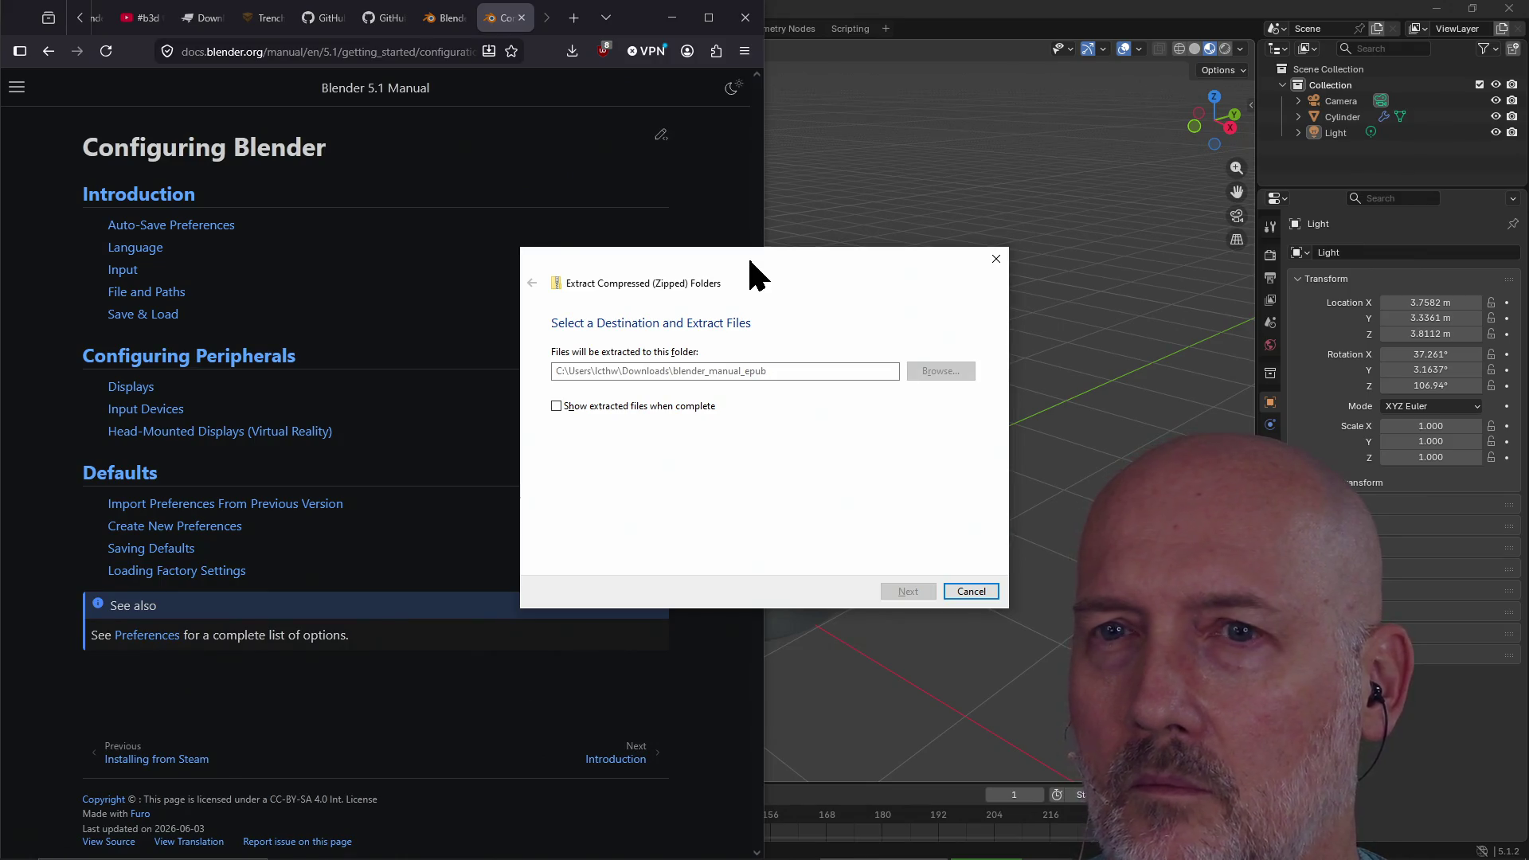
click(465, 163)
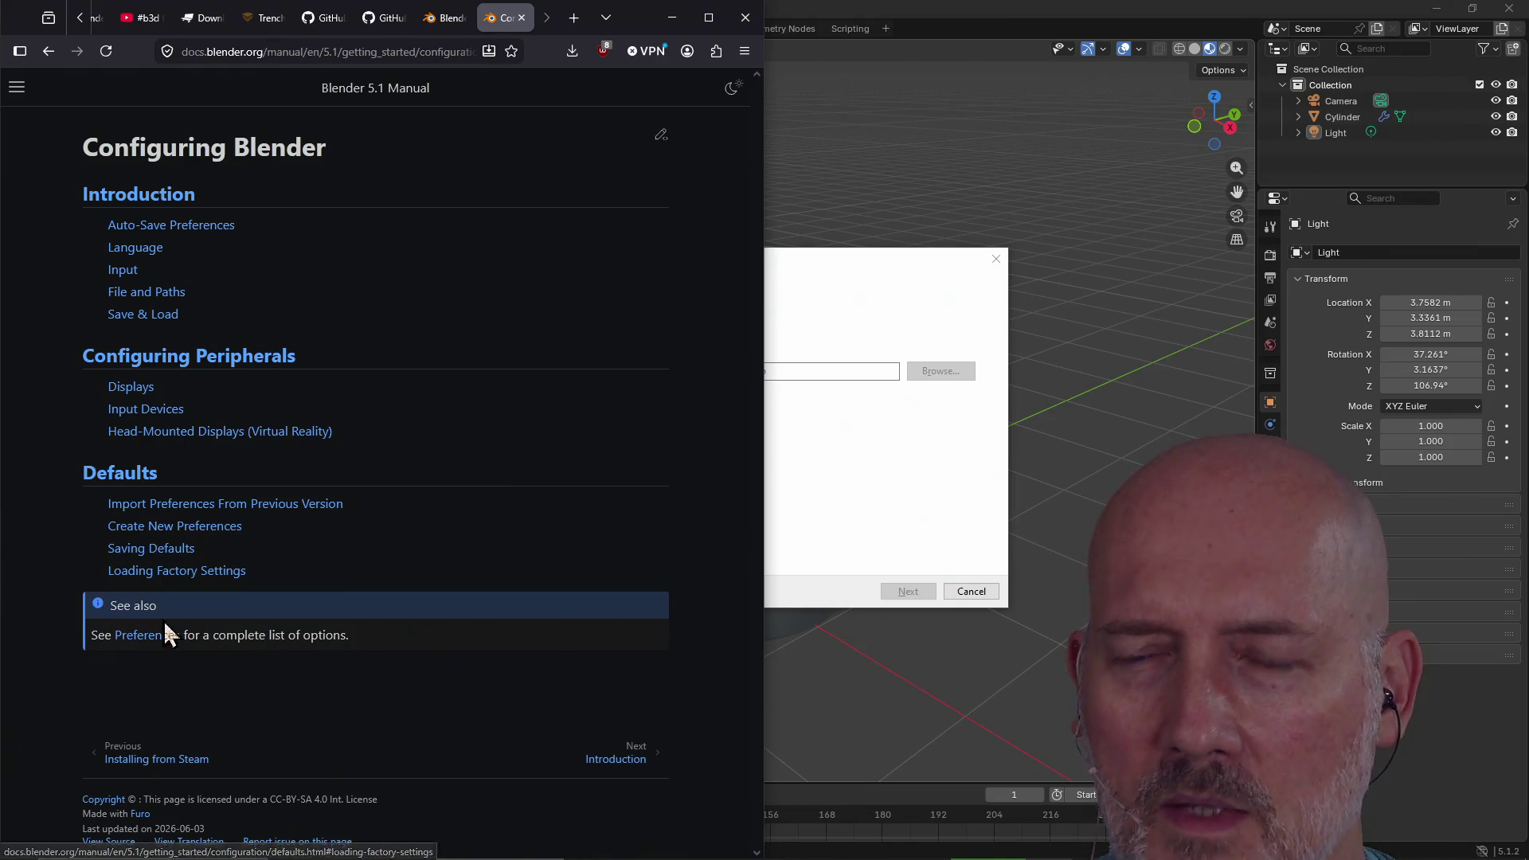
Read through the Introduction page, then move the TourBox Console window up and left
click(635, 756)
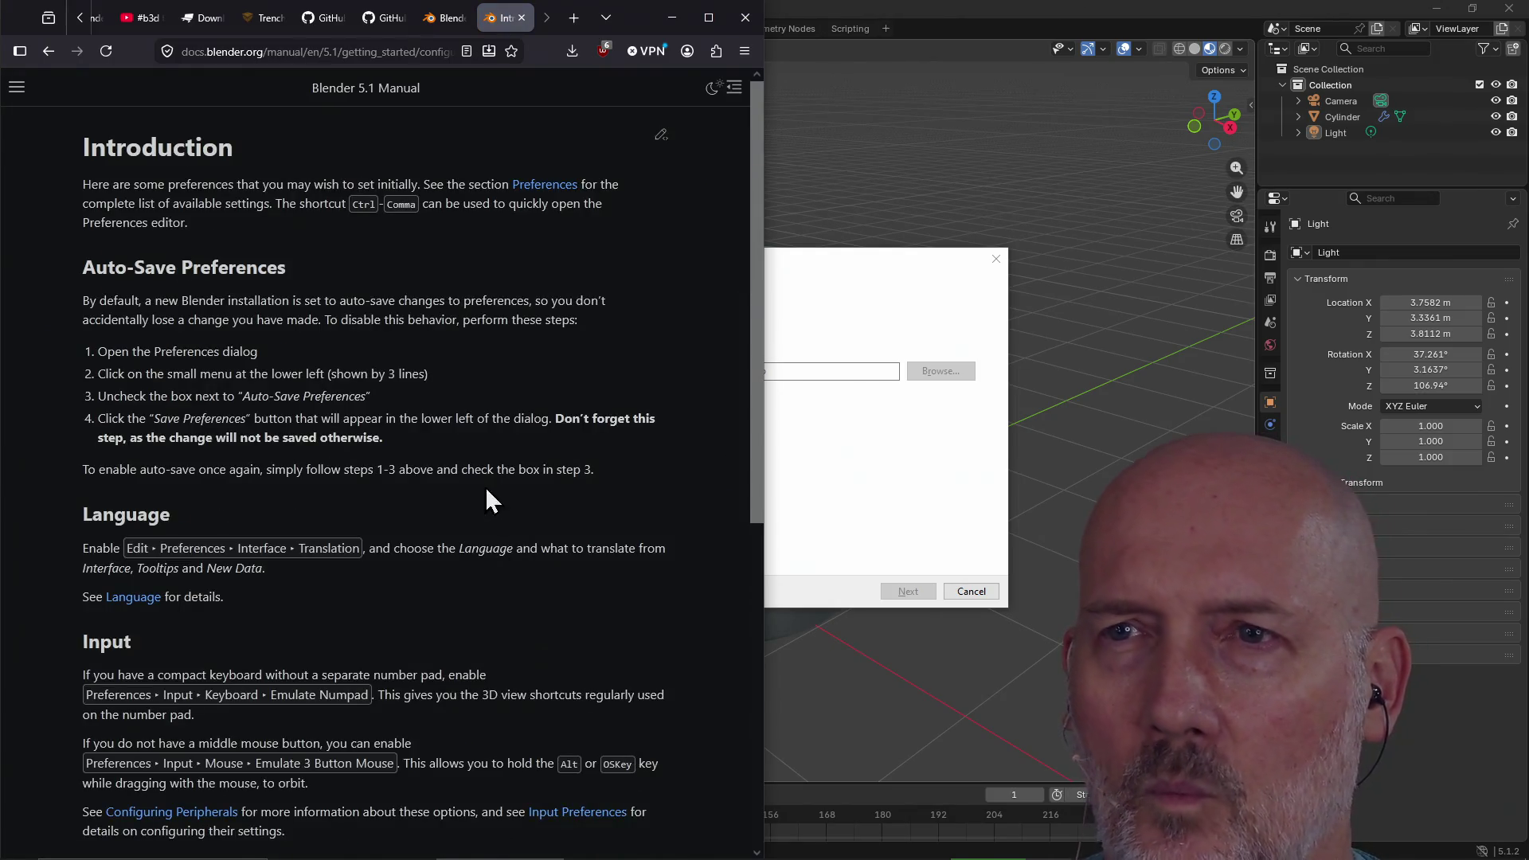
scroll(494, 474, down, 7)
scroll(494, 469, up, 7)
scroll(494, 470, down, 2)
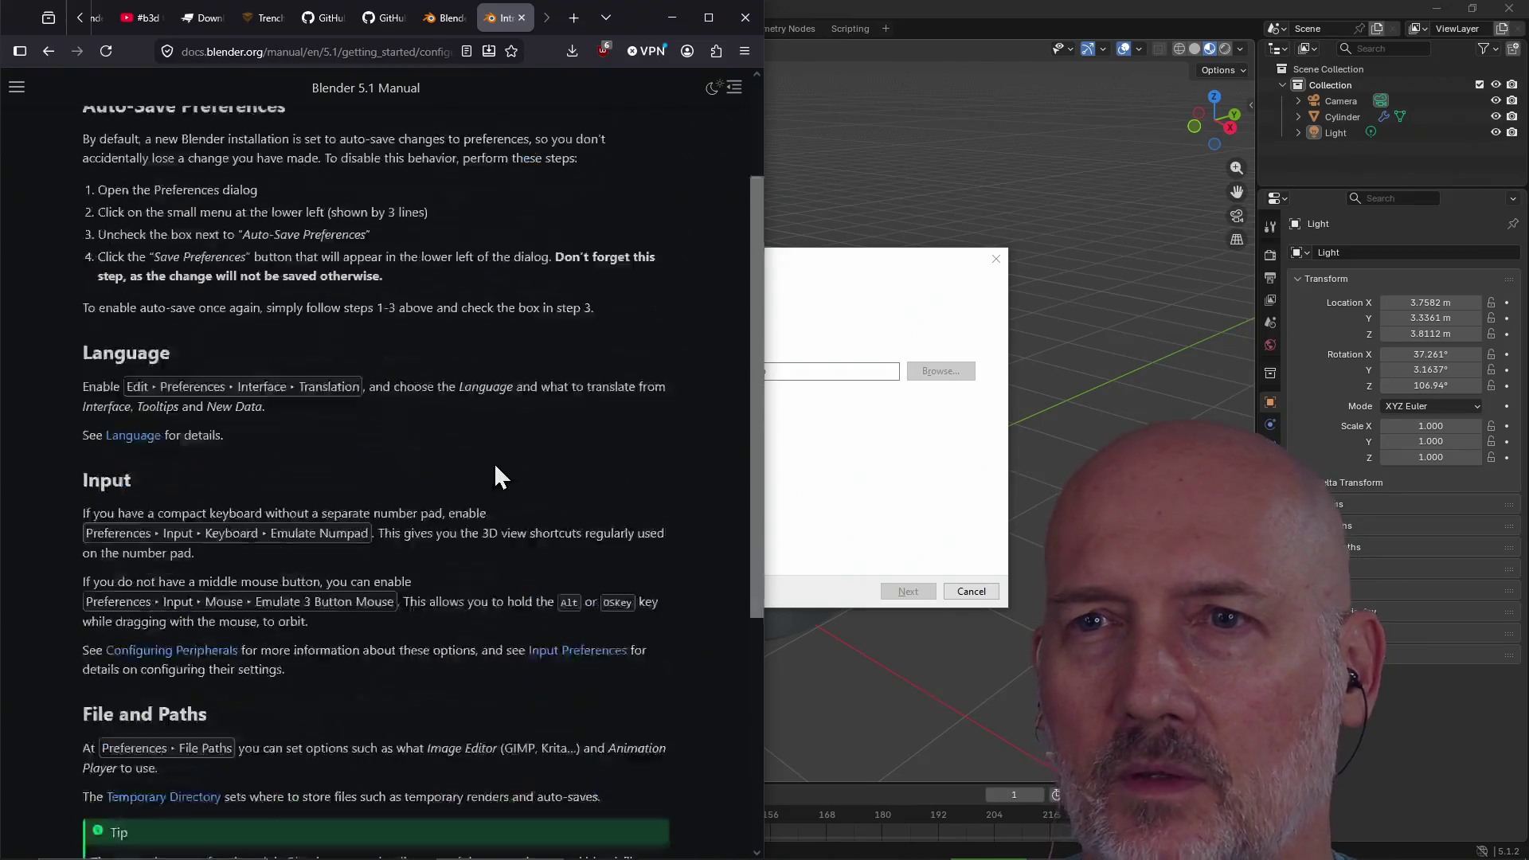
scroll(494, 474, down, 6)
scroll(493, 473, up, 9)
scroll(493, 475, down, 7)
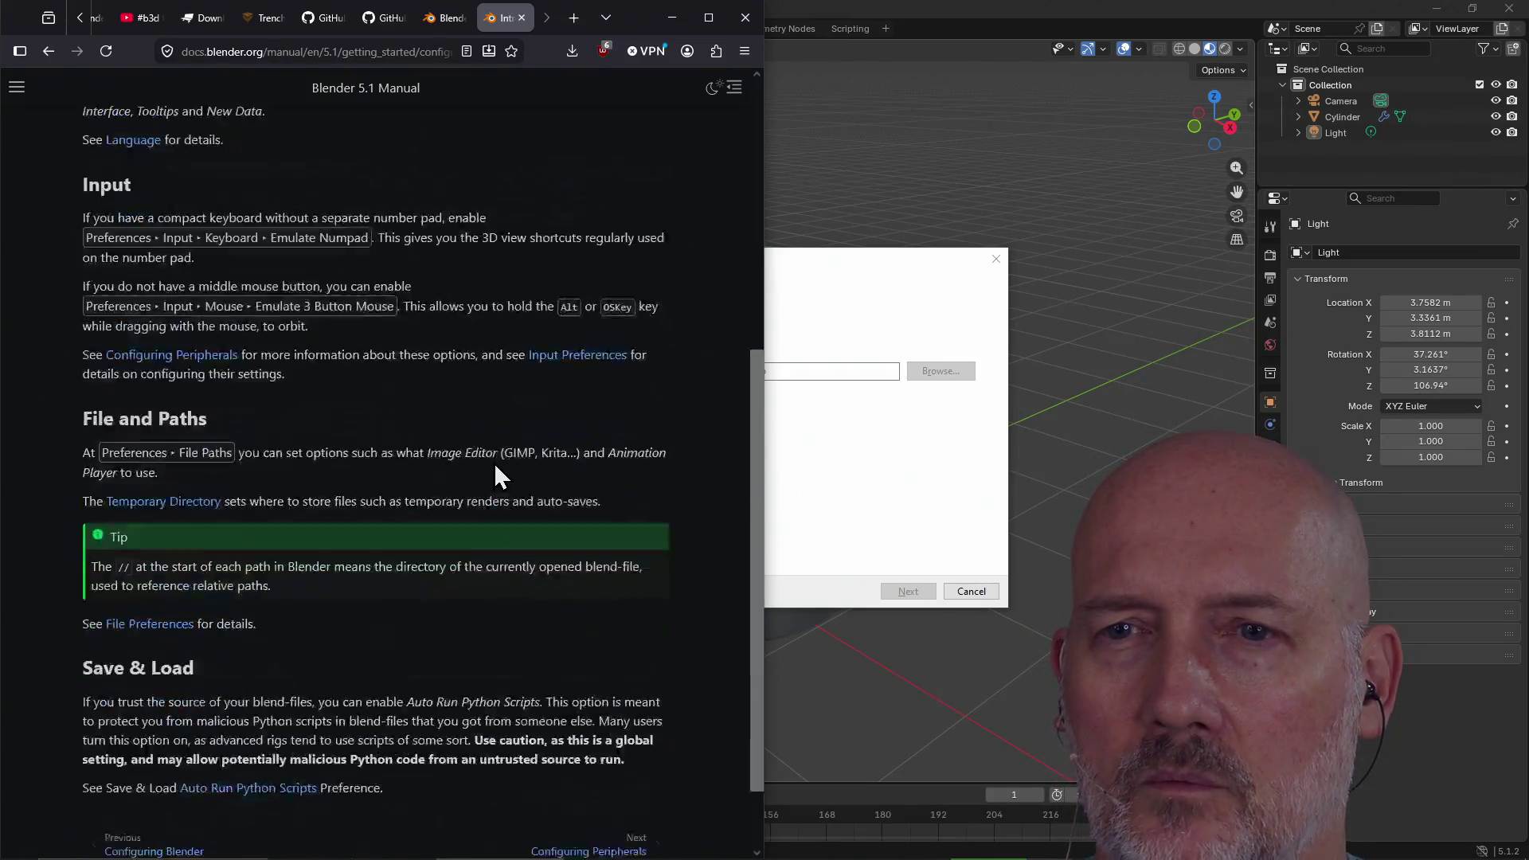
scroll(494, 470, down, 2)
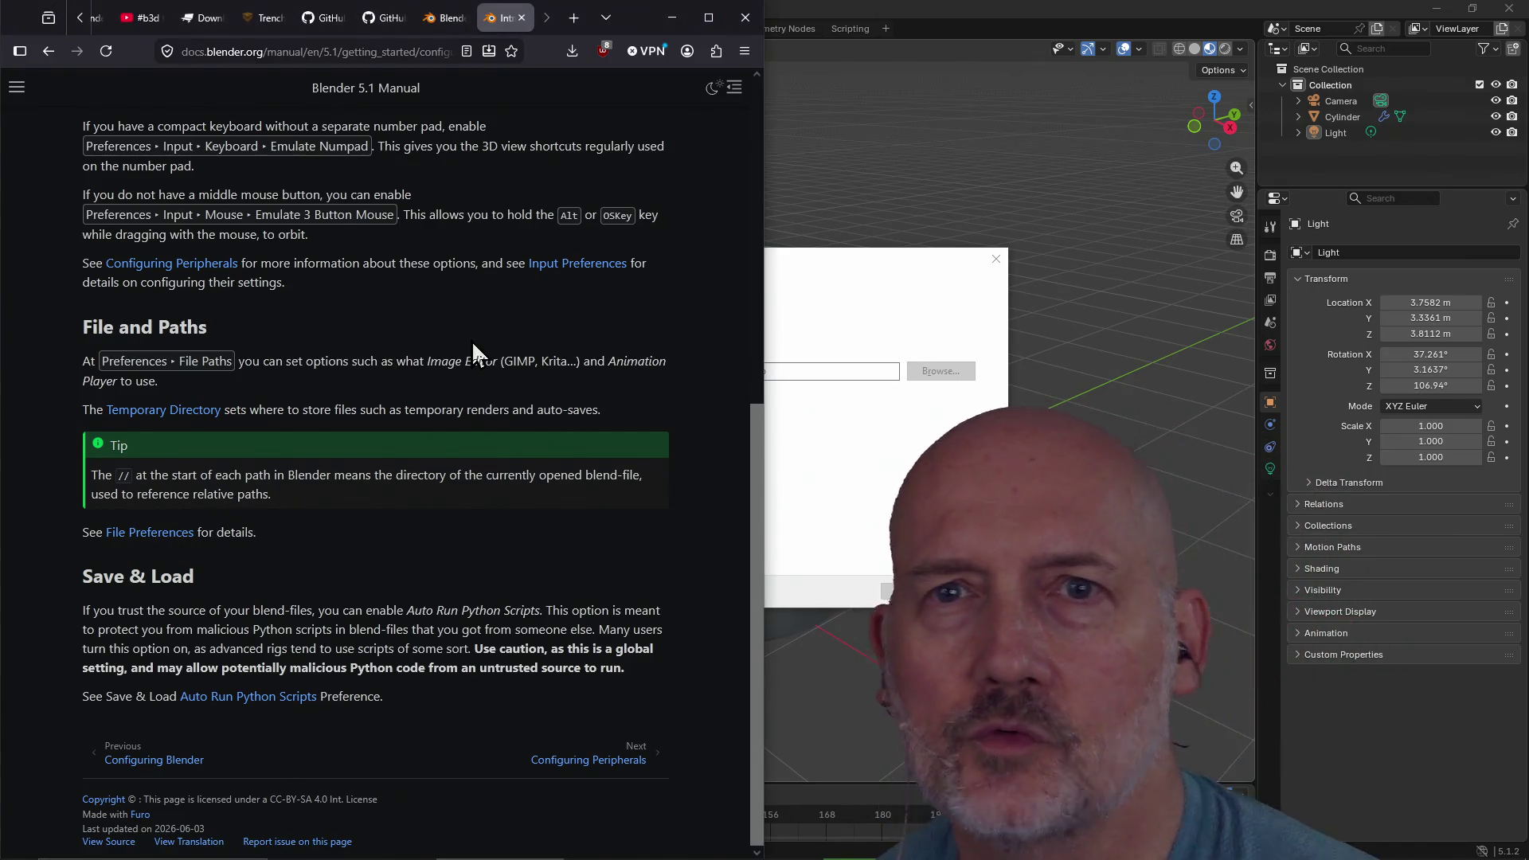
scroll(471, 341, up, 4)
scroll(473, 345, up, 3)
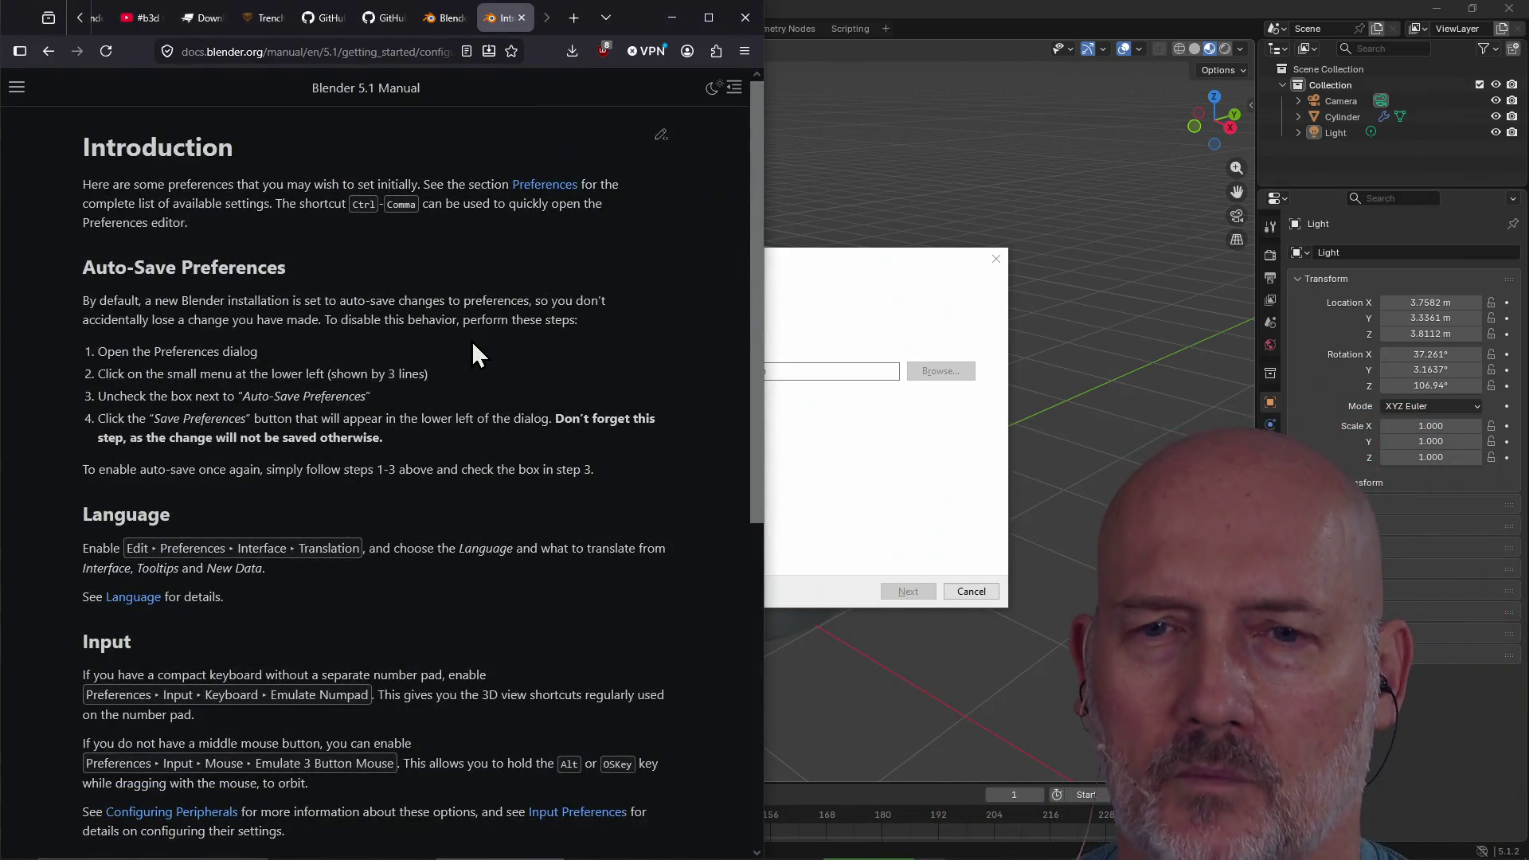
scroll(472, 345, down, 3)
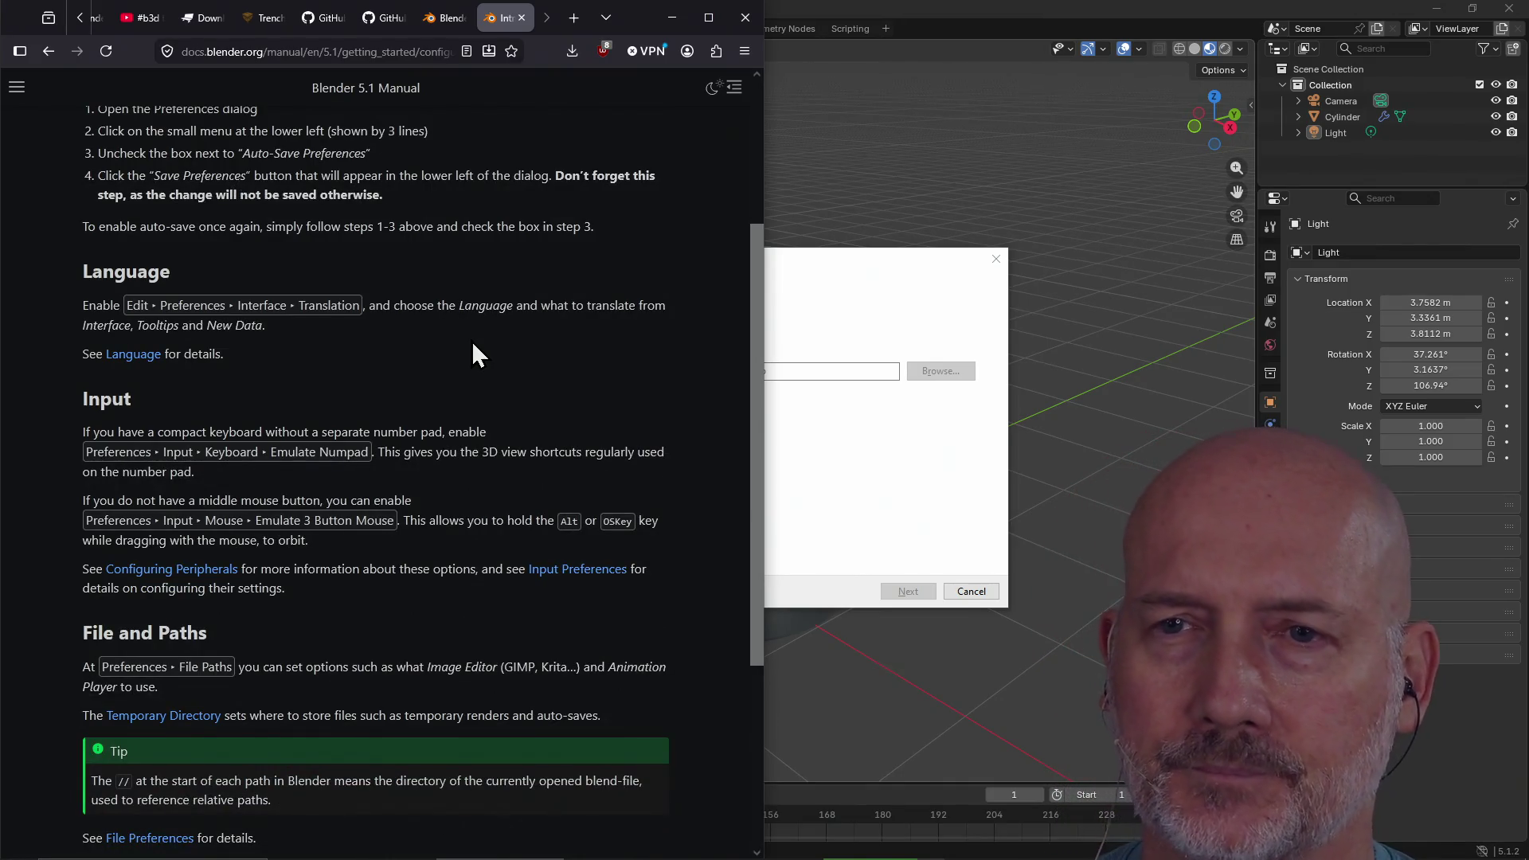
scroll(519, 348, down, 3)
scroll(521, 351, down, 1)
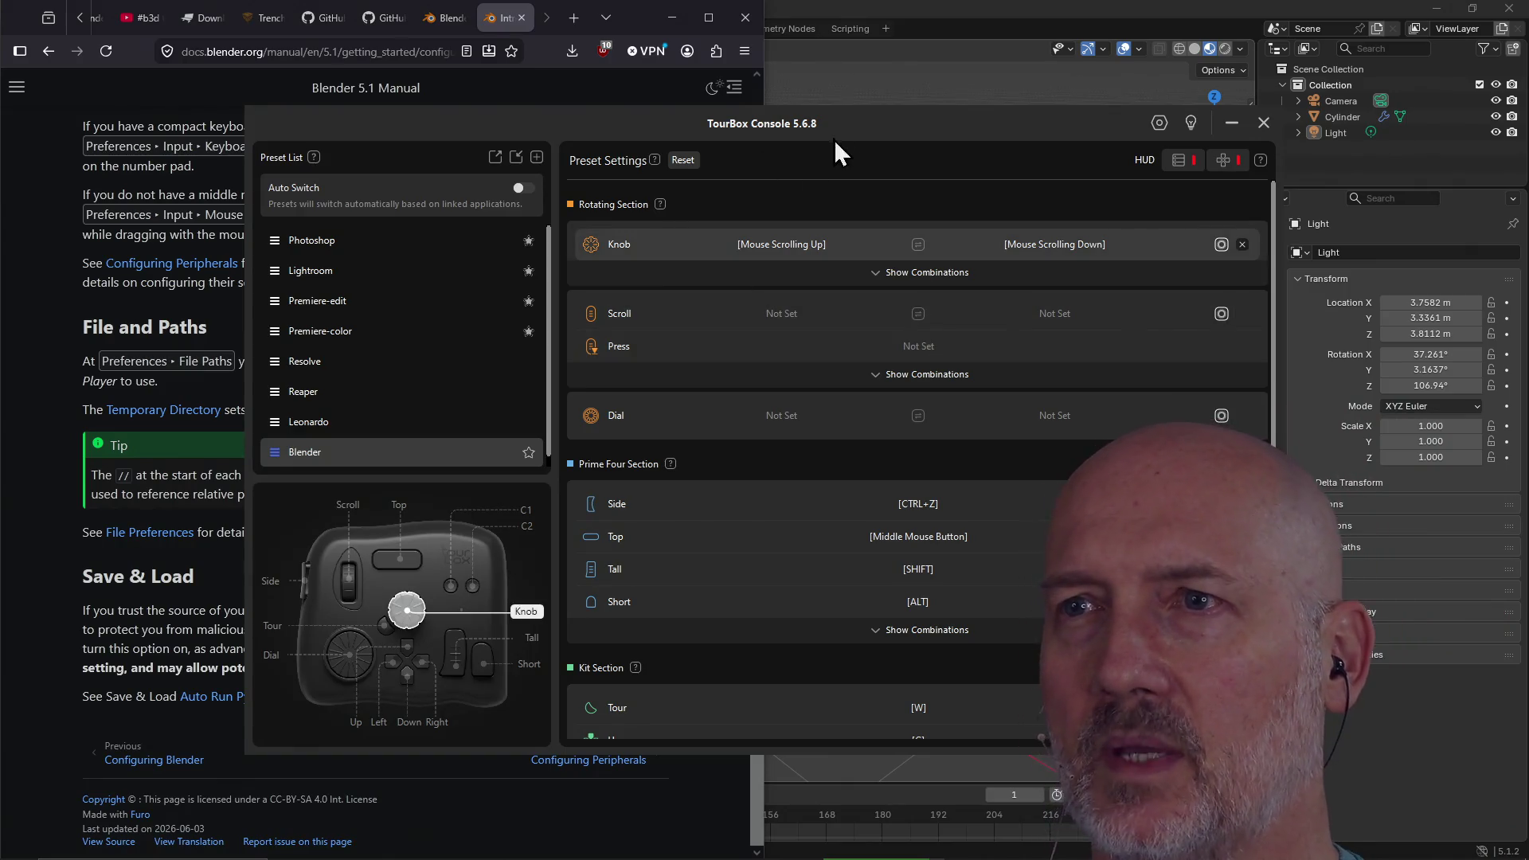
drag(834, 140, 667, 98)
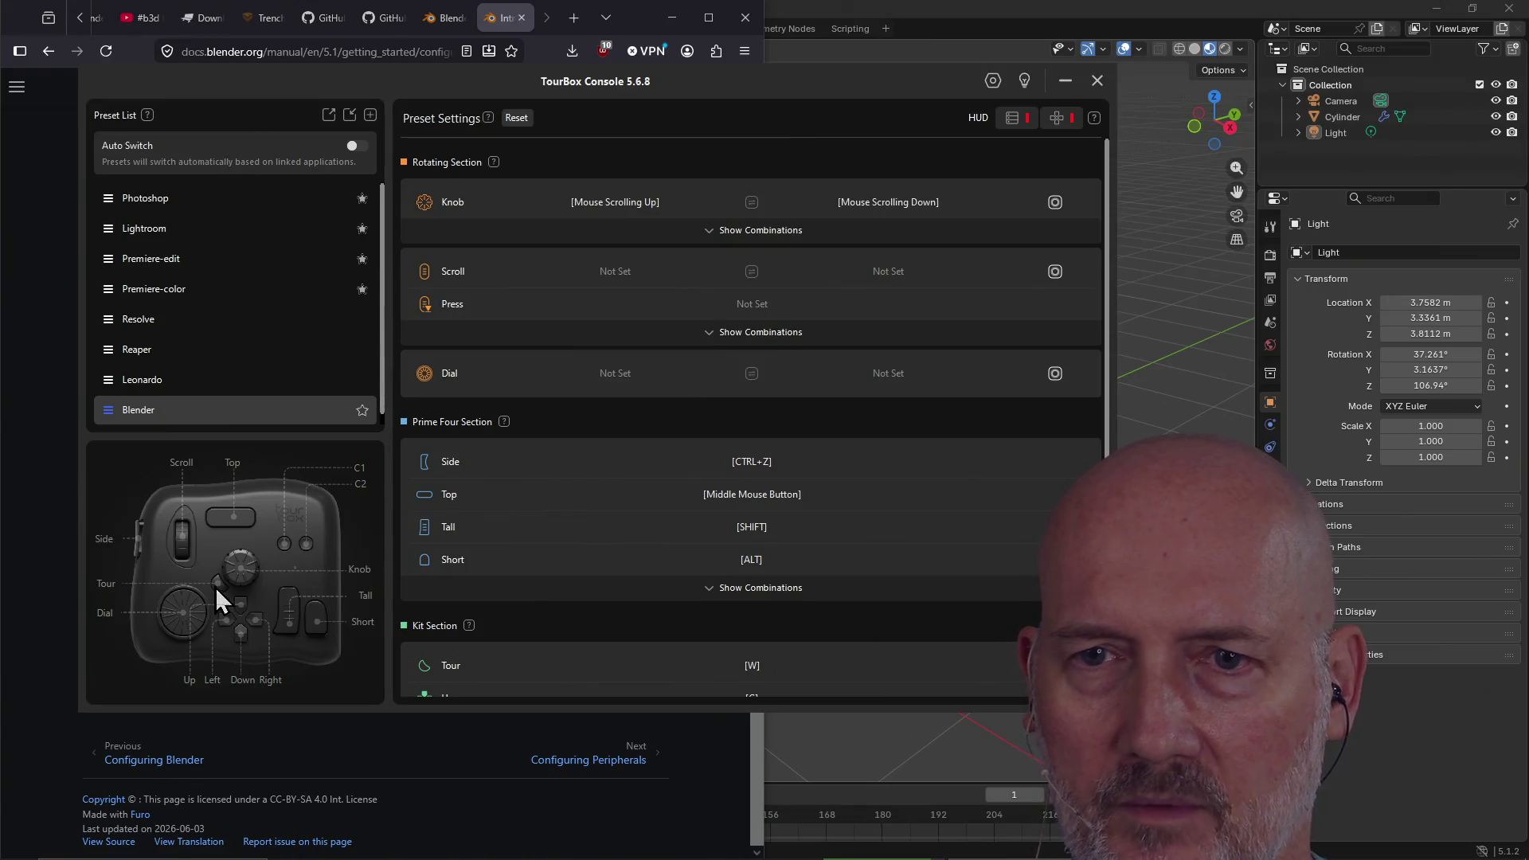
Remap the Blender preset's Tour button from W to TAB and close TourBox Console to the background
scroll(461, 433, down, 1)
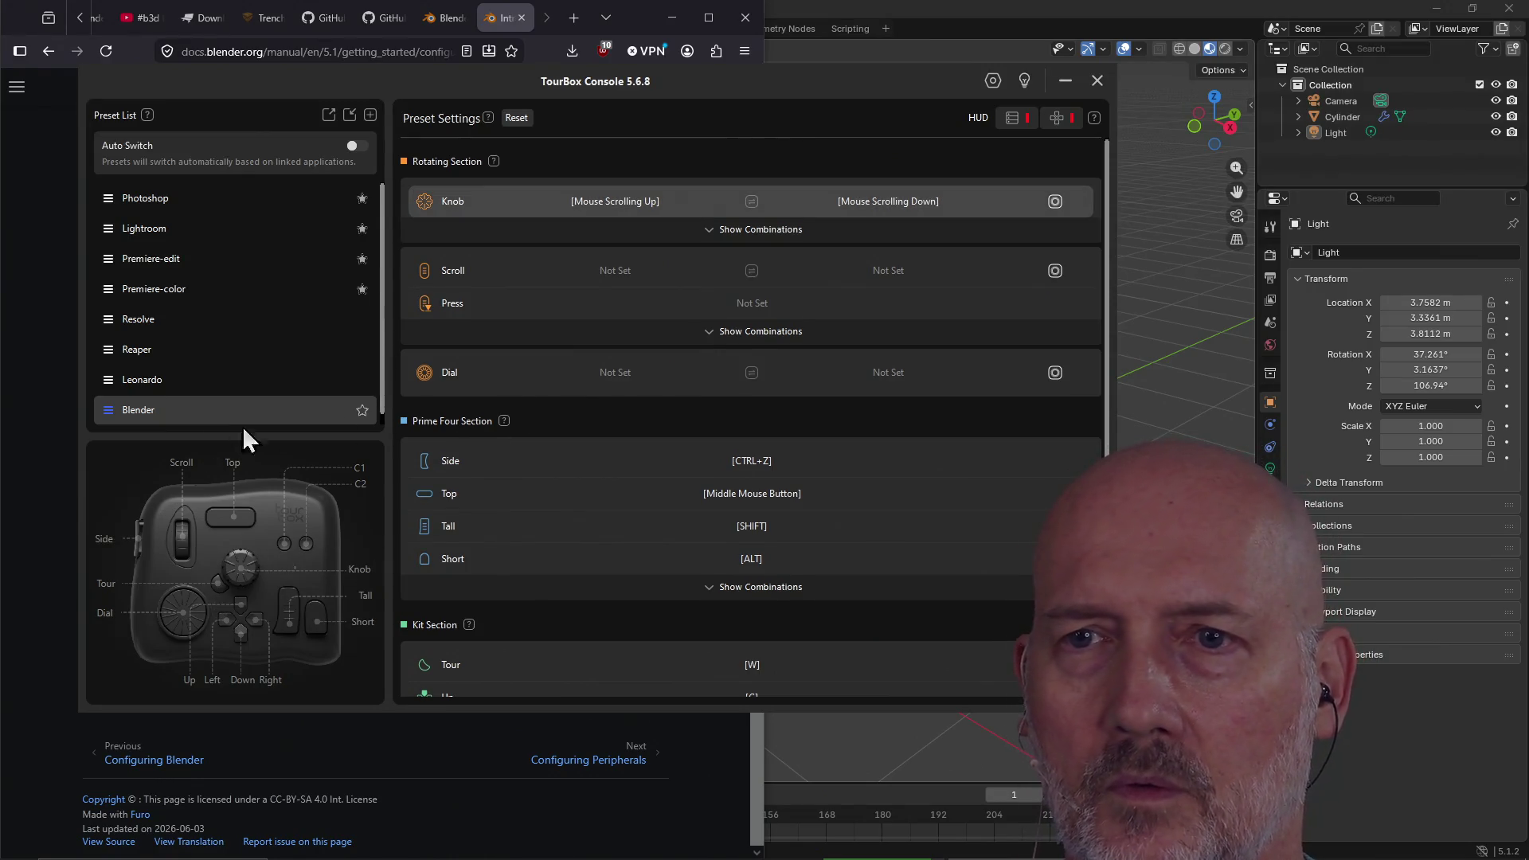
scroll(621, 392, down, 5)
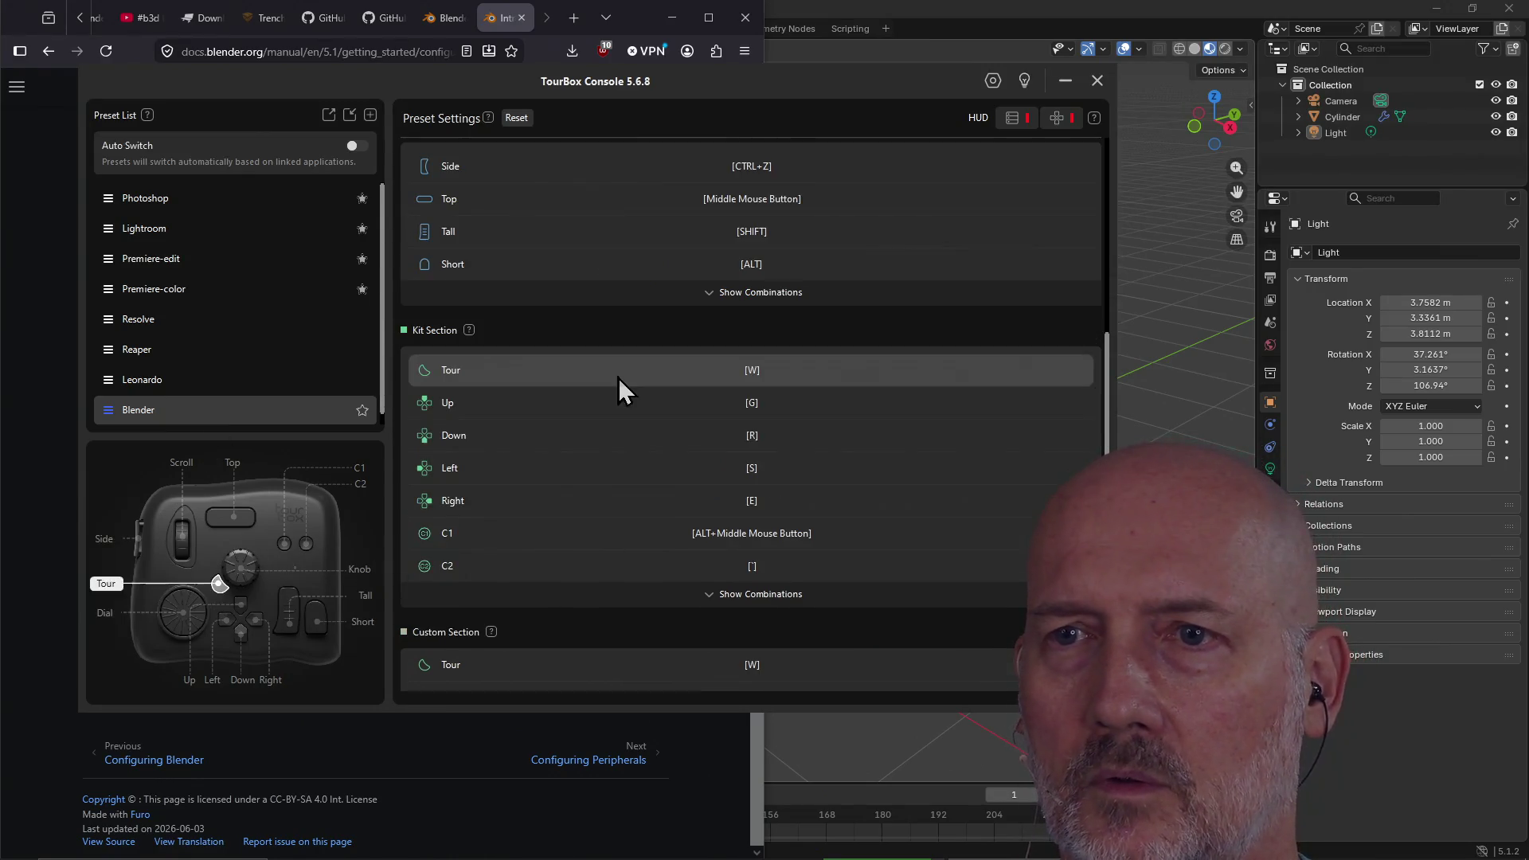
click(753, 376)
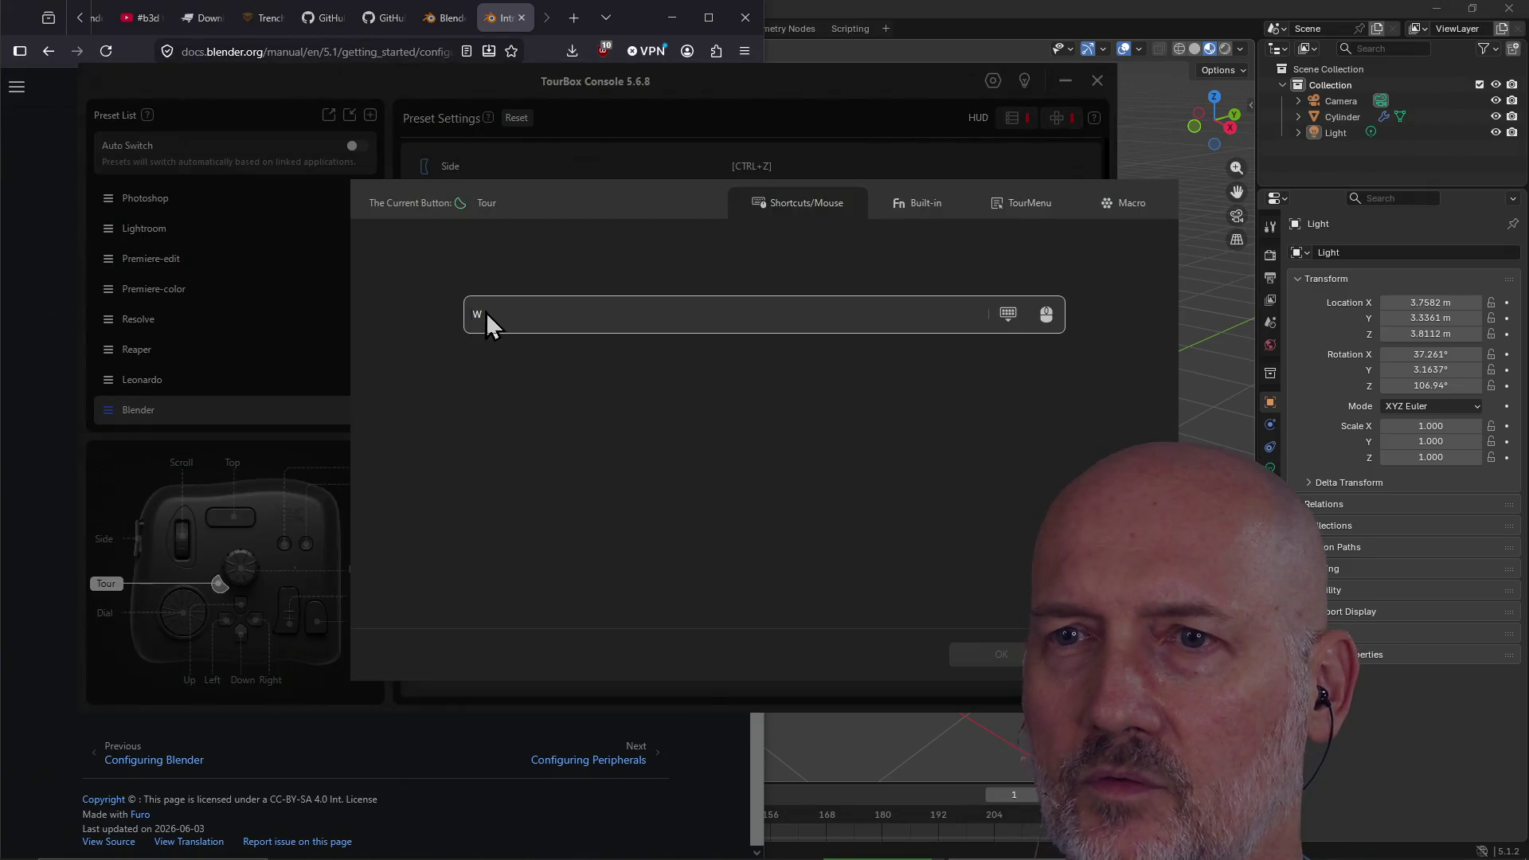
click(486, 315)
key(Tab)
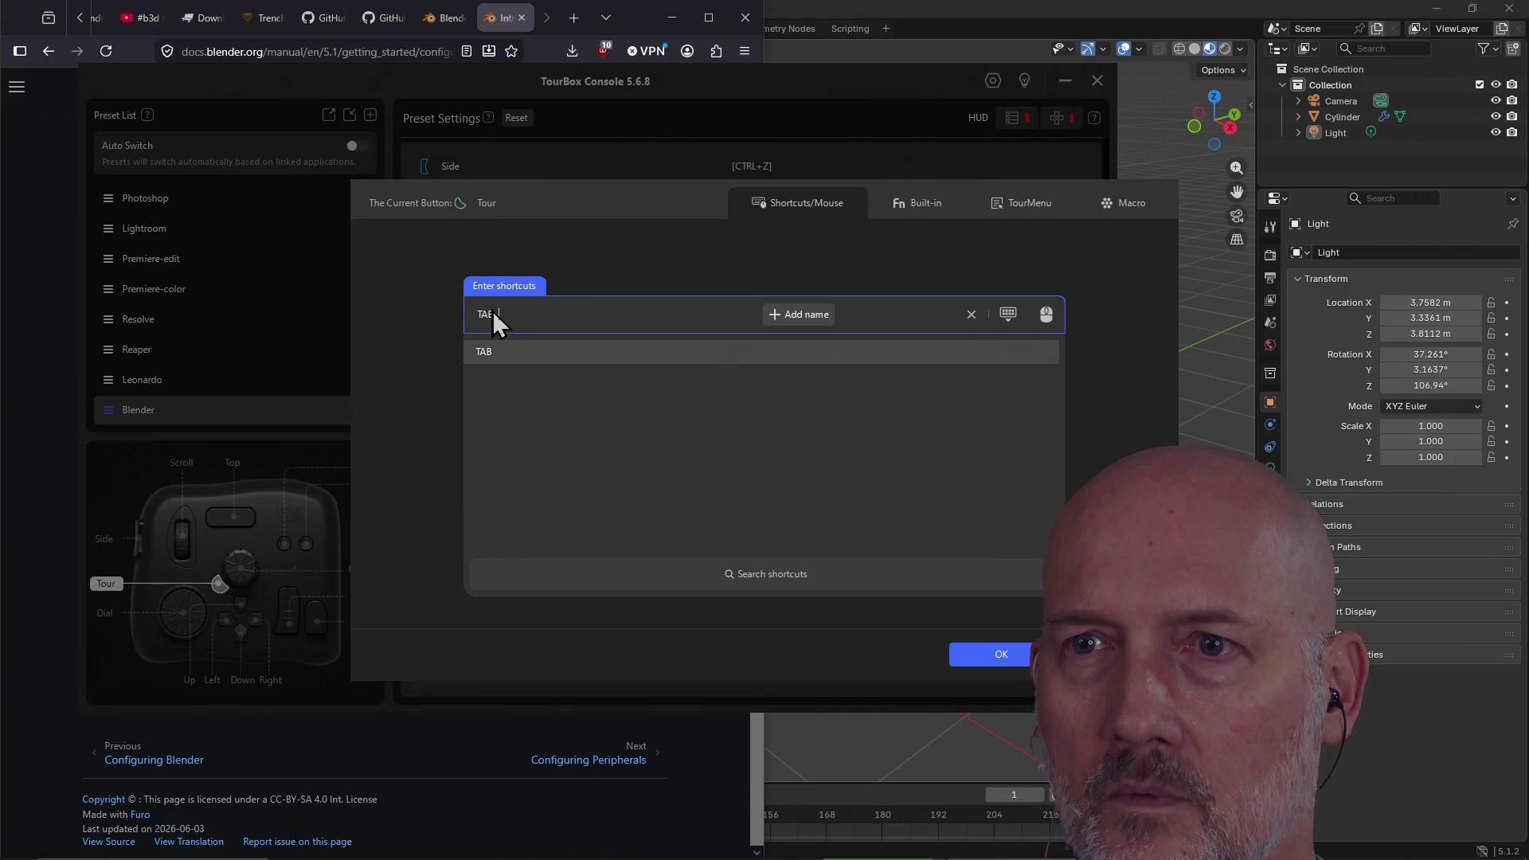
click(976, 652)
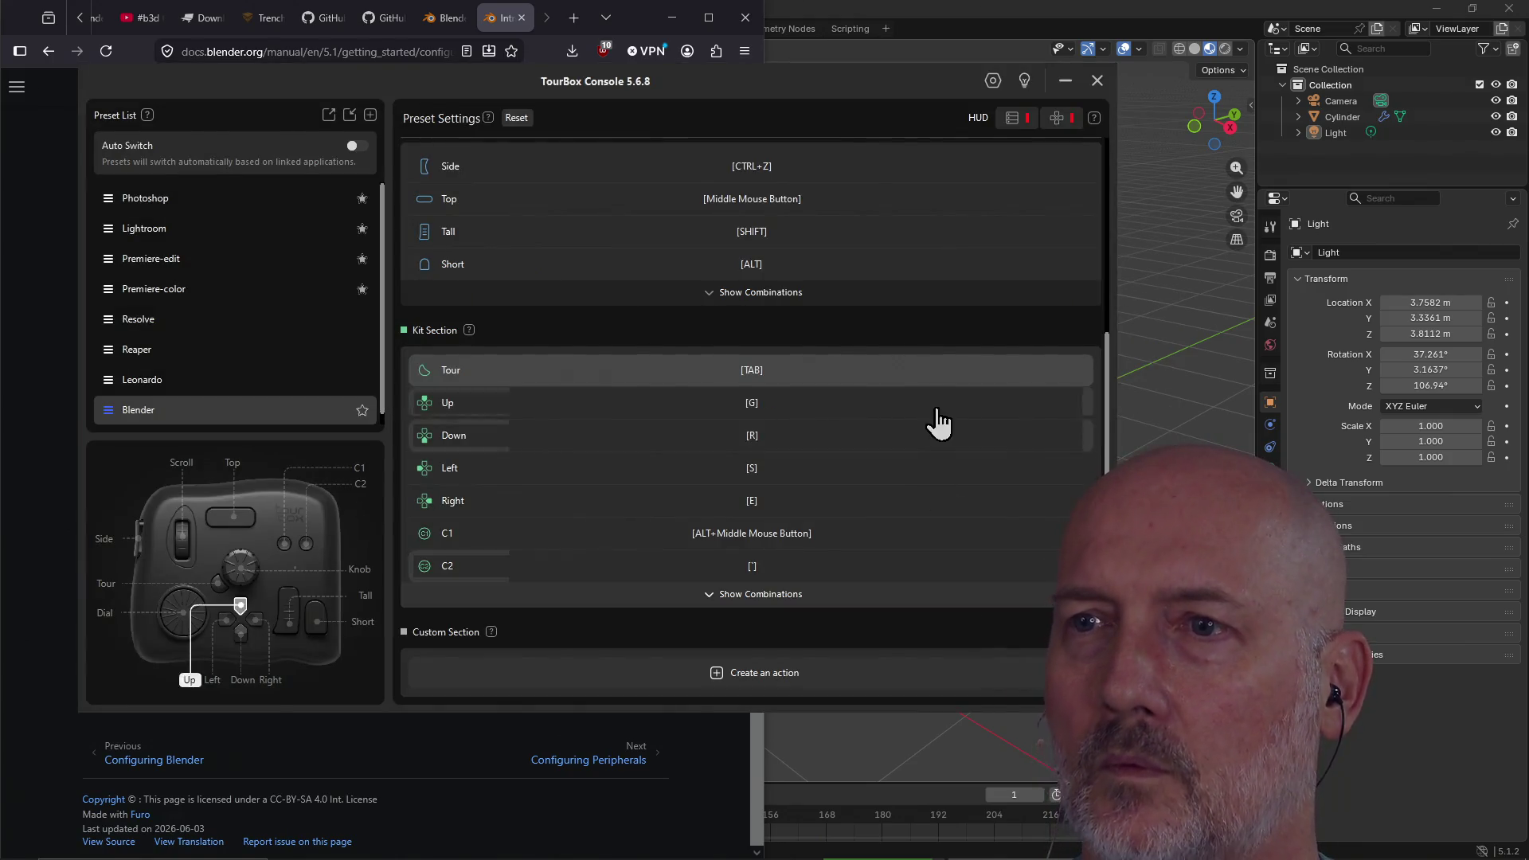
click(1095, 81)
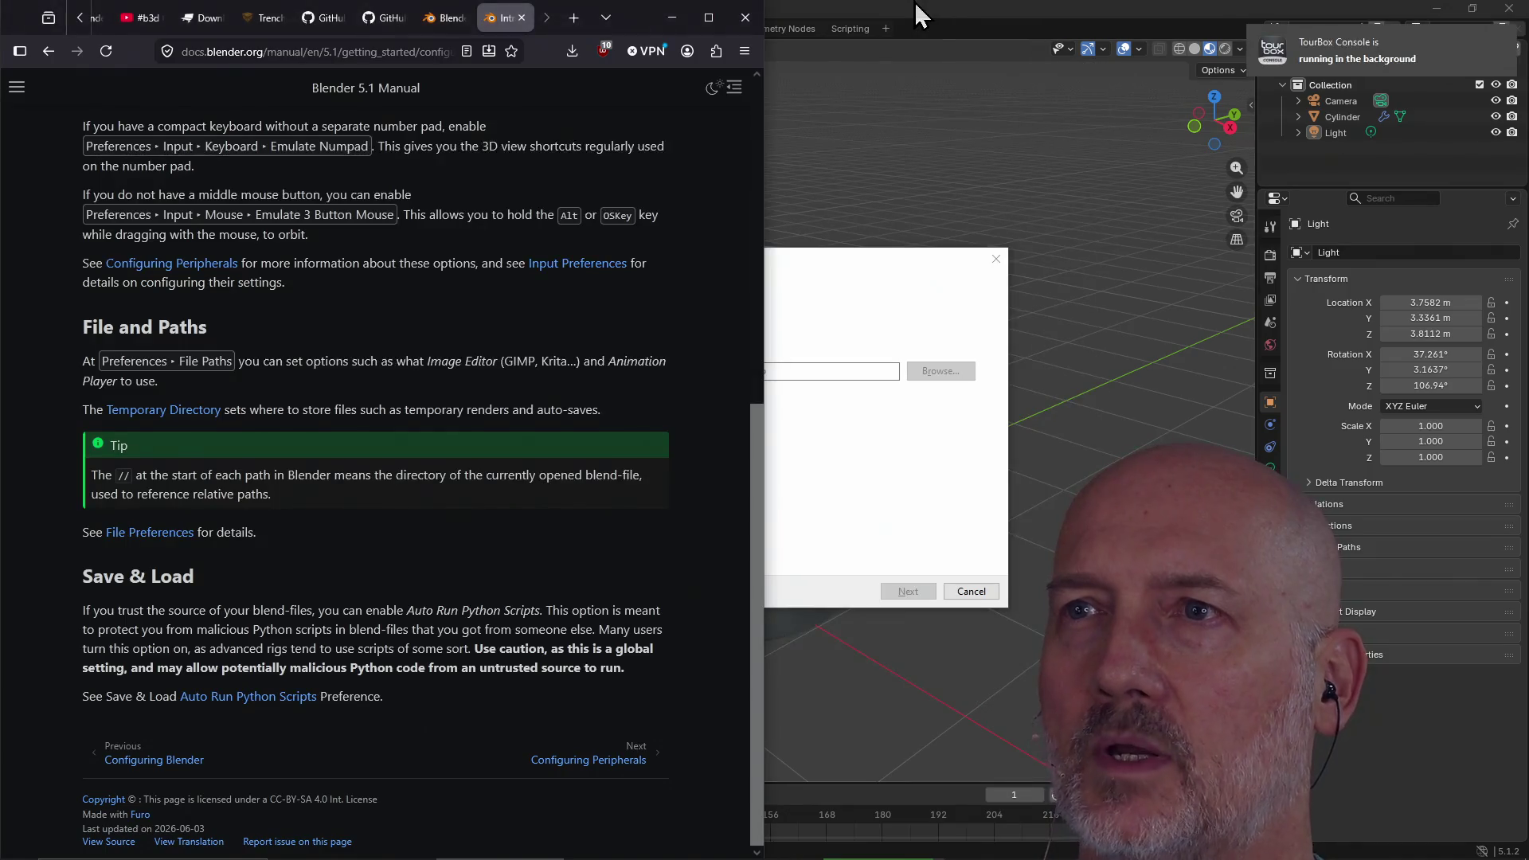
click(921, 14)
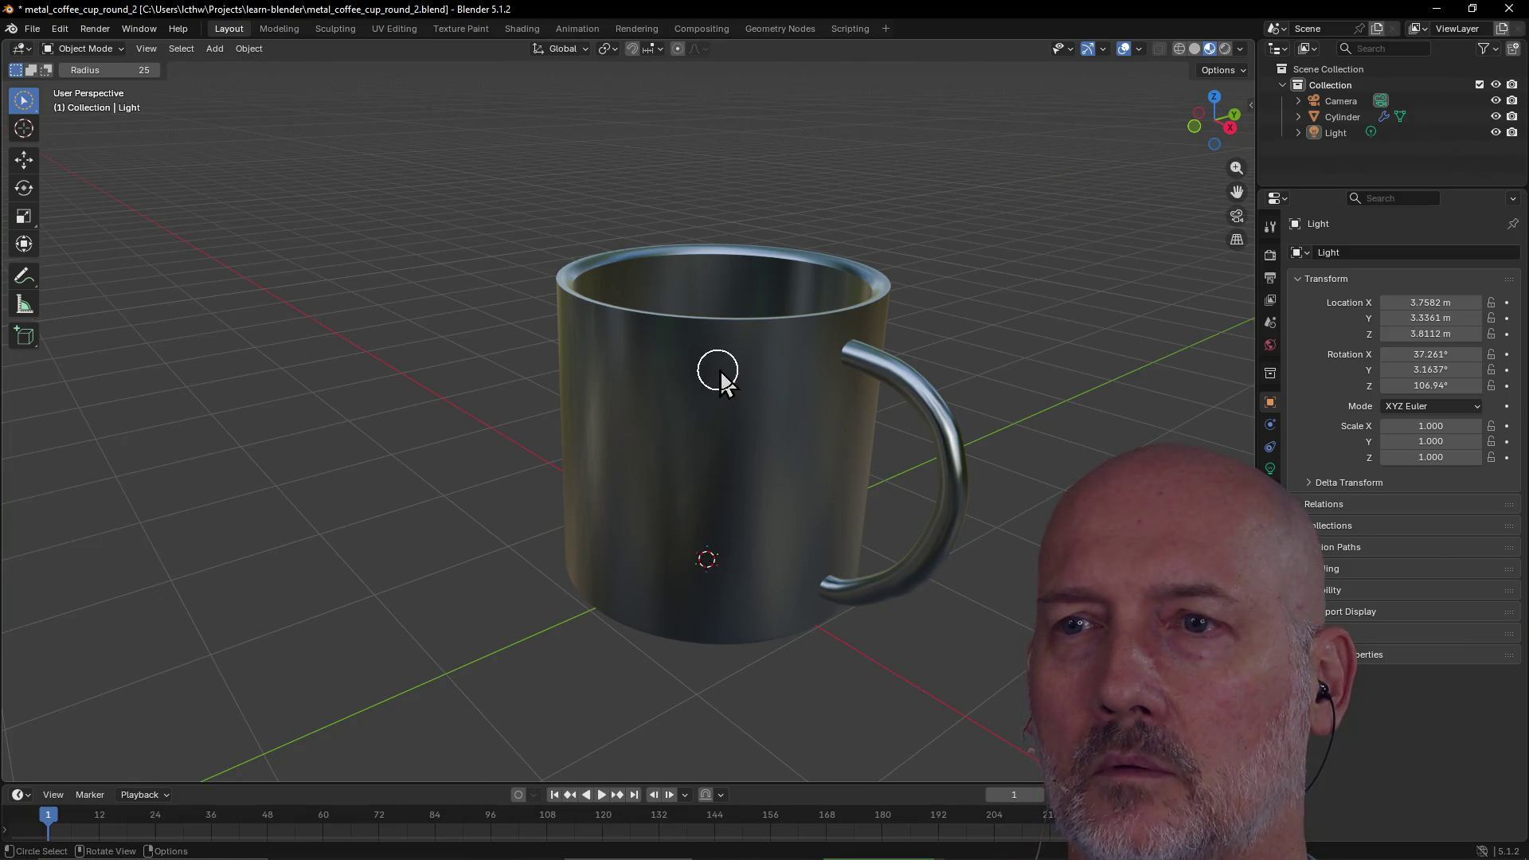
scroll(711, 390, down, 2)
middle_drag(699, 375, 686, 461)
click(687, 342)
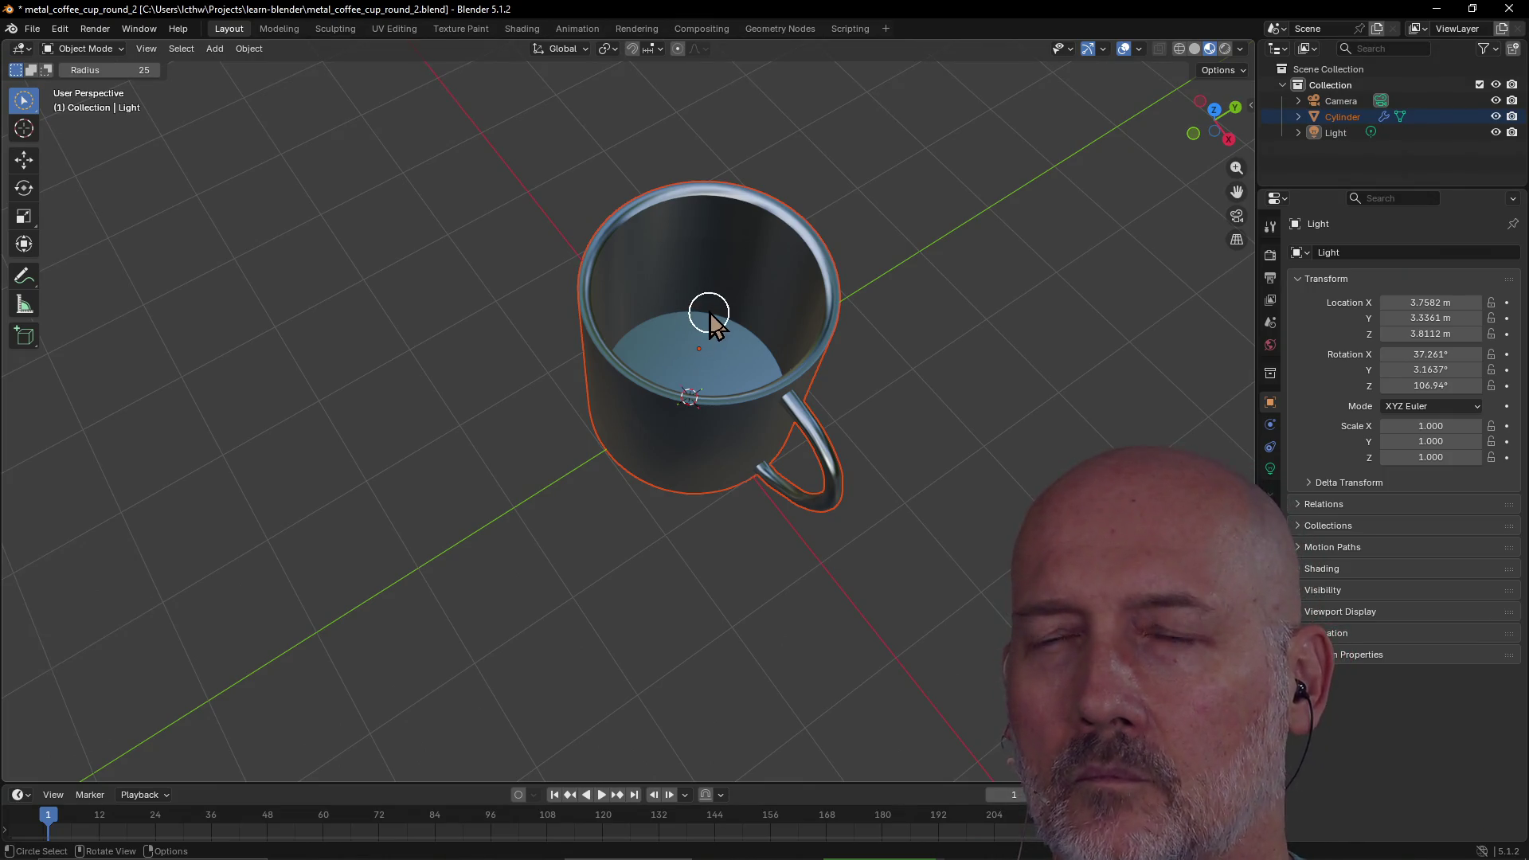
scroll(710, 314, down, 4)
mouse_move(709, 314)
middle_down()
mouse_move(515, 280)
mouse_move(523, 239)
mouse_move(646, 274)
middle_up()
click(819, 402)
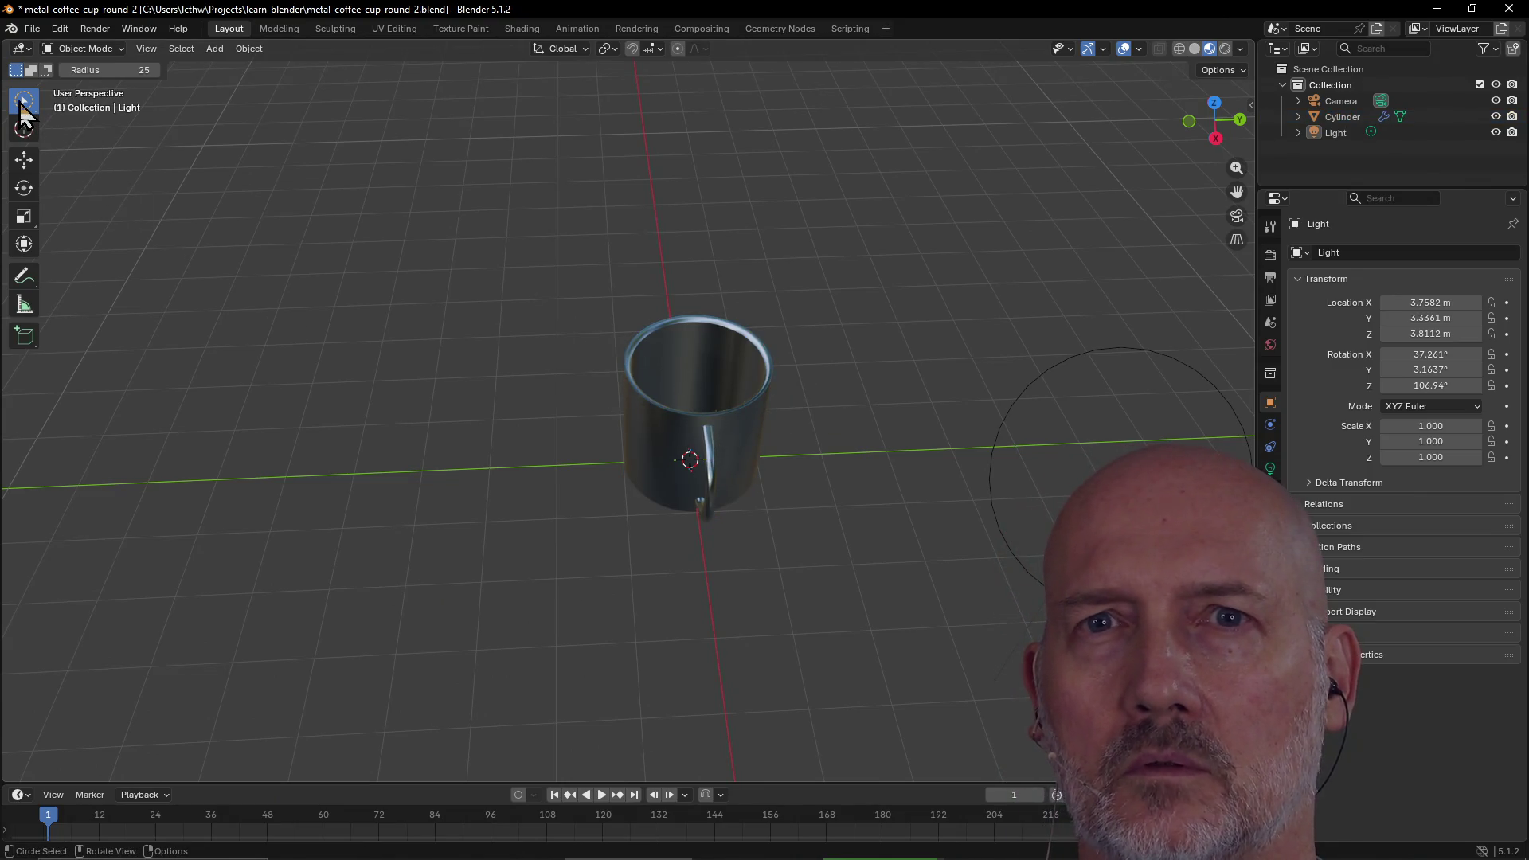
middle_drag(250, 251, 26, 101)
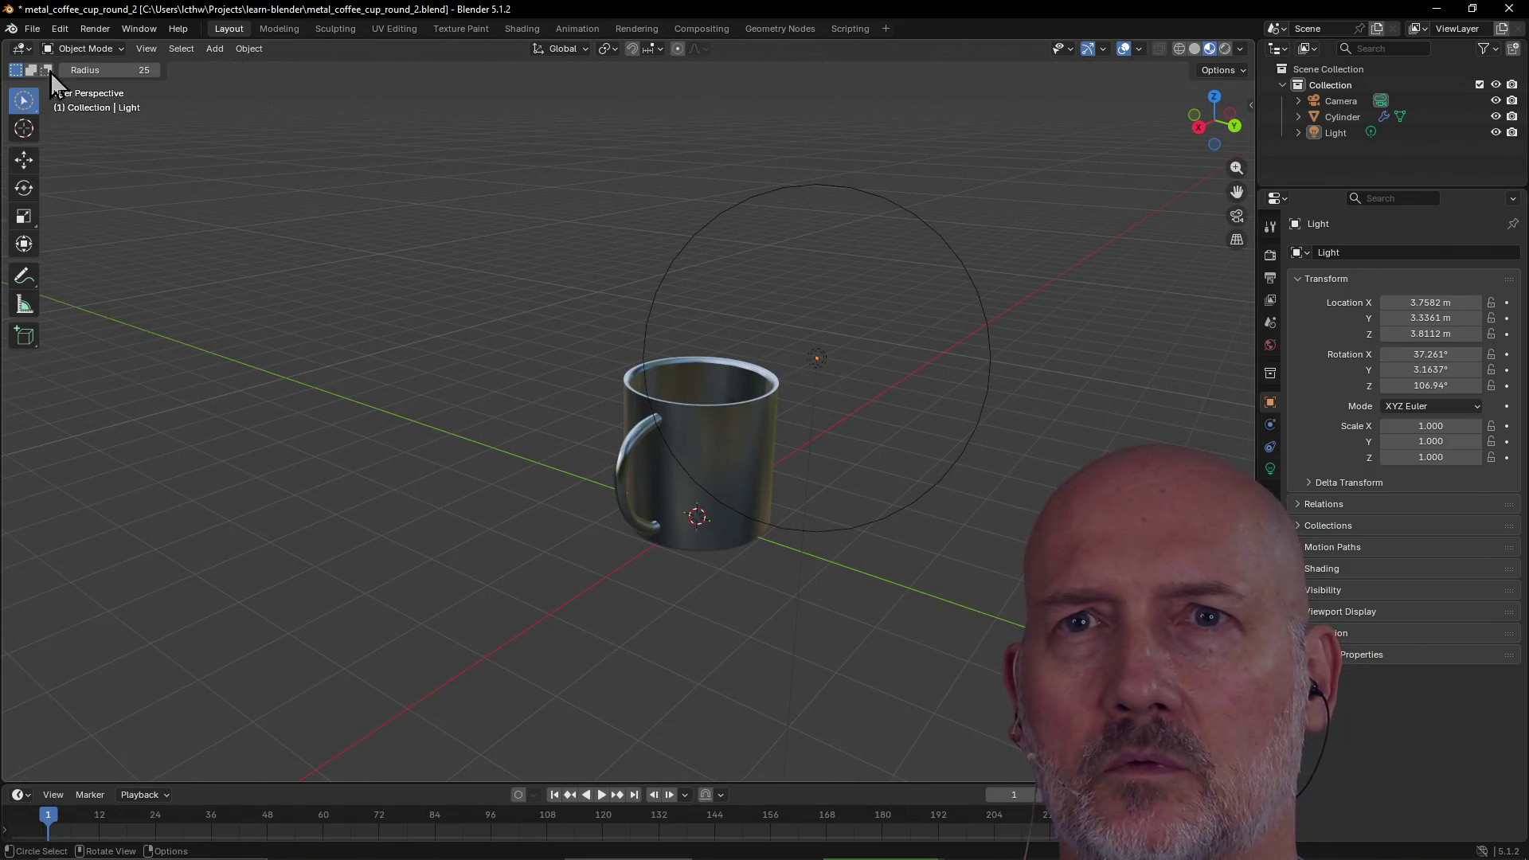
click(292, 30)
click(229, 31)
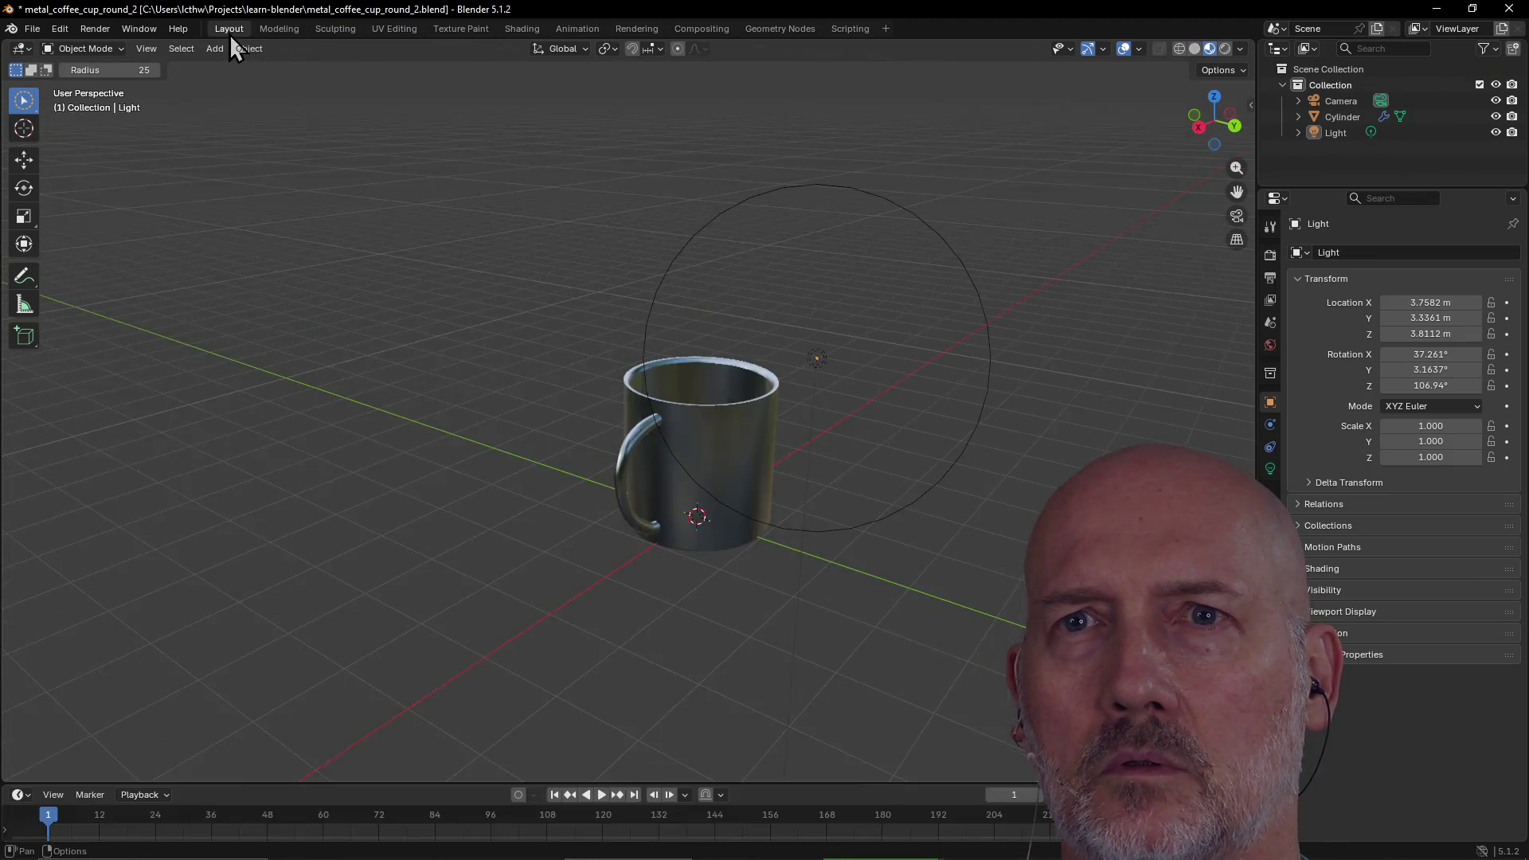
scroll(747, 395, up, 2)
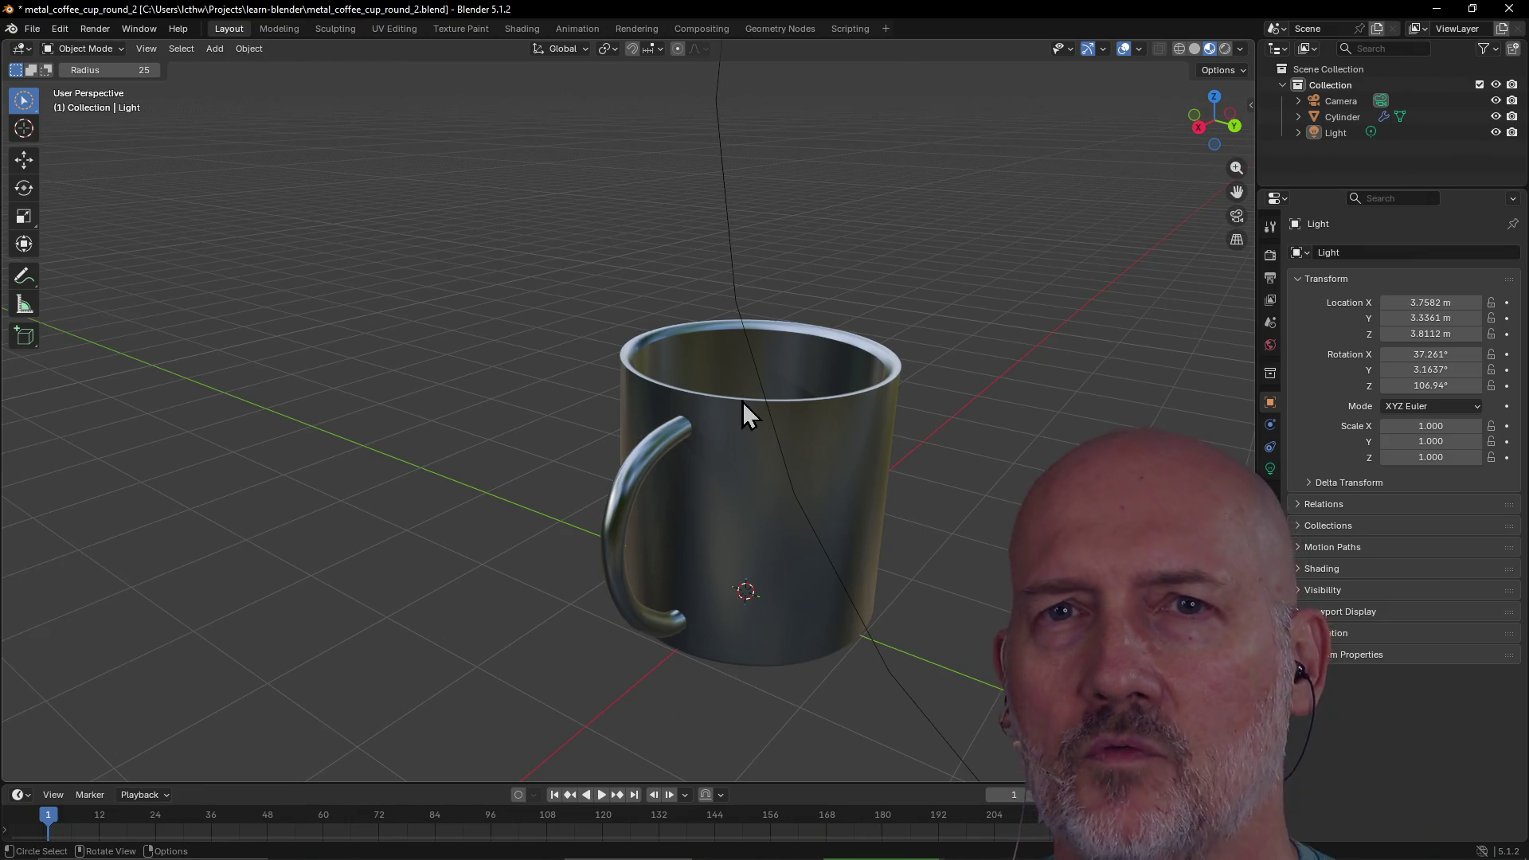
mouse_move(767, 454)
middle_down()
mouse_move(693, 423)
mouse_move(707, 403)
middle_up()
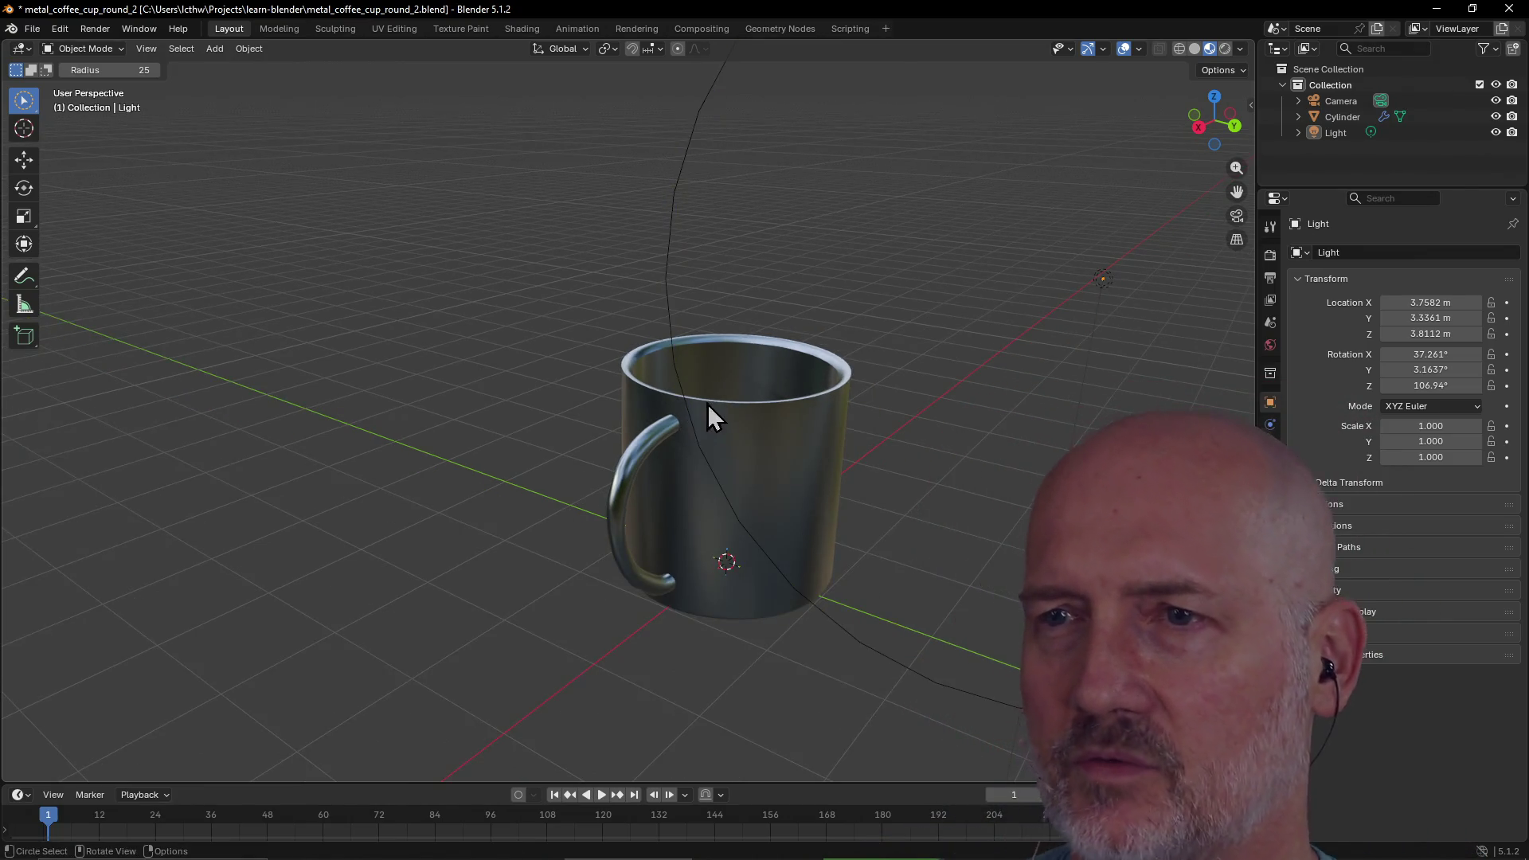
mouse_move(758, 460)
middle_down()
mouse_move(857, 478)
mouse_move(833, 451)
middle_up()
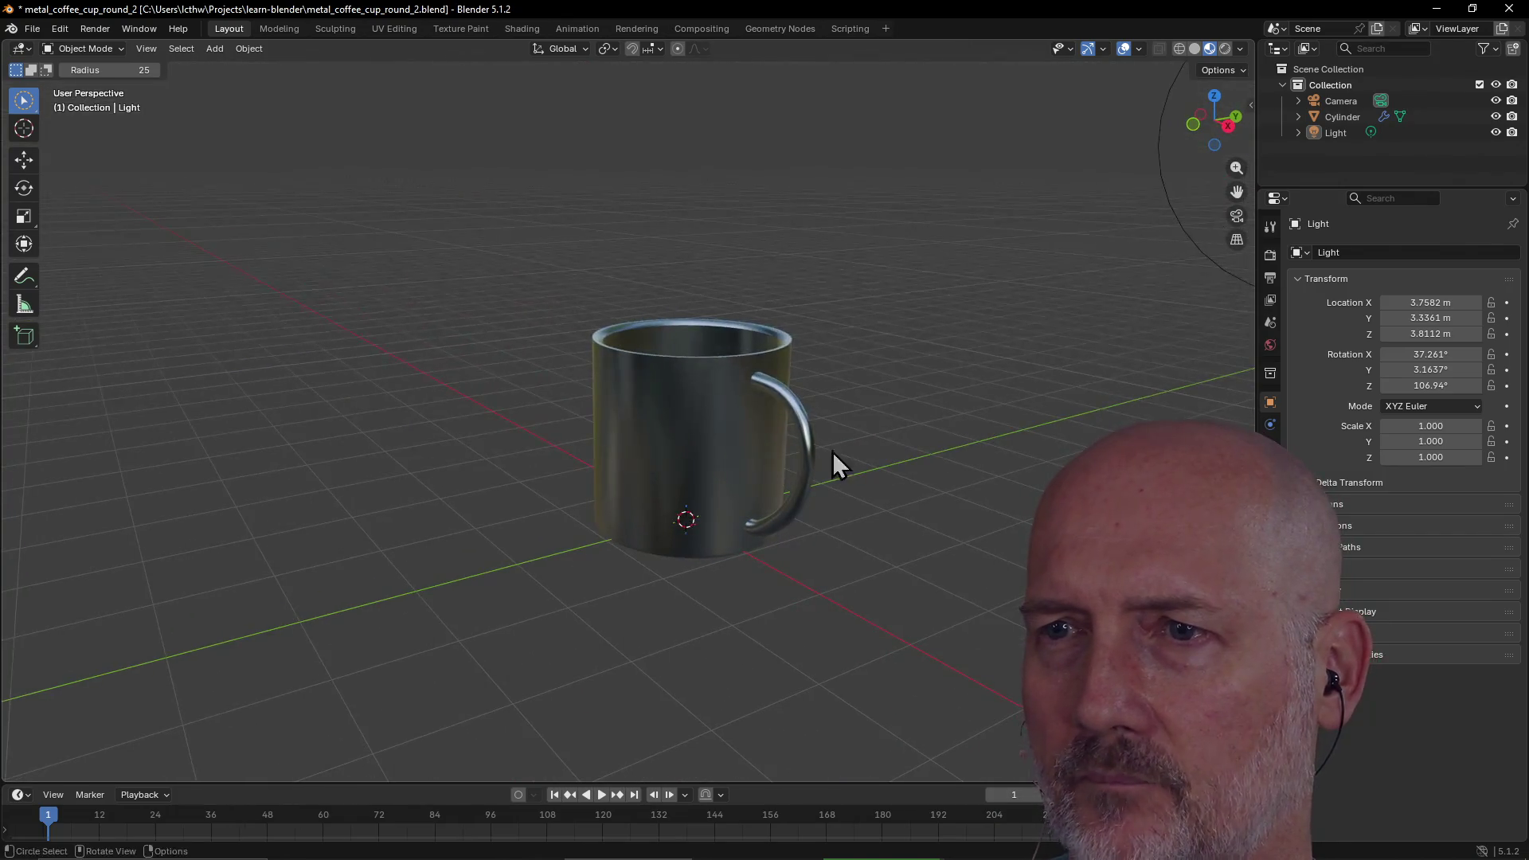
click(23, 129)
click(25, 108)
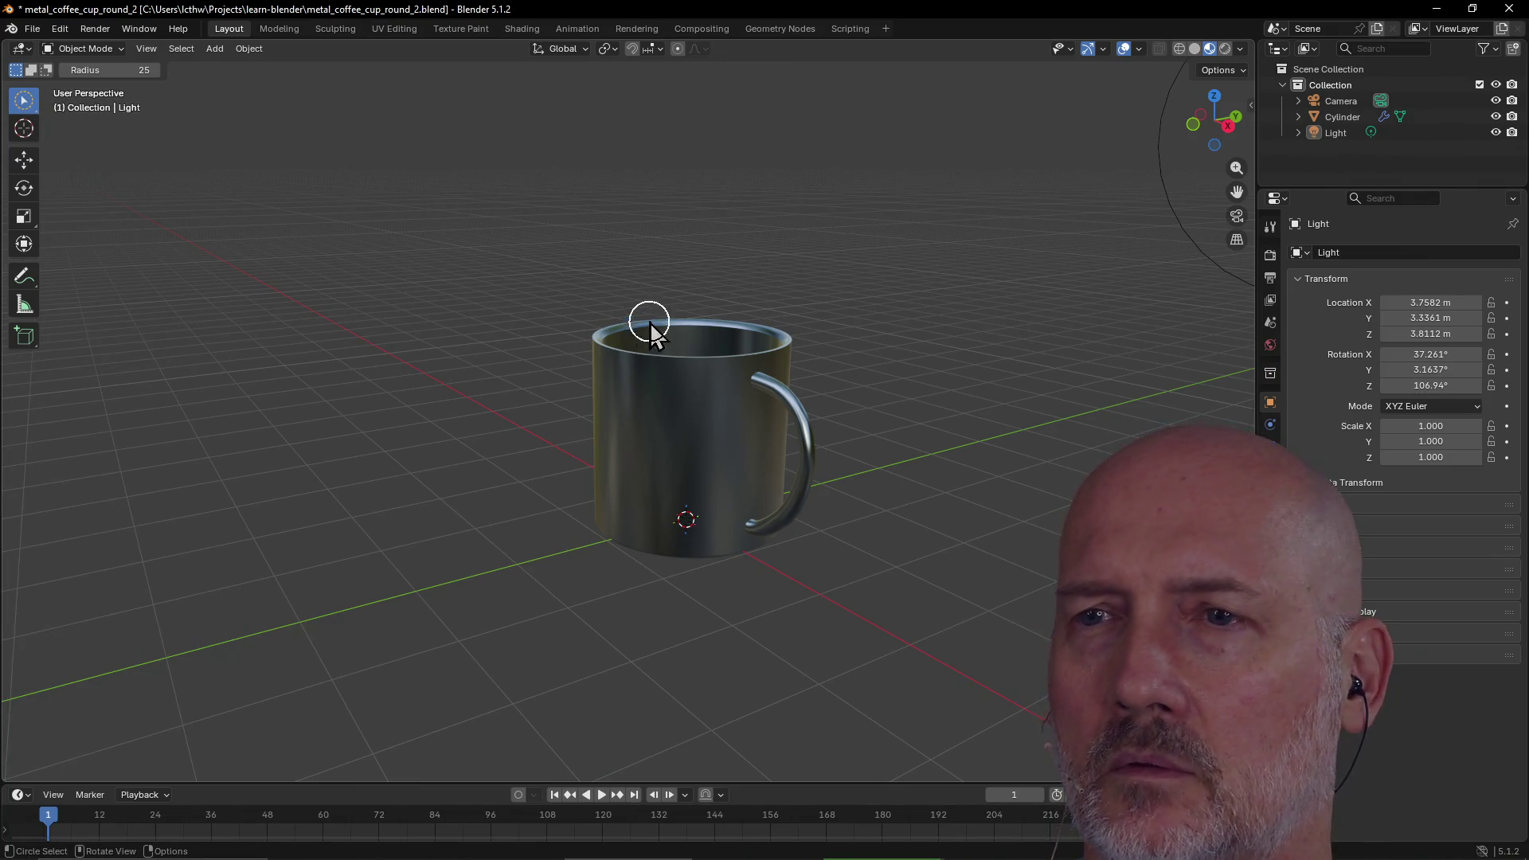
mouse_move(734, 355)
middle_down()
mouse_move(642, 454)
mouse_move(628, 392)
mouse_move(582, 355)
mouse_move(718, 406)
mouse_move(507, 359)
mouse_move(519, 430)
middle_up()
click(527, 470)
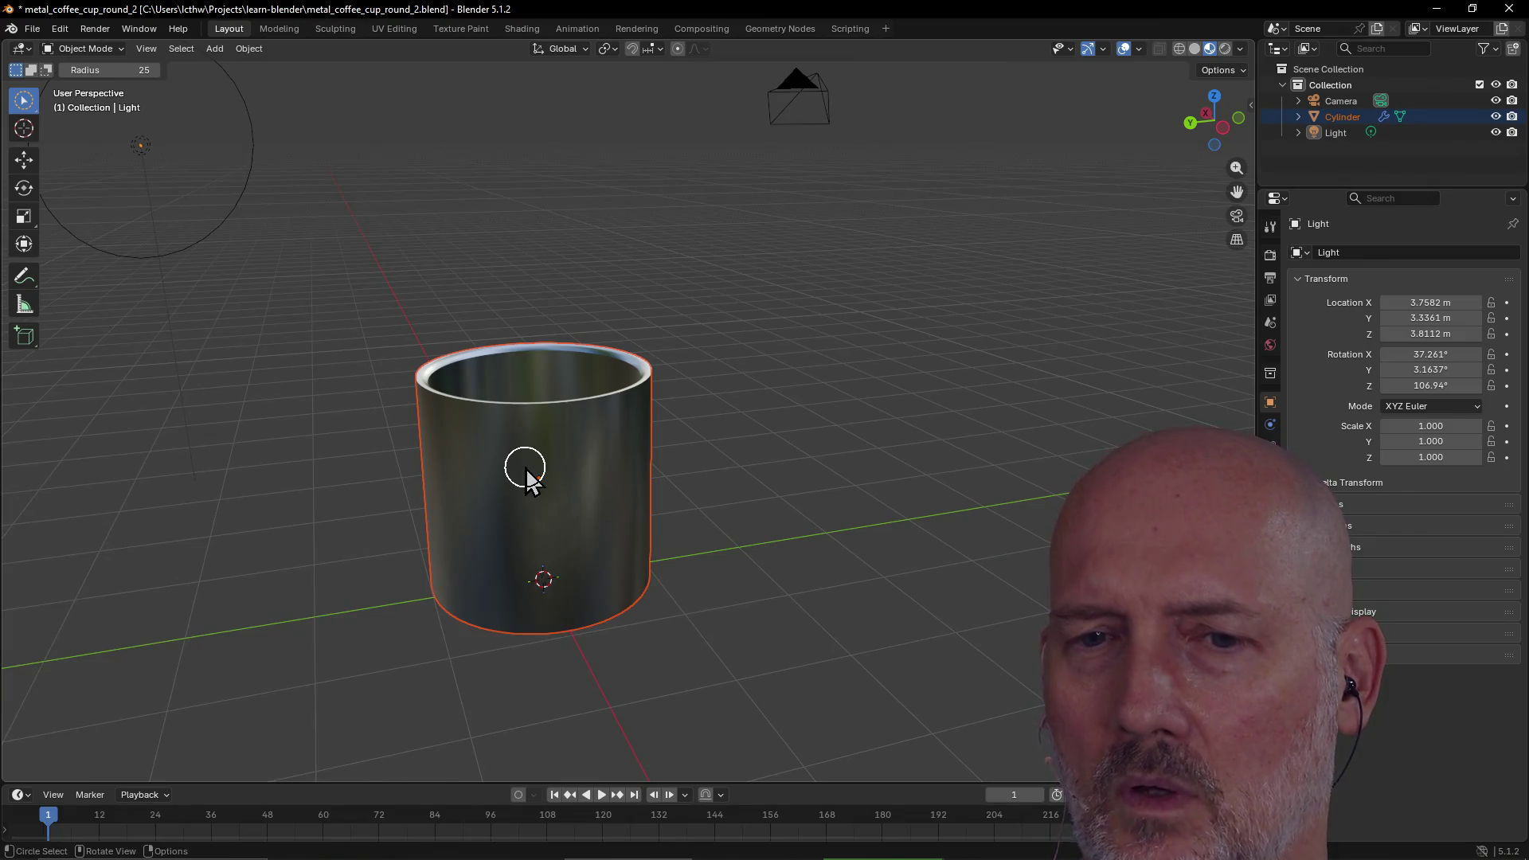
Zoom and orbit around the mug to check its handle, then reselect it
scroll(526, 470, down, 4)
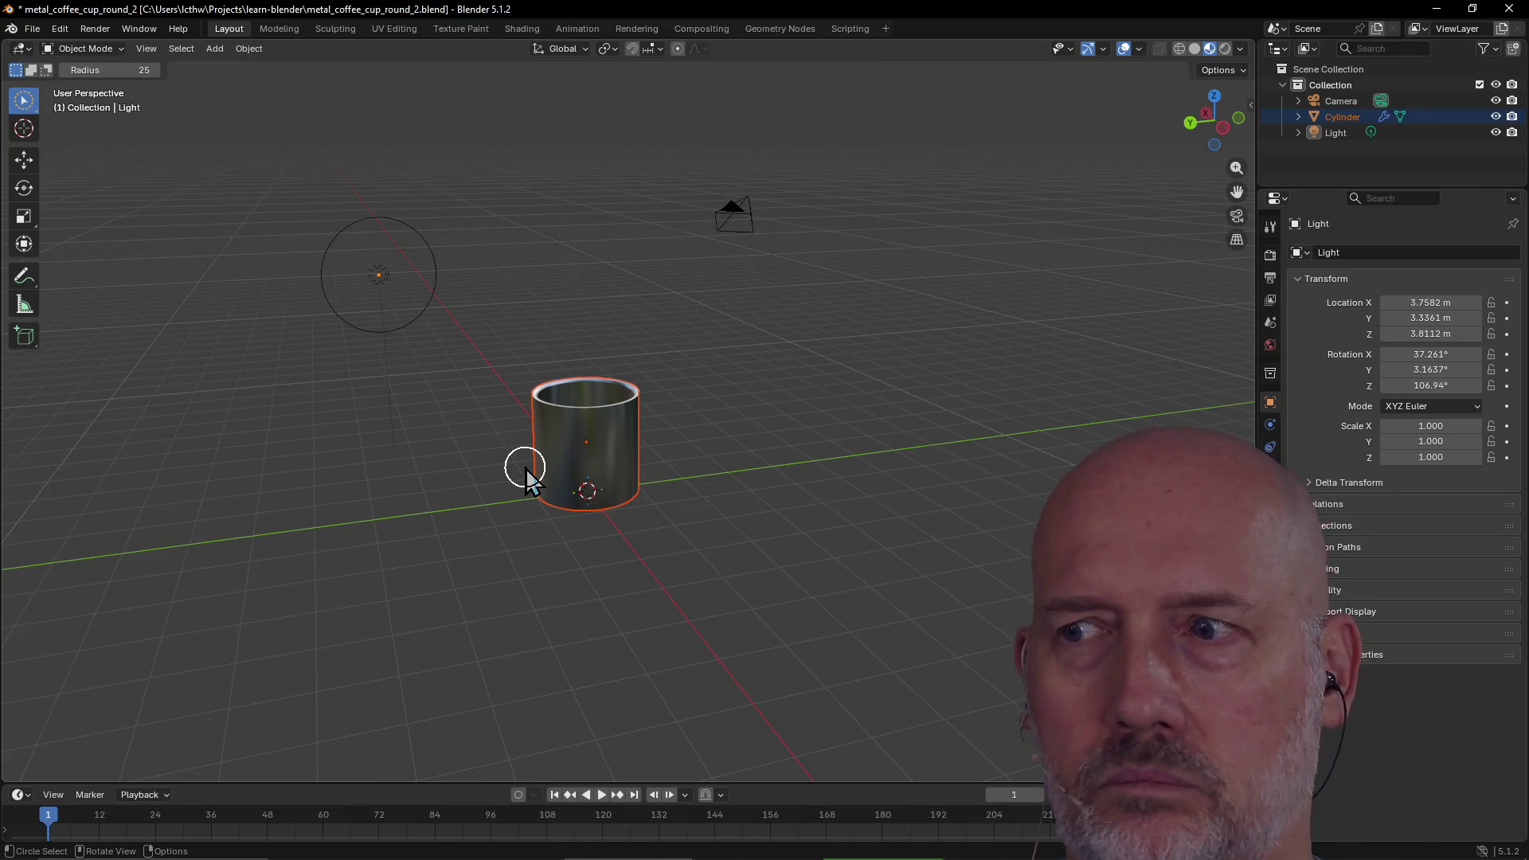
scroll(629, 418, up, 4)
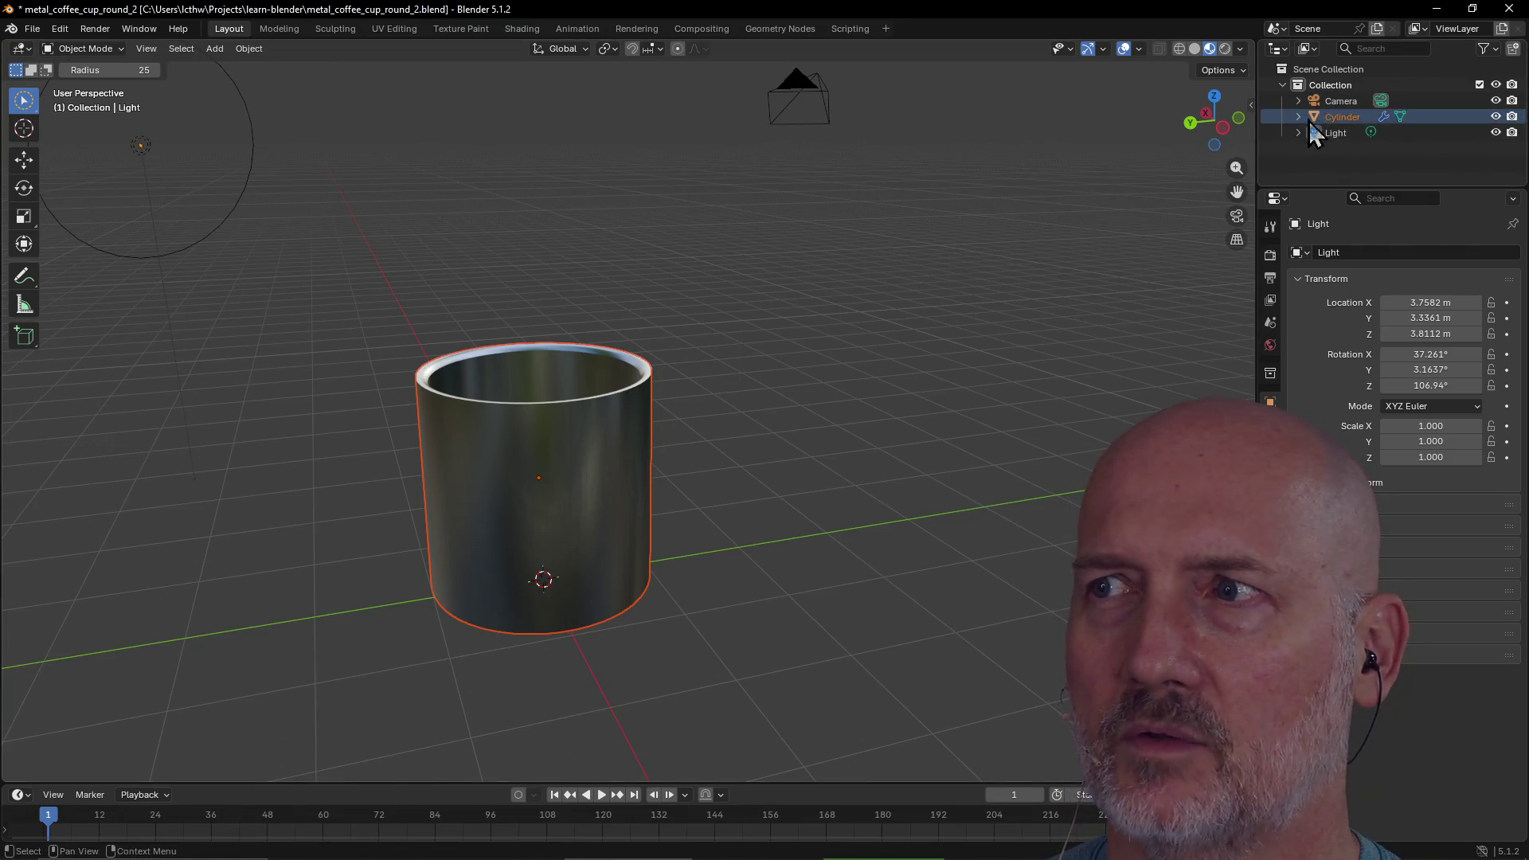
mouse_move(229, 174)
middle_down()
mouse_move(355, 153)
mouse_move(249, 170)
middle_up()
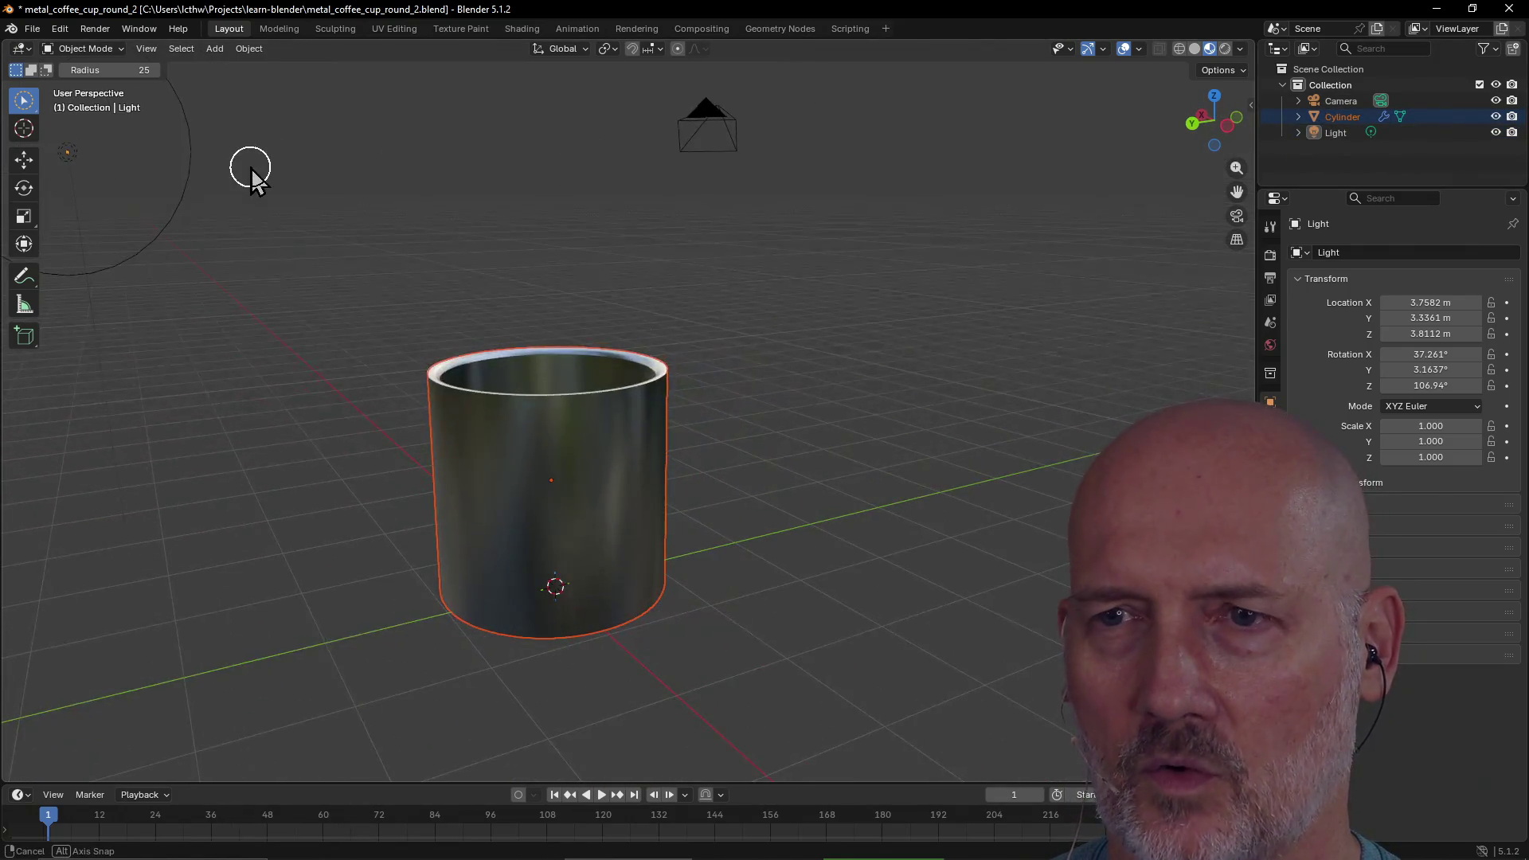
ctrl+click(527, 442)
click(557, 485)
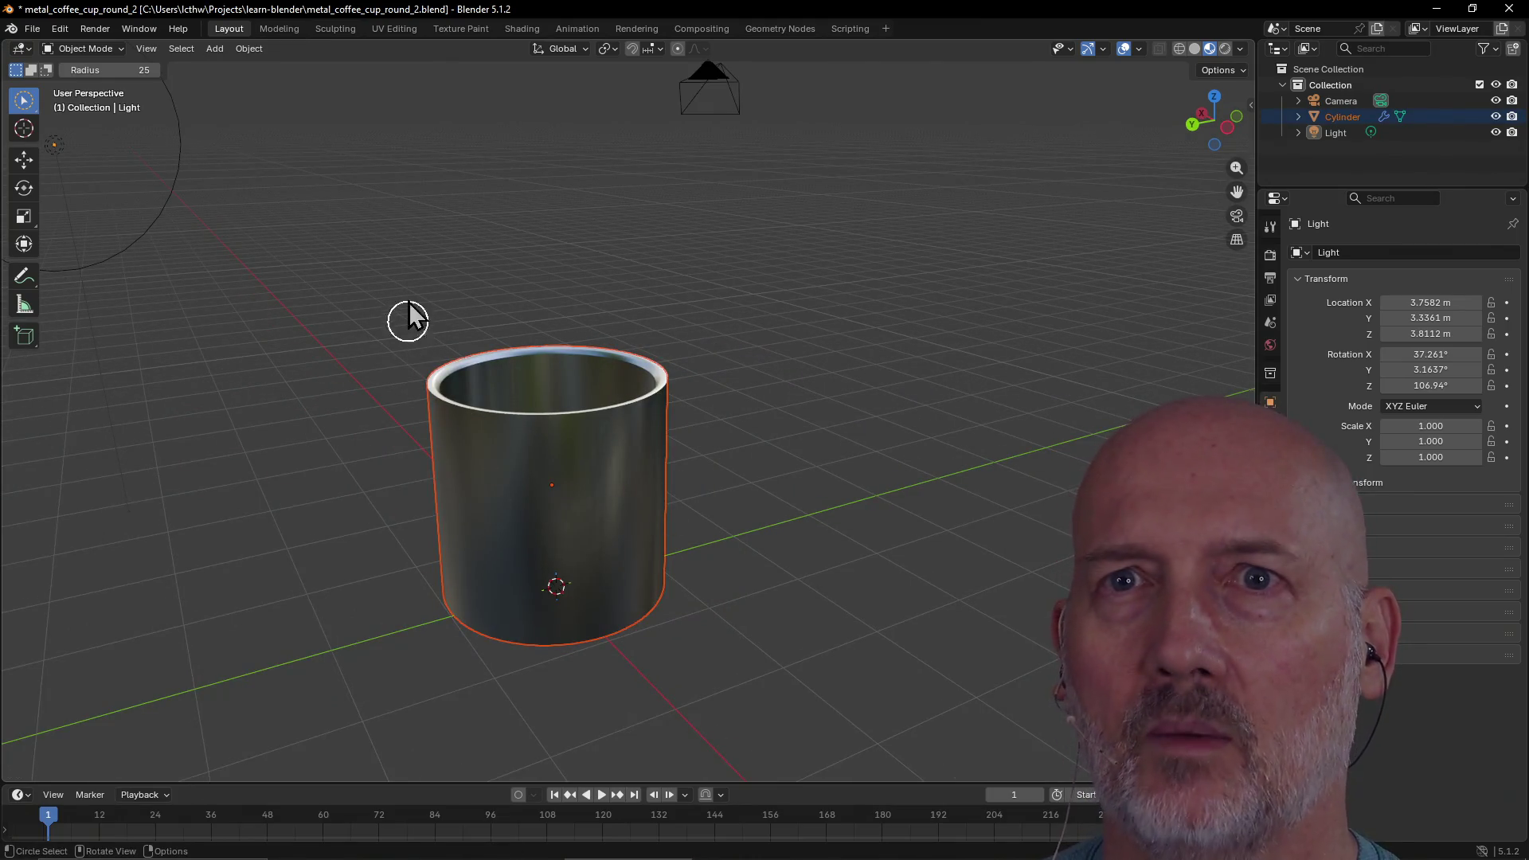
View the mug in the Modeling workspace, then back in Layout with the handle visible and mug selected
click(277, 29)
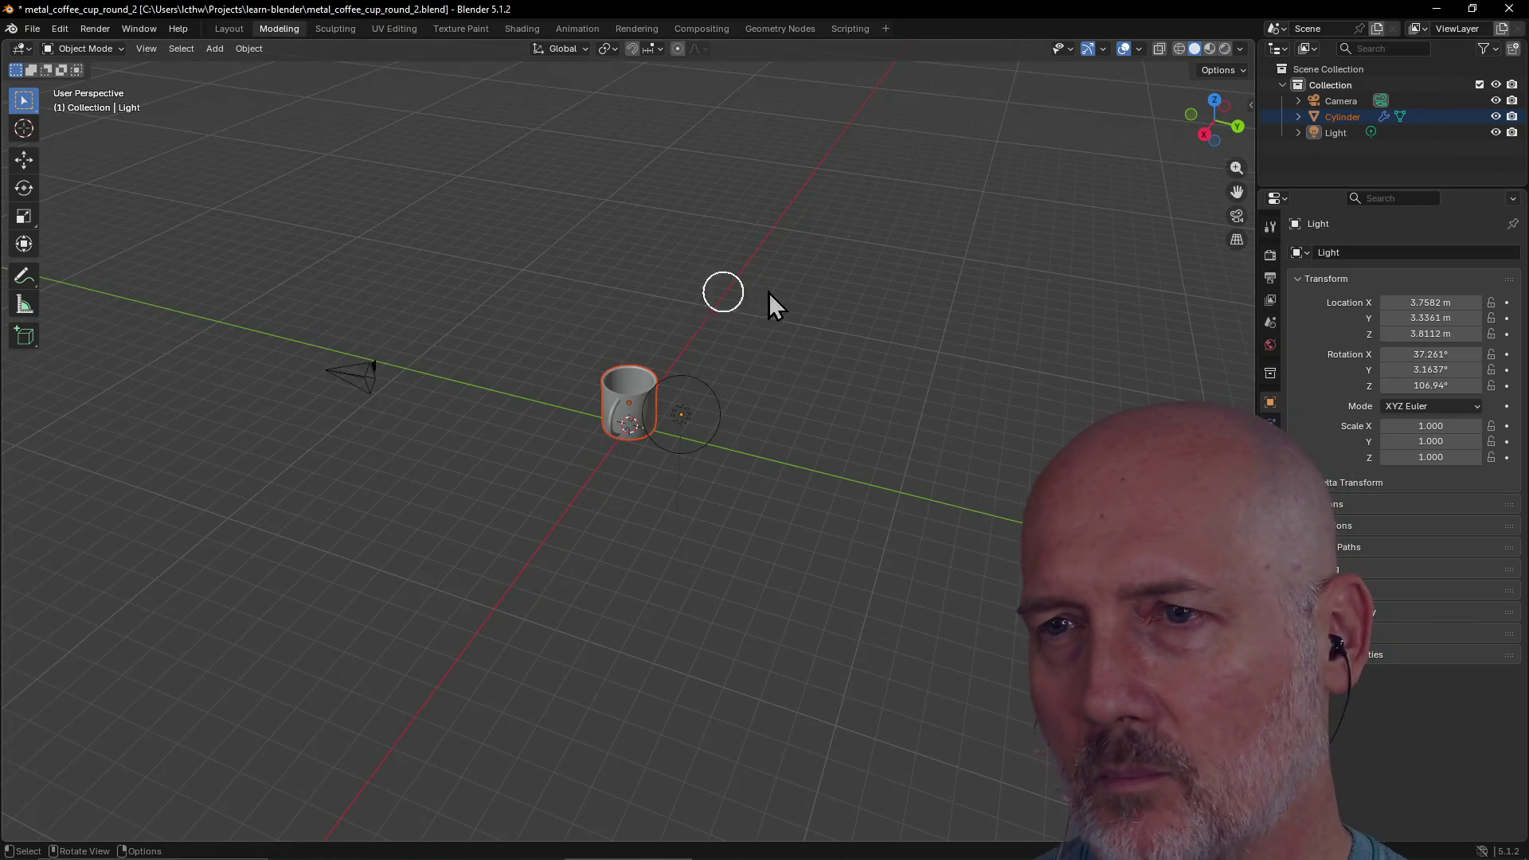
scroll(769, 300, up, 6)
scroll(651, 200, up, 3)
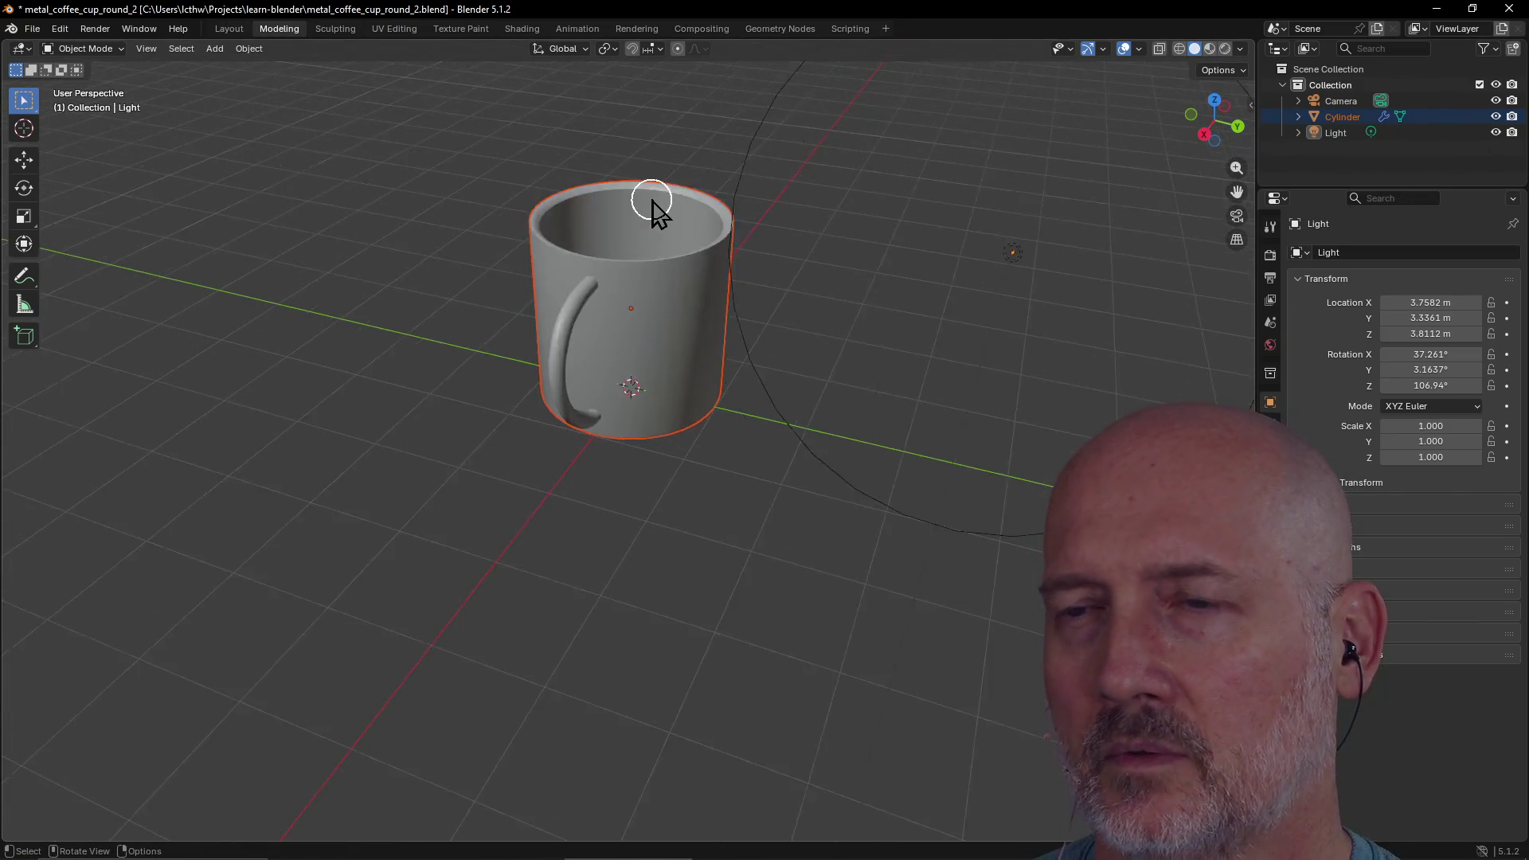
mouse_move(648, 198)
middle_down()
mouse_move(604, 273)
mouse_move(393, 188)
mouse_move(727, 249)
mouse_move(588, 256)
mouse_move(693, 273)
middle_up()
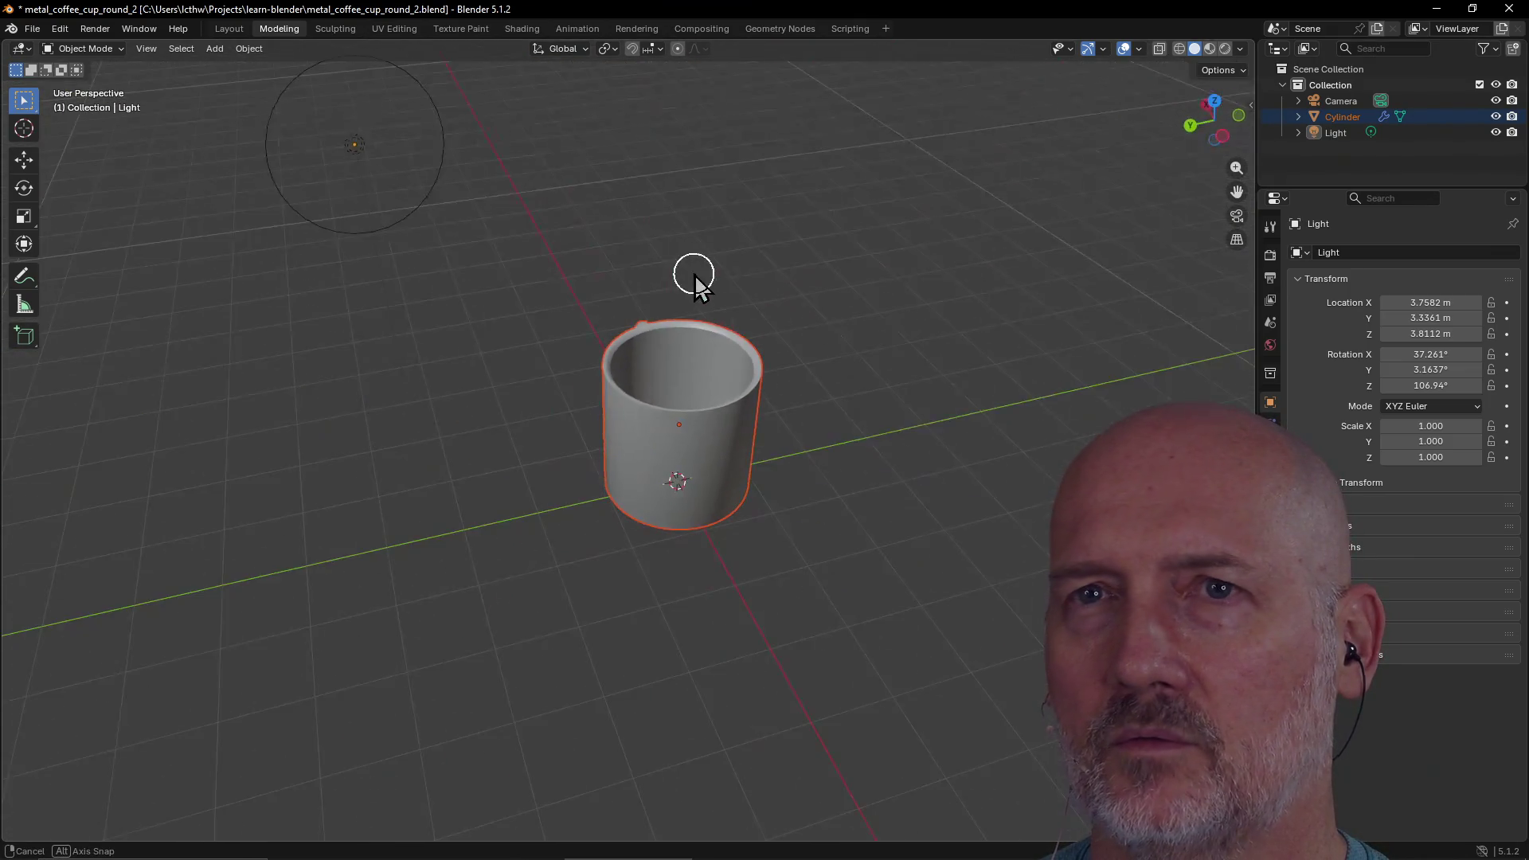
click(228, 28)
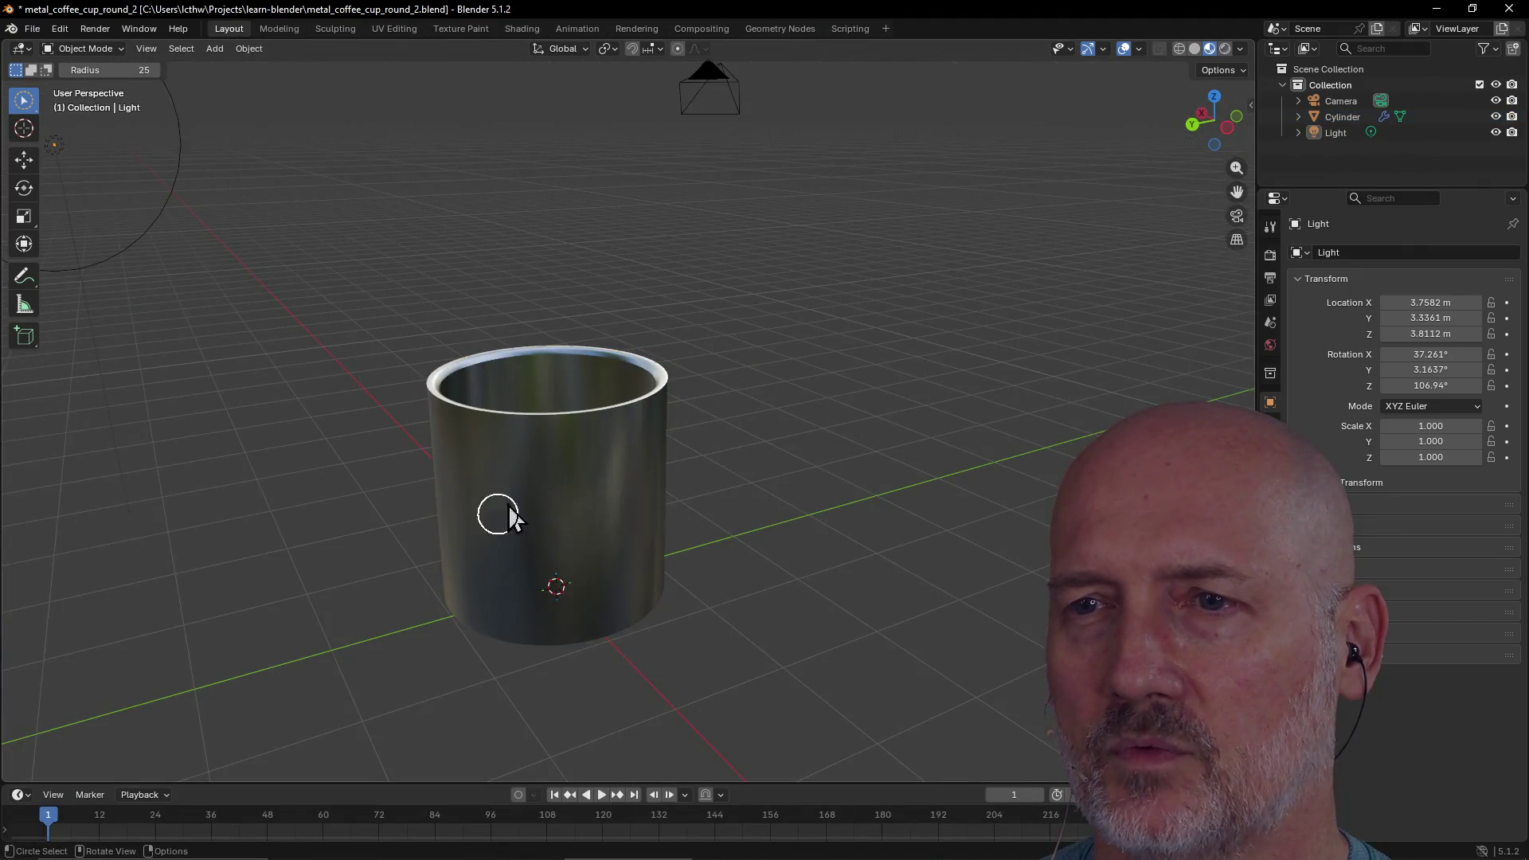
mouse_move(624, 446)
middle_down()
mouse_move(194, 417)
mouse_move(195, 347)
mouse_move(863, 417)
middle_up()
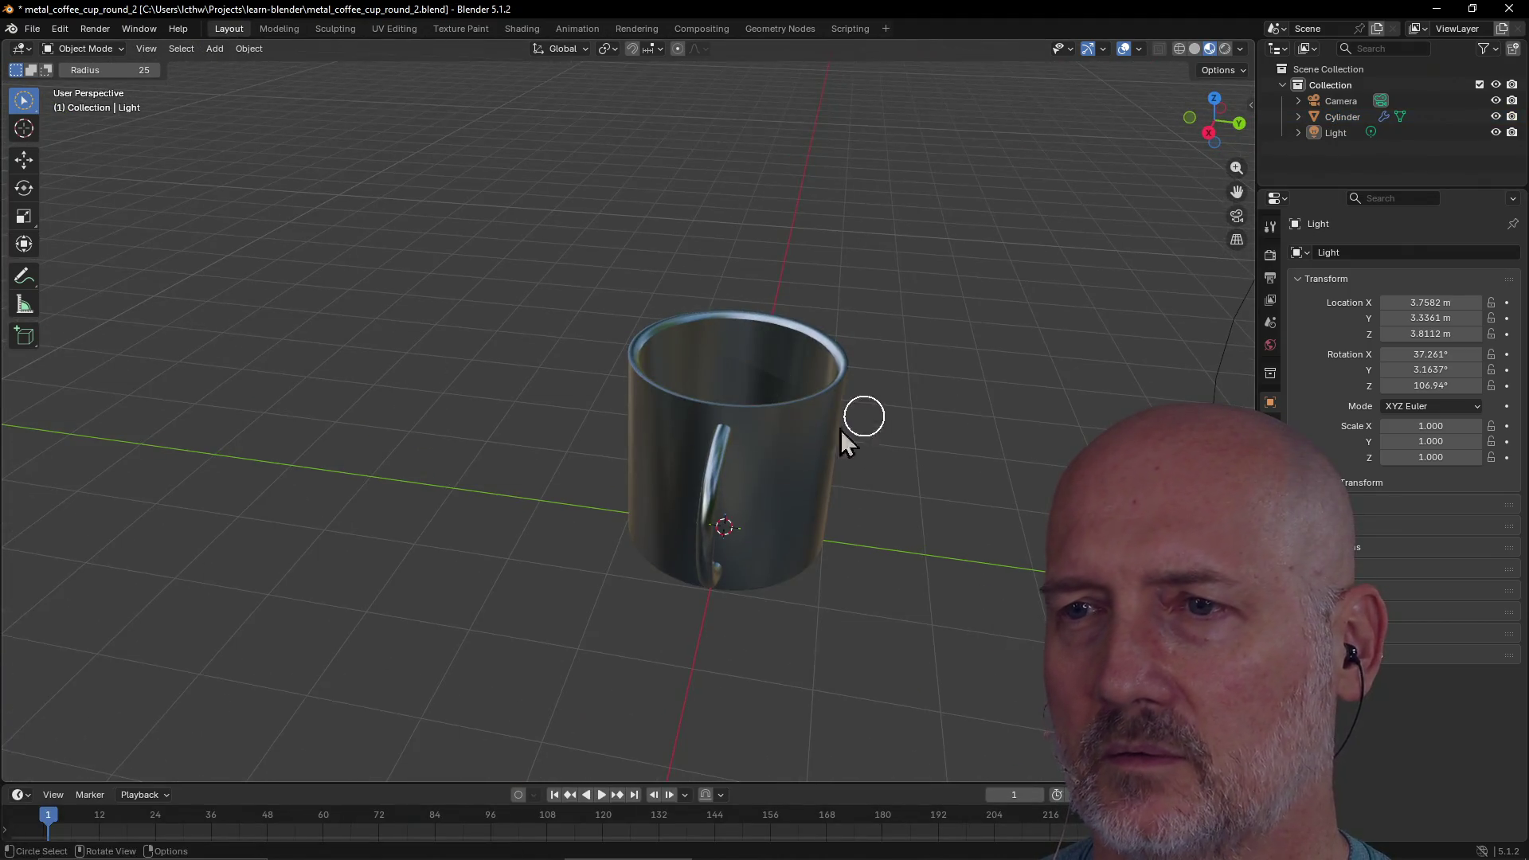
click(740, 438)
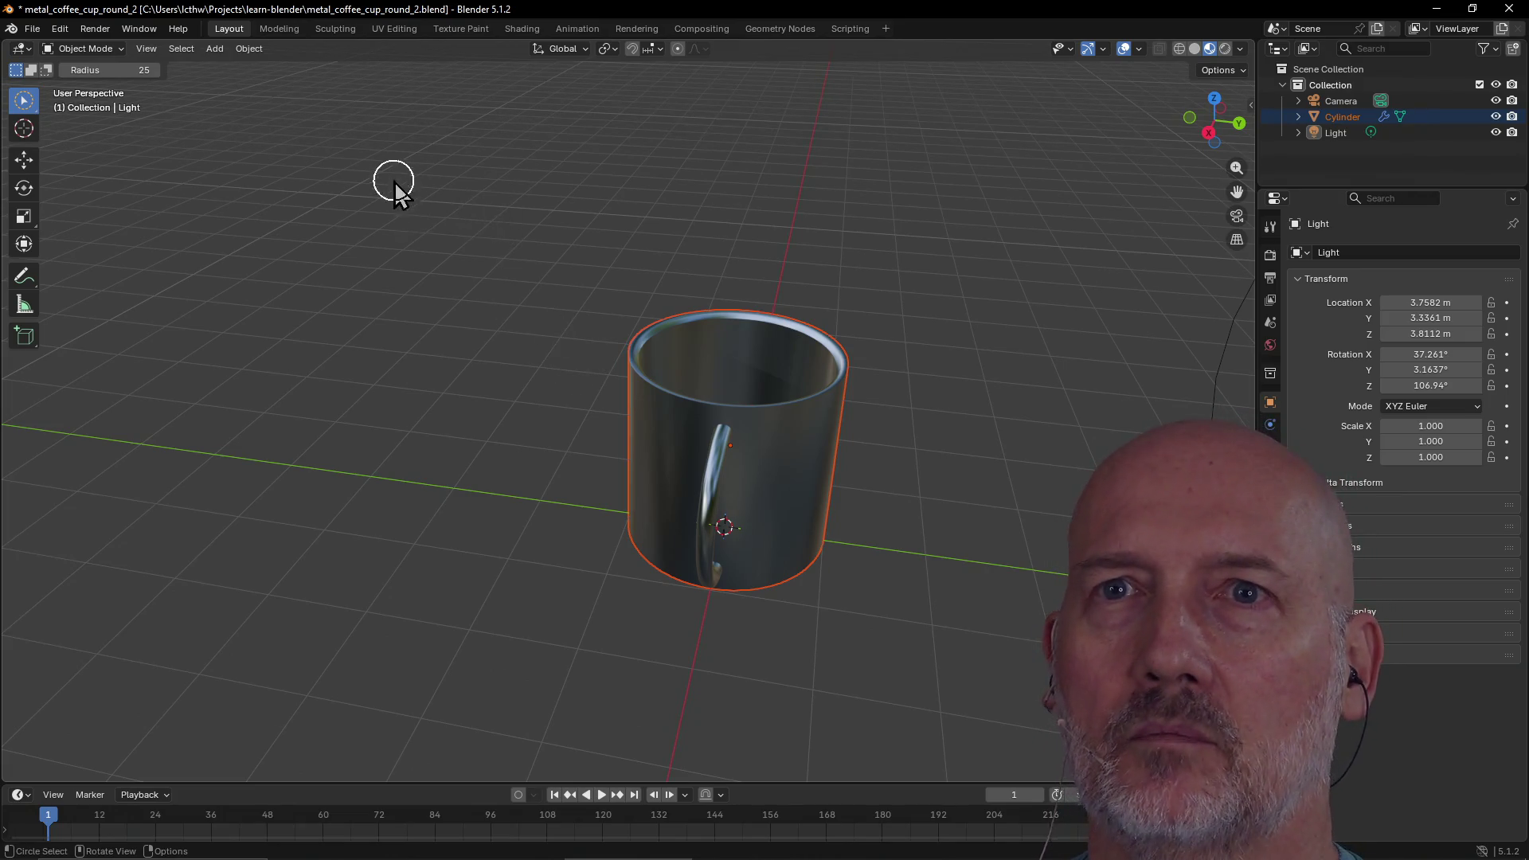
Toggle repeatedly between the Modeling and Layout workspaces, settling on Layout
click(264, 29)
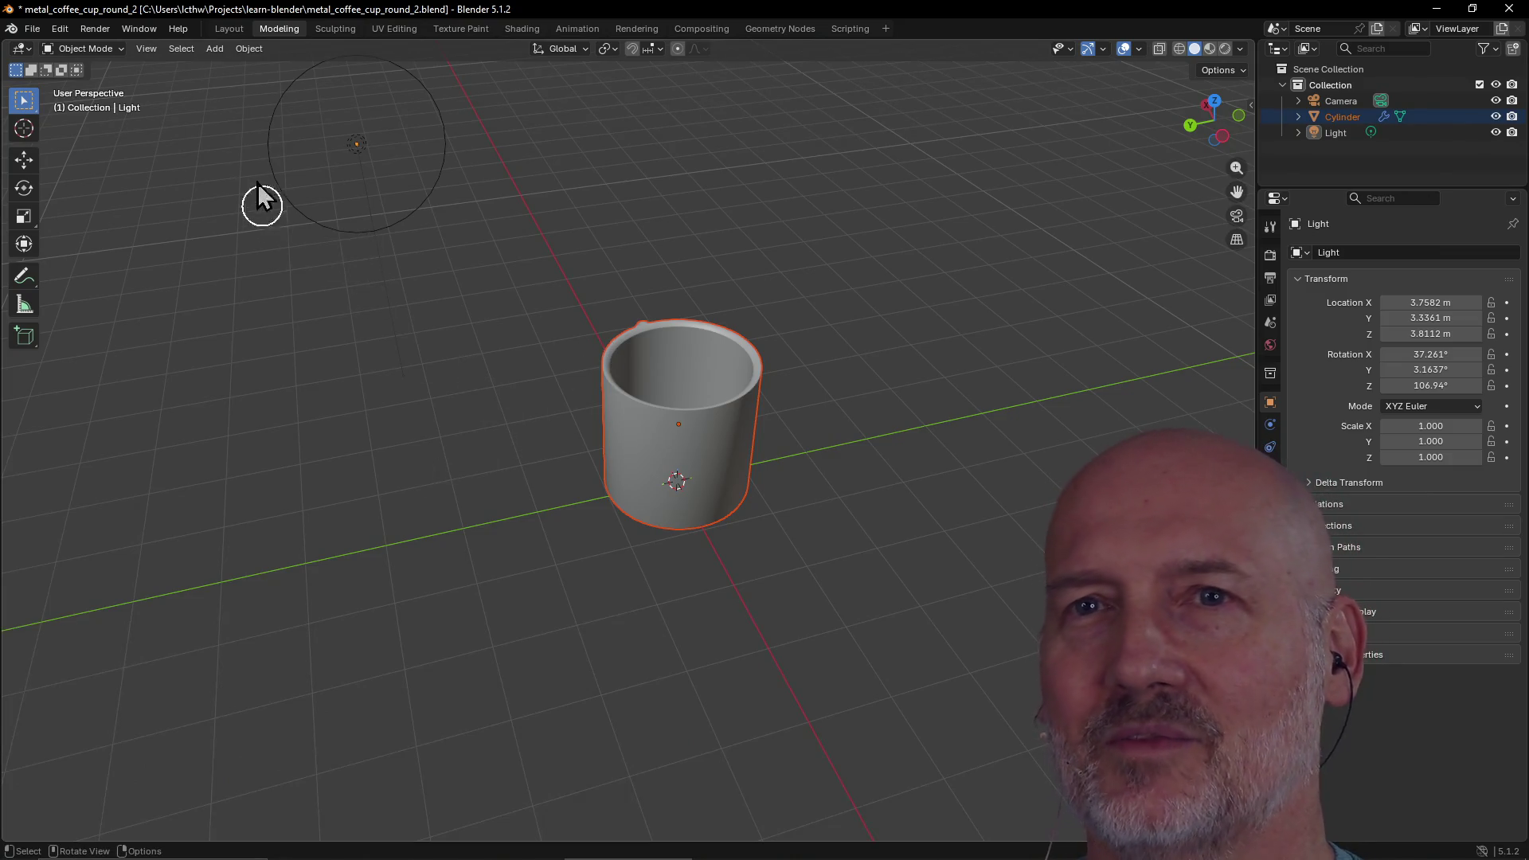
click(229, 30)
click(267, 29)
click(227, 32)
click(270, 29)
click(234, 27)
click(290, 26)
click(222, 32)
click(271, 28)
click(231, 28)
click(275, 26)
click(236, 28)
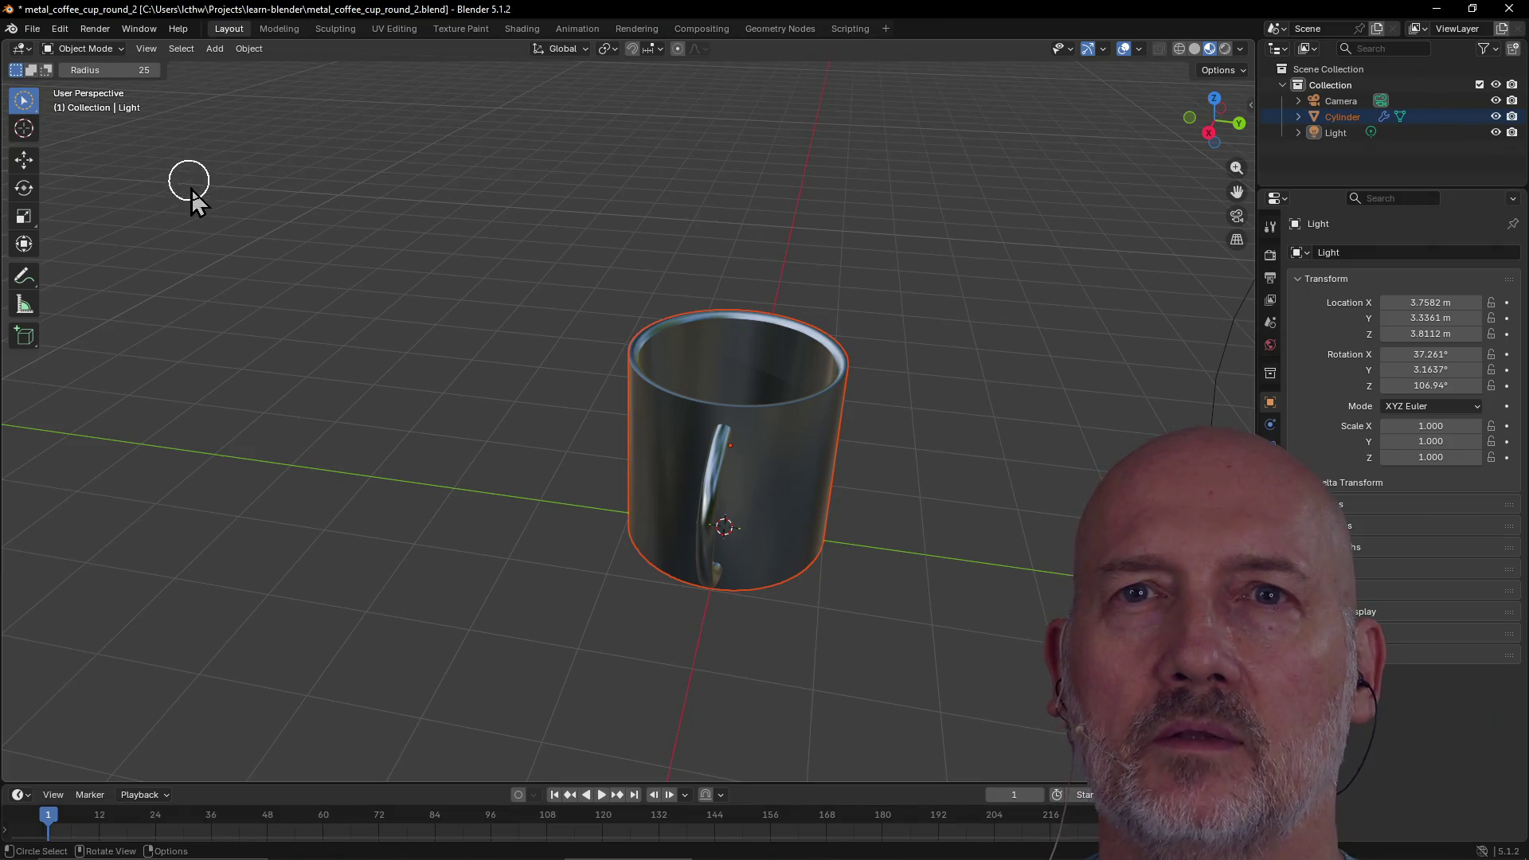
Deselect the mug and bring up the Add > Mesh primitives list
click(195, 148)
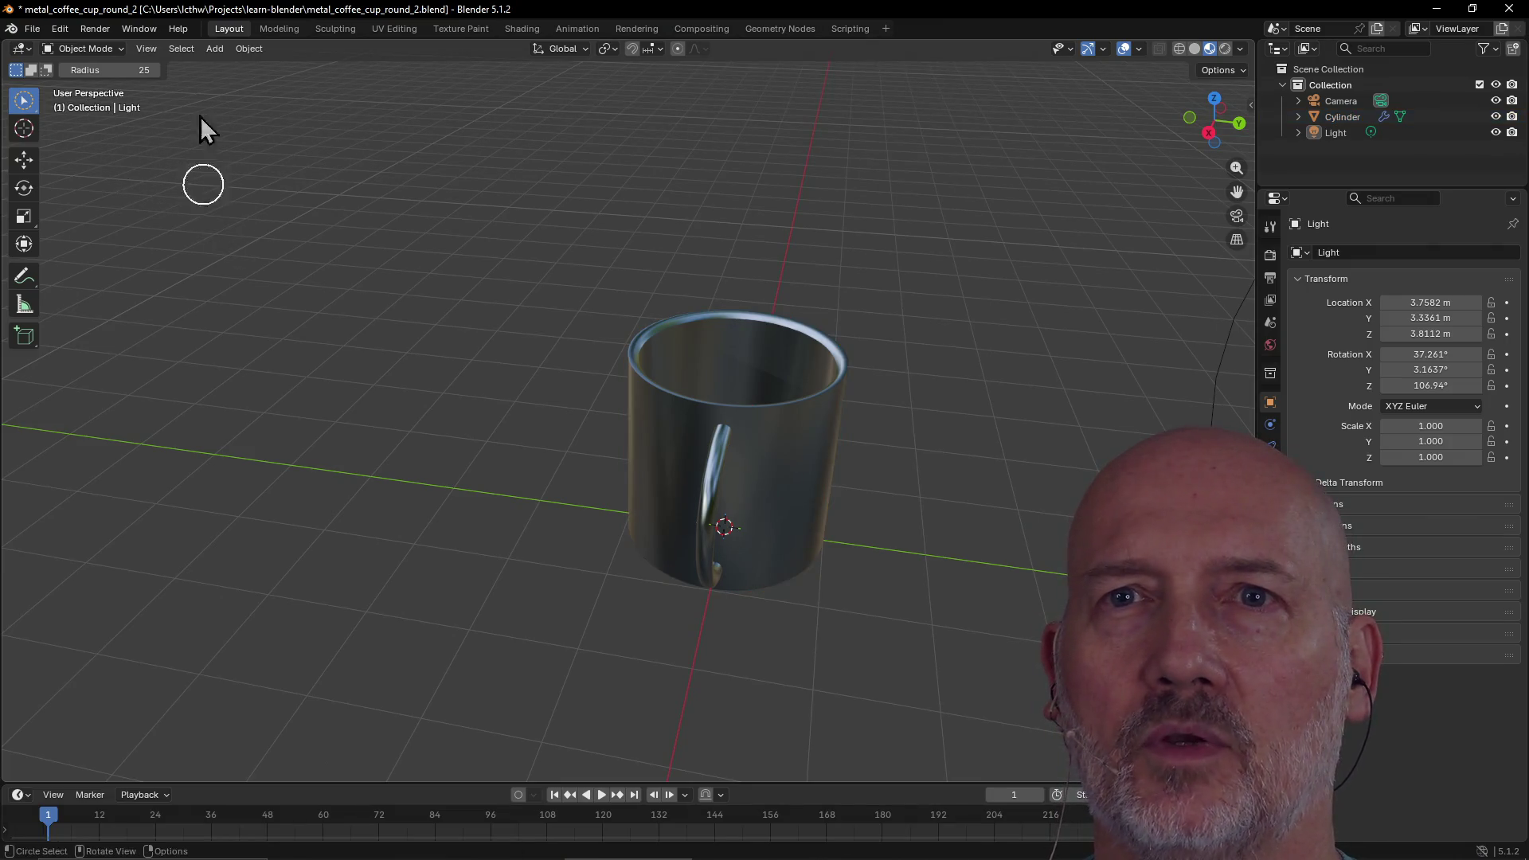
click(215, 49)
mouse_move(288, 71)
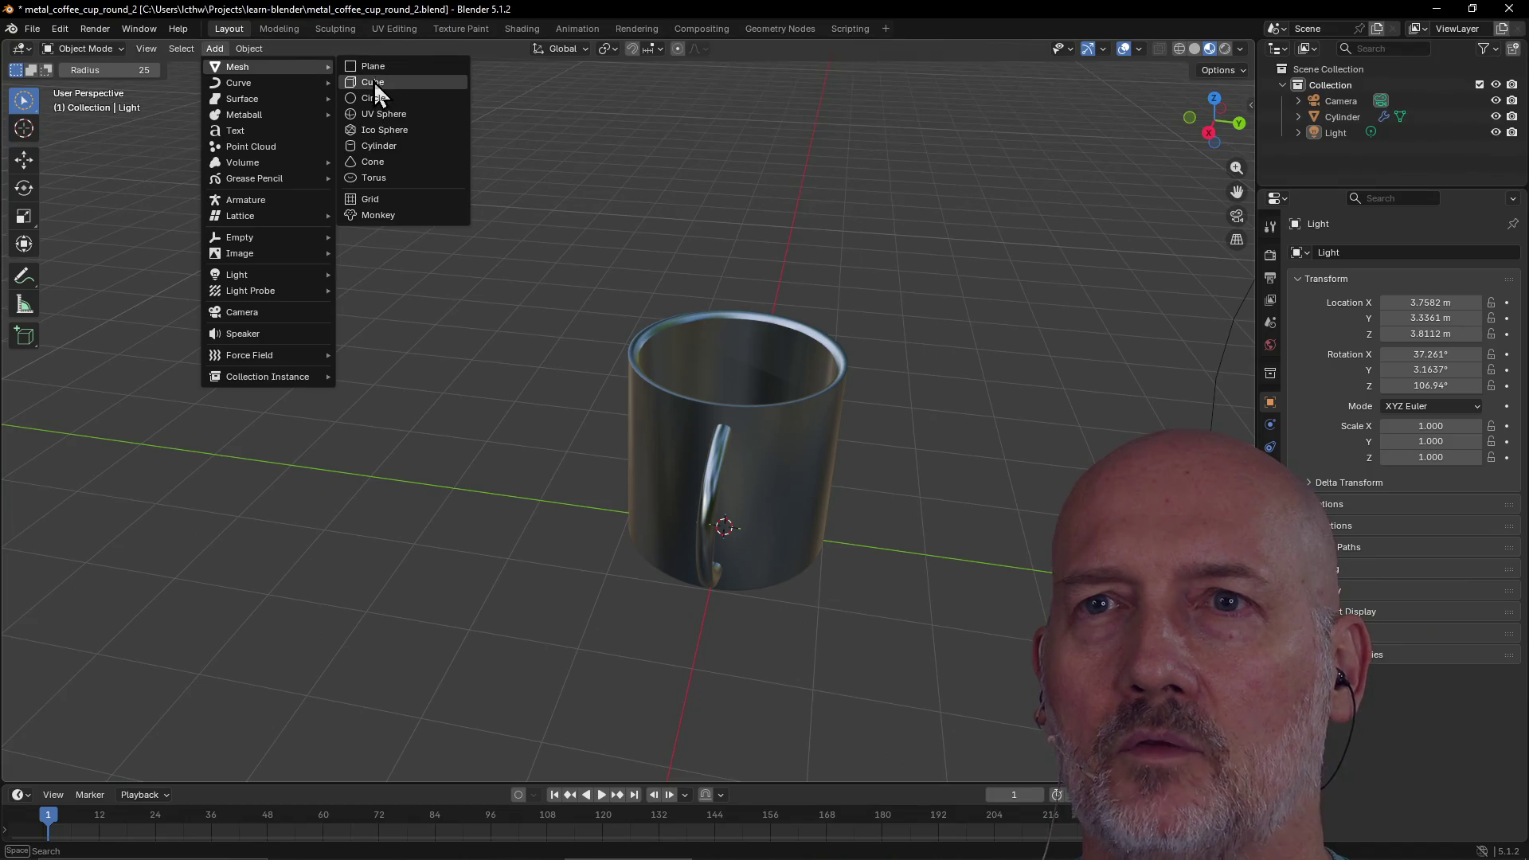
click(374, 81)
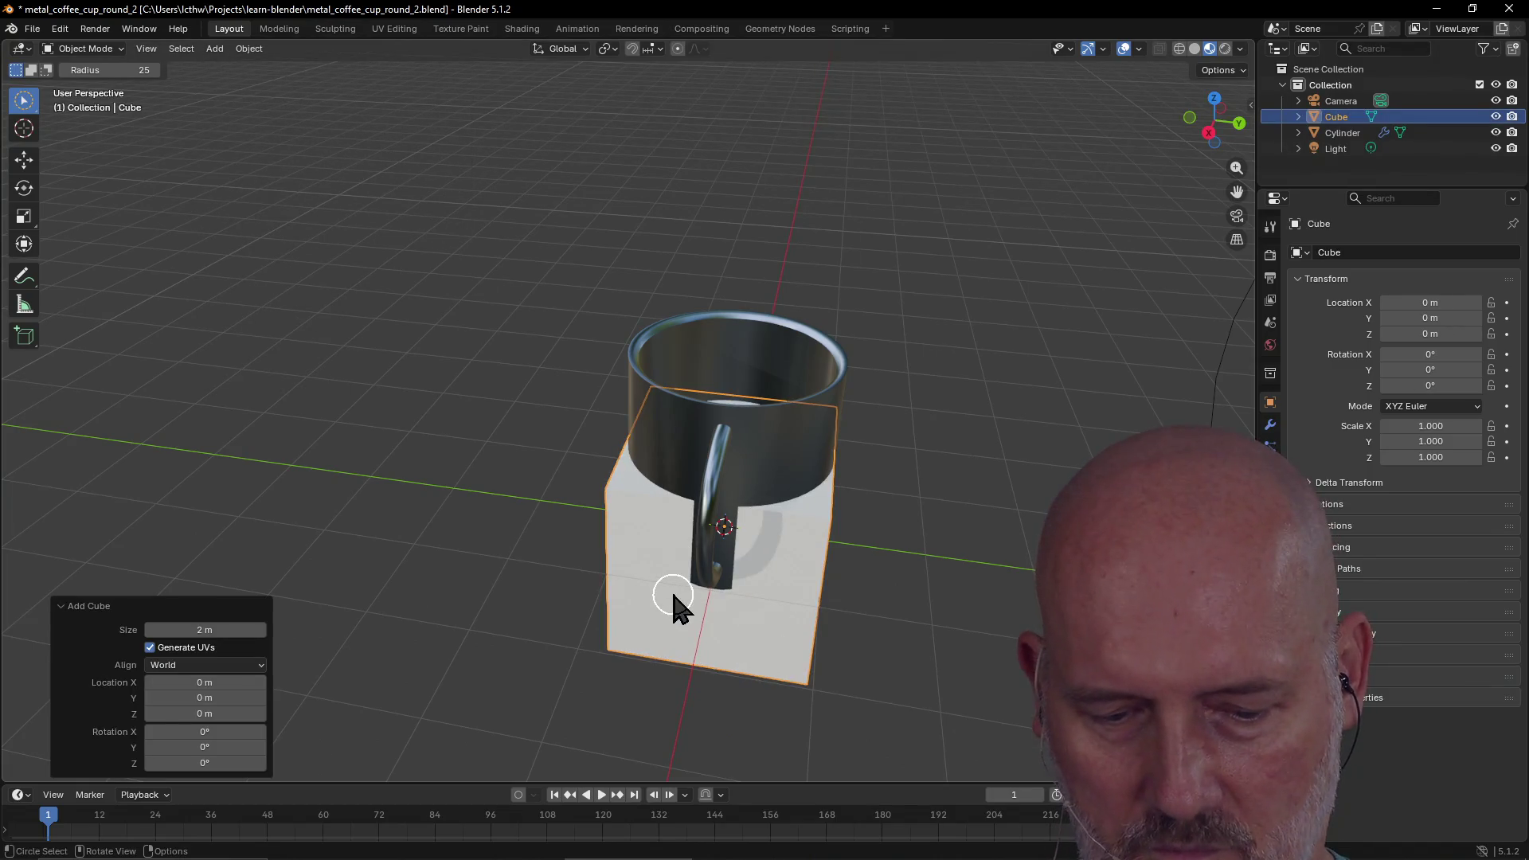
key(g)
click(358, 446)
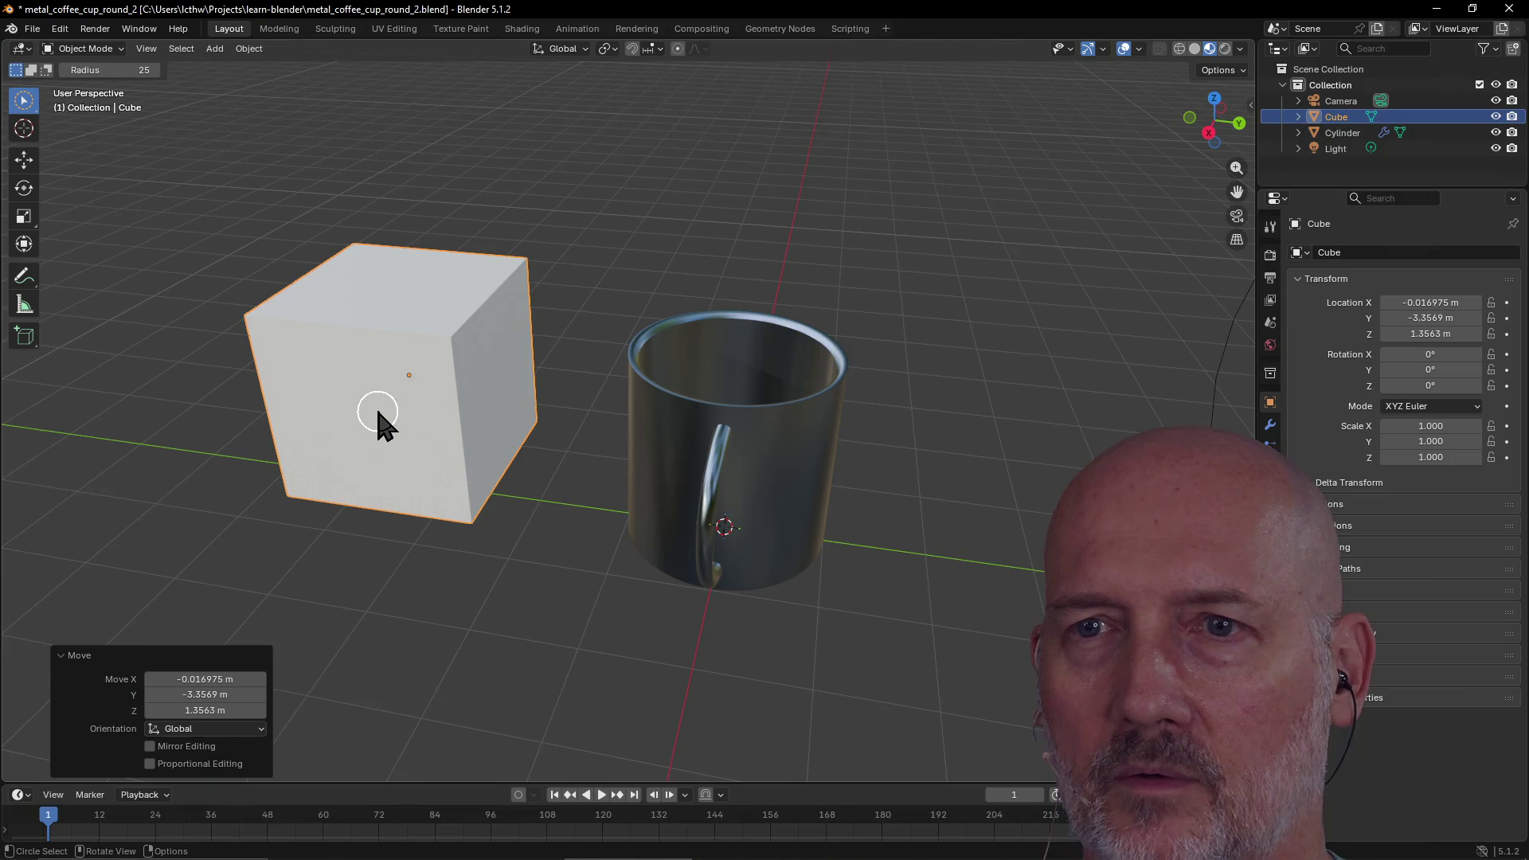
key(Tab)
mouse_move(450, 337)
mouse_down()
mouse_move(496, 324)
mouse_move(464, 363)
mouse_up()
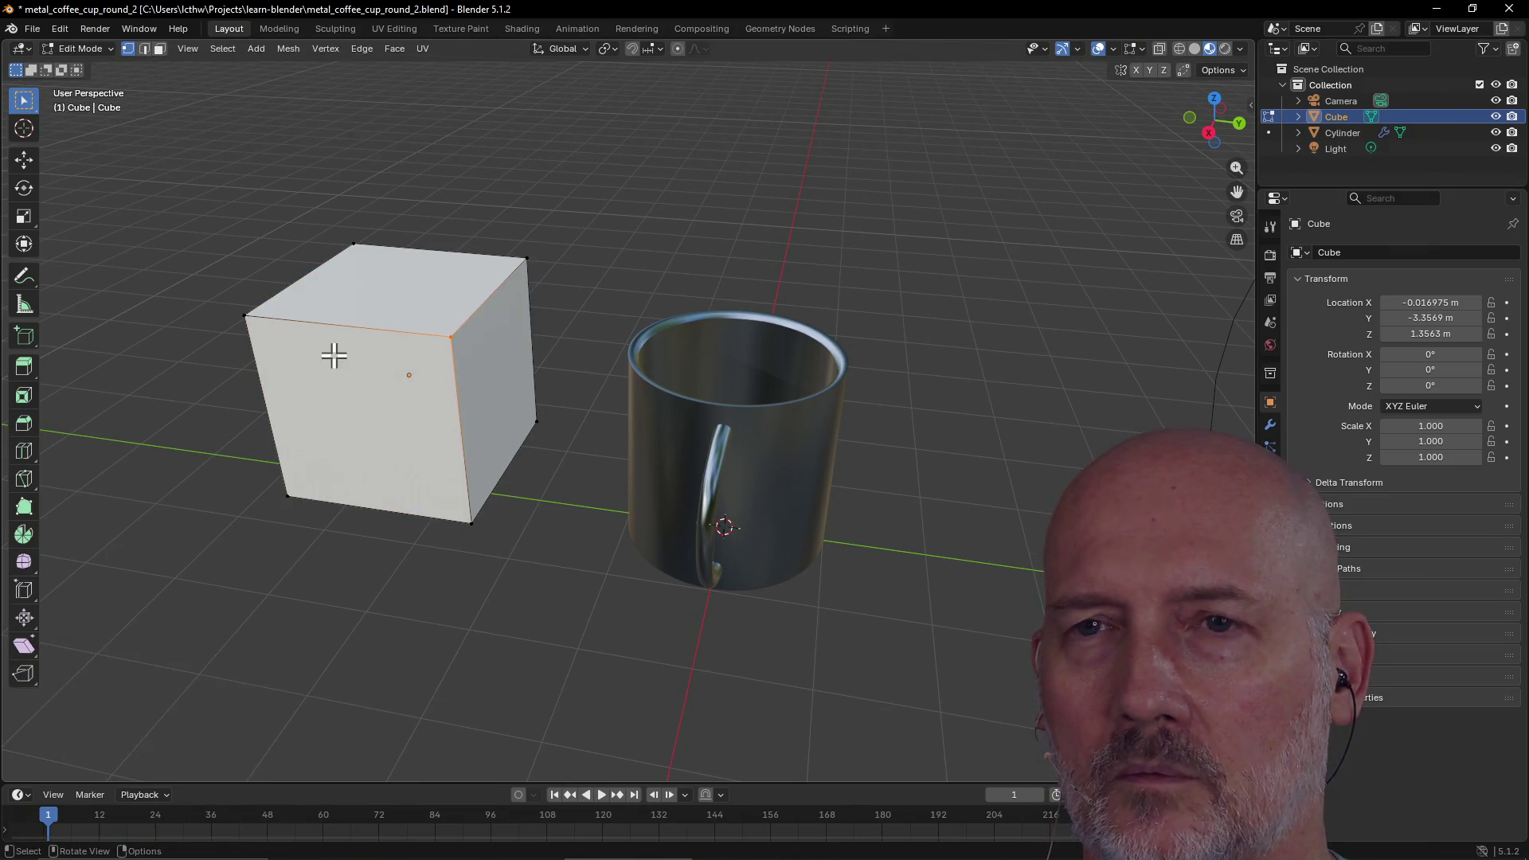
click(247, 305)
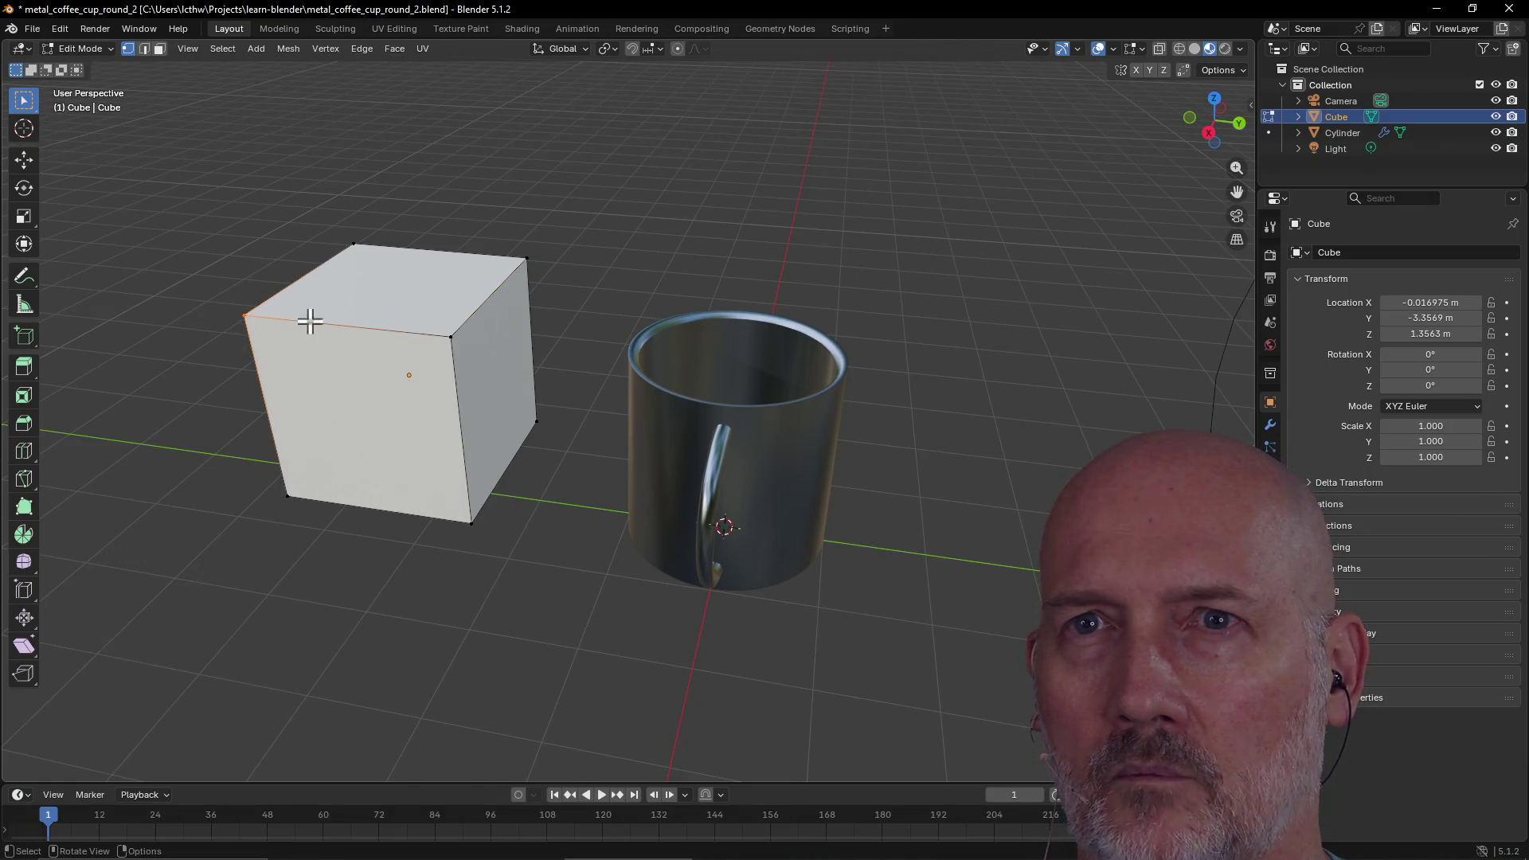
click(525, 260)
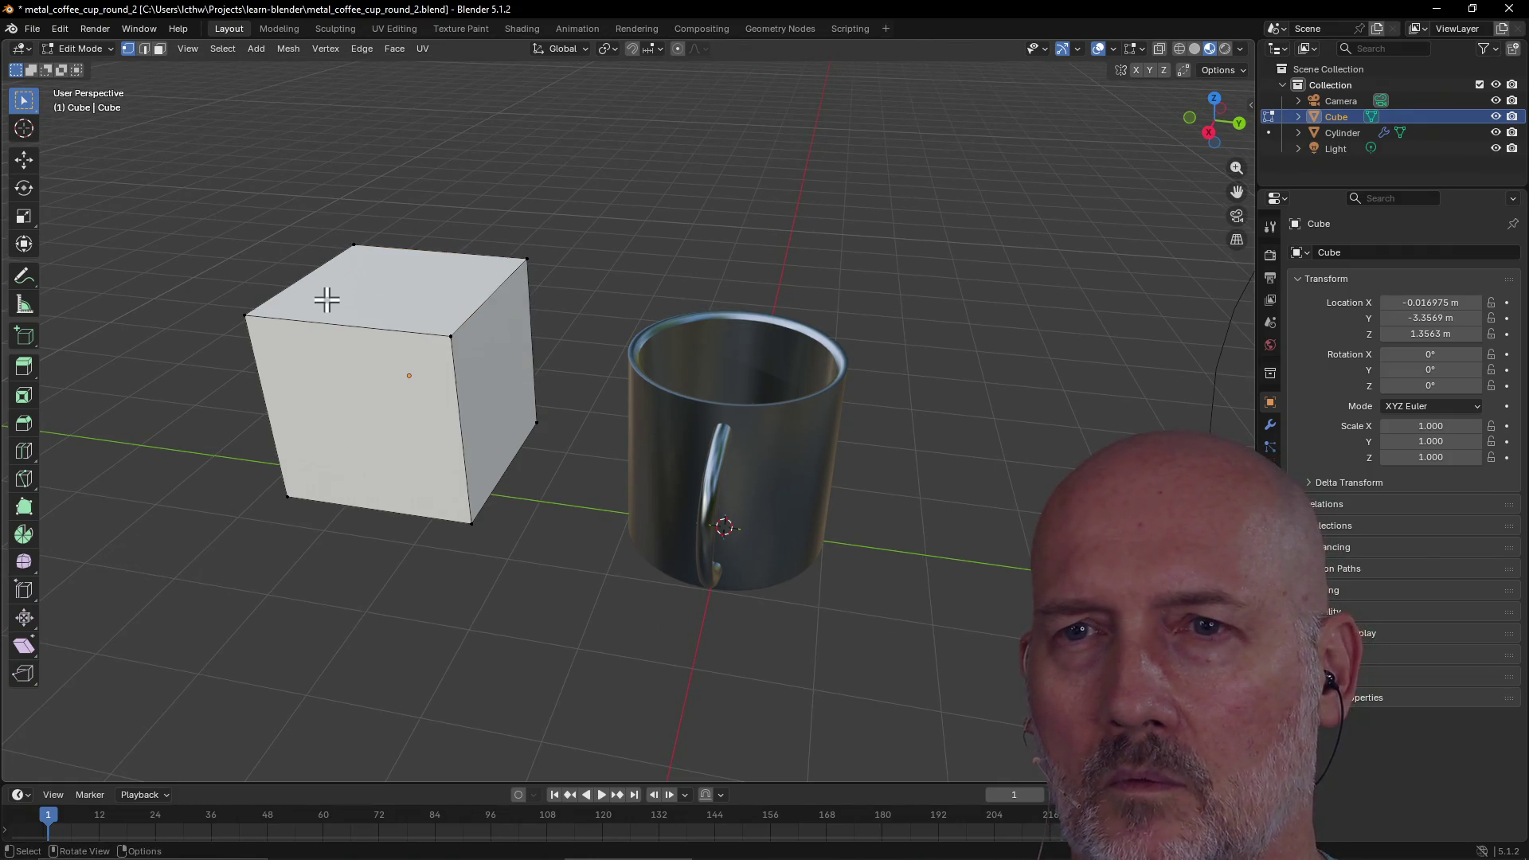
key(Tab)
key(Tab)
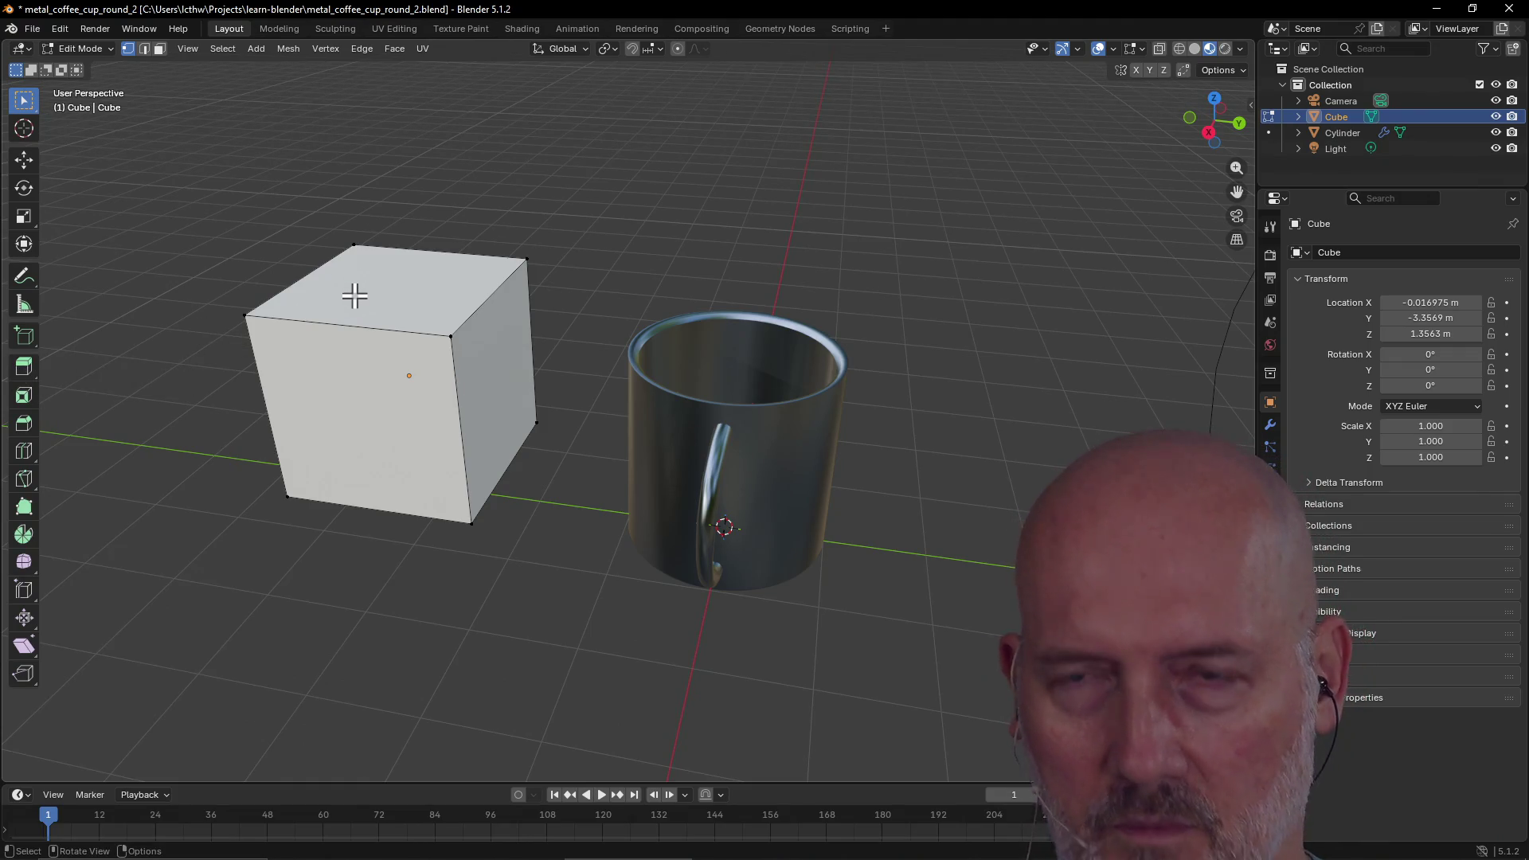
Extrude the cube's top face upward and its upper right face outward about 1.71 m
mouse_move(215, 208)
mouse_down()
mouse_move(574, 403)
mouse_move(485, 308)
mouse_up()
key(e)
click(420, 188)
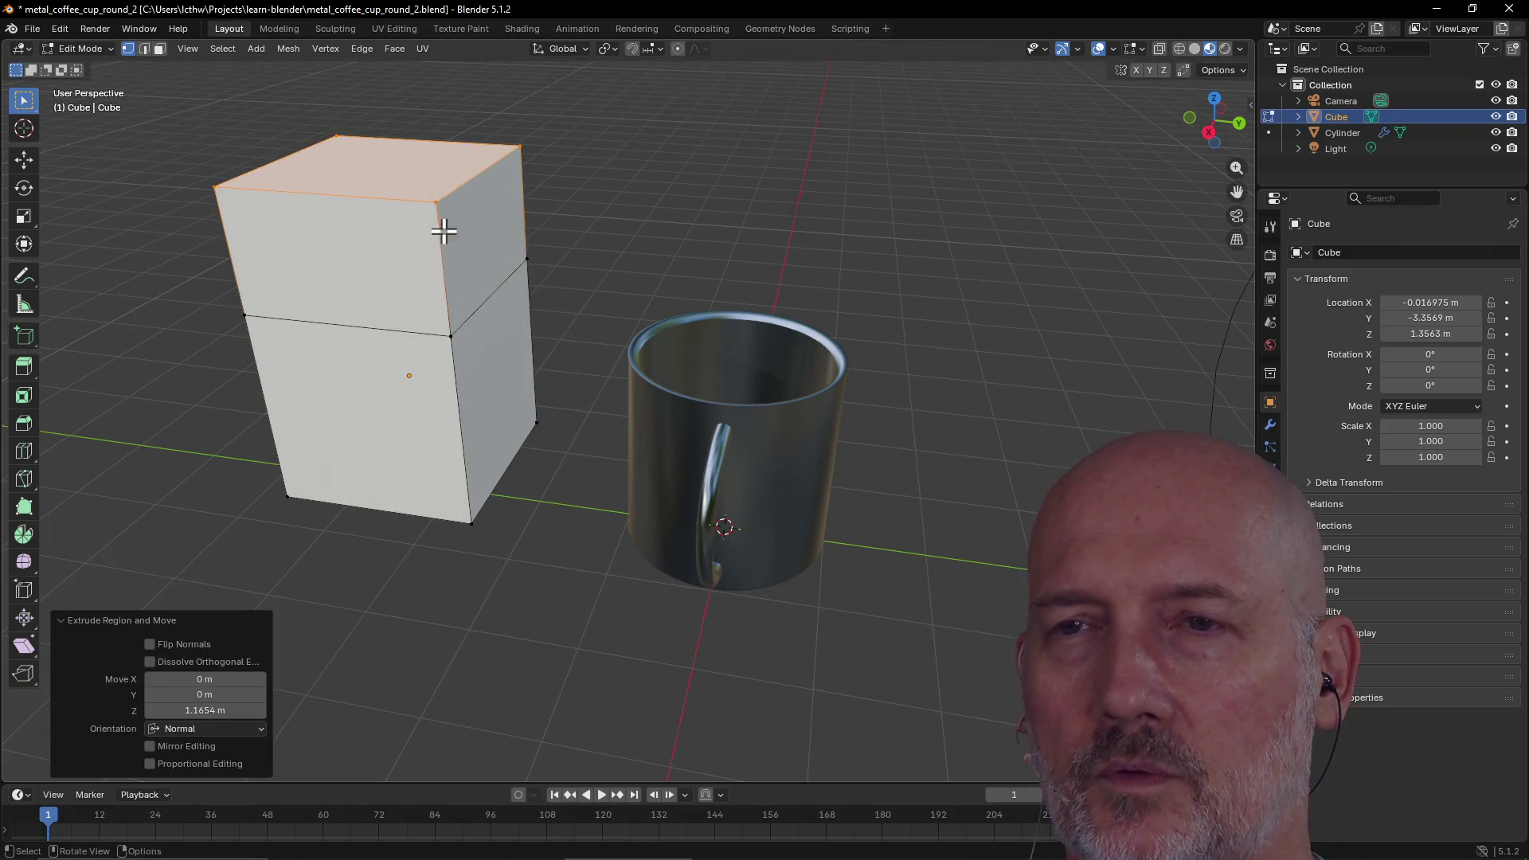
click(549, 322)
mouse_move(391, 127)
mouse_down()
mouse_move(546, 290)
mouse_move(559, 350)
mouse_up()
key(e)
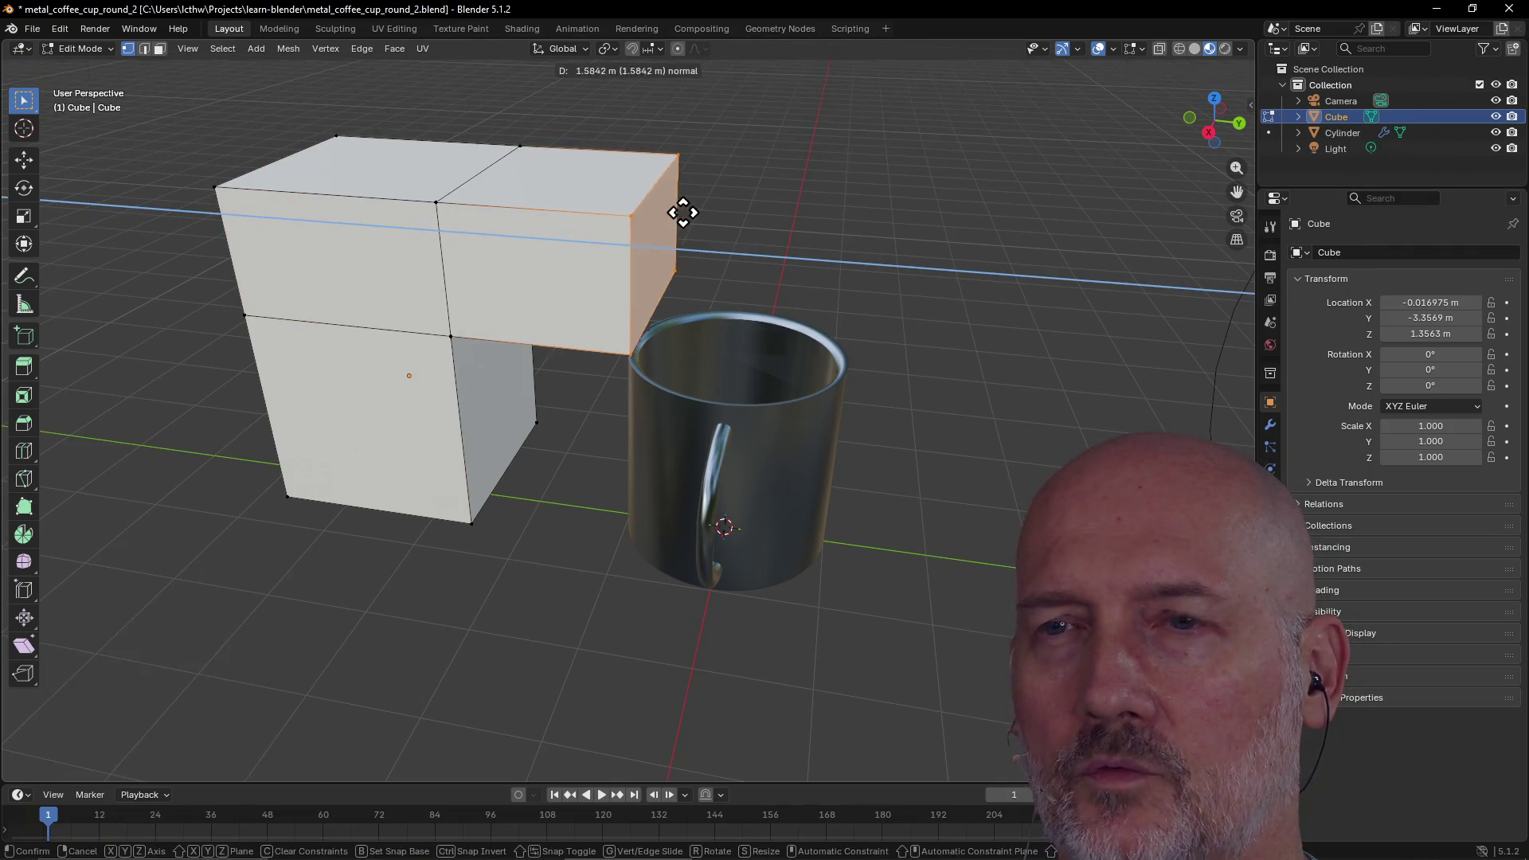
click(686, 212)
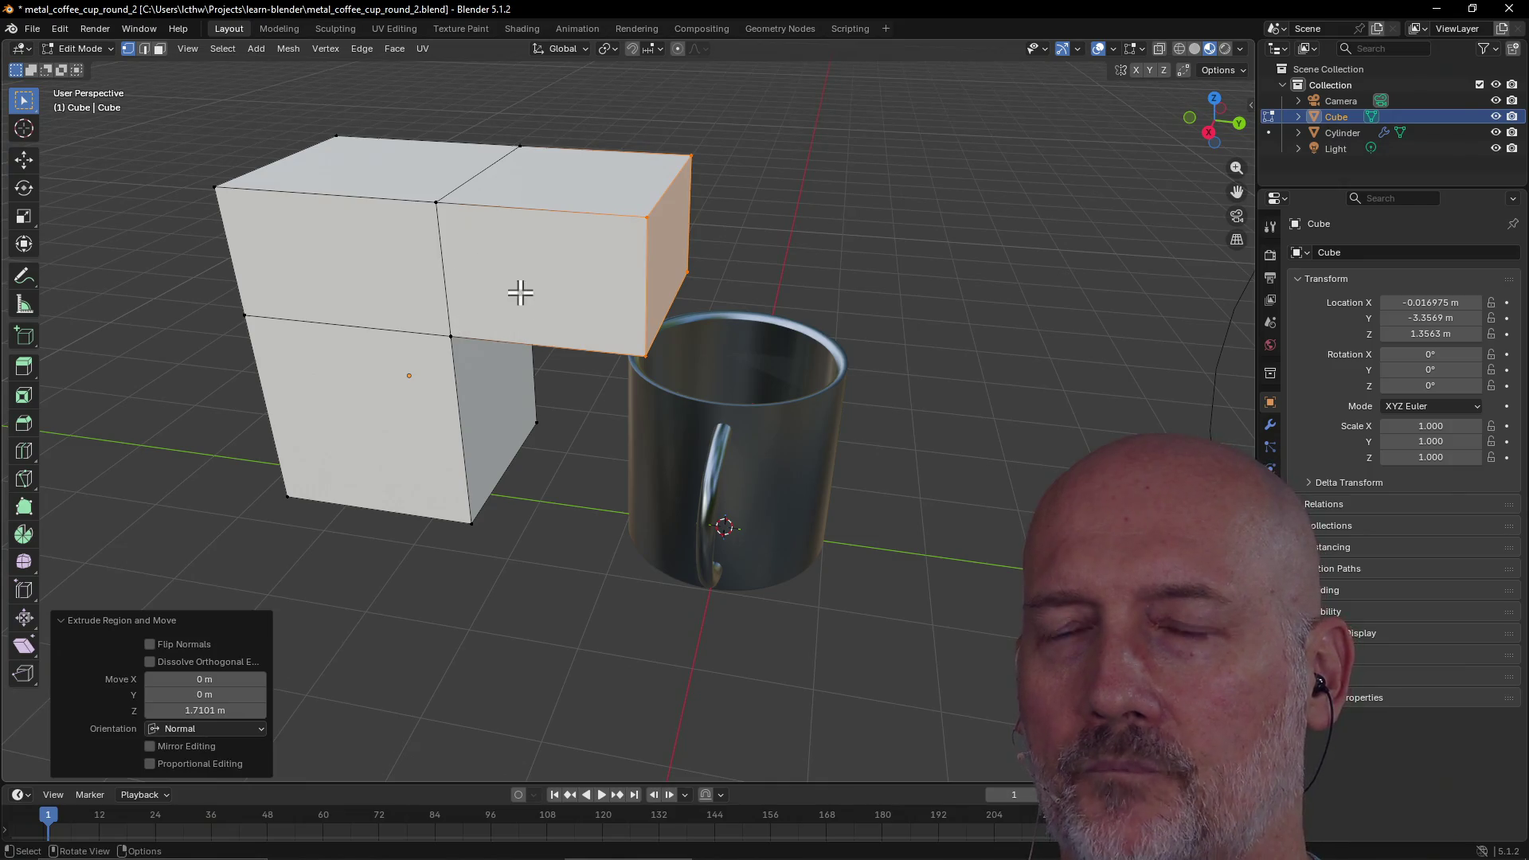
Reposition the extruded end face, moving it up and out, then back down and inward
key(g)
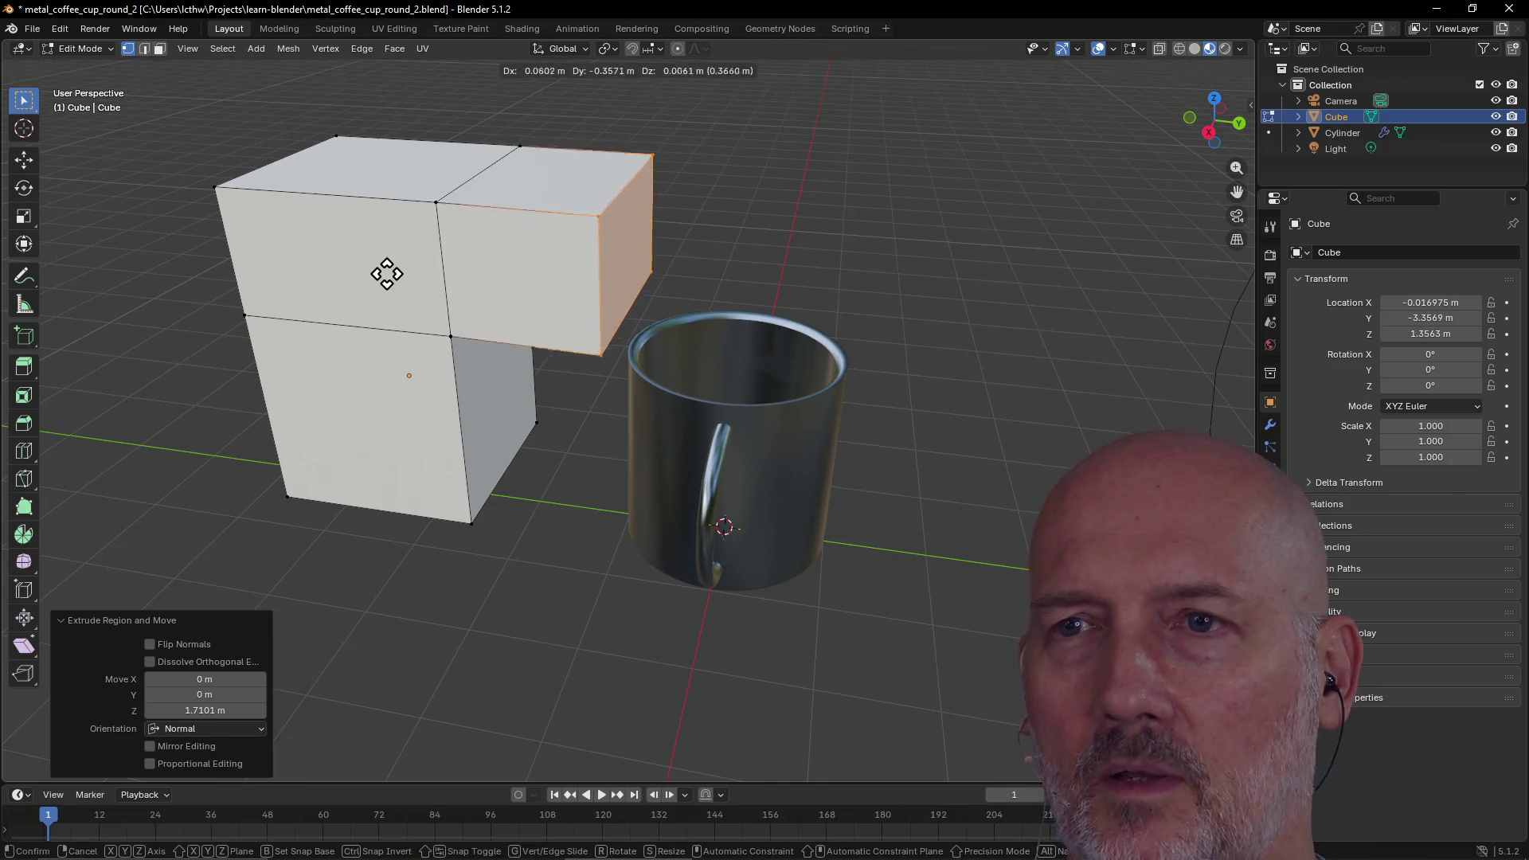
click(419, 228)
key(g)
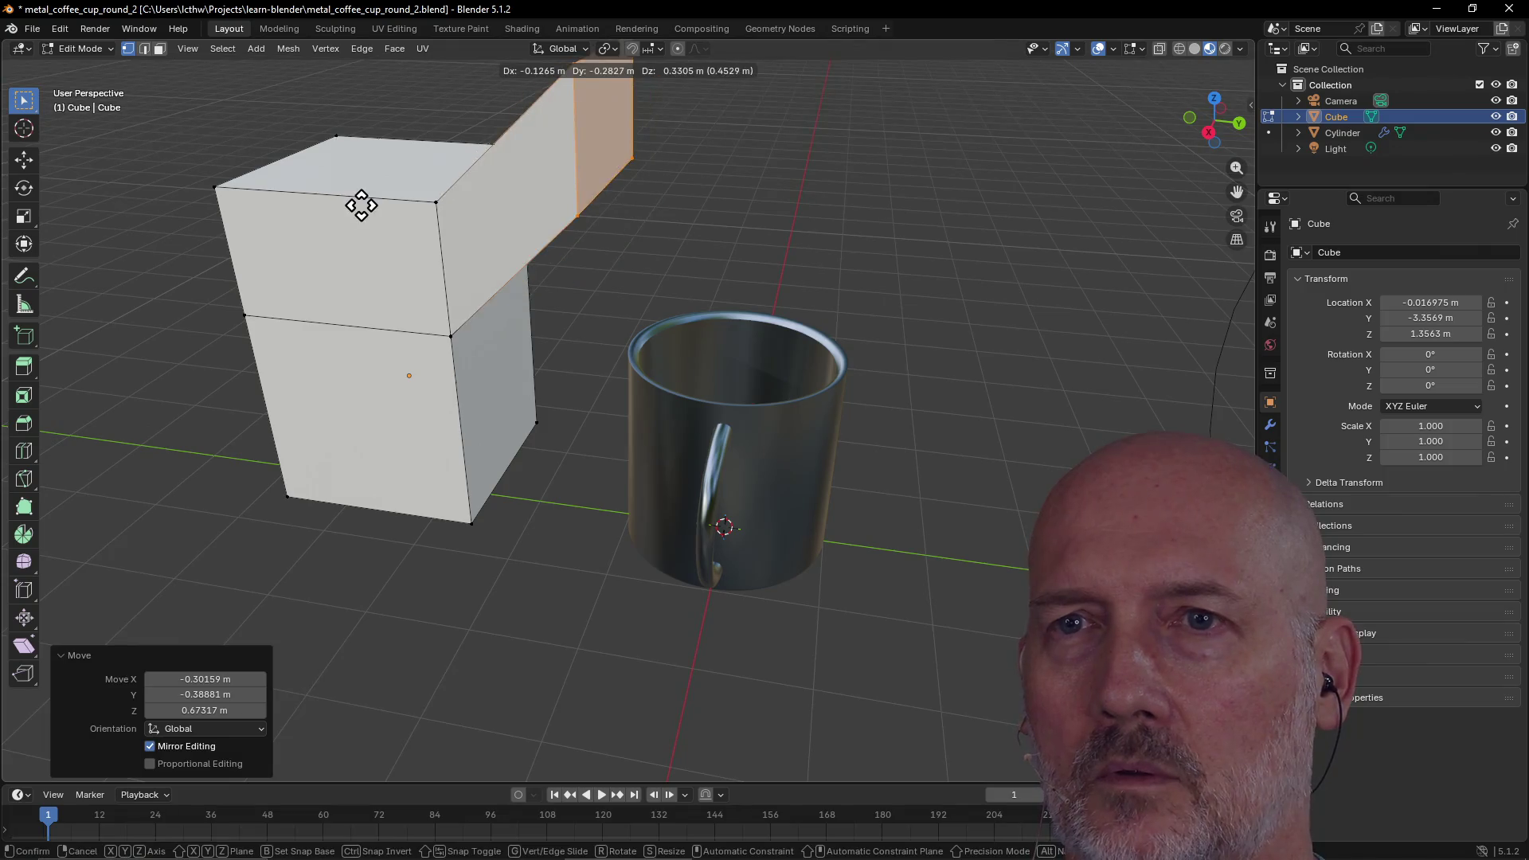
click(371, 226)
Push the cube's front faces left and down, then return to Object Mode
mouse_move(234, 105)
mouse_down()
mouse_move(417, 399)
mouse_move(668, 536)
mouse_move(760, 613)
mouse_up()
key(g)
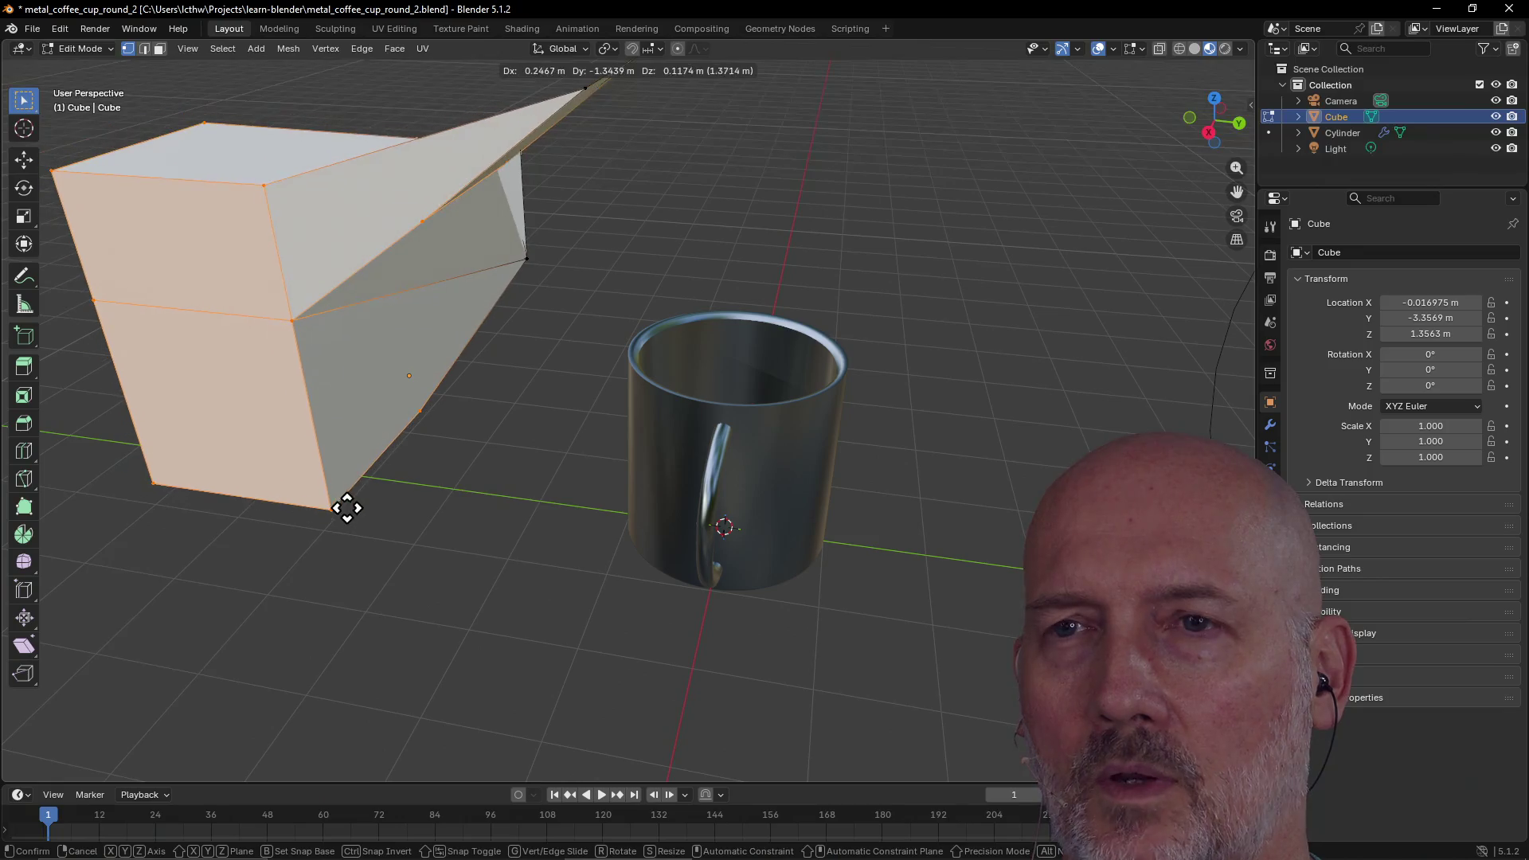
click(354, 517)
scroll(410, 426, down, 3)
mouse_move(331, 443)
middle_down()
mouse_move(184, 481)
mouse_move(133, 443)
middle_up()
mouse_move(700, 348)
middle_down()
mouse_move(700, 335)
mouse_move(556, 331)
middle_up()
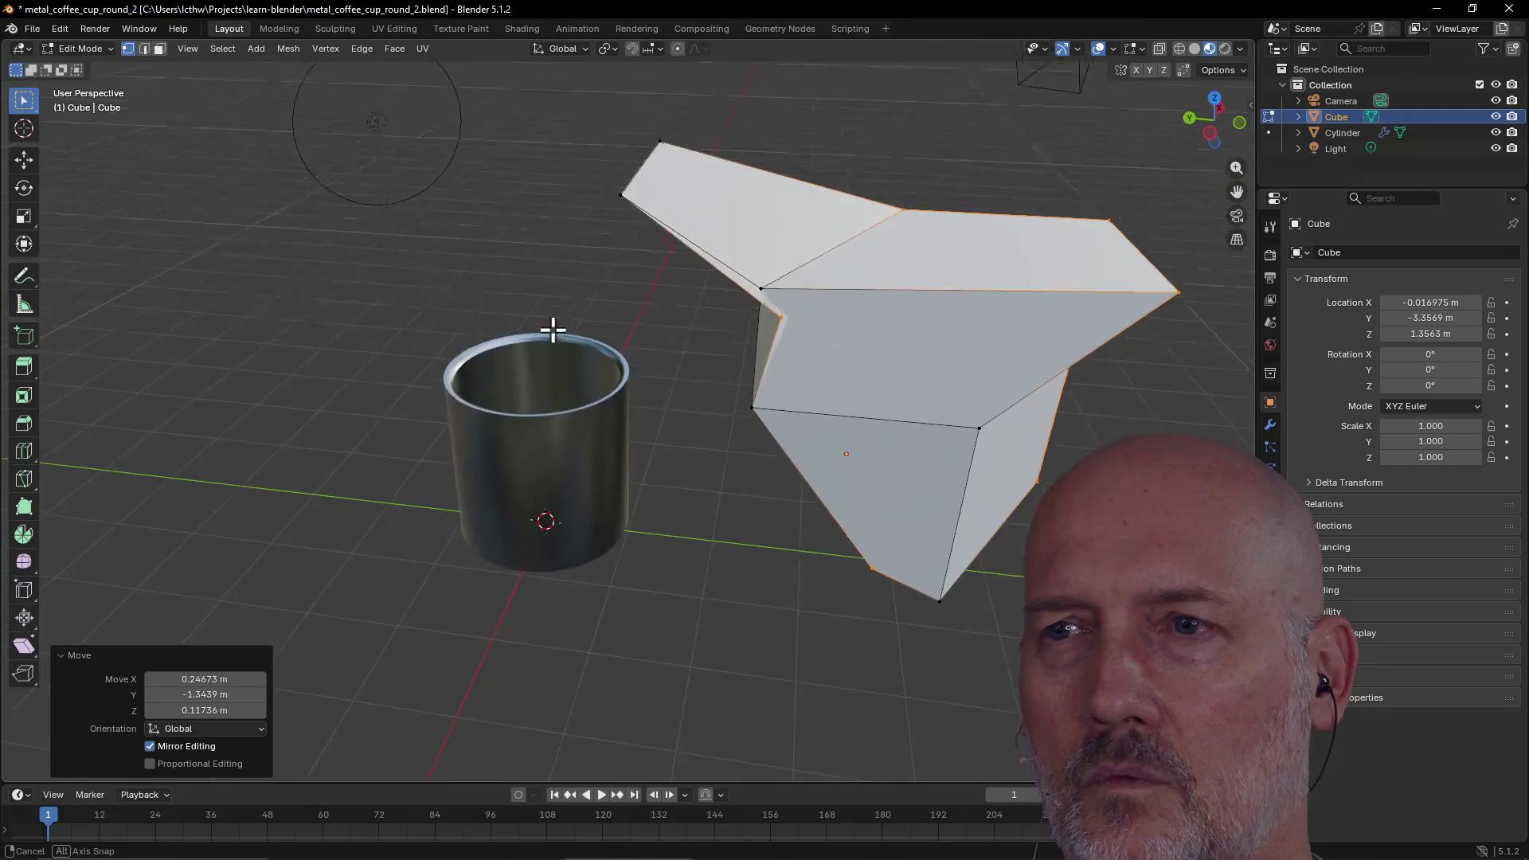
key(Tab)
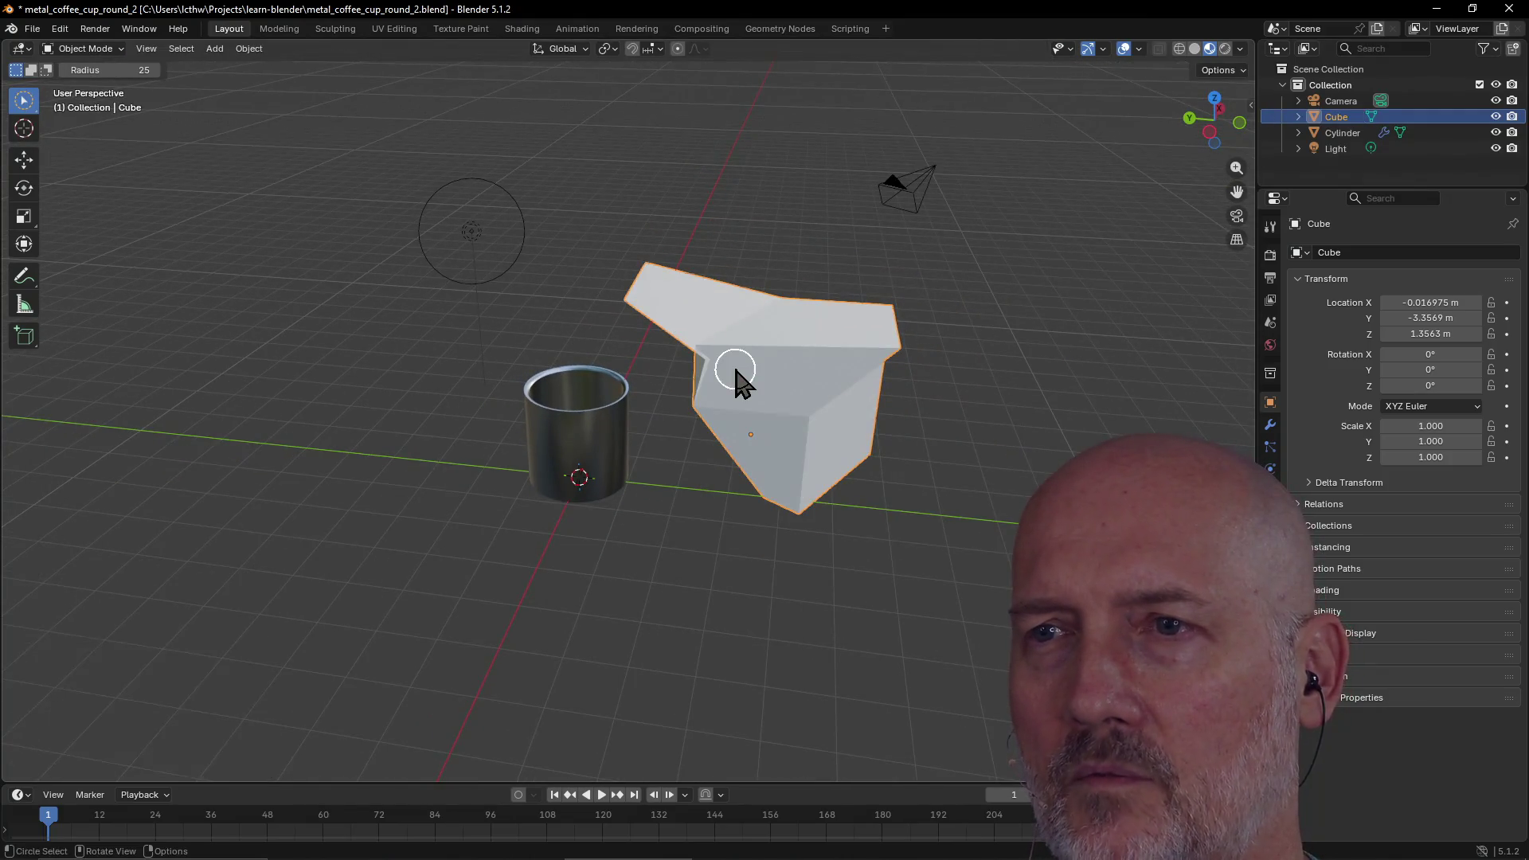
scroll(718, 389, up, 1)
mouse_move(718, 389)
middle_down()
mouse_move(911, 375)
mouse_move(836, 368)
mouse_move(535, 512)
mouse_move(706, 478)
middle_up()
click(558, 478)
click(706, 478)
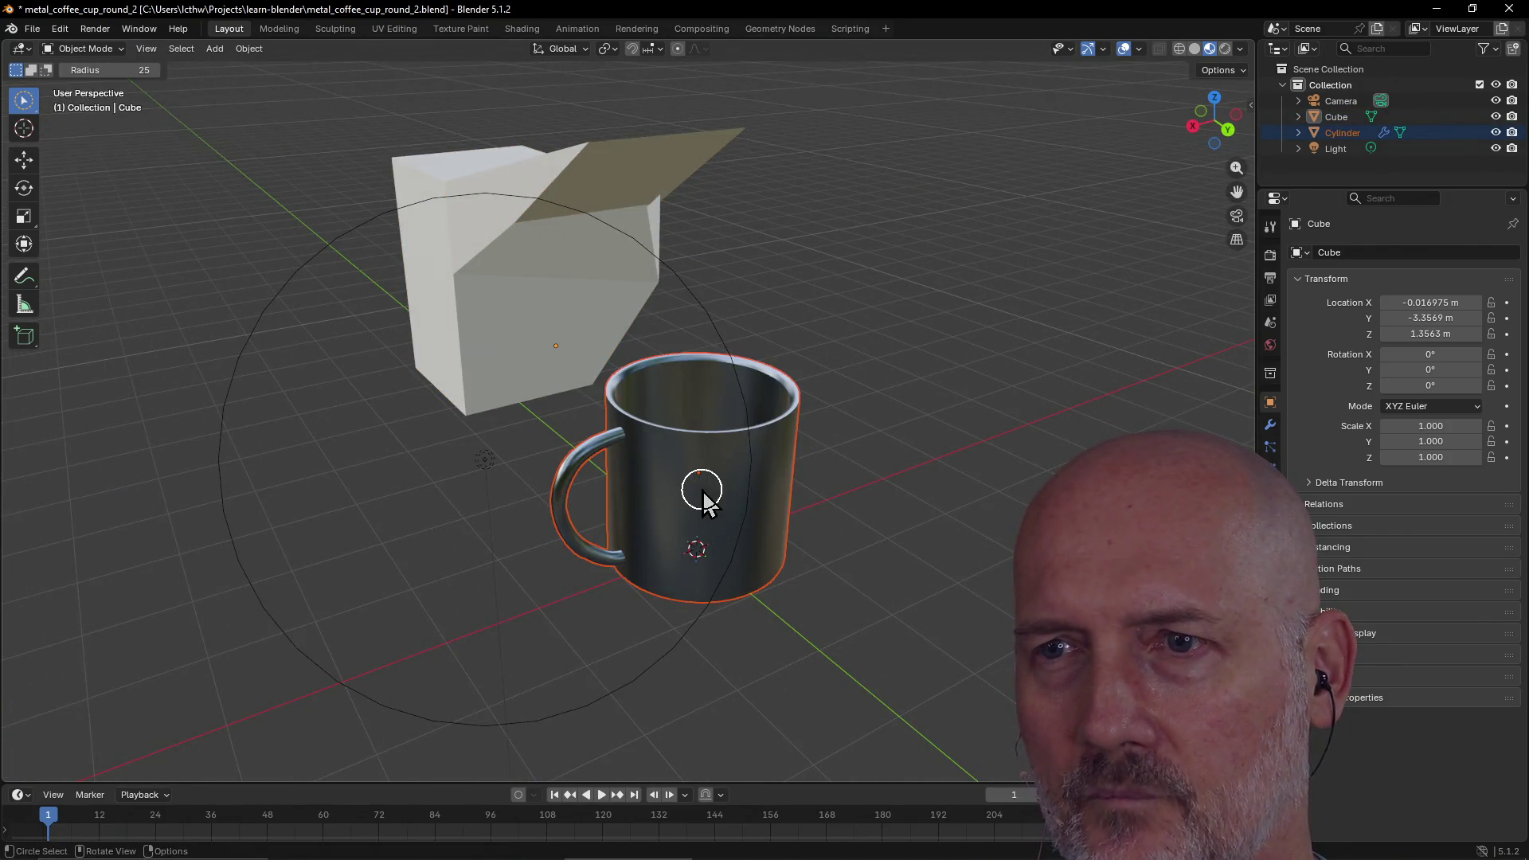
key(Tab)
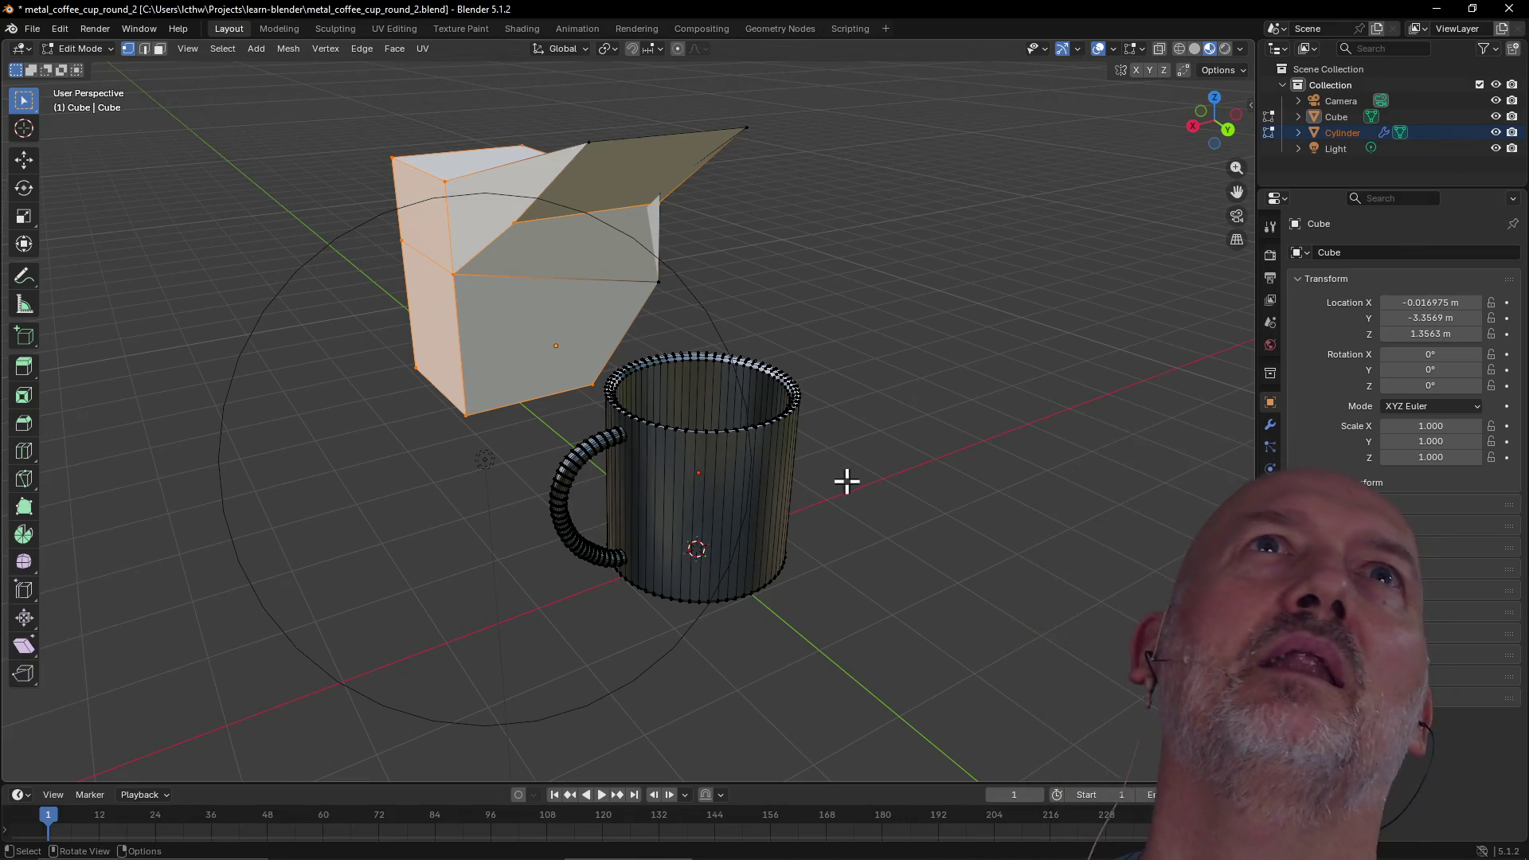
mouse_move(826, 467)
middle_down()
mouse_move(876, 437)
mouse_move(730, 427)
middle_up()
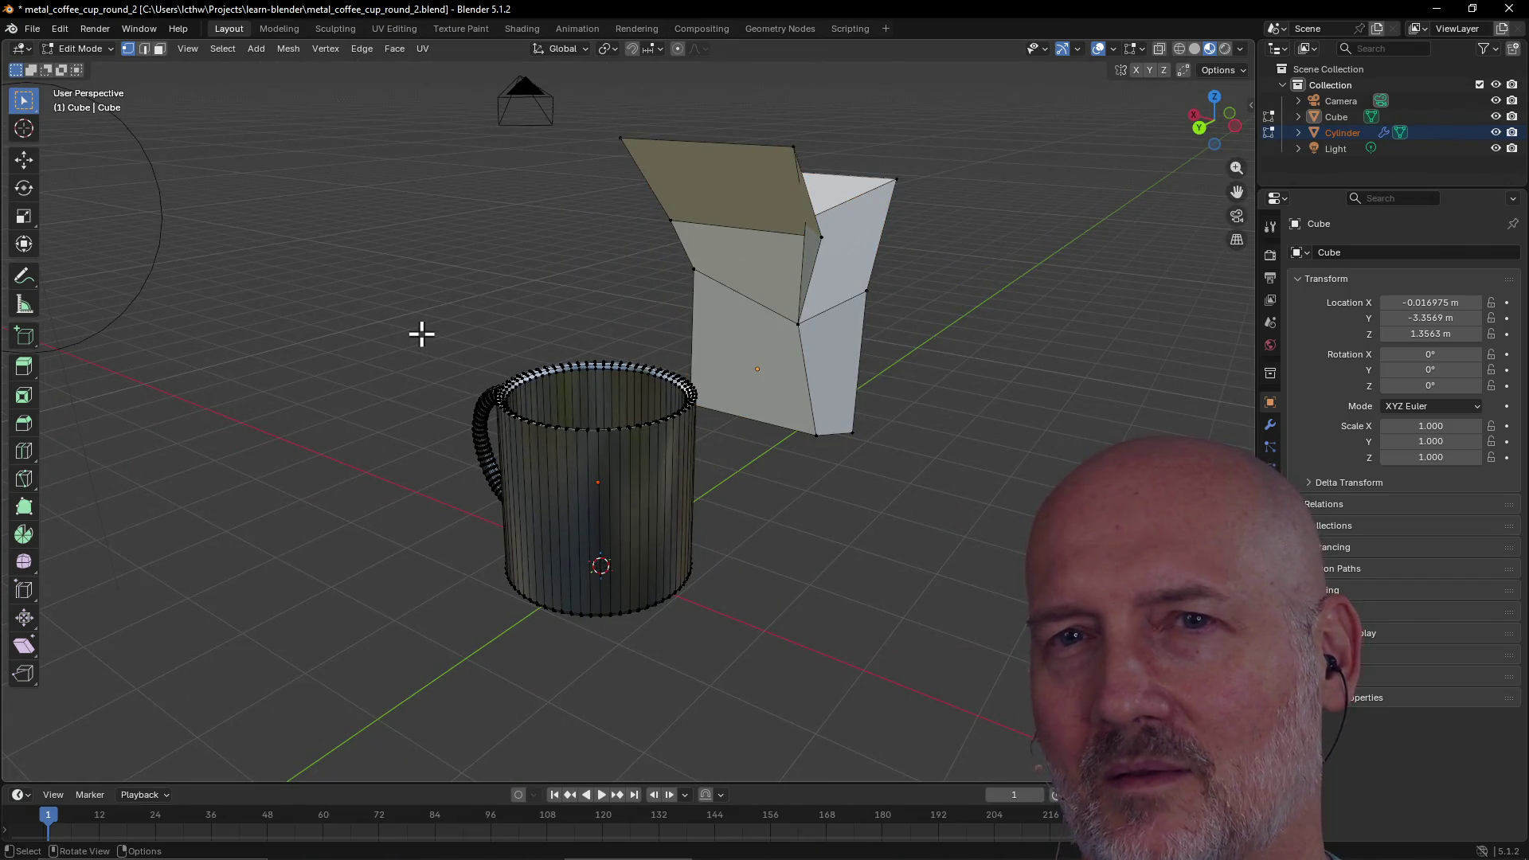
key(Tab)
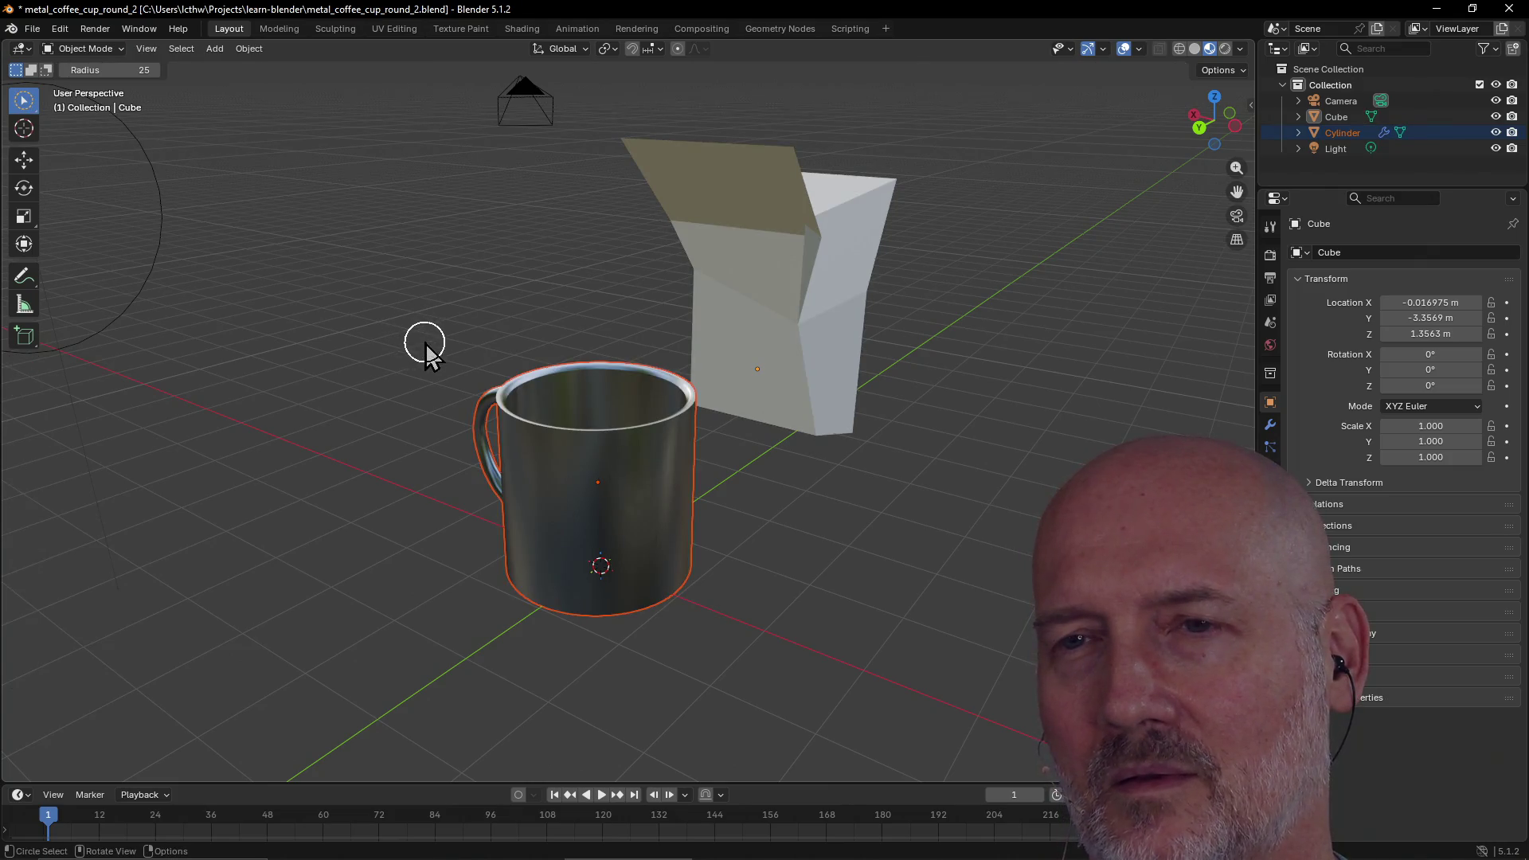
key(alt+a)
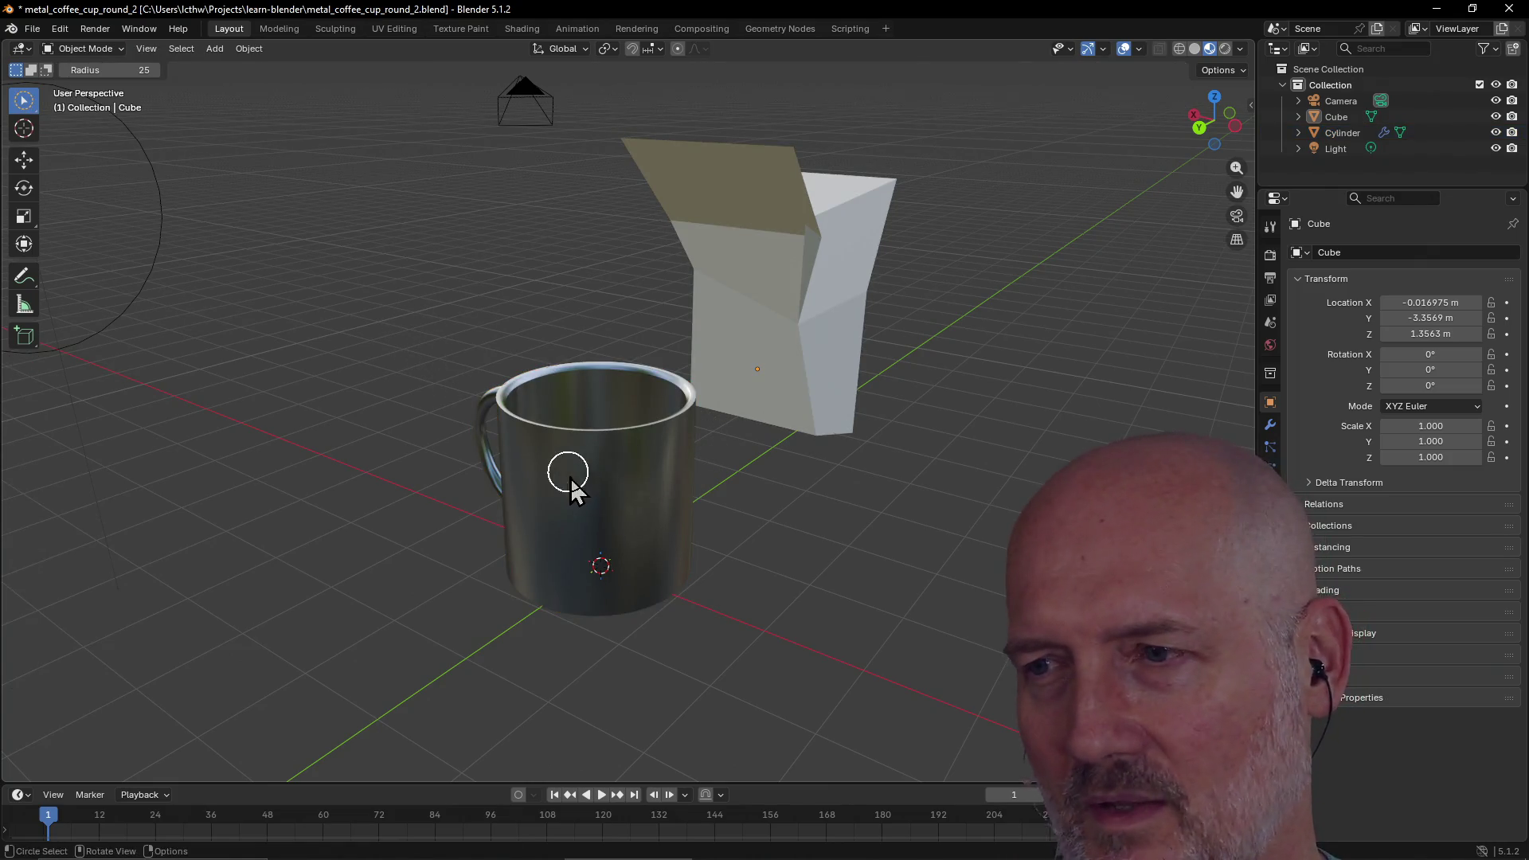
key(Tab)
key(Tab)
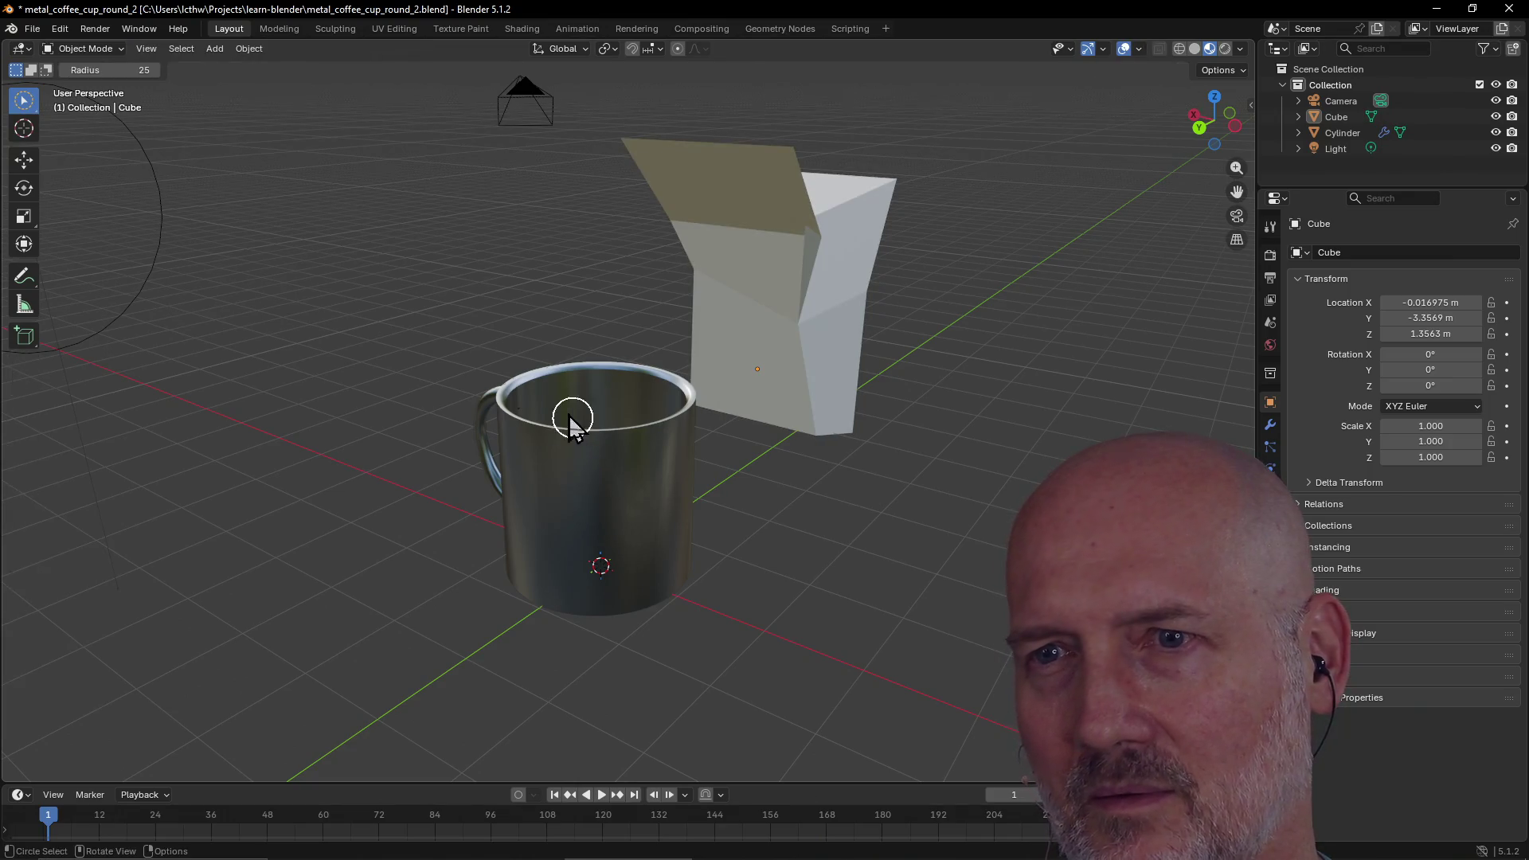
click(635, 497)
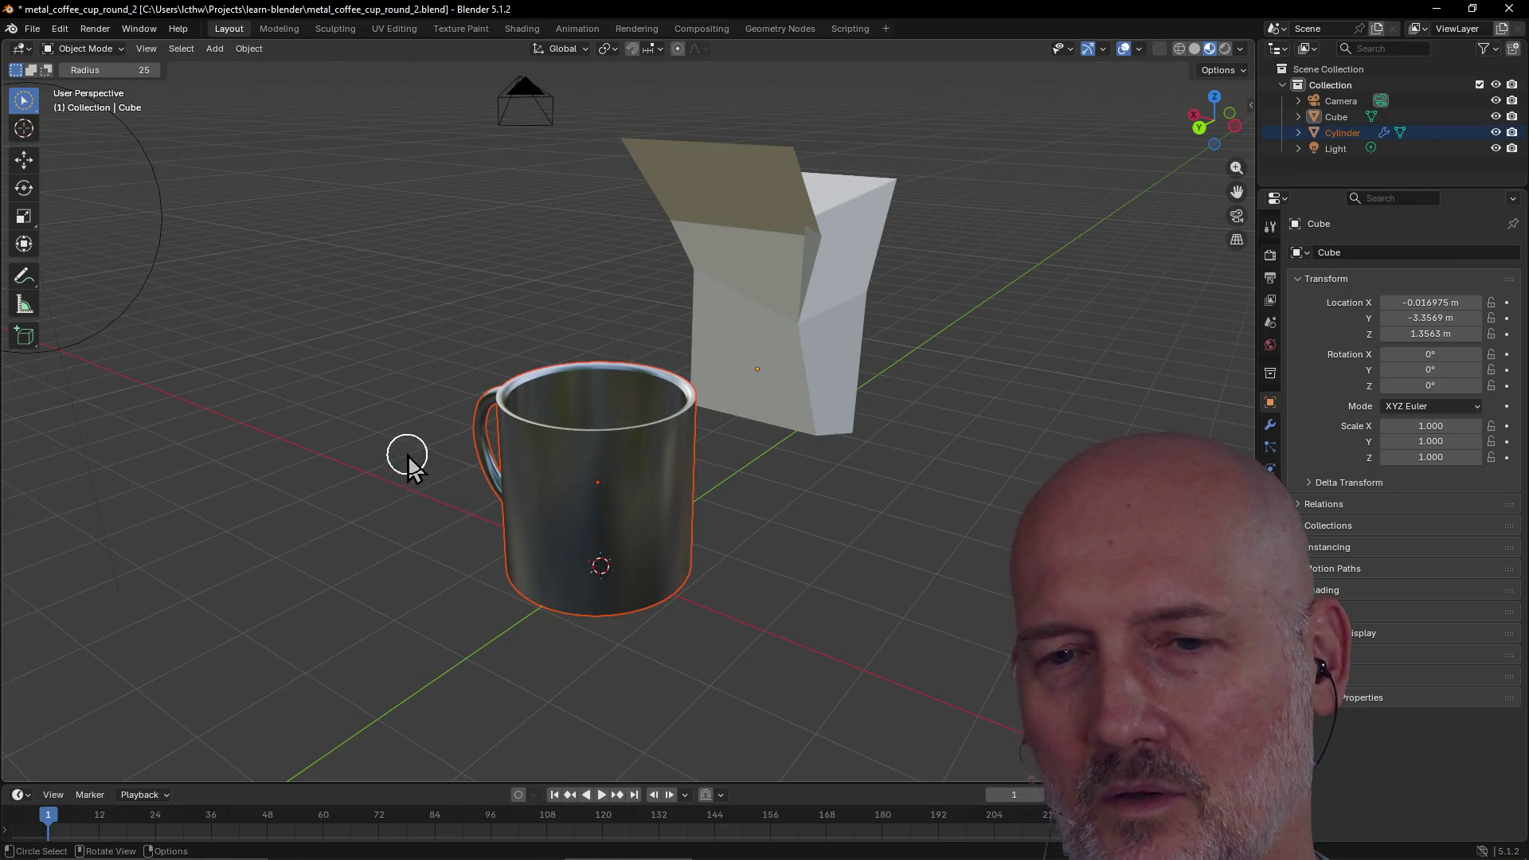
scroll(408, 456, down, 3)
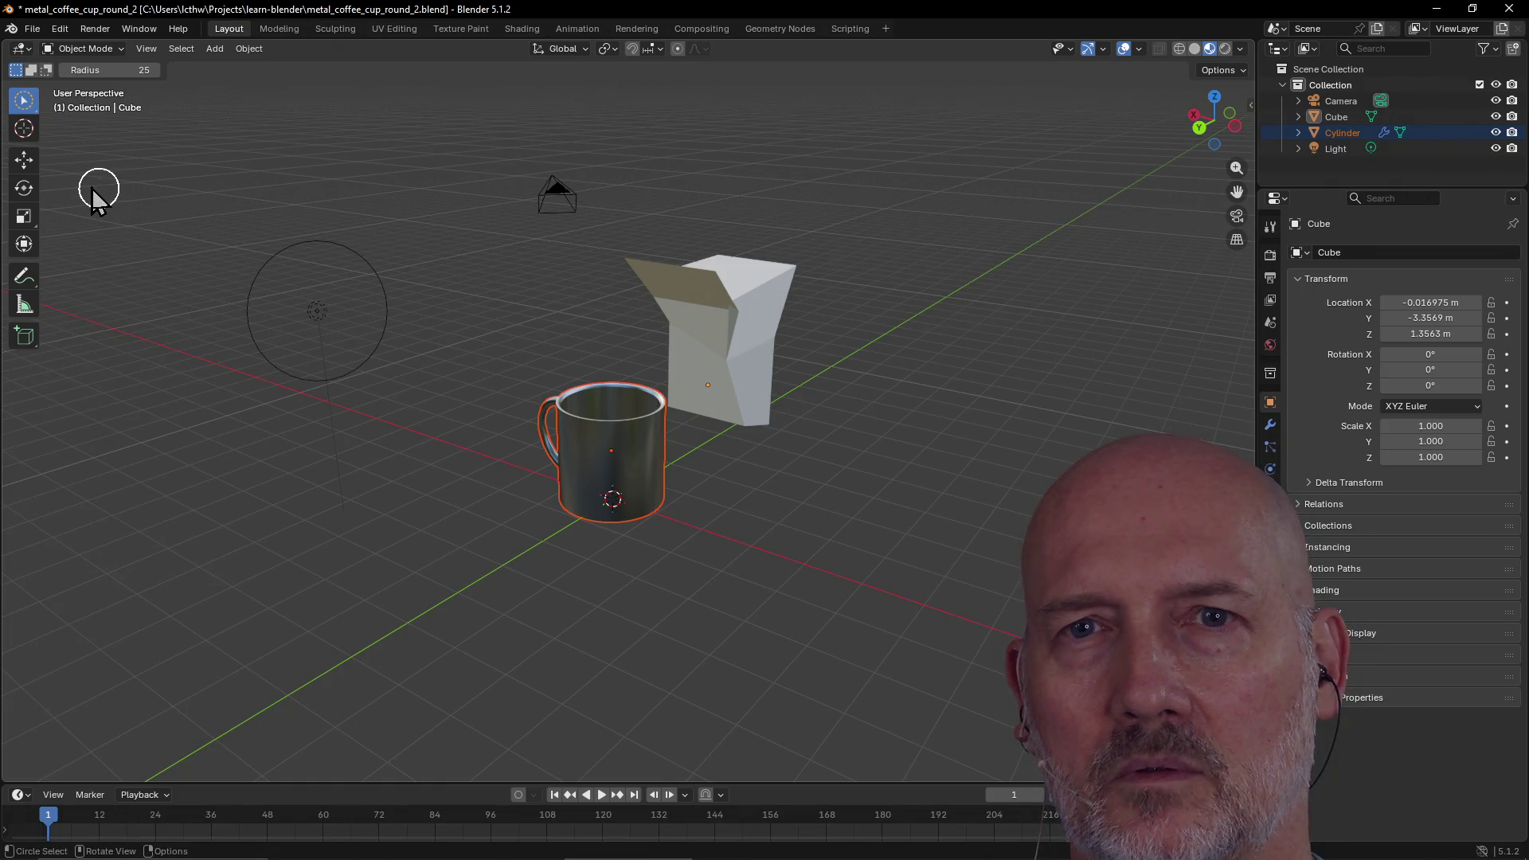
click(694, 349)
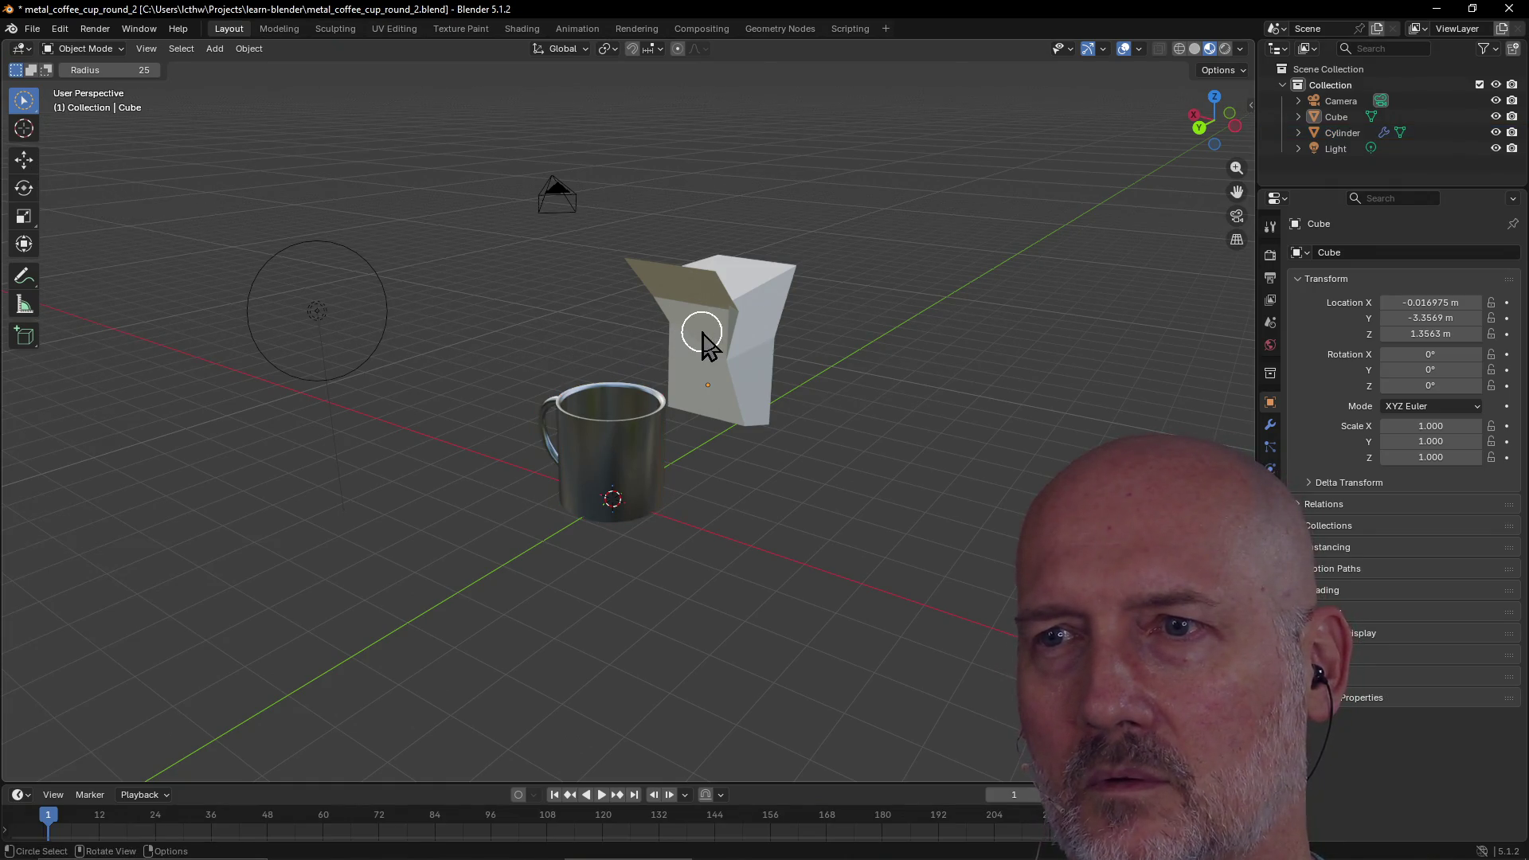
middle_drag(716, 307, 597, 300)
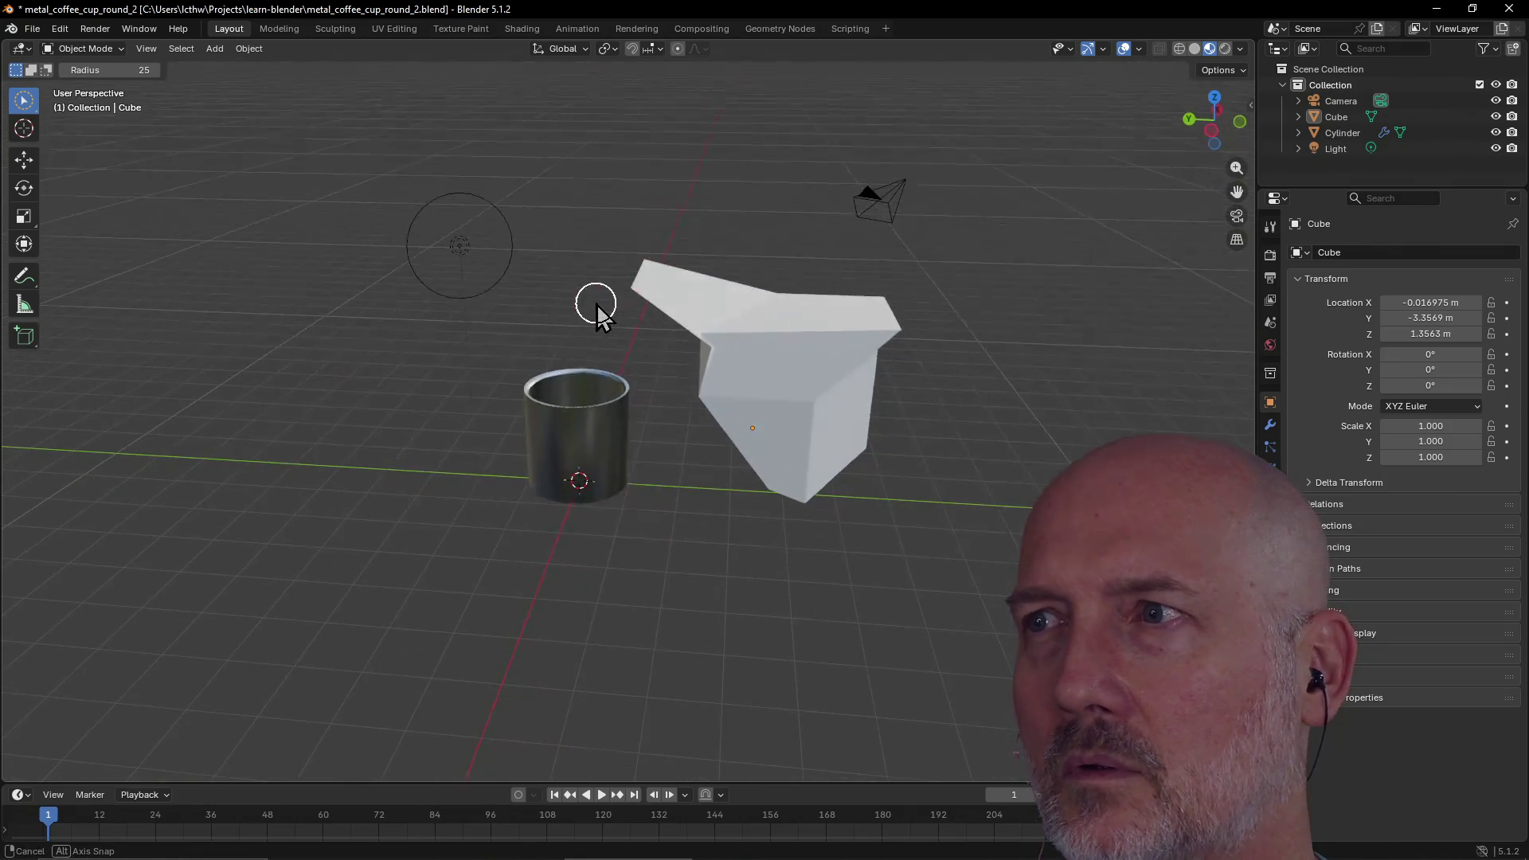
click(1342, 132)
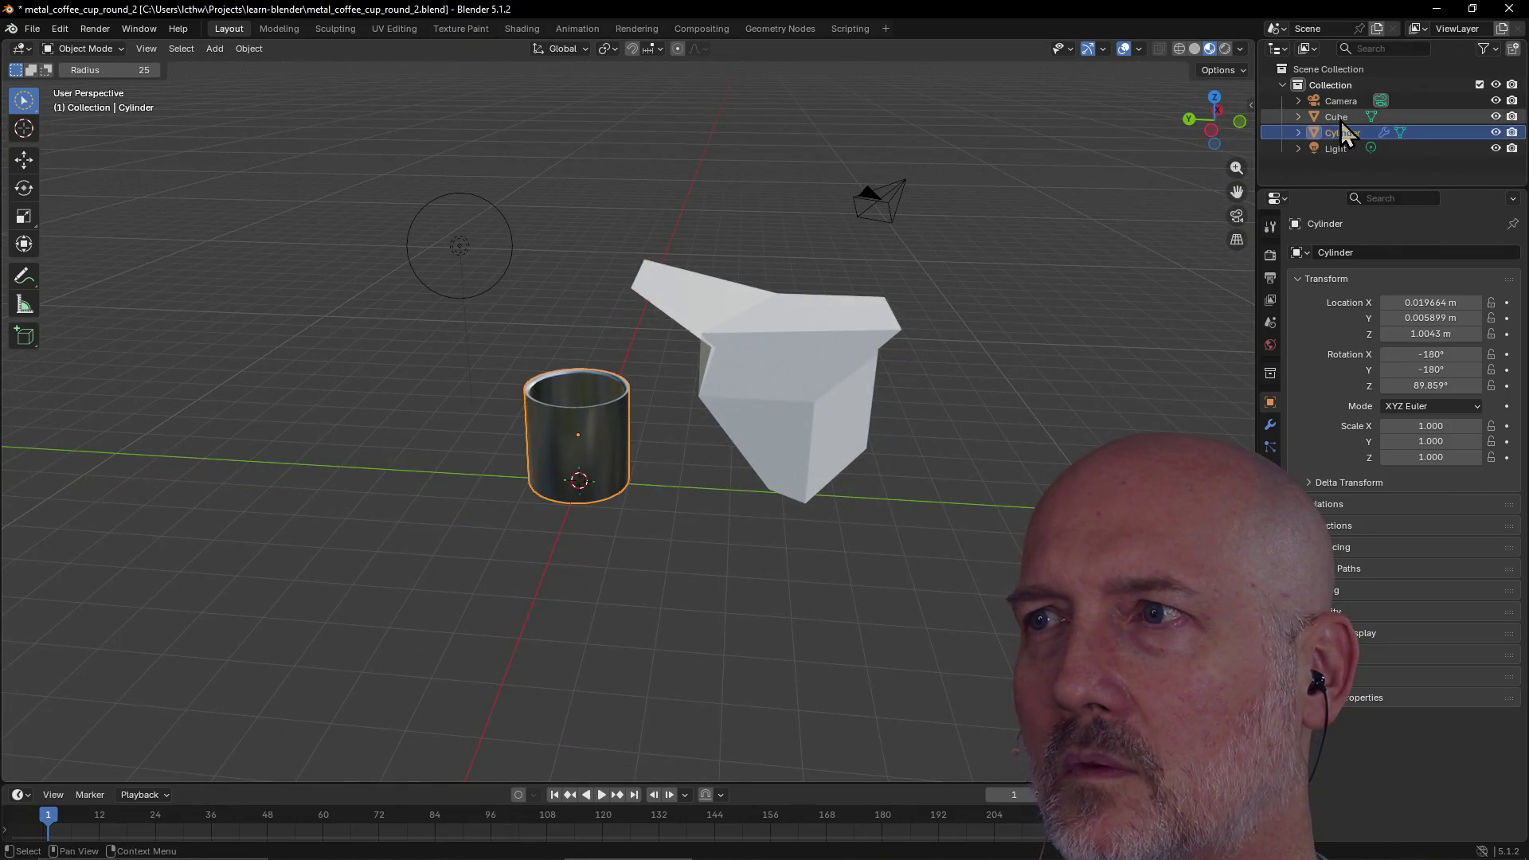
Select the Cube, enter Edit Mode, box-select then deselect its vertices, and exit
click(1338, 117)
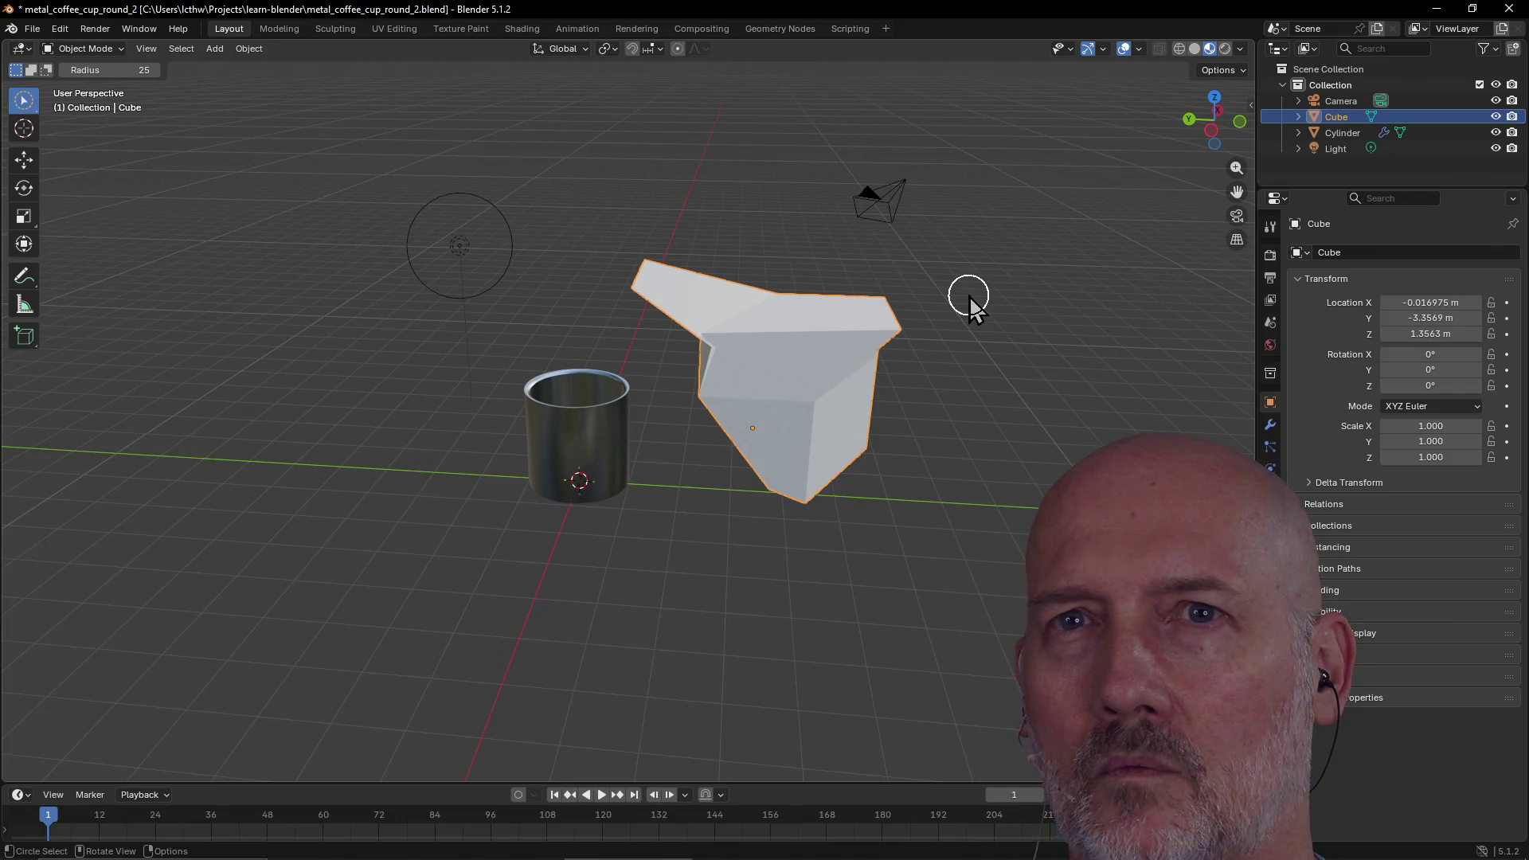
key(Tab)
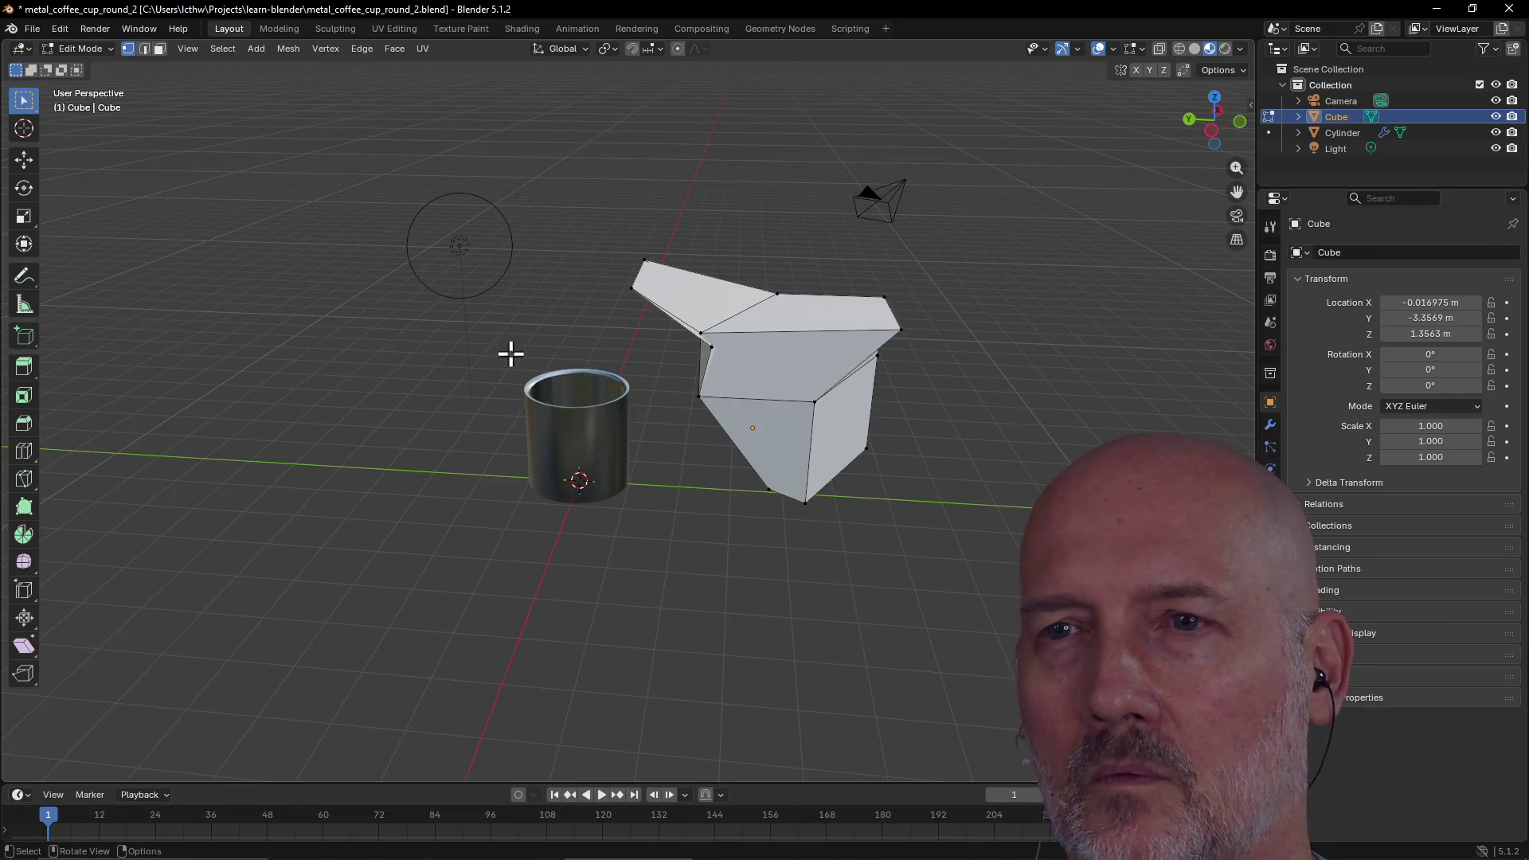
mouse_move(595, 213)
mouse_down()
mouse_move(887, 461)
mouse_move(912, 532)
mouse_up()
drag(470, 331, 659, 513)
middle_drag(478, 396, 713, 390)
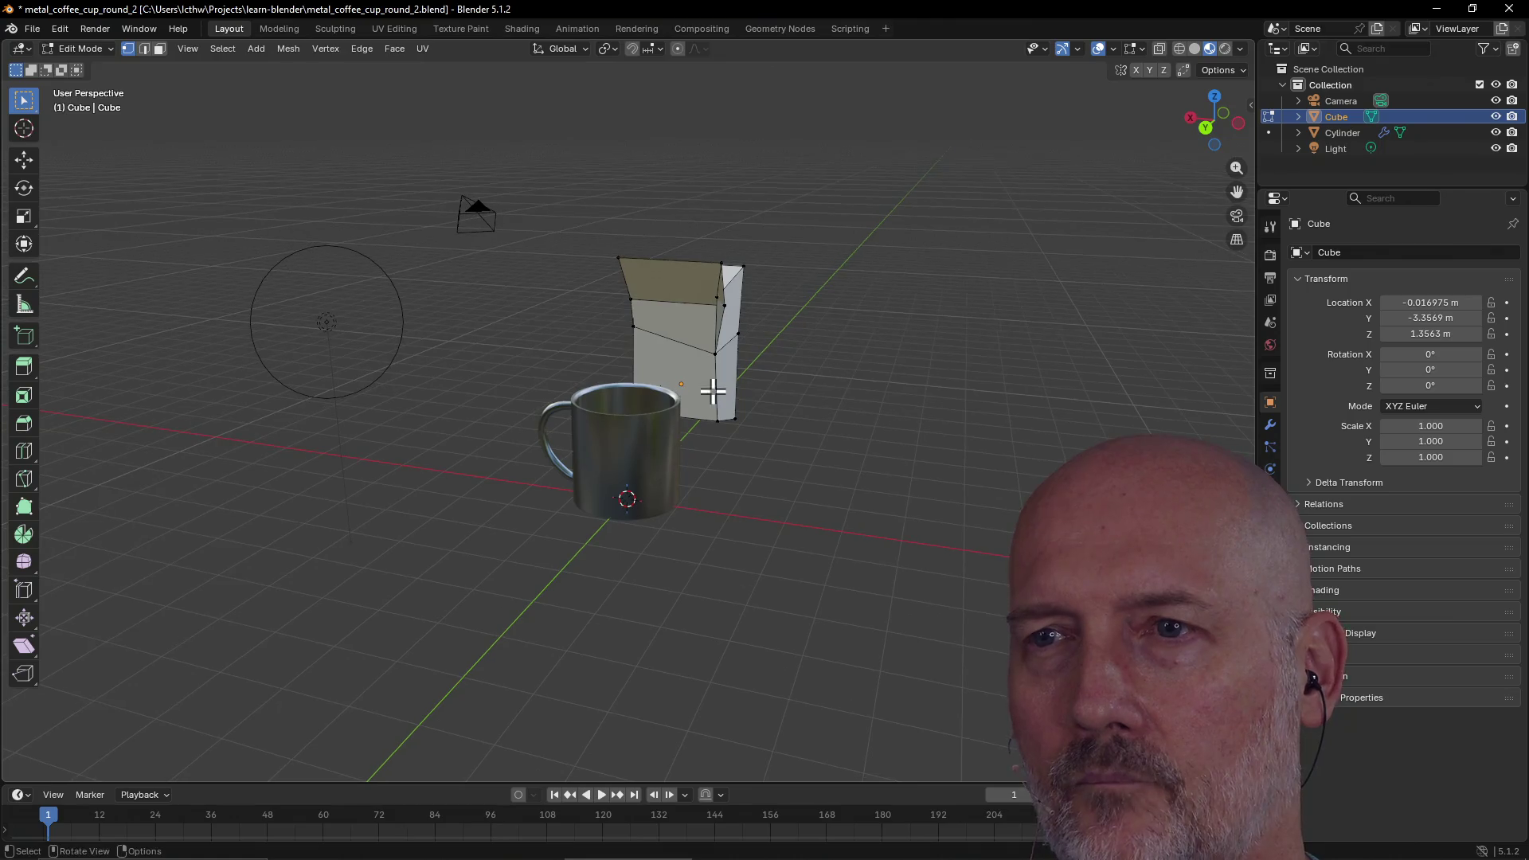
key(Tab)
Circle-select the mug and enter Edit Mode on the mug and cube together
scroll(629, 462, up, 2)
key(alt+a)
key(c)
click(613, 486)
right_click(613, 486)
key(Tab)
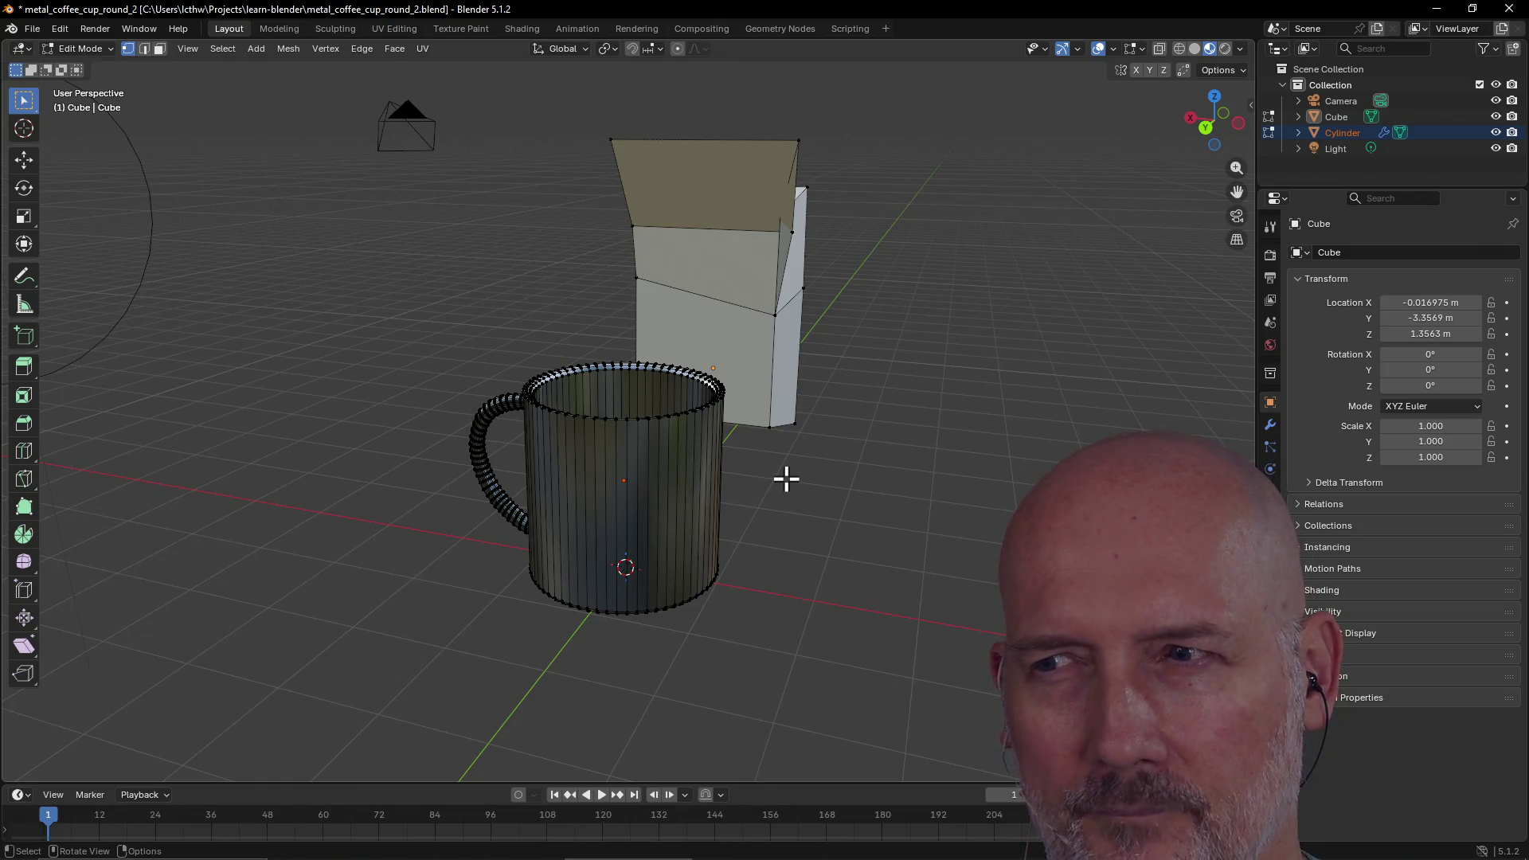
scroll(786, 479, down, 2)
mouse_move(786, 478)
middle_down()
mouse_move(618, 488)
mouse_move(695, 465)
middle_up()
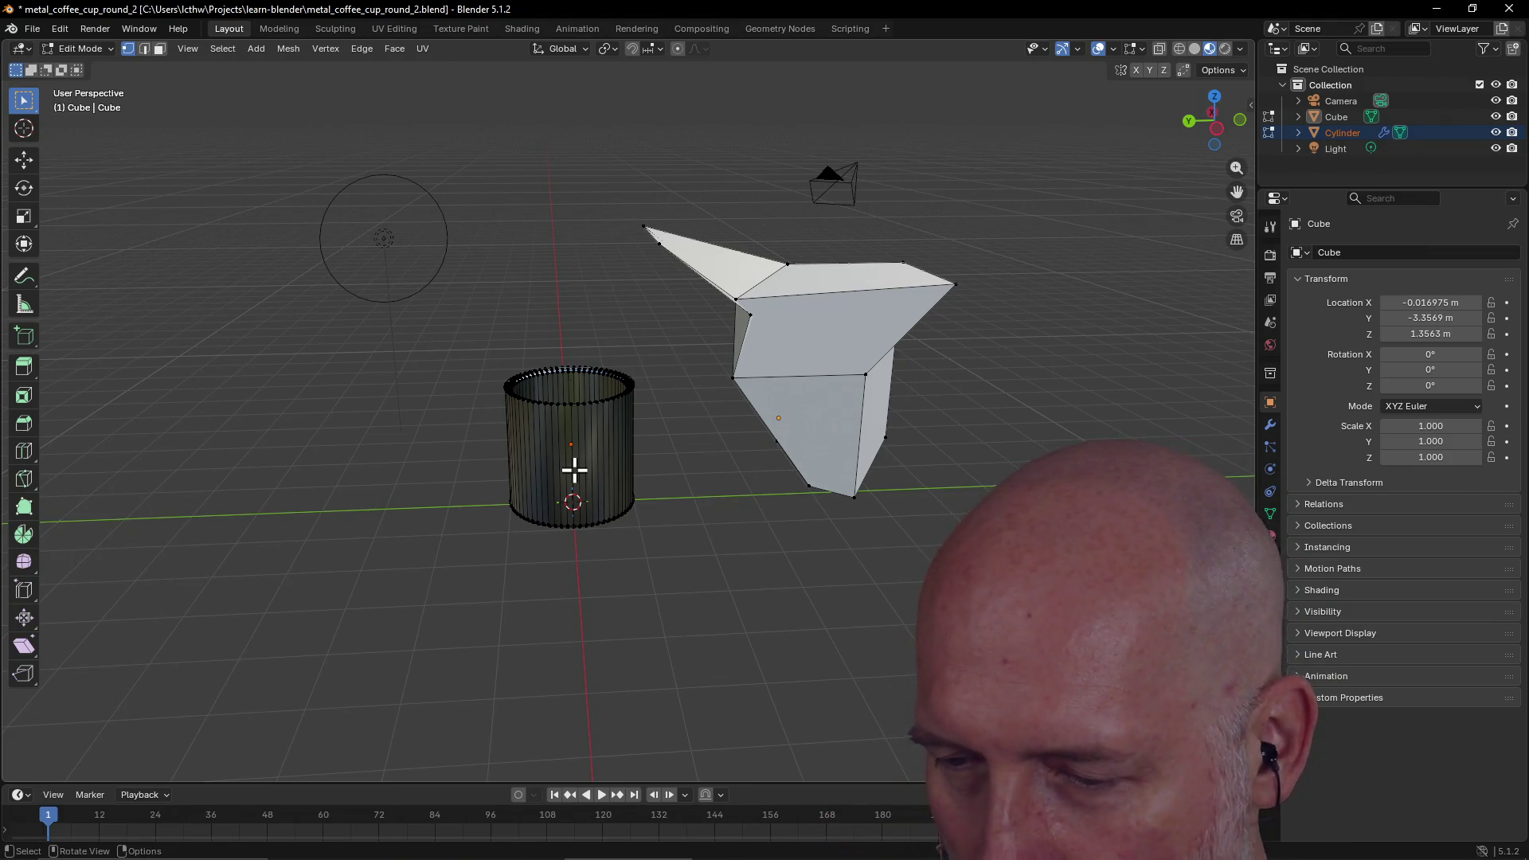
middle_drag(574, 470, 580, 473)
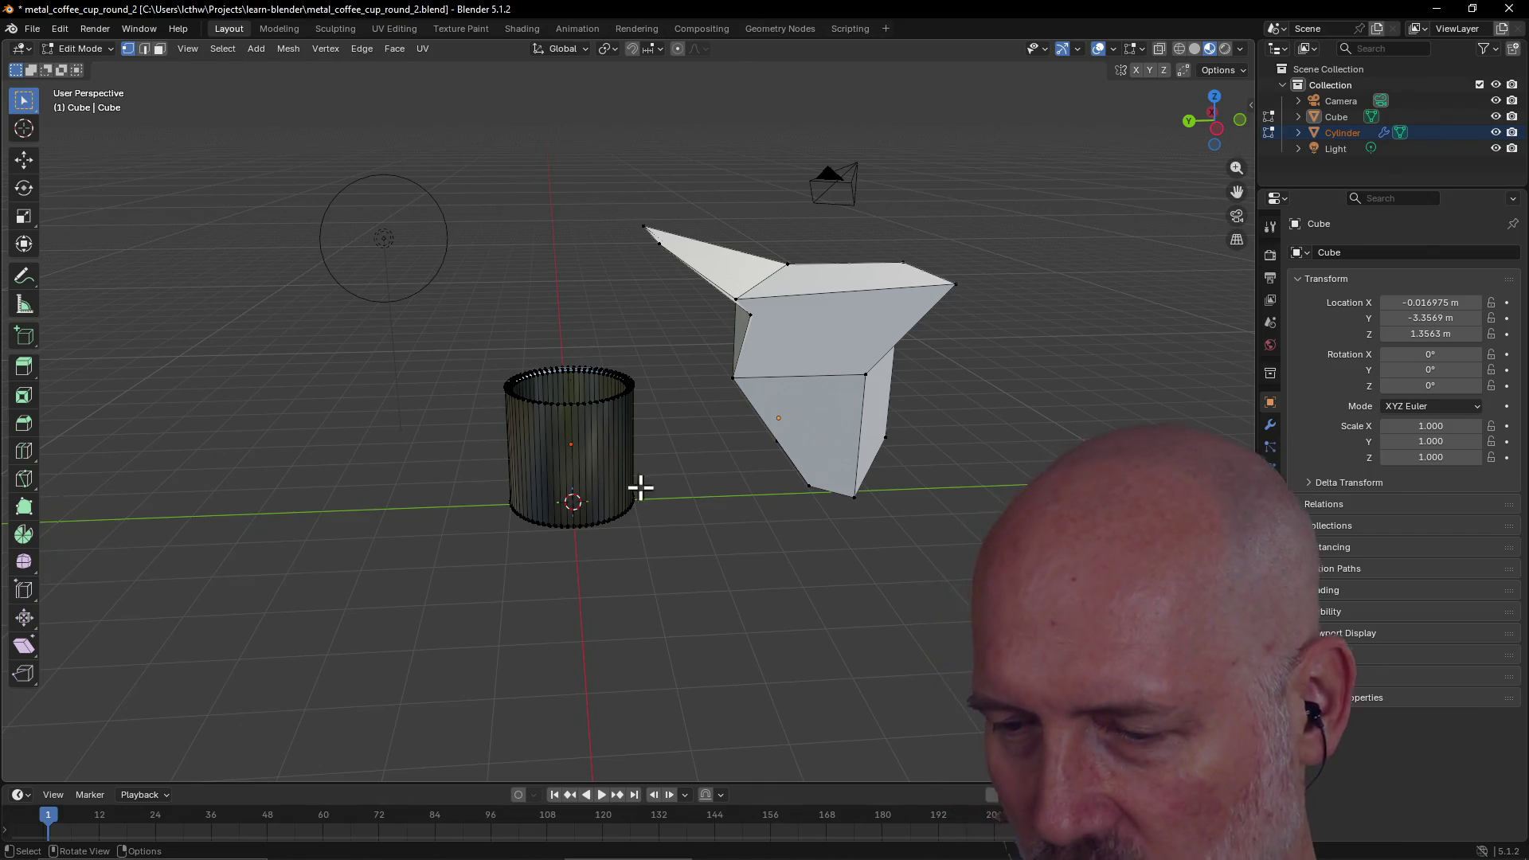
Reopen metal_coffee_cup_round_2.blend from recent files, discarding current changes
click(31, 28)
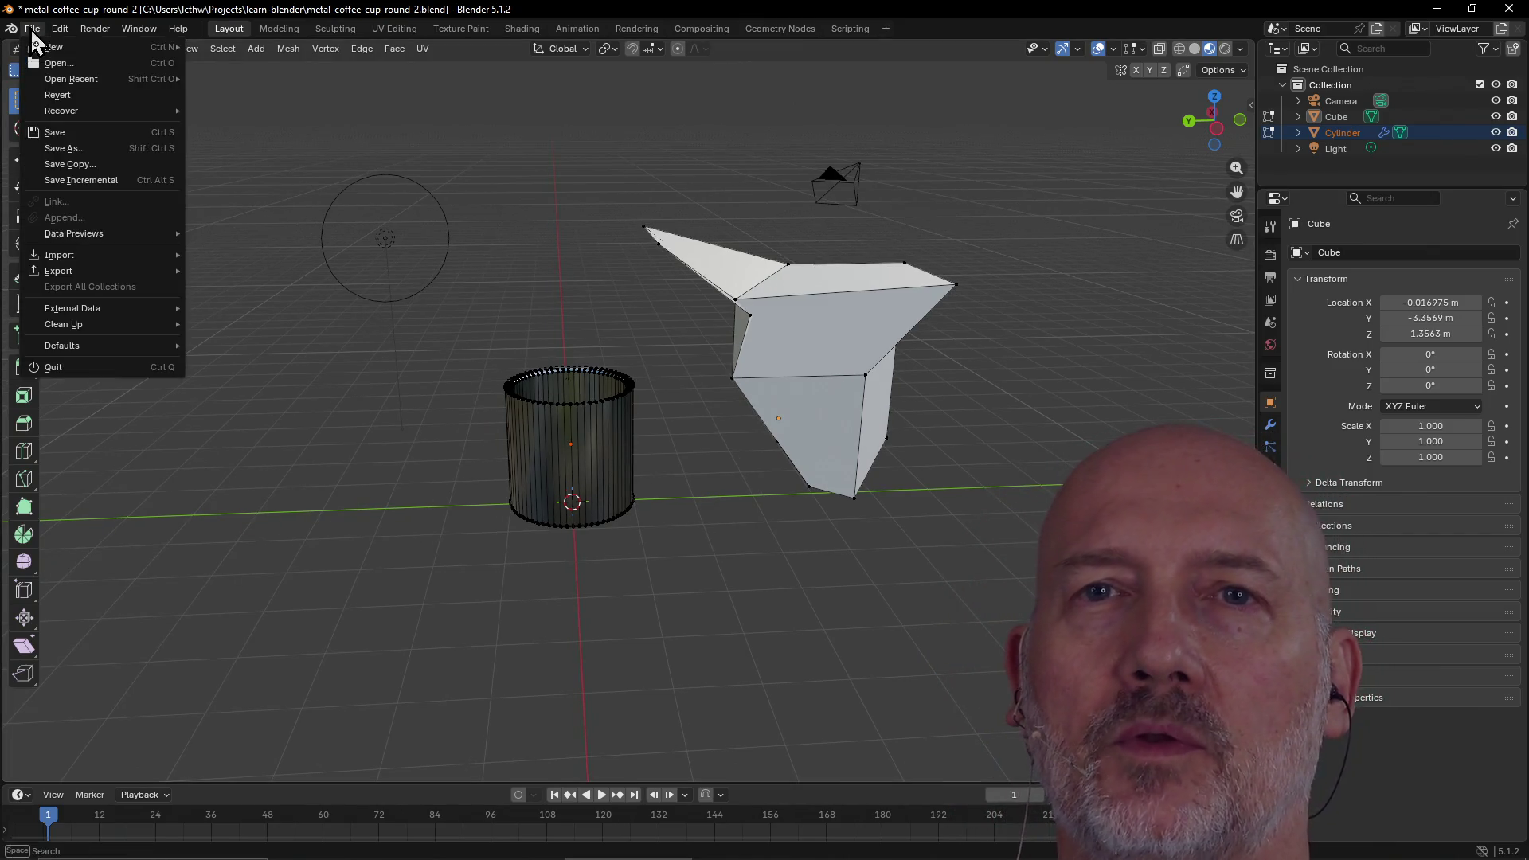
mouse_move(83, 78)
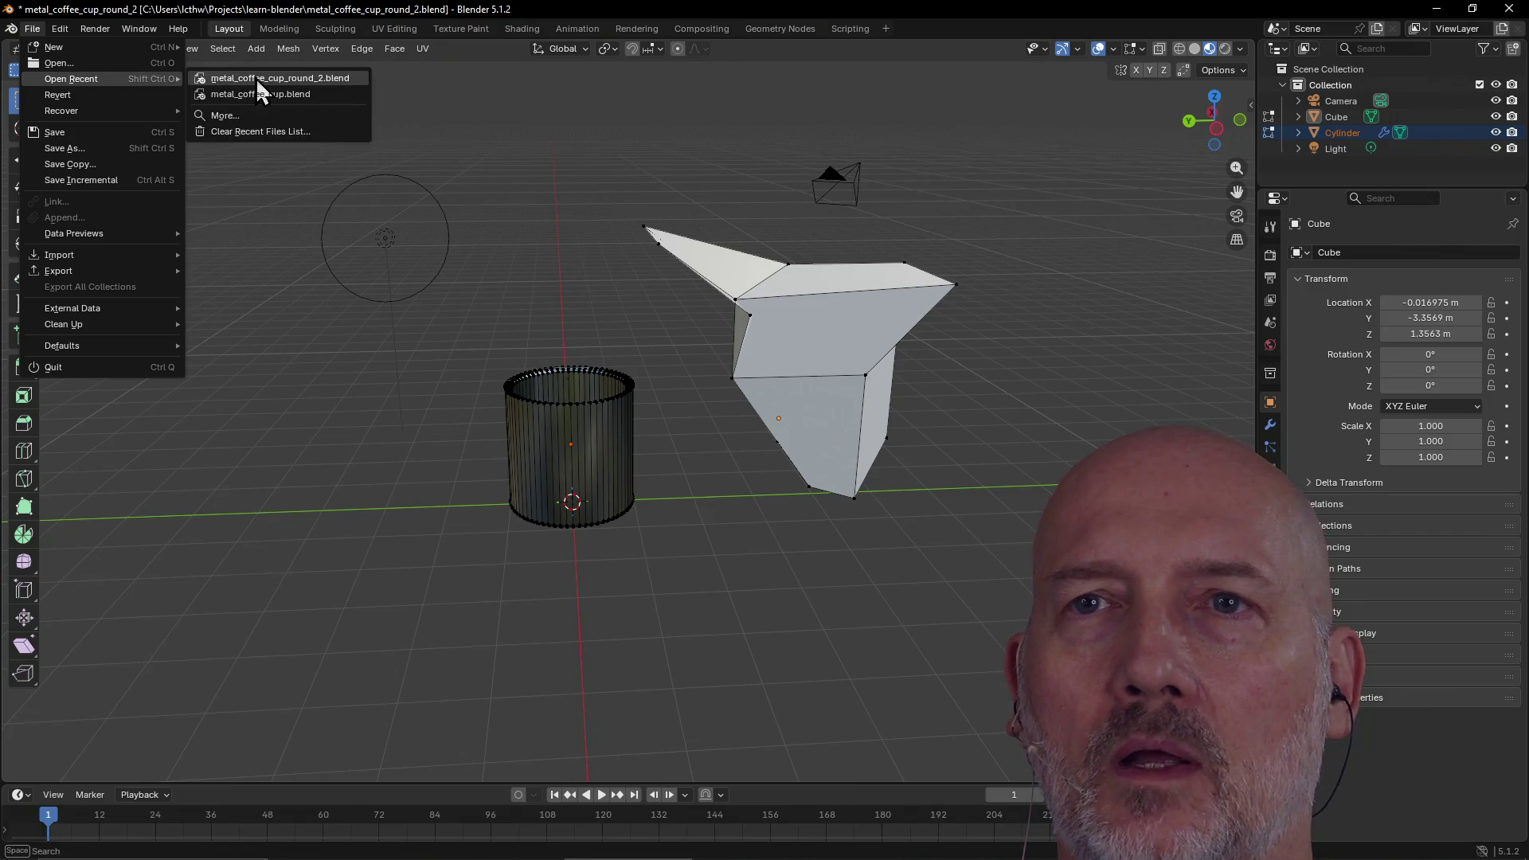
click(256, 78)
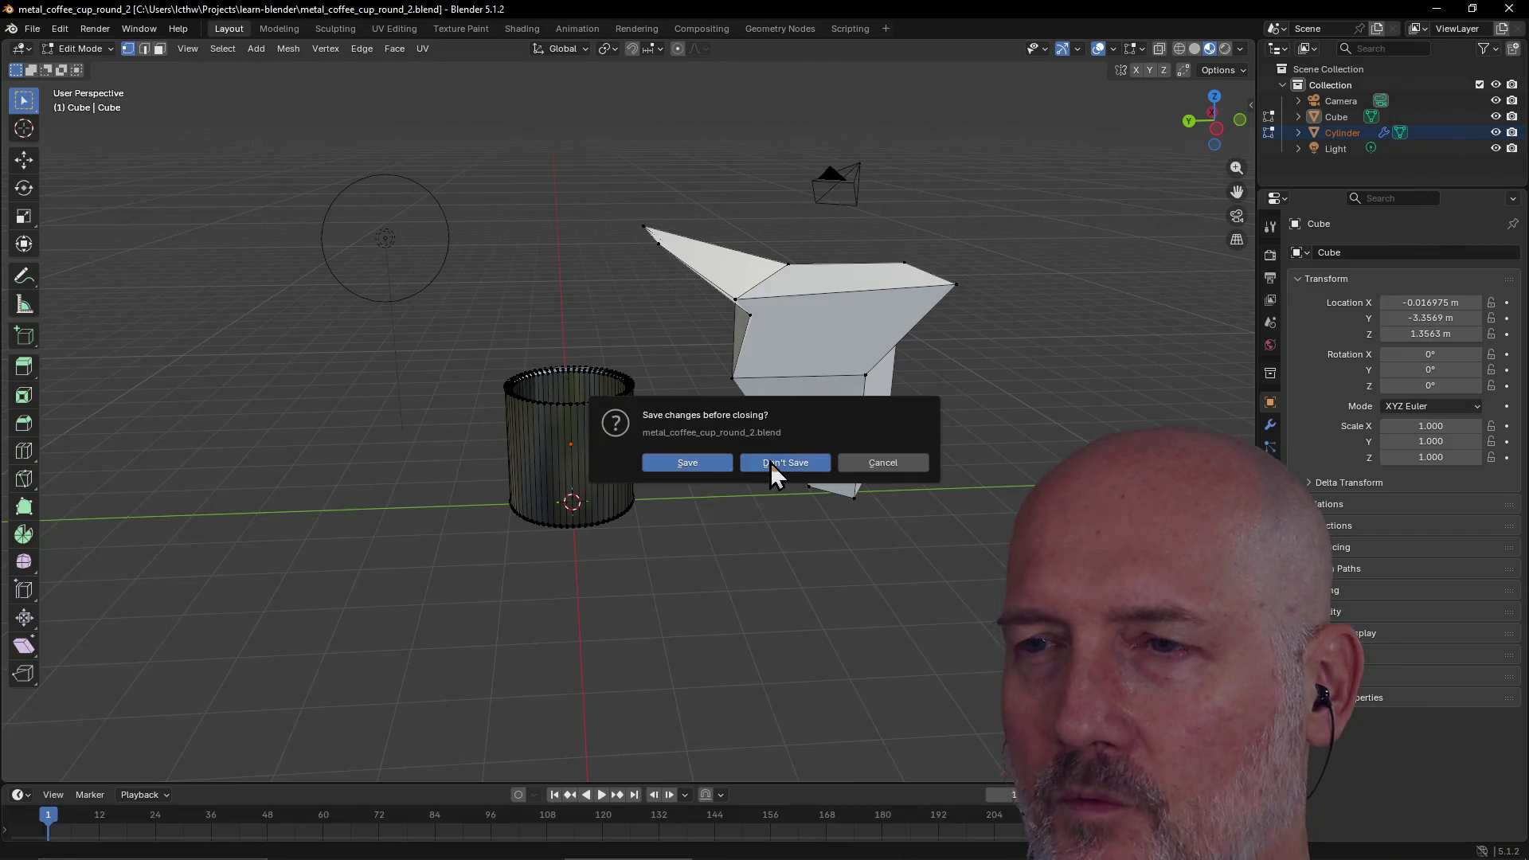
click(778, 463)
Select the mug and orbit down to a side view of it
scroll(628, 398, down, 4)
mouse_move(625, 385)
middle_down()
mouse_move(616, 315)
mouse_move(666, 437)
middle_up()
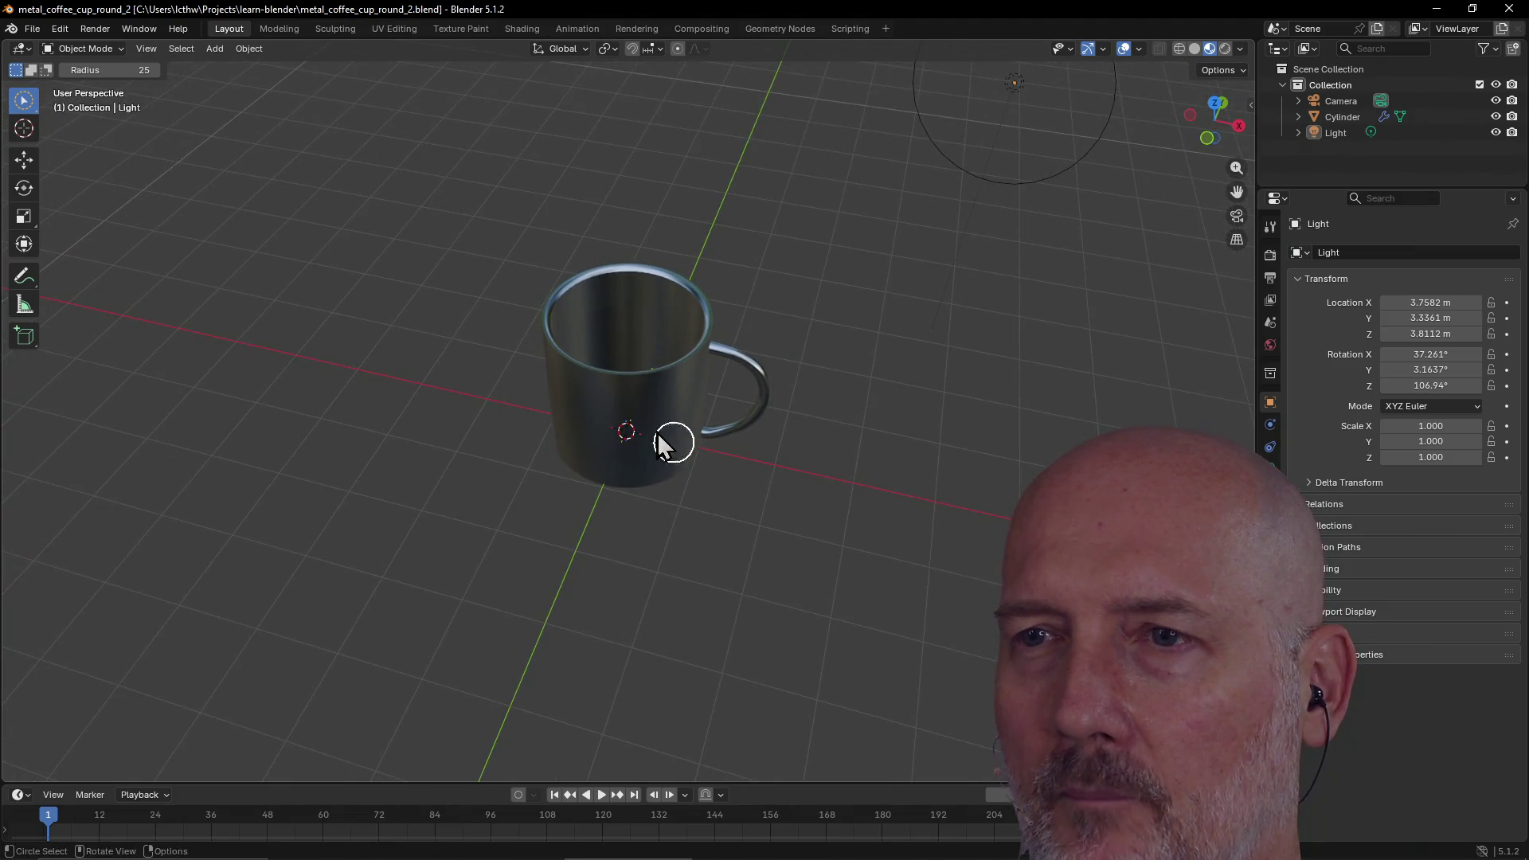
click(623, 368)
mouse_move(678, 335)
middle_down()
mouse_move(659, 300)
mouse_move(455, 207)
mouse_move(686, 169)
mouse_move(788, 230)
mouse_move(896, 223)
mouse_move(533, 461)
mouse_move(792, 406)
mouse_move(850, 480)
mouse_move(743, 512)
mouse_move(690, 430)
mouse_move(672, 195)
mouse_move(570, 491)
mouse_move(628, 495)
mouse_move(679, 456)
mouse_move(603, 522)
middle_up()
scroll(675, 446, down, 5)
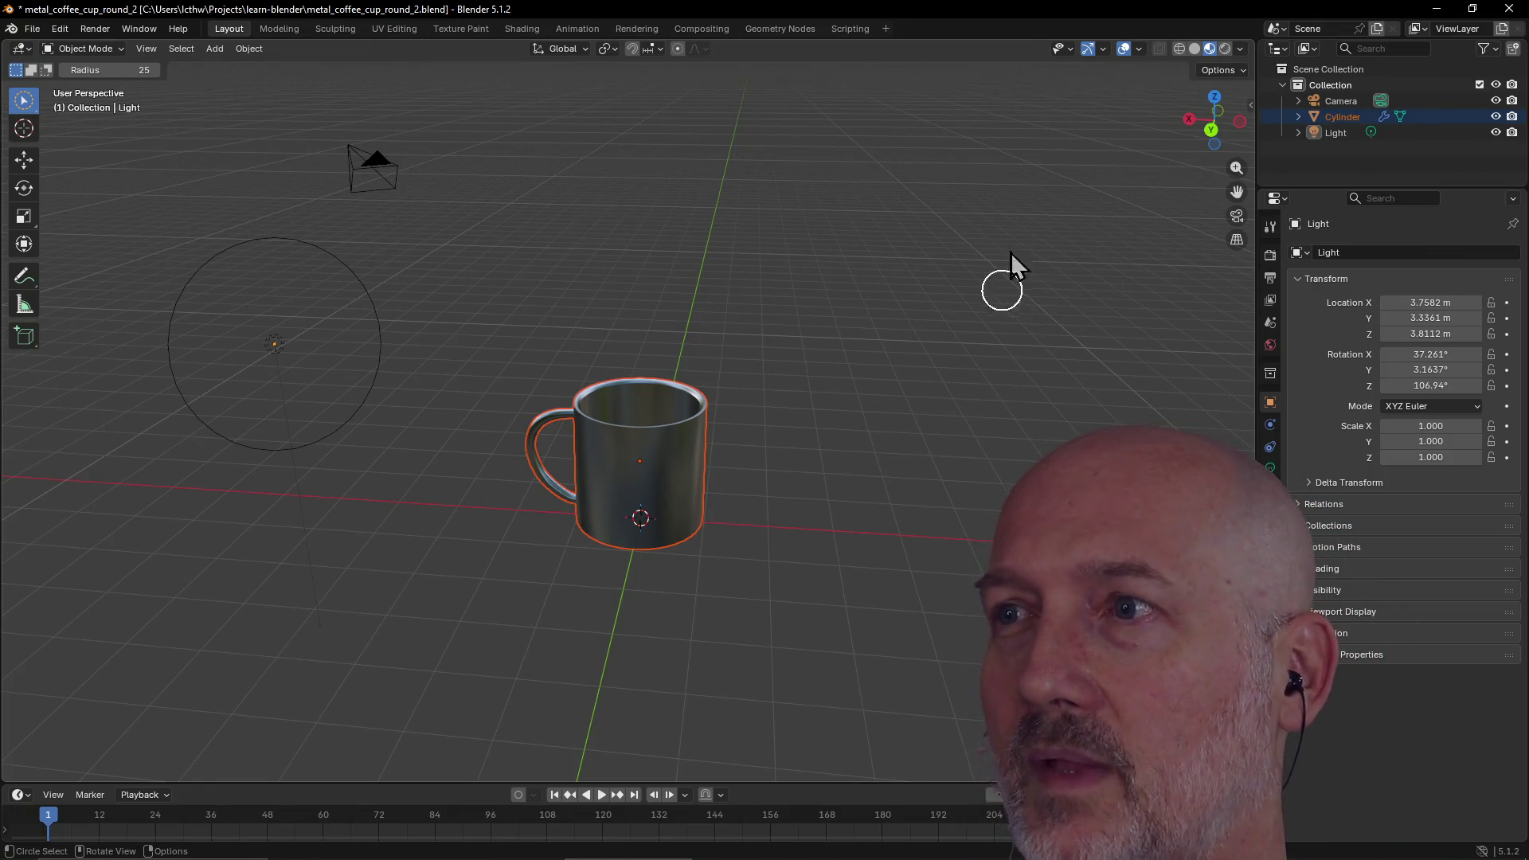
click(214, 50)
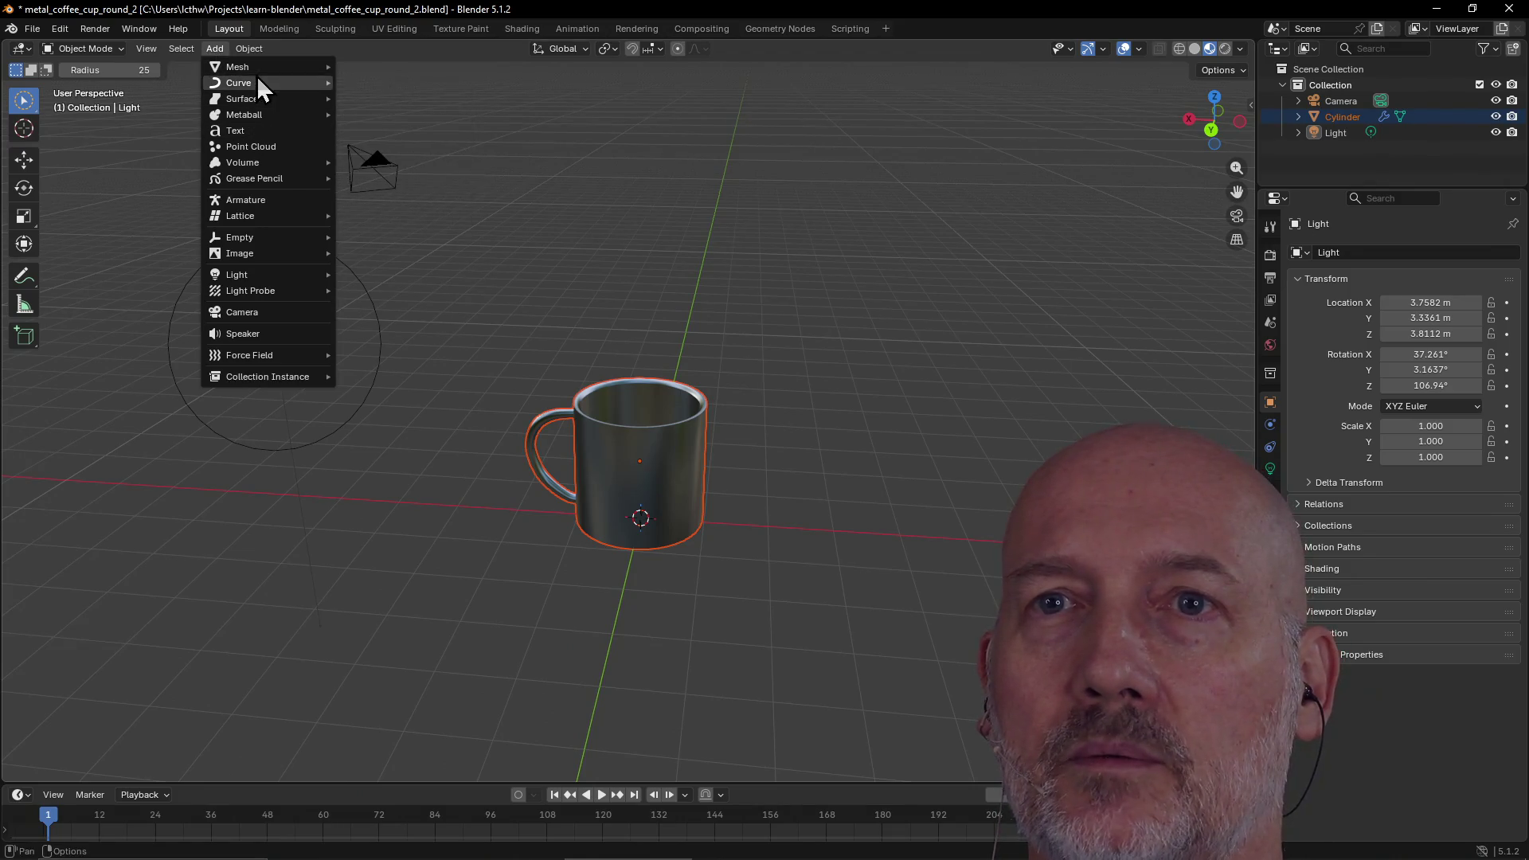
Add a cube, place it left of the mug, then enter Edit Mode with the mug selected
mouse_move(259, 67)
click(355, 83)
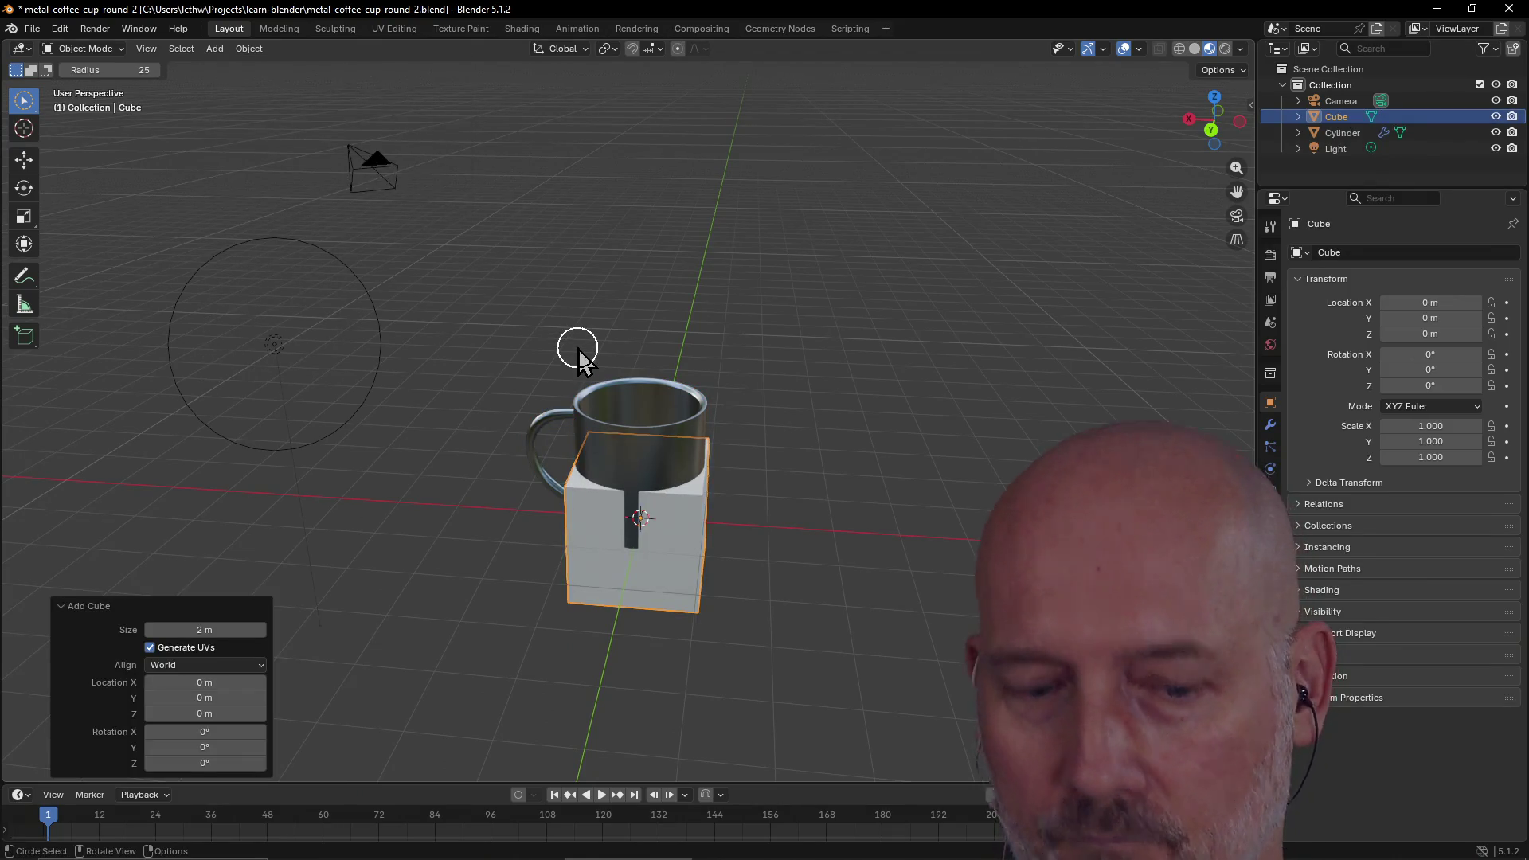
key(g)
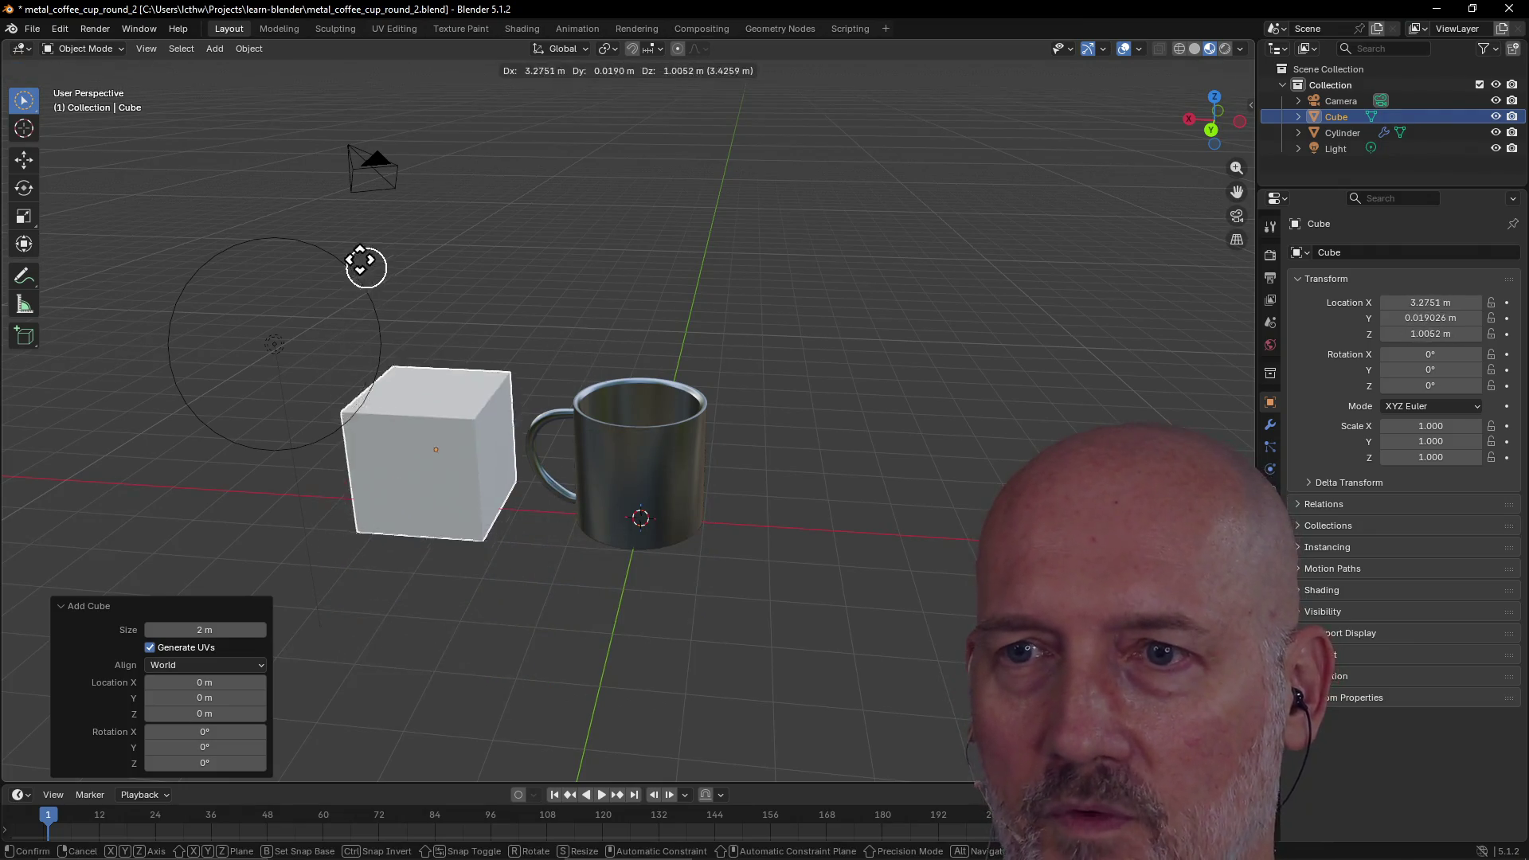
click(360, 242)
click(637, 455)
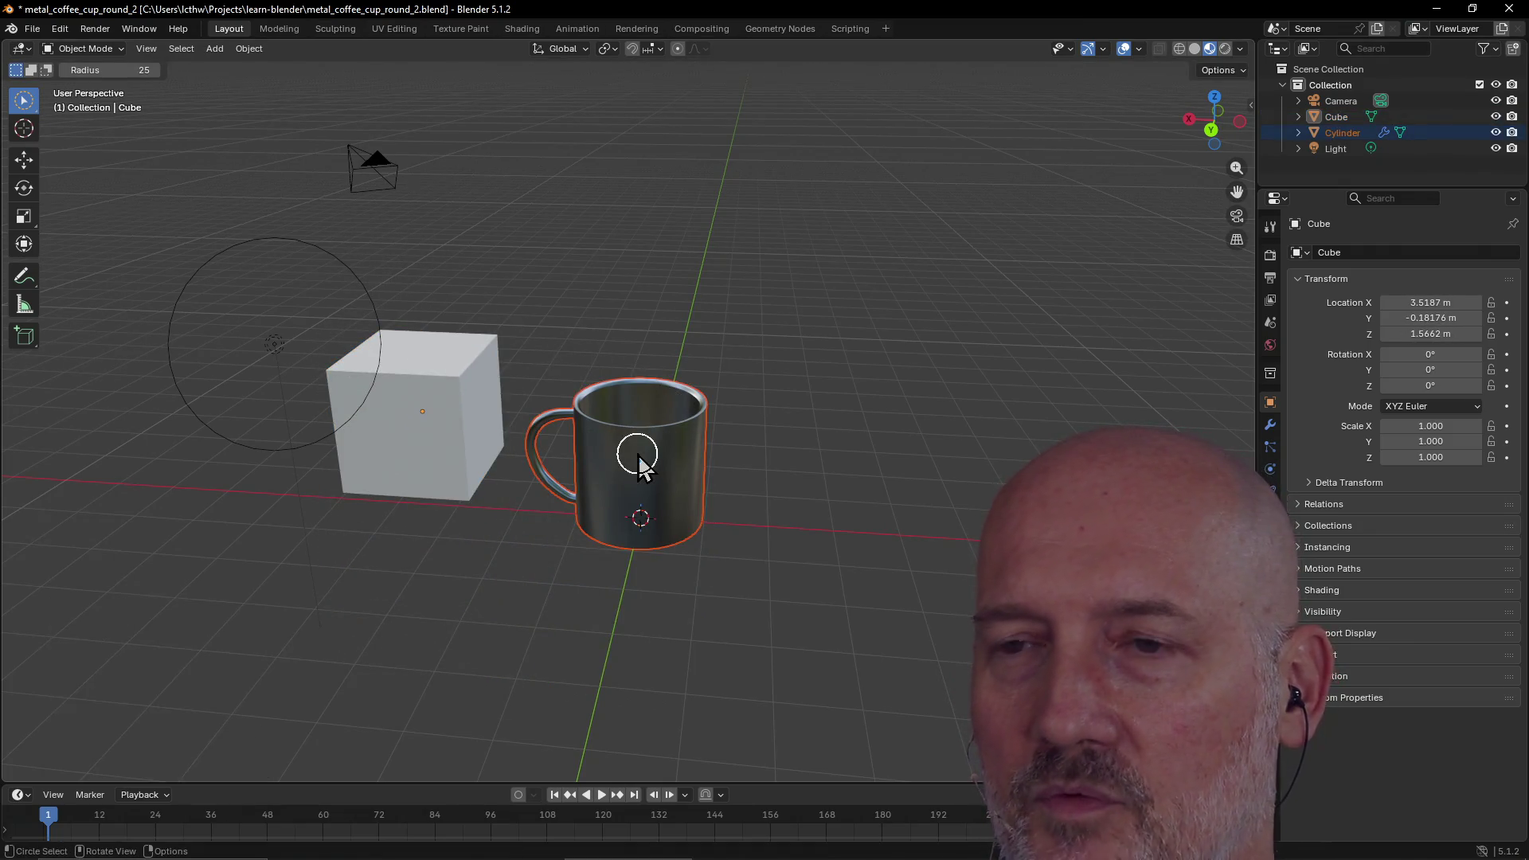
key(Tab)
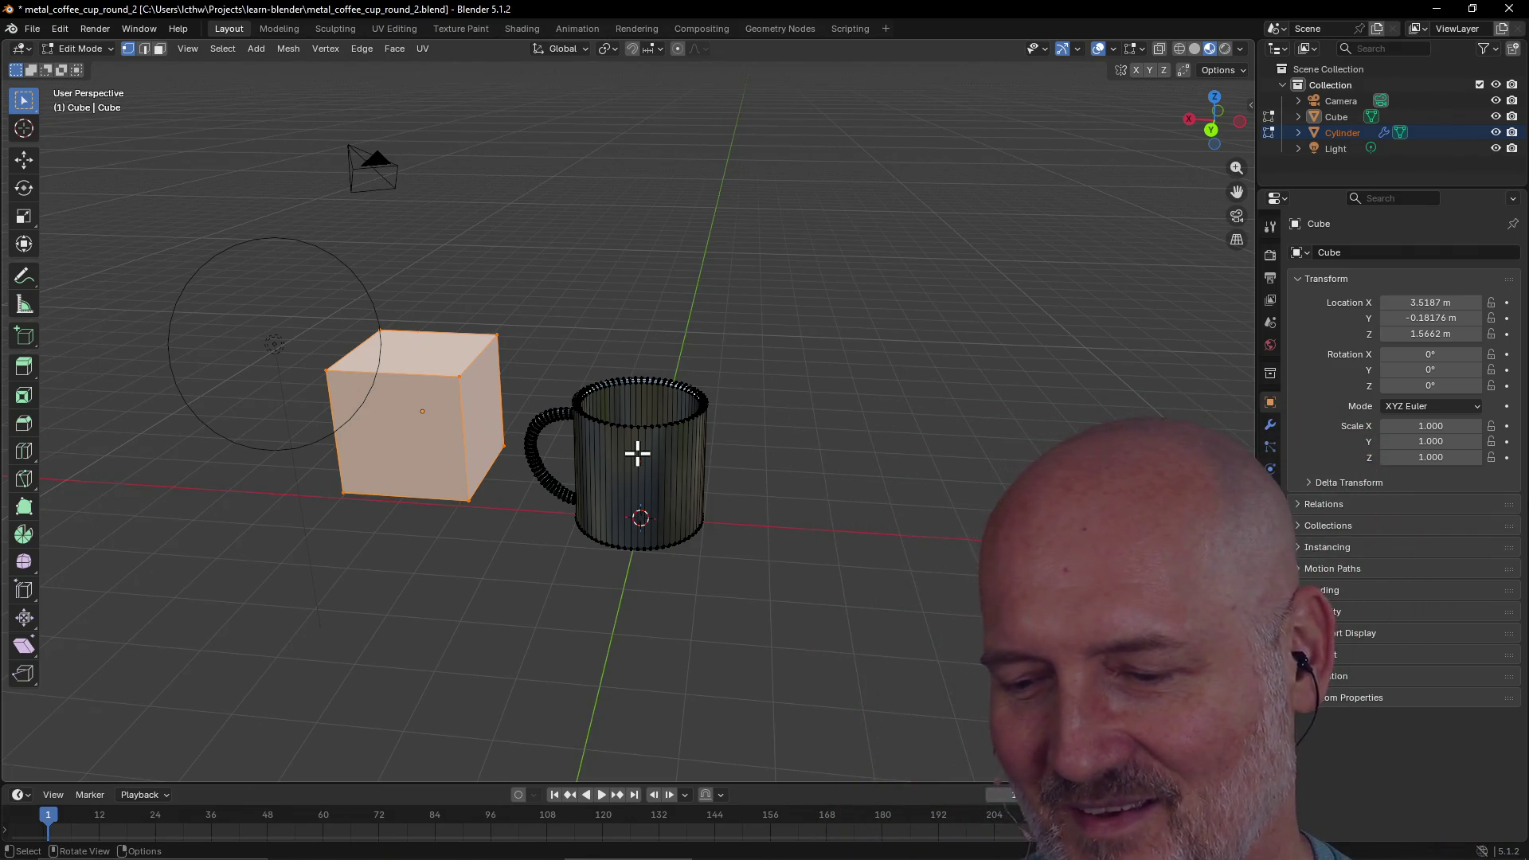
Make the mug the edited mesh and box-select several vertex groups on its handle
scroll(583, 433, up, 5)
mouse_move(584, 433)
middle_down()
mouse_move(662, 409)
mouse_move(588, 413)
middle_up()
click(578, 411)
drag(525, 381, 598, 478)
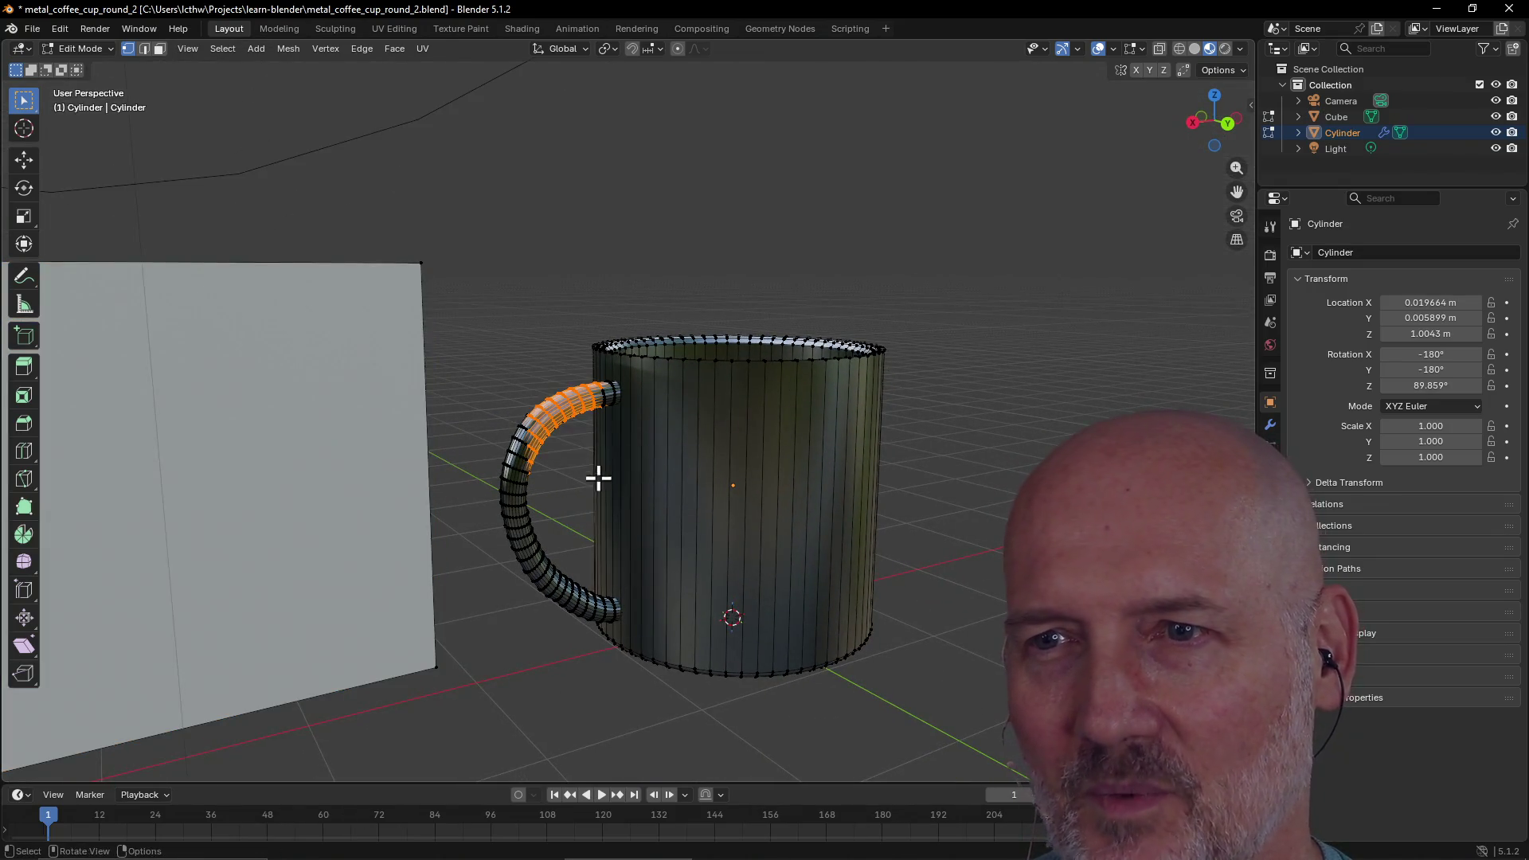
click(614, 385)
click(557, 385)
mouse_move(463, 436)
mouse_down()
mouse_move(550, 487)
mouse_move(518, 412)
mouse_move(557, 457)
mouse_up()
scroll(583, 501, down, 5)
mouse_move(583, 501)
middle_down()
mouse_move(567, 534)
mouse_move(557, 518)
middle_up()
drag(529, 454, 605, 560)
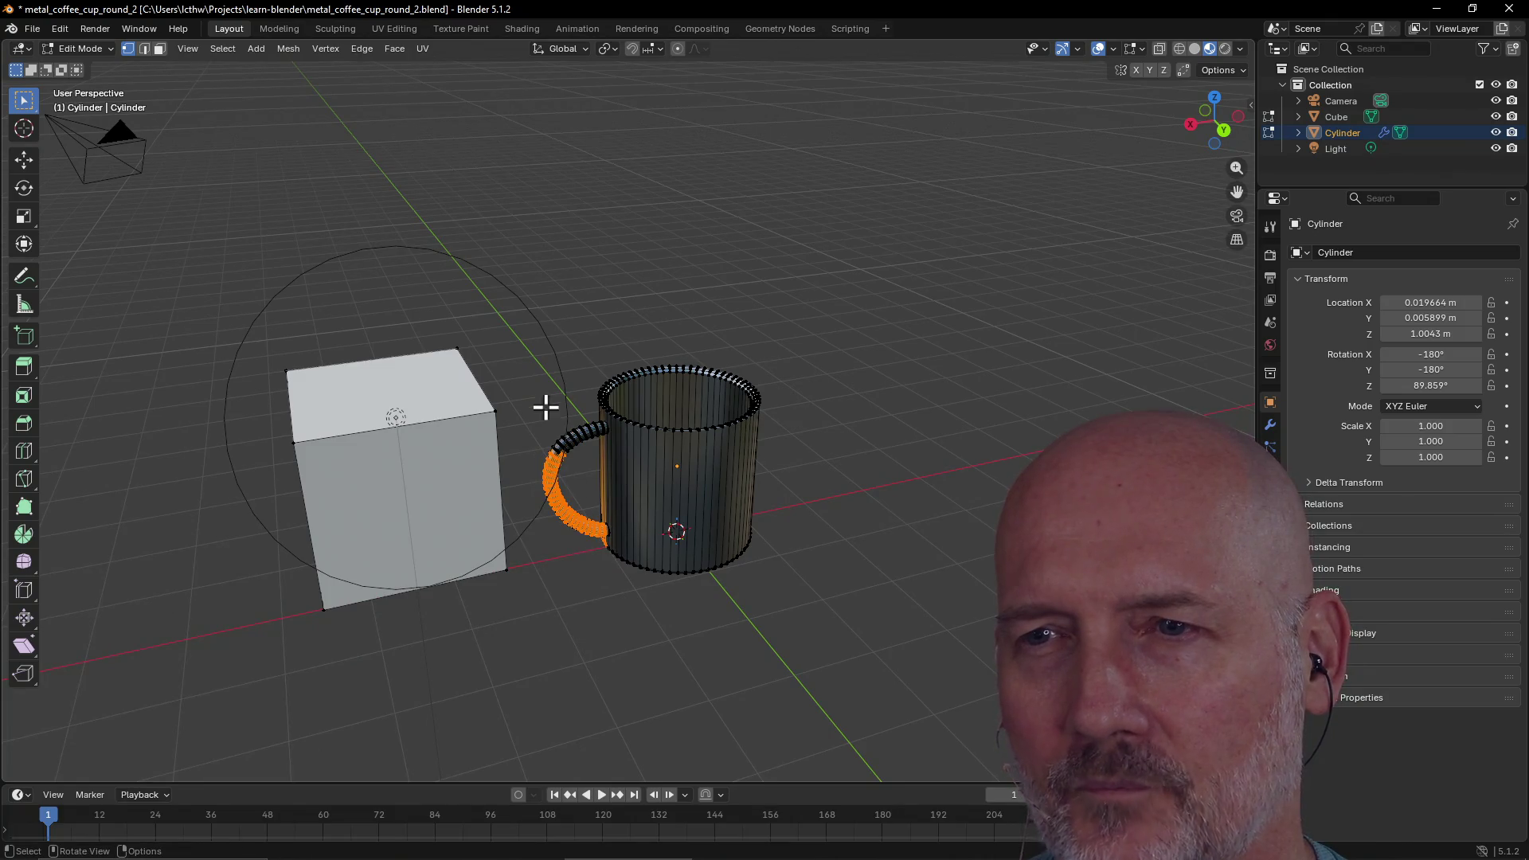
drag(546, 407, 609, 479)
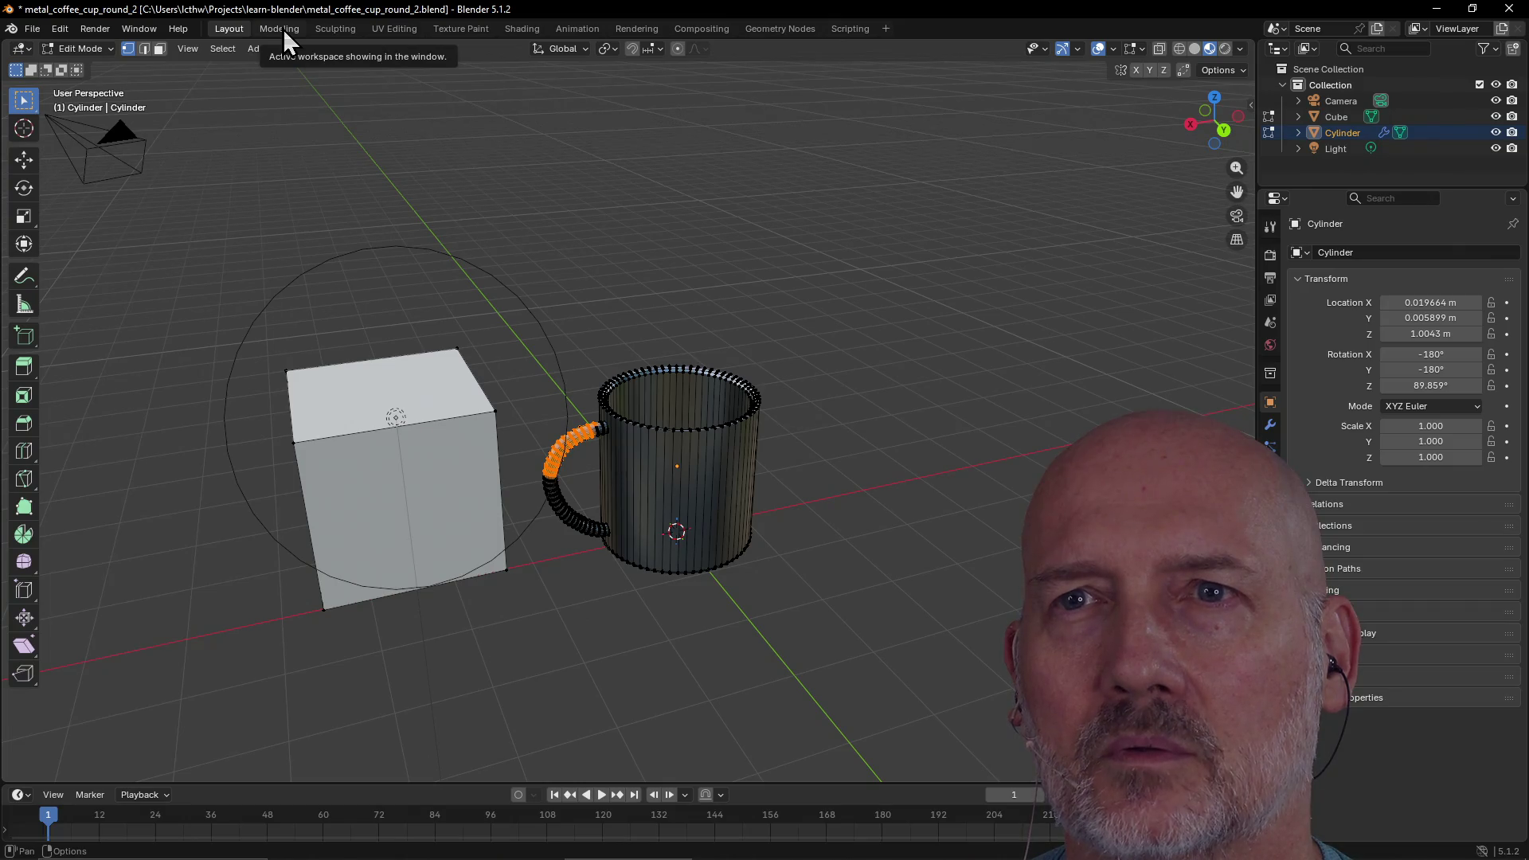
Orbit to a side-on view and box-select the cube's front face
scroll(644, 272, up, 2)
mouse_move(643, 272)
middle_down()
mouse_move(532, 255)
mouse_move(566, 218)
mouse_move(607, 231)
mouse_move(600, 294)
mouse_move(509, 318)
mouse_move(250, 276)
mouse_move(866, 364)
middle_up()
mouse_move(820, 289)
mouse_down()
mouse_move(976, 488)
mouse_move(1017, 509)
mouse_up()
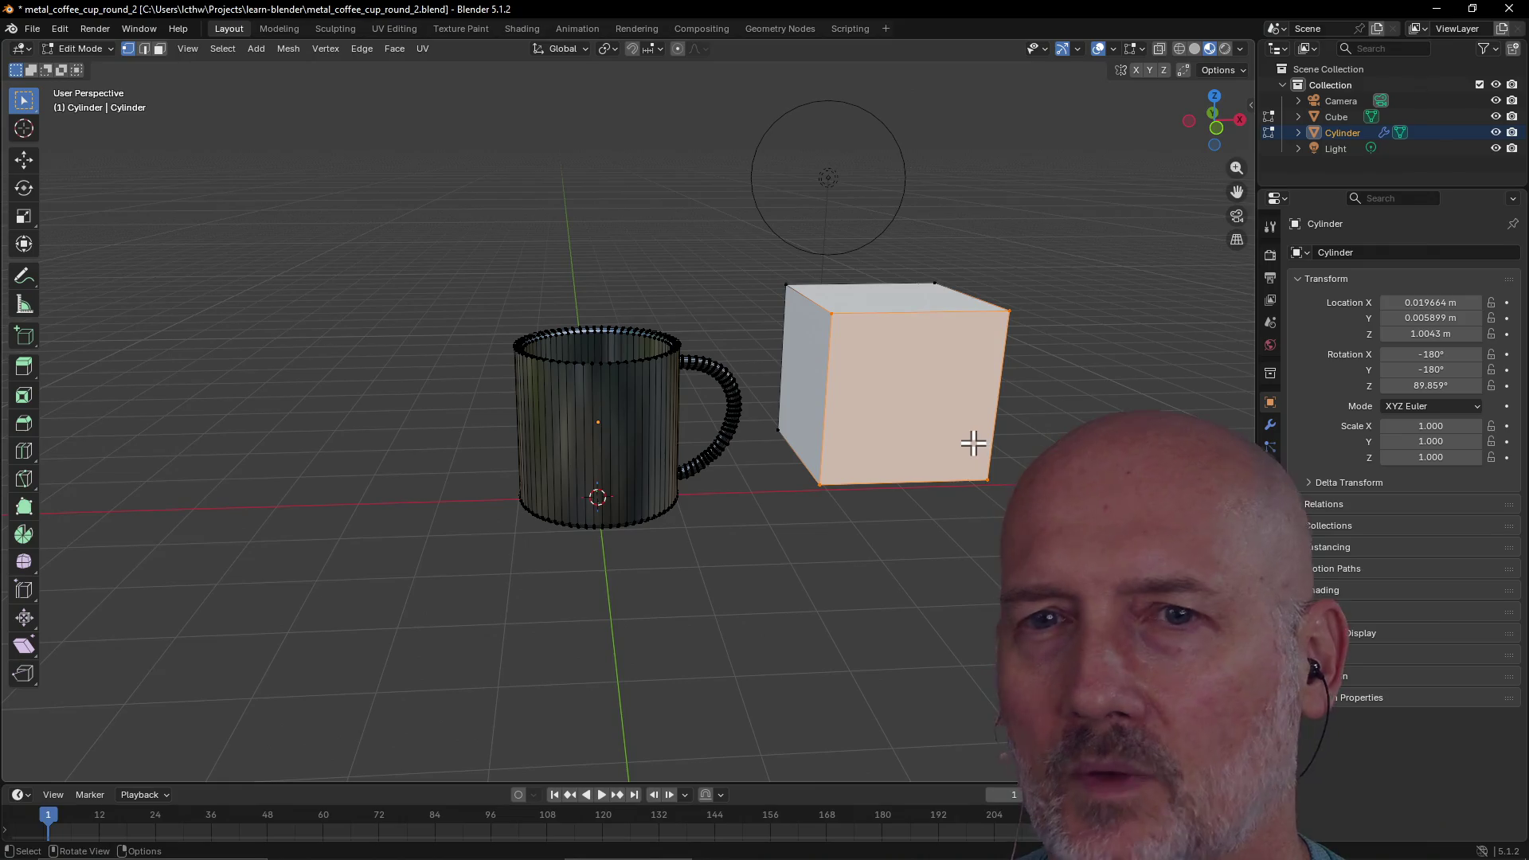
Add a vertical edge loop across the cube with Ctrl+R and clear the selection
key(ctrl+r)
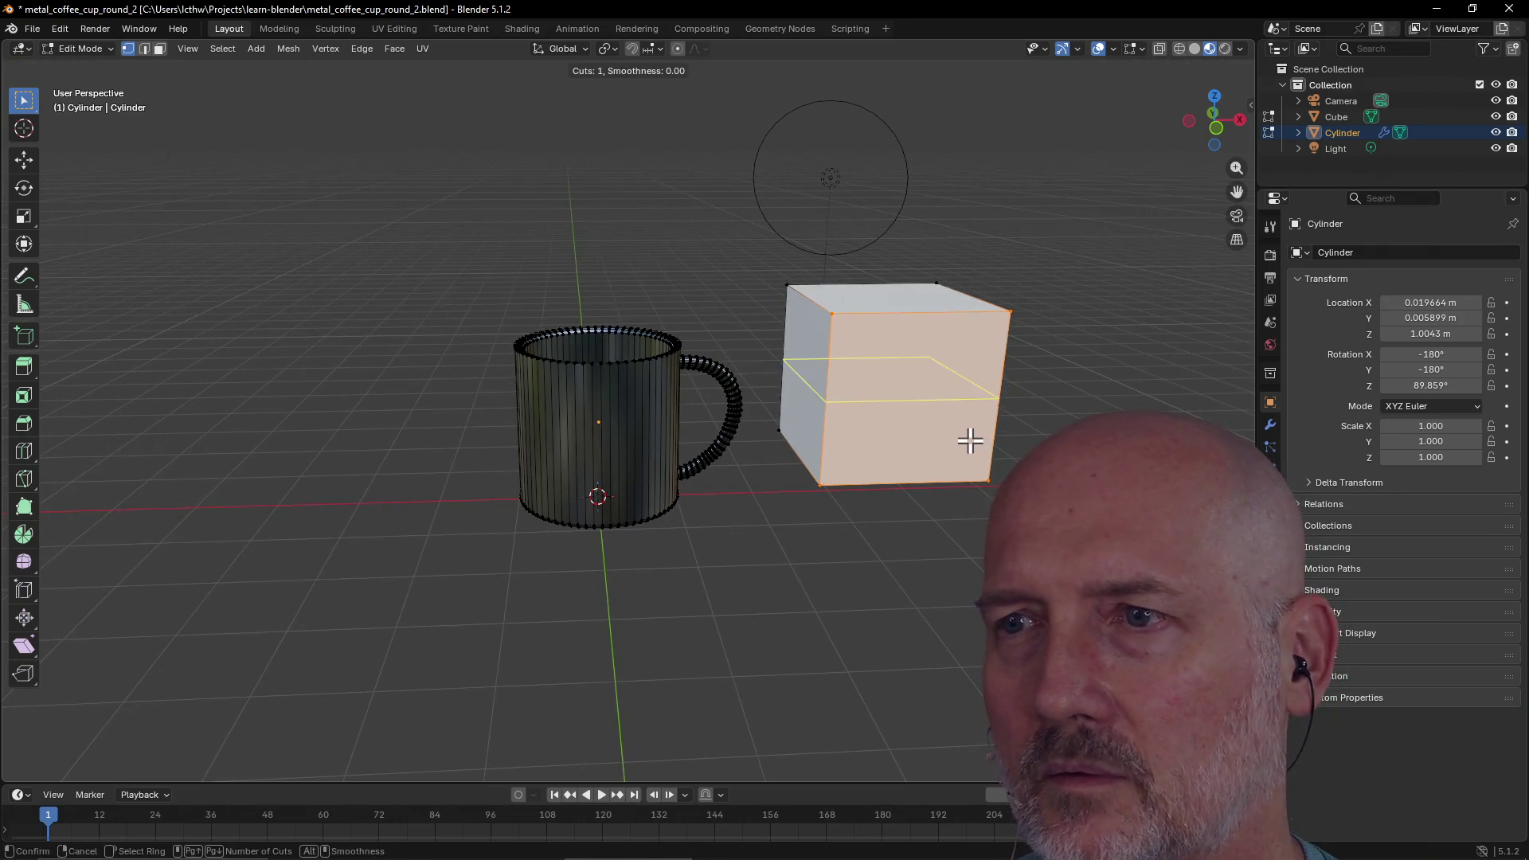
click(951, 459)
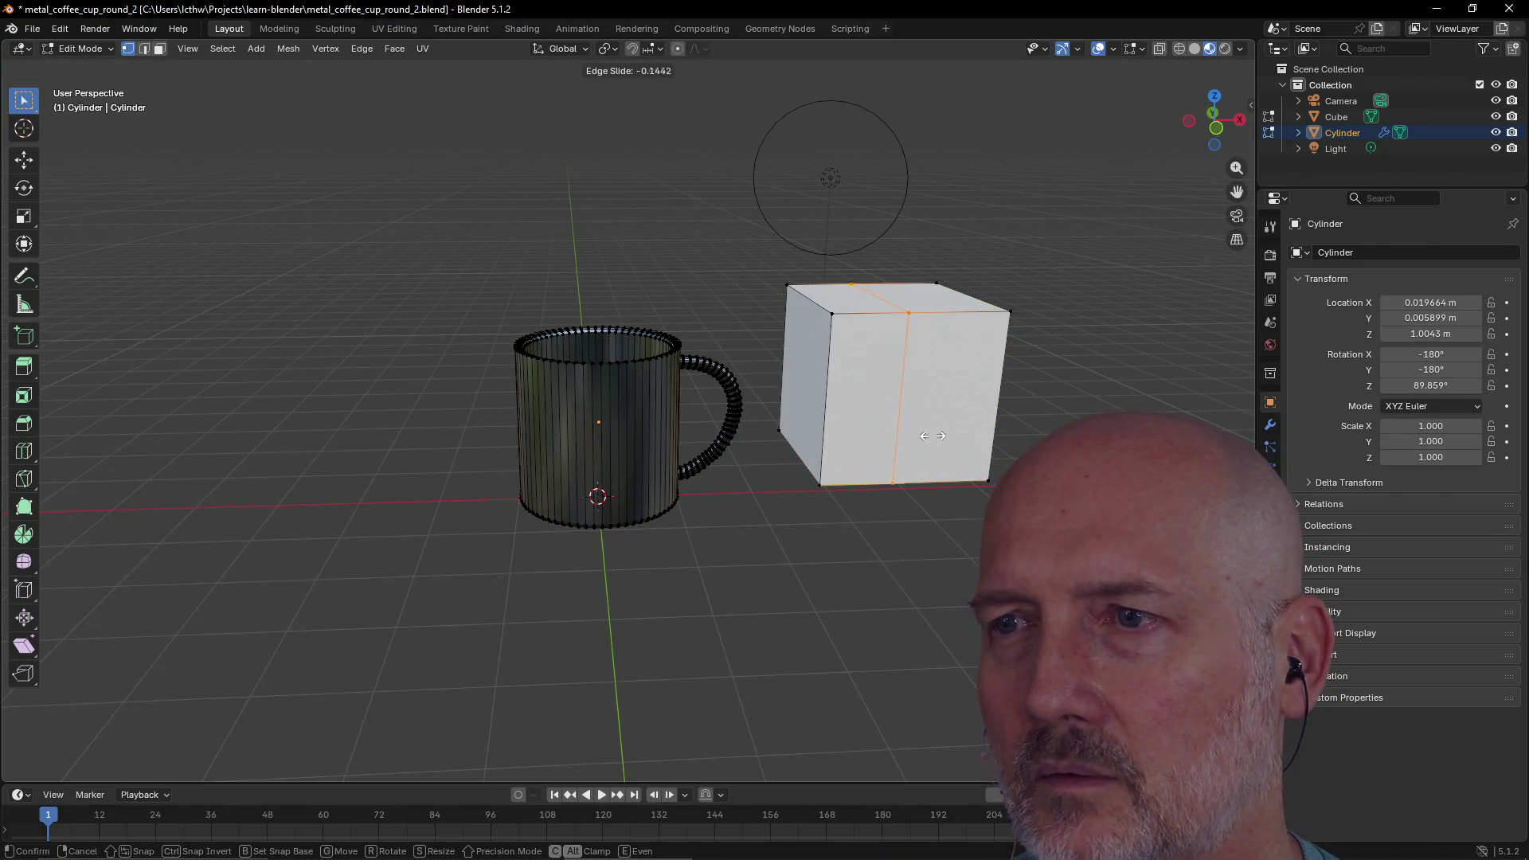
click(946, 448)
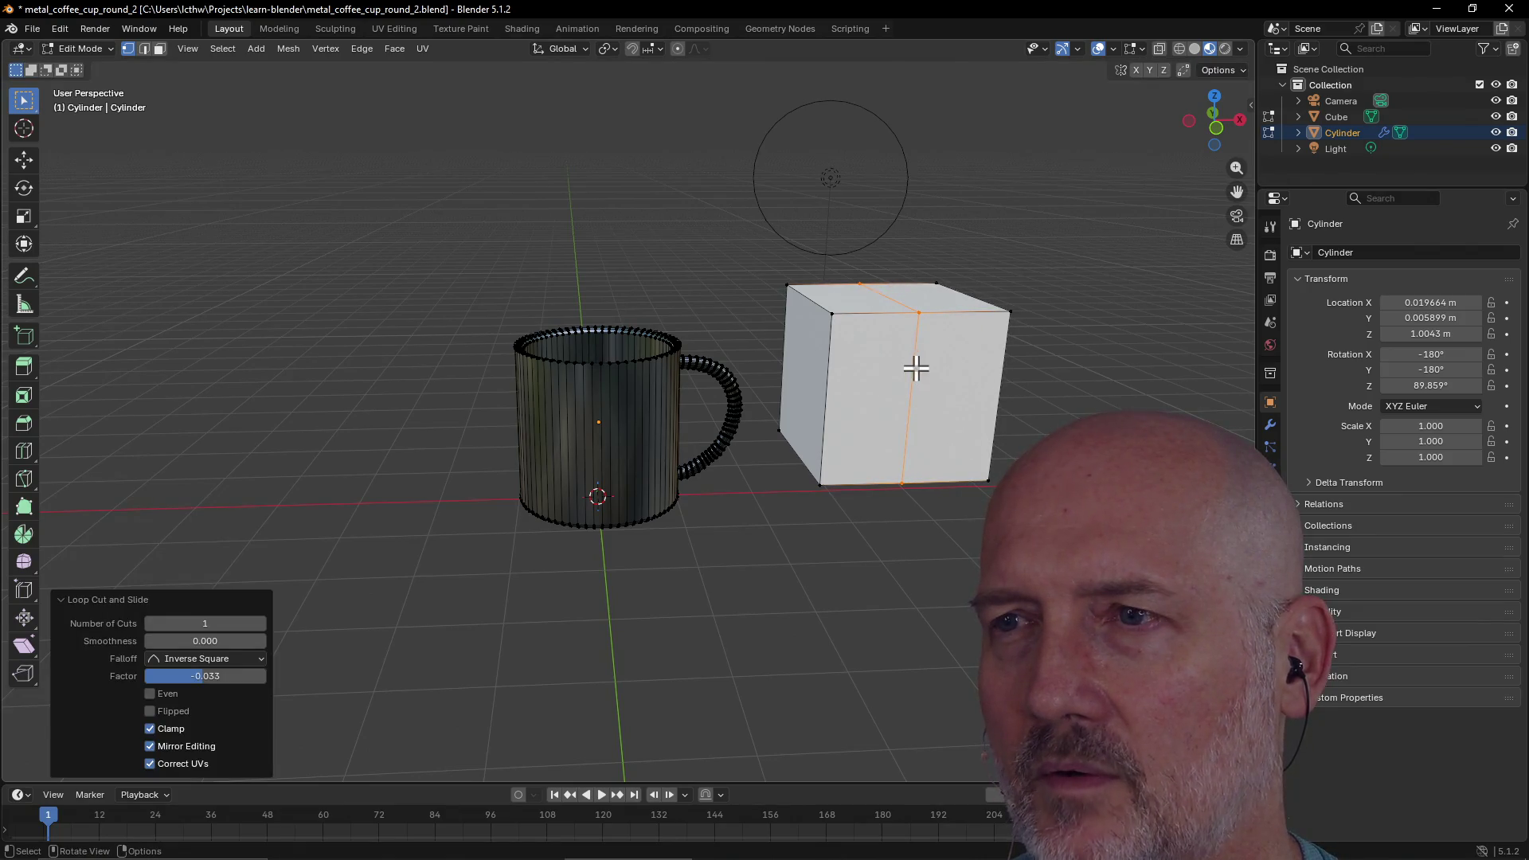
click(916, 368)
Box-select the right-hand face of the cube
mouse_move(1017, 531)
mouse_down()
mouse_move(972, 505)
mouse_move(816, 305)
mouse_up()
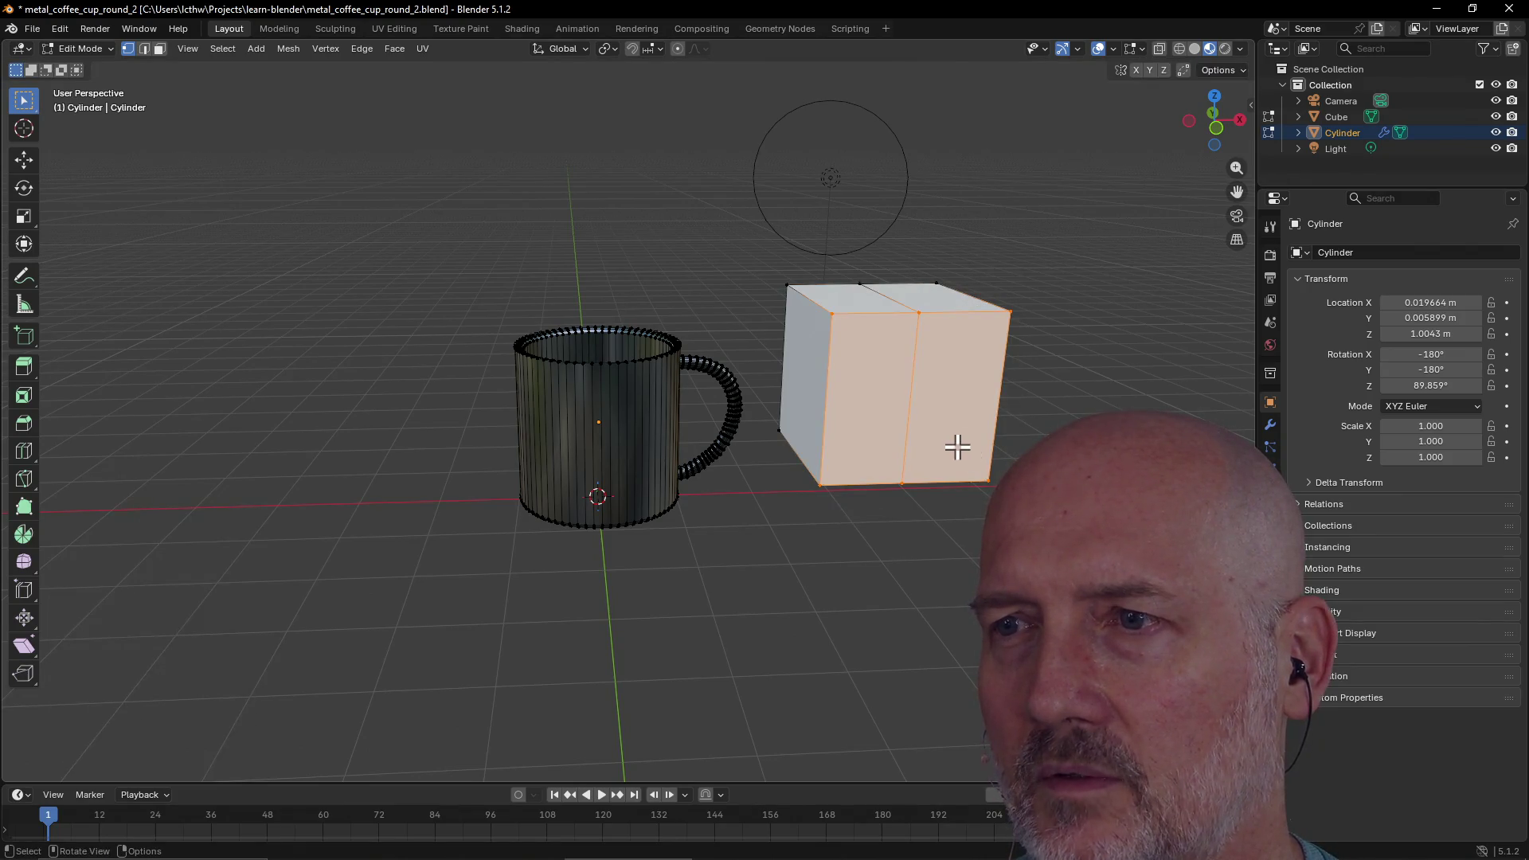
key(alt+a)
middle_drag(909, 291, 912, 301)
key(b)
drag(985, 485, 986, 485)
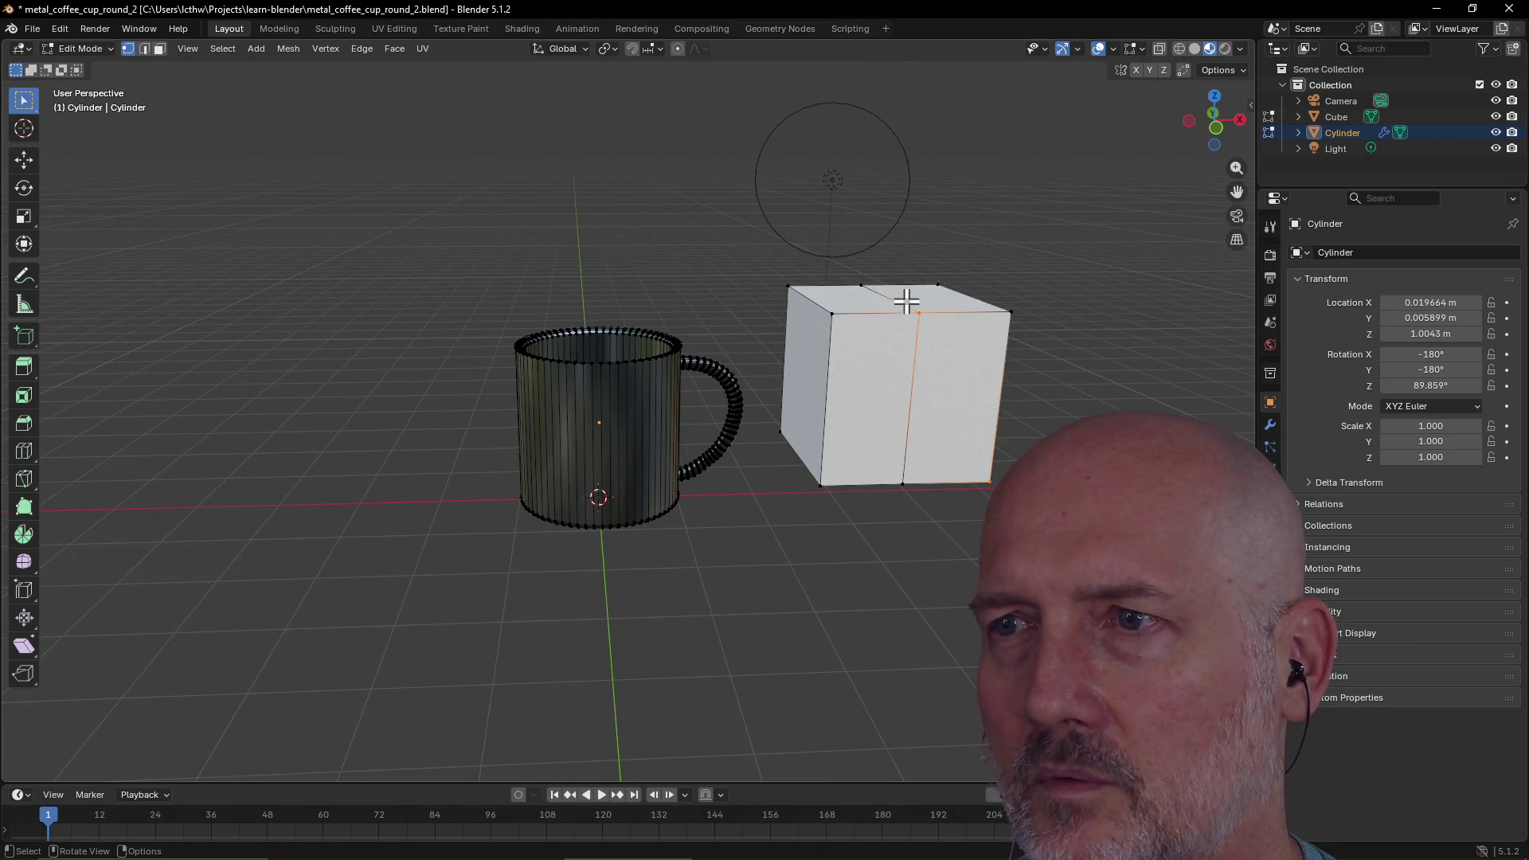
drag(904, 516, 1026, 298)
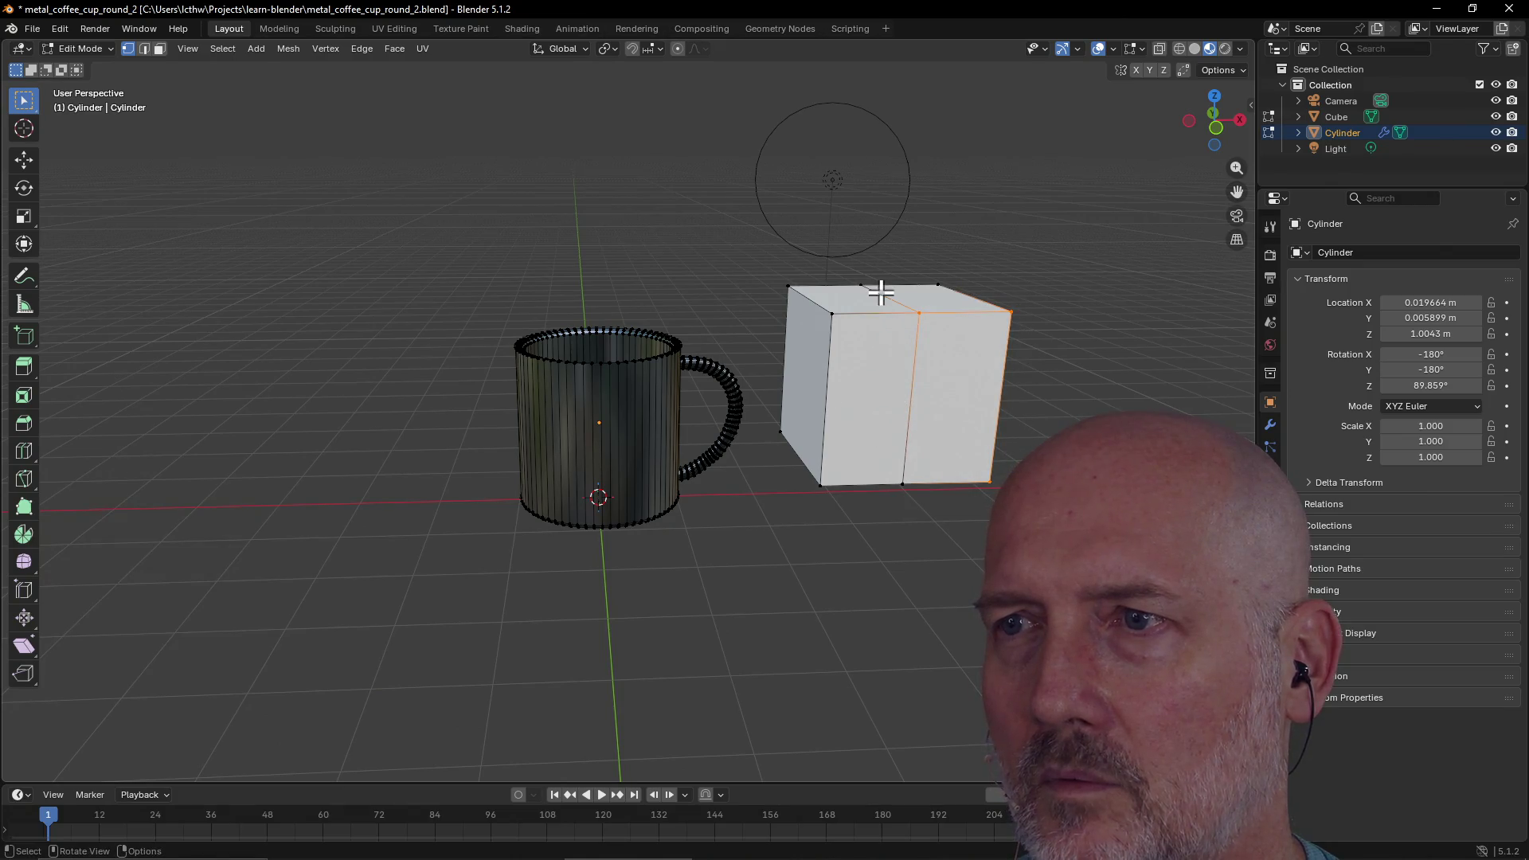
mouse_move(879, 504)
mouse_down()
mouse_move(994, 470)
mouse_move(1025, 295)
mouse_up()
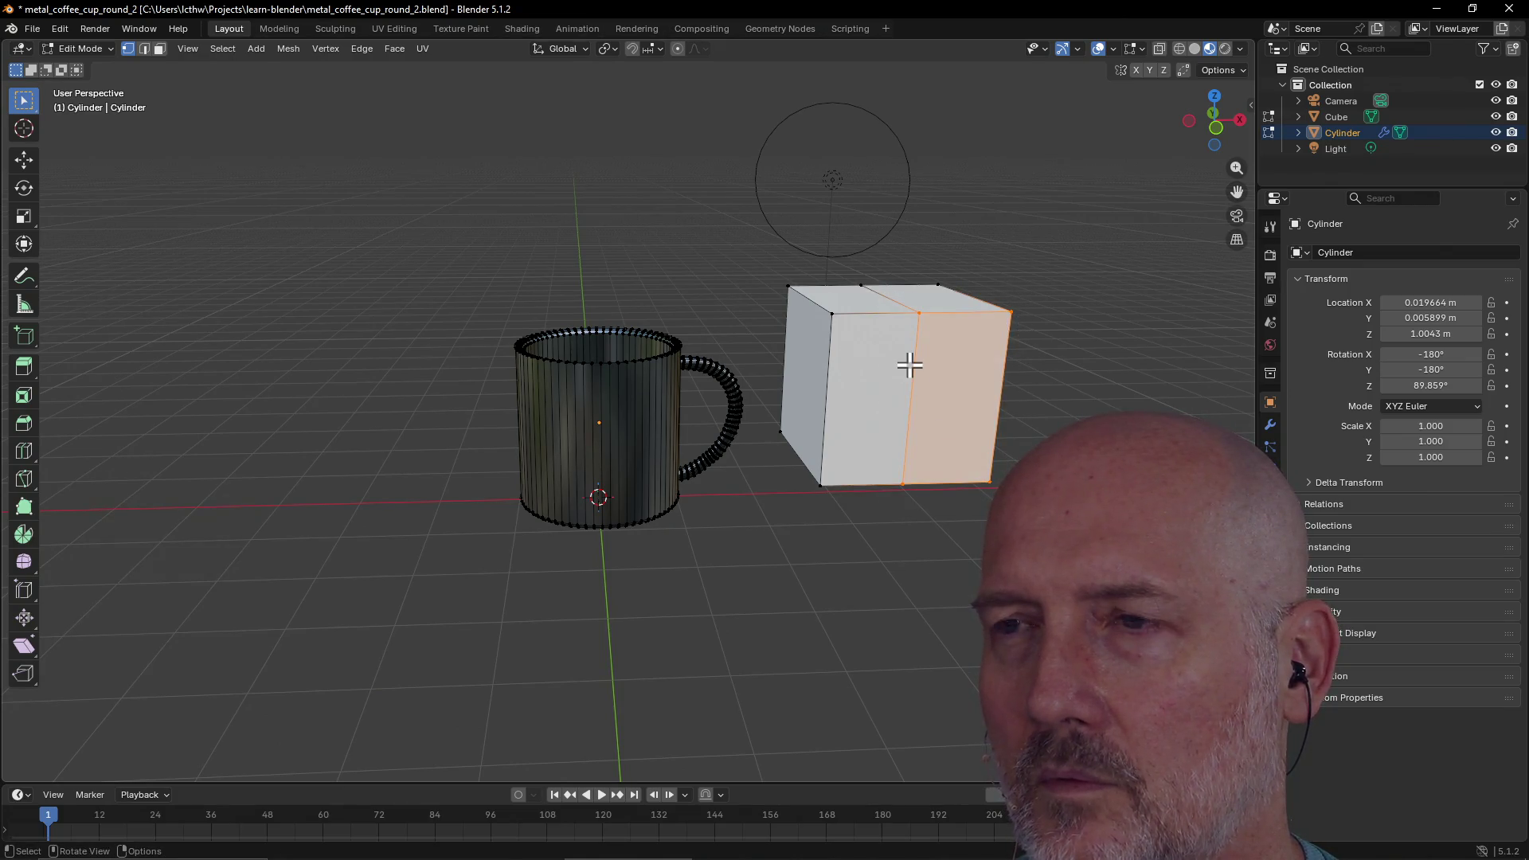
Bevel the selected face by 0.266 m, then deselect all and leave Edit Mode
key(ctrl+b)
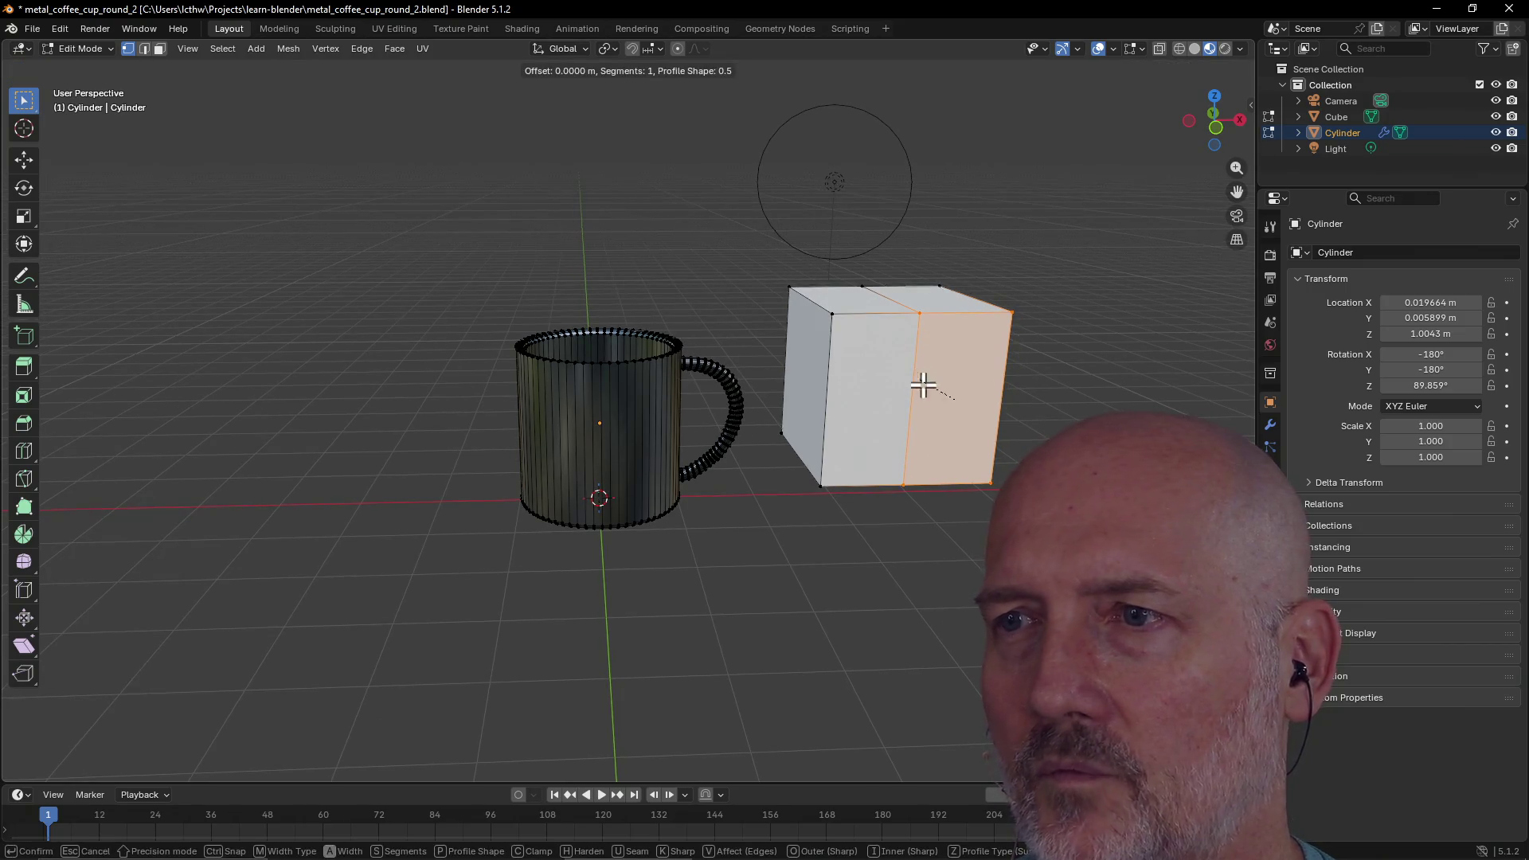
click(999, 467)
mouse_move(937, 410)
middle_down()
mouse_move(1051, 382)
mouse_move(876, 478)
mouse_move(767, 280)
mouse_move(642, 327)
mouse_move(547, 260)
mouse_move(535, 227)
mouse_move(634, 239)
mouse_move(682, 225)
mouse_move(714, 274)
middle_up()
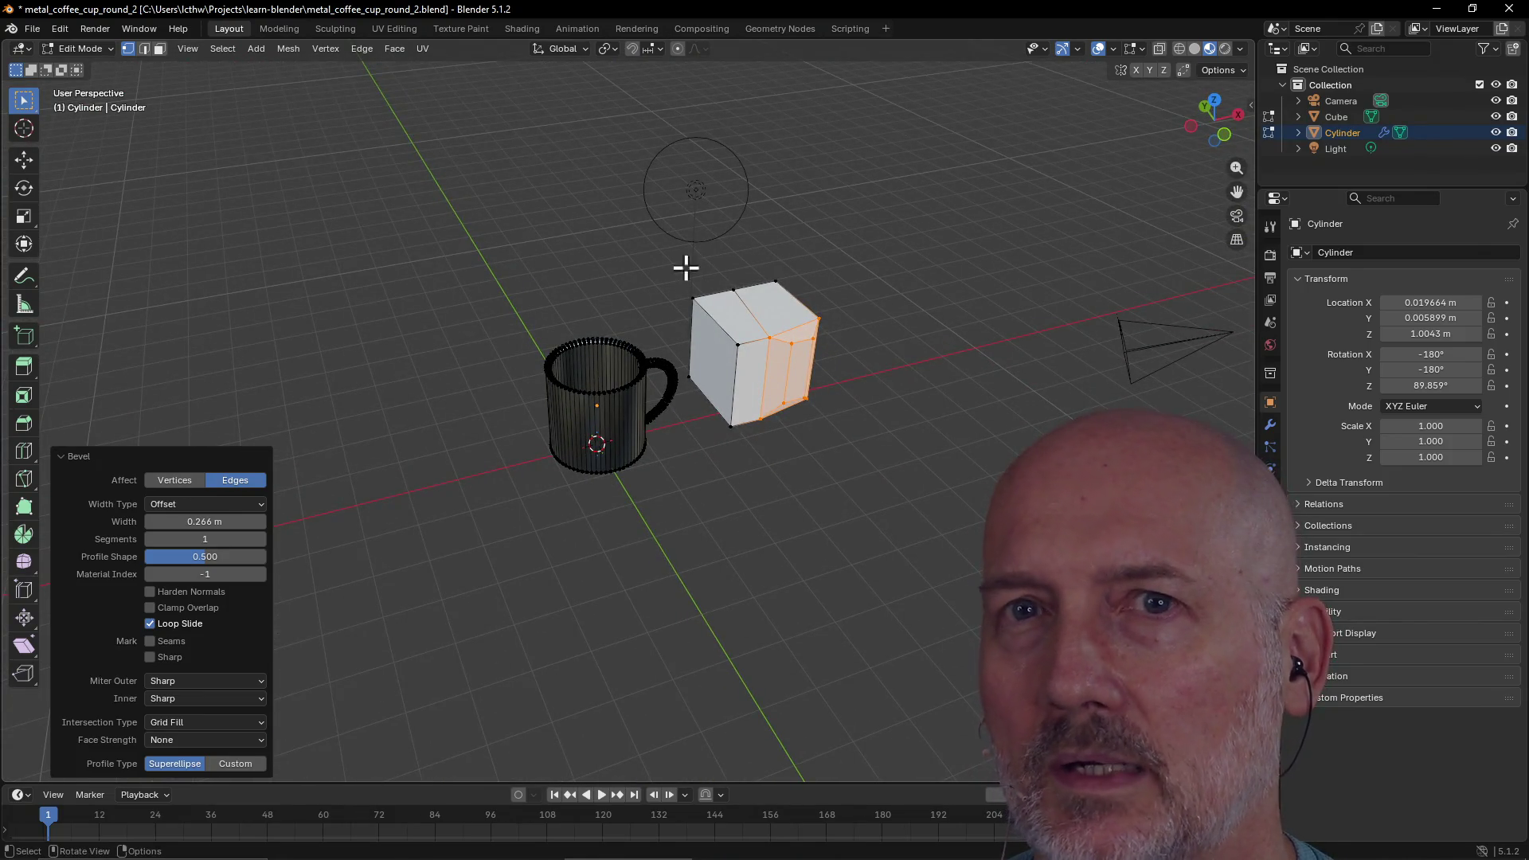
click(707, 247)
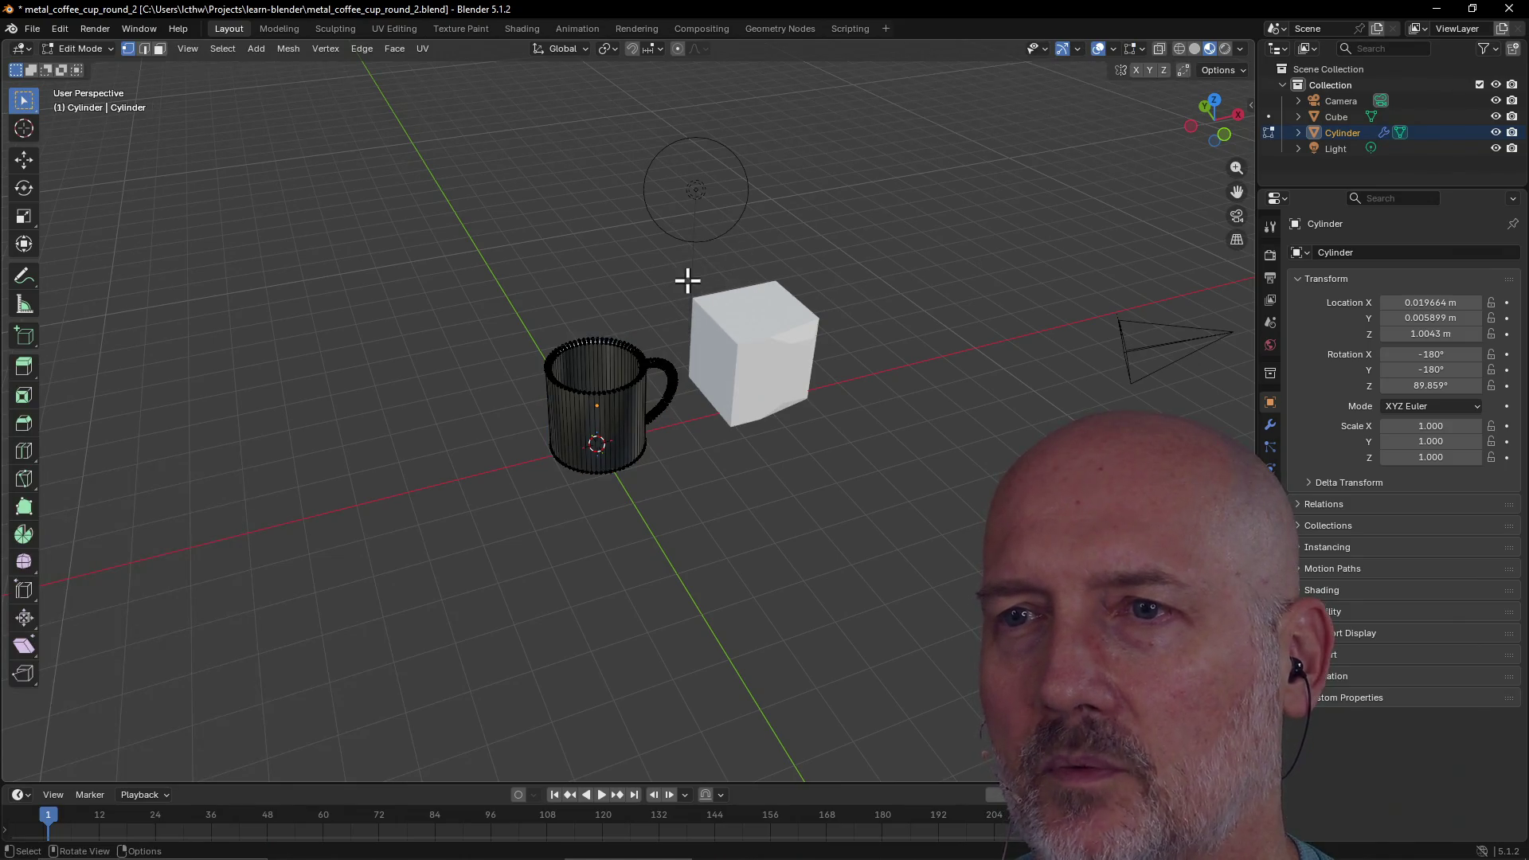
key(Tab)
key(Tab)
key(Tab)
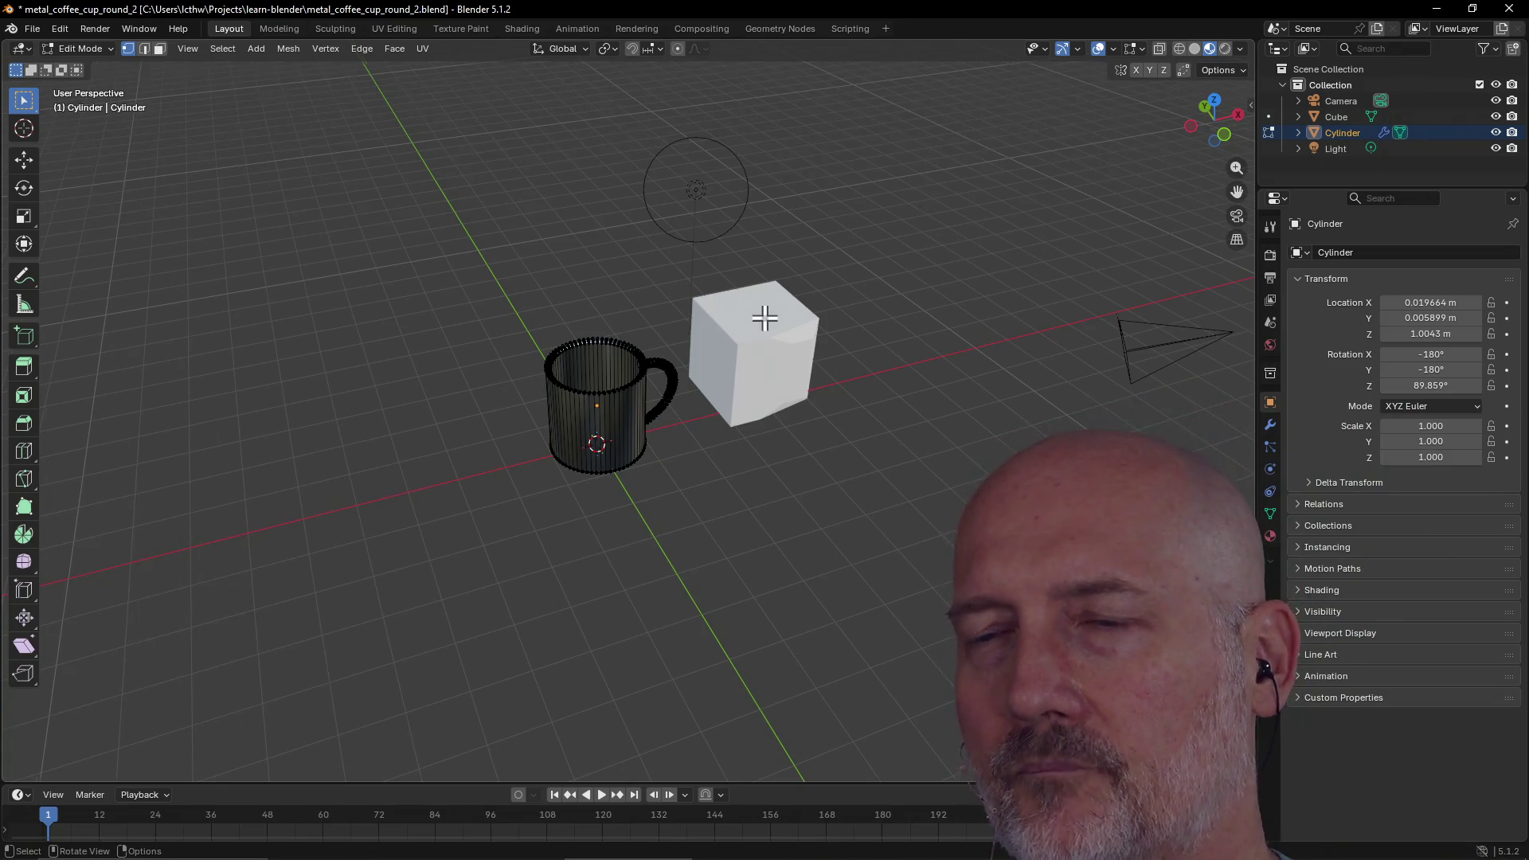
Orbit and zoom so the mug and cube face forward, then move to the Modeling workspace
middle_drag(764, 314, 752, 309)
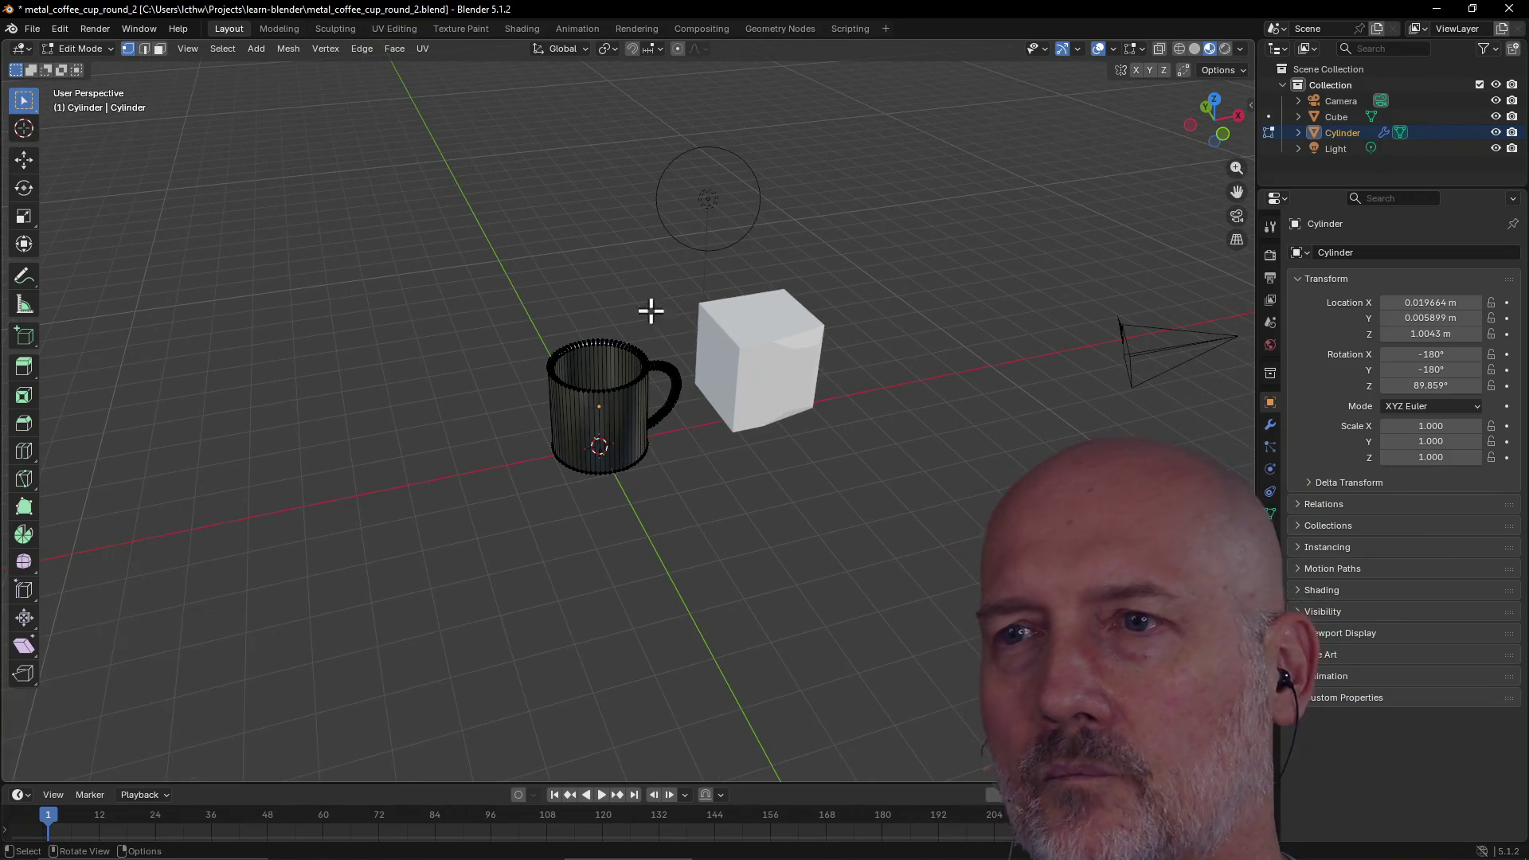
middle_drag(748, 345, 628, 390)
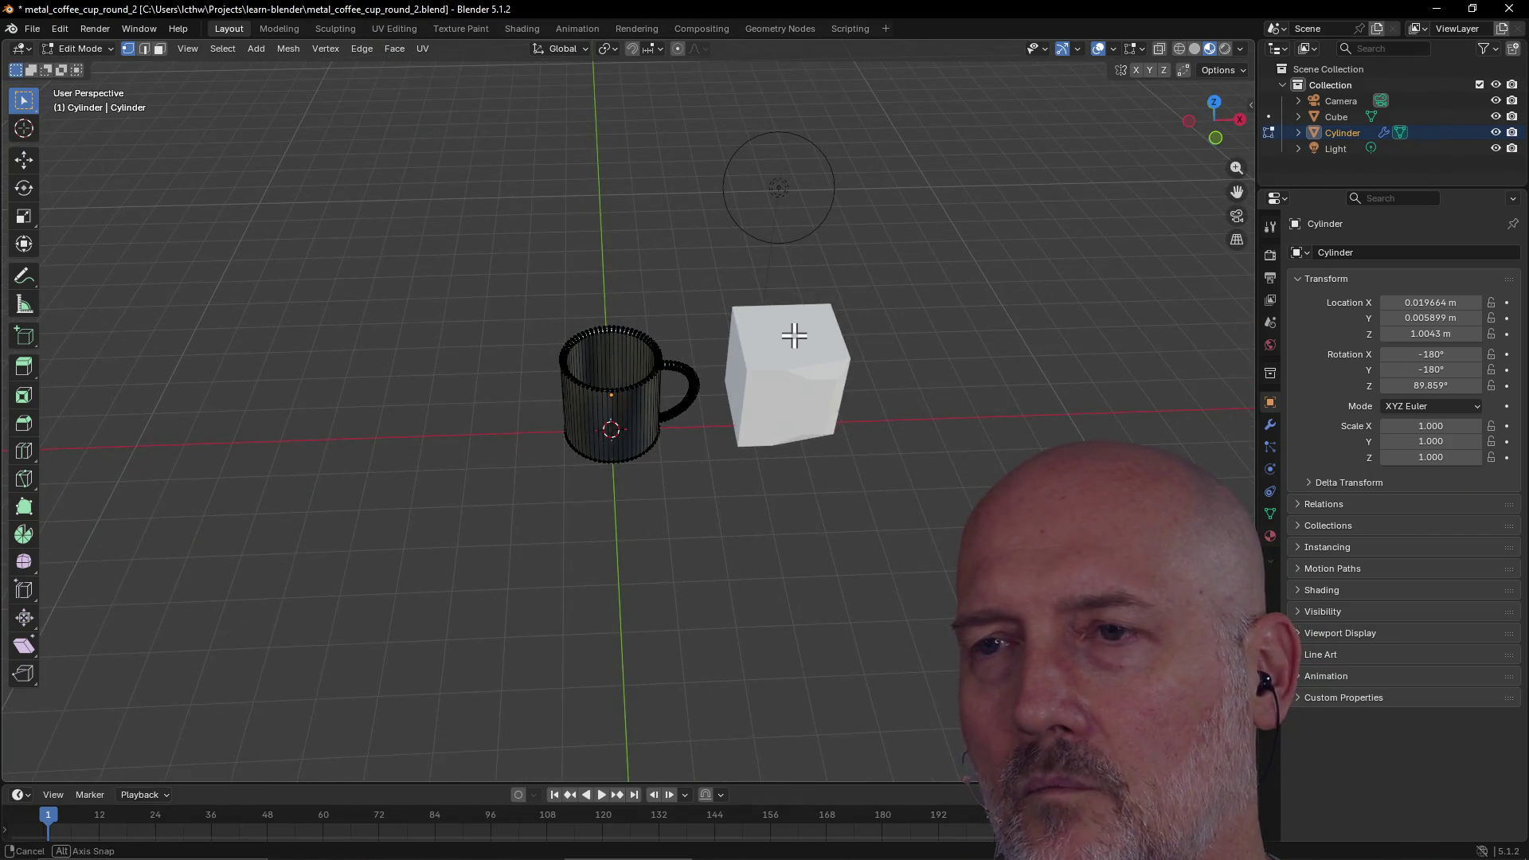
scroll(794, 333, up, 2)
scroll(793, 333, down, 1)
scroll(794, 335, up, 3)
mouse_move(794, 335)
middle_down()
mouse_move(689, 307)
mouse_move(678, 351)
middle_up()
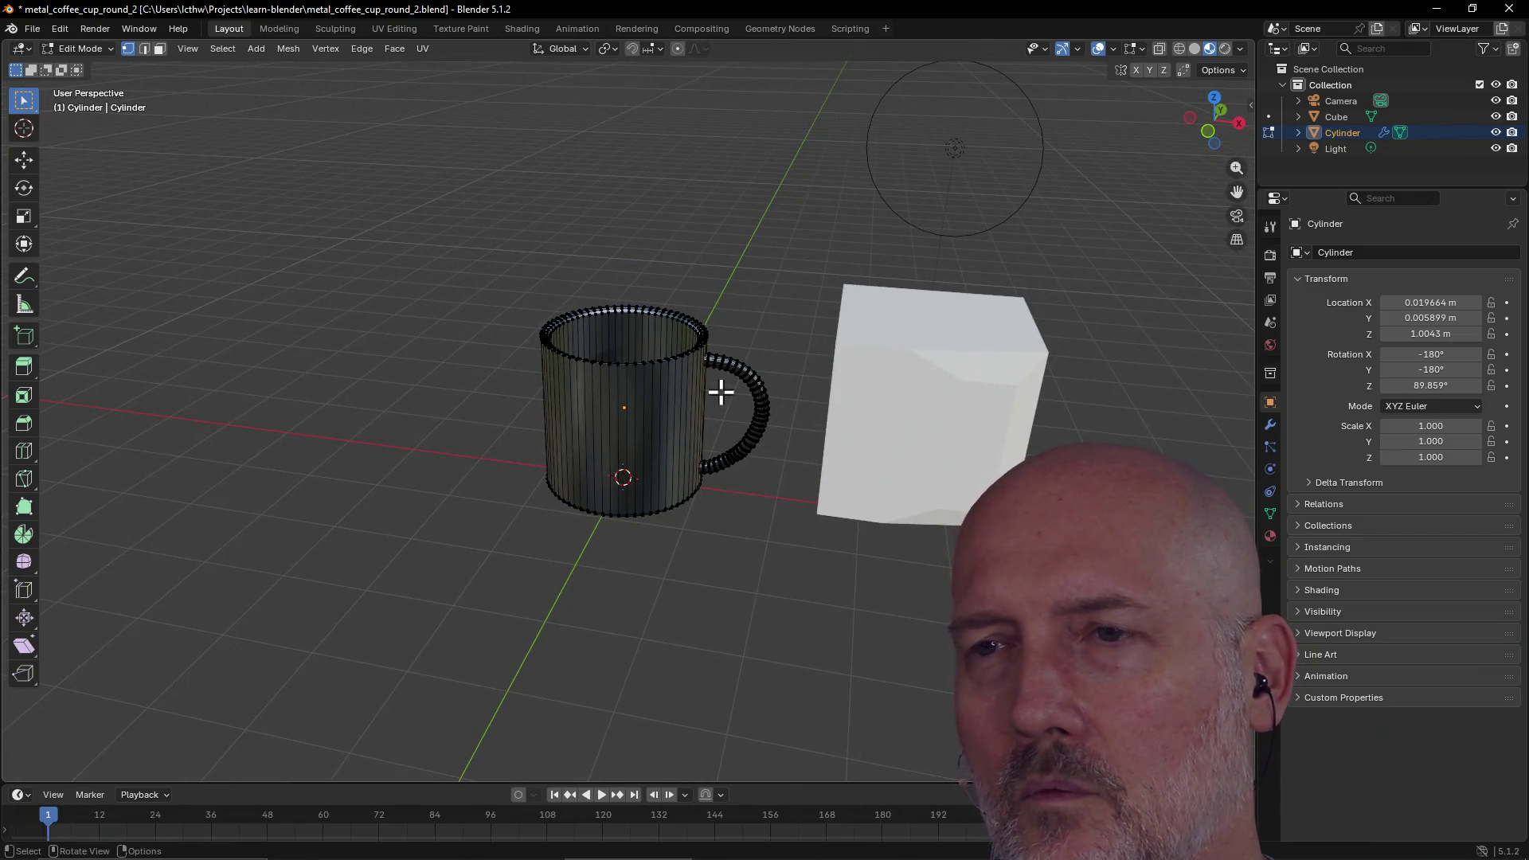
scroll(838, 363, down, 4)
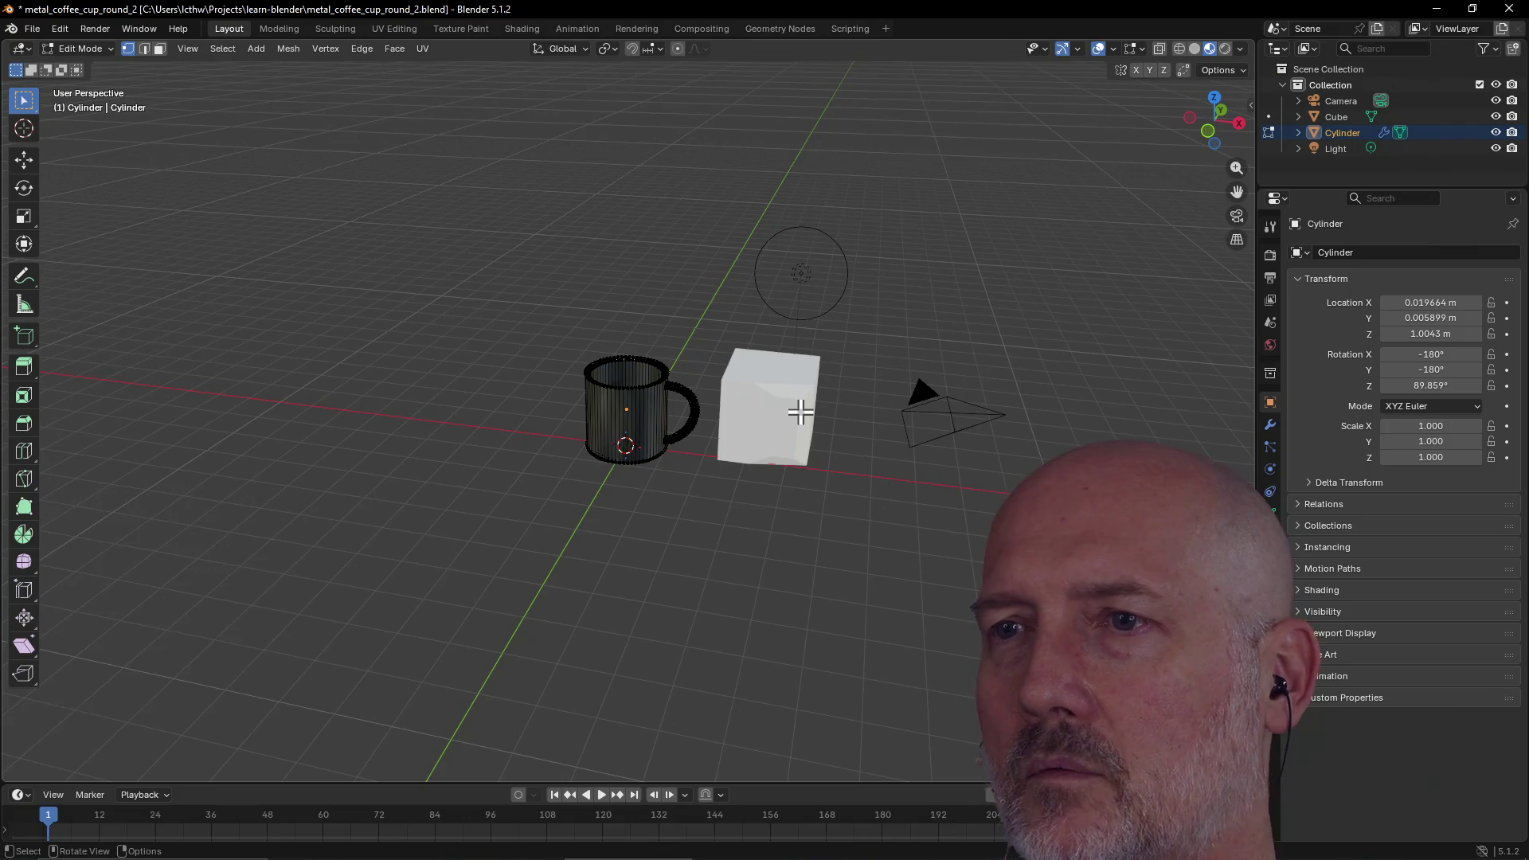
click(266, 49)
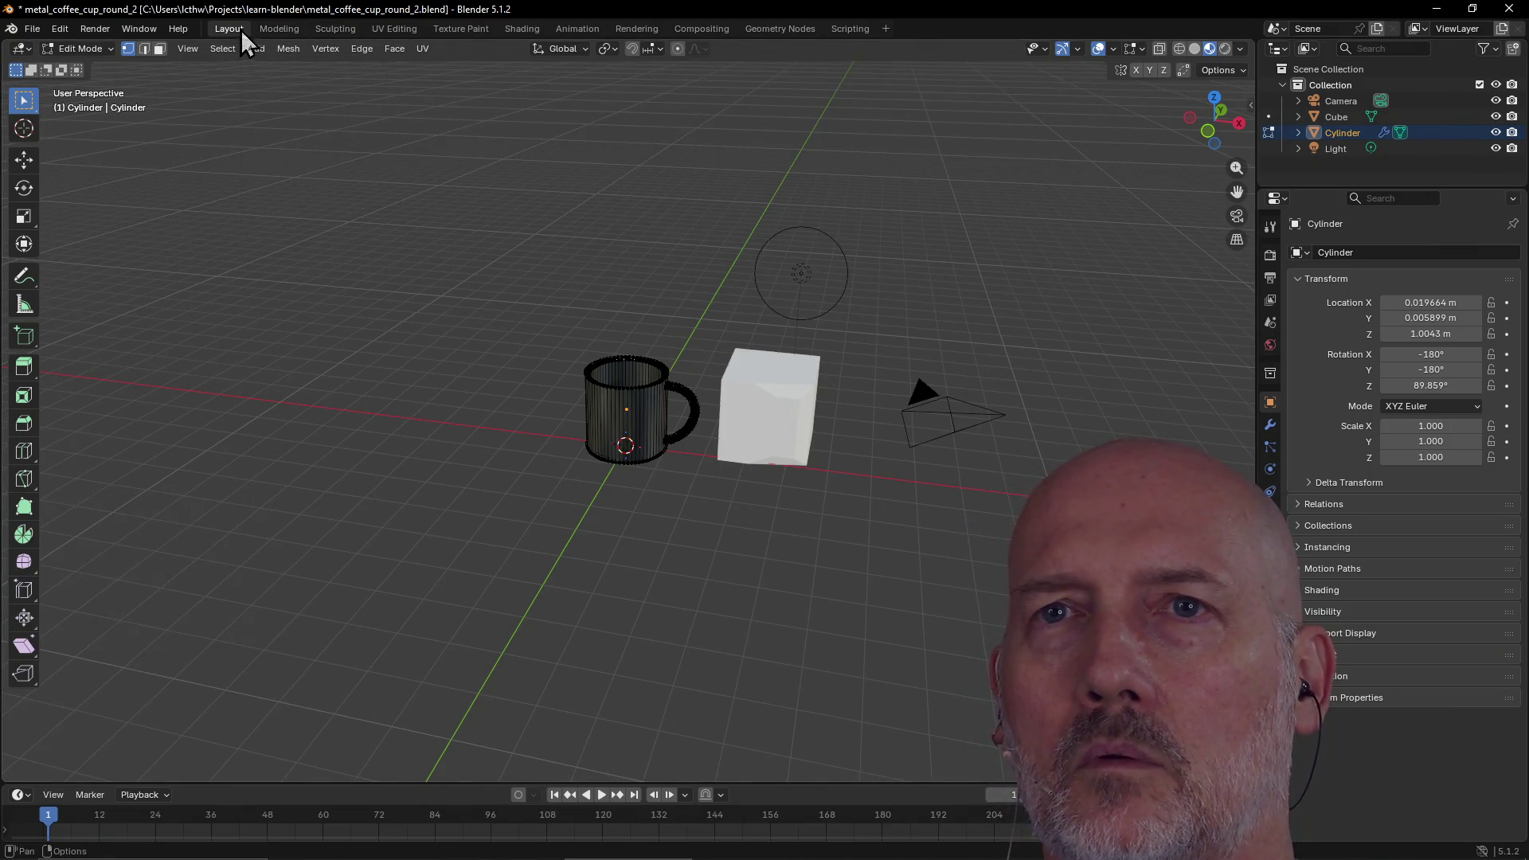
click(278, 29)
Back in Layout, select then deselect the cube and toggle the mug into Edit Mode and out
click(222, 32)
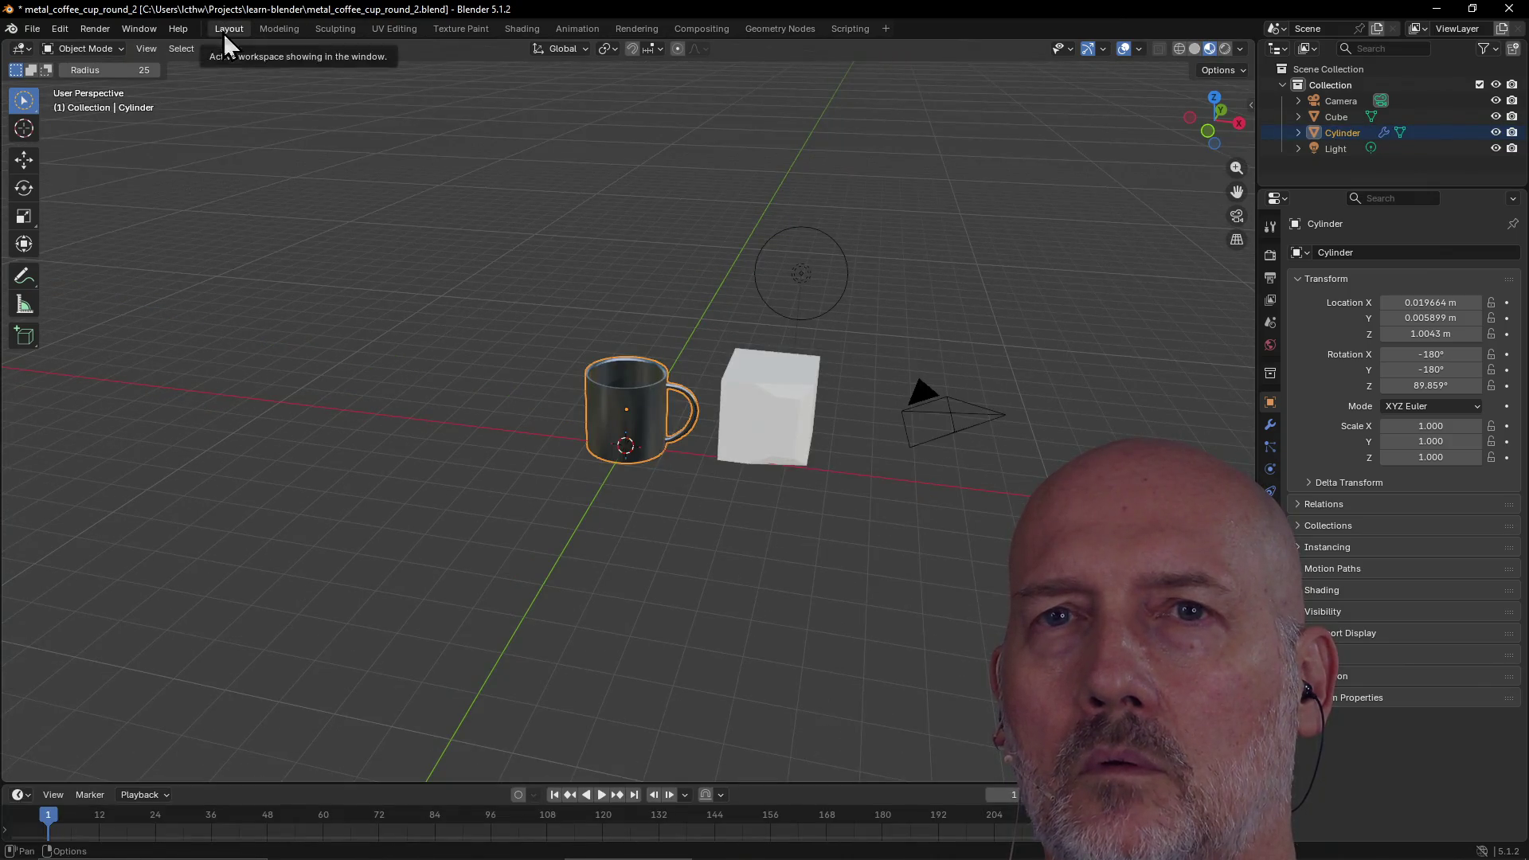
click(804, 437)
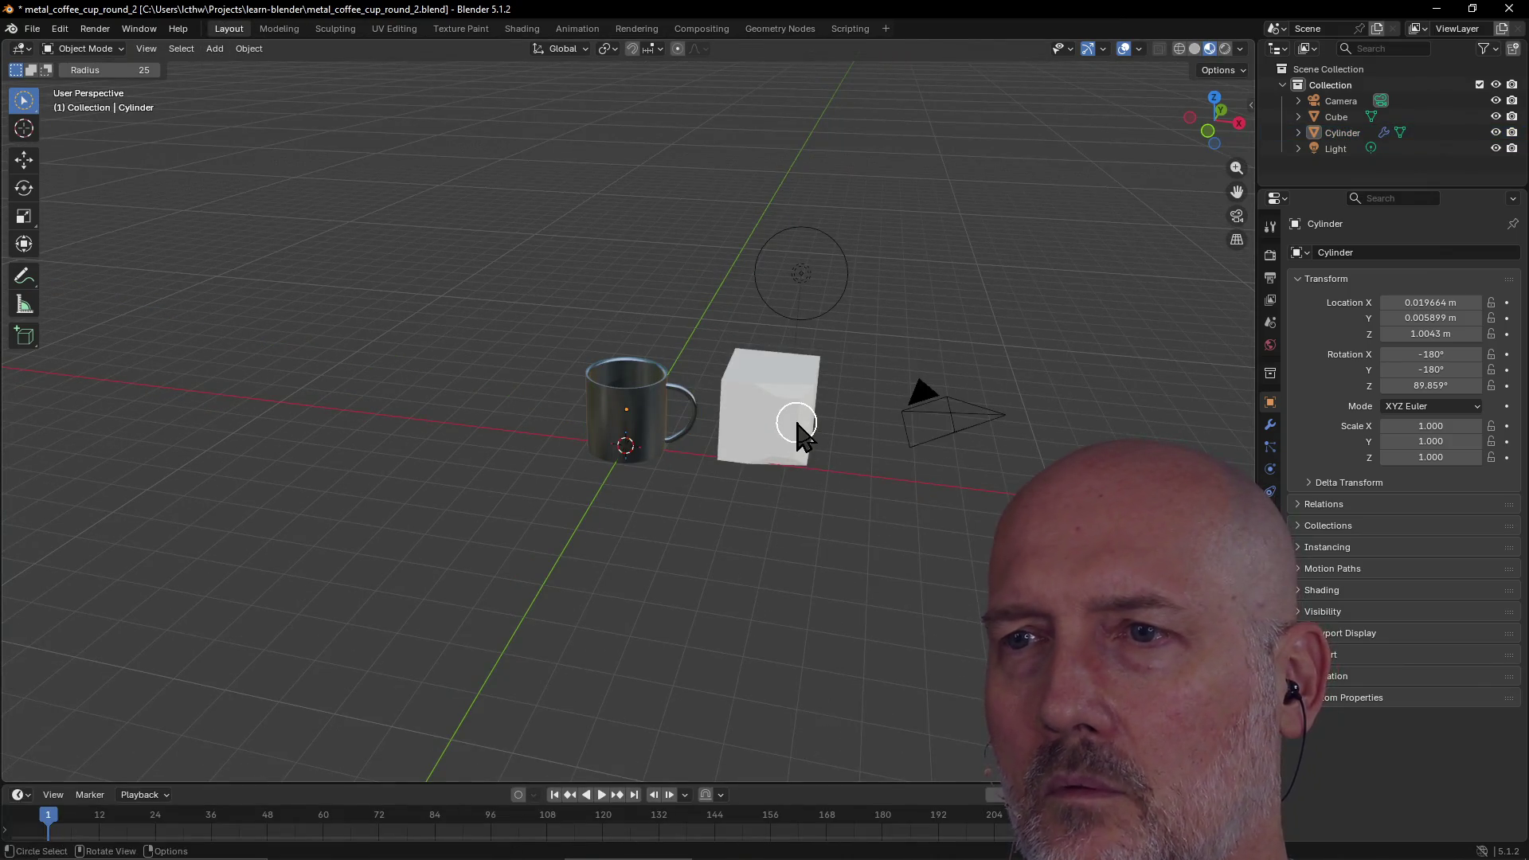
click(661, 394)
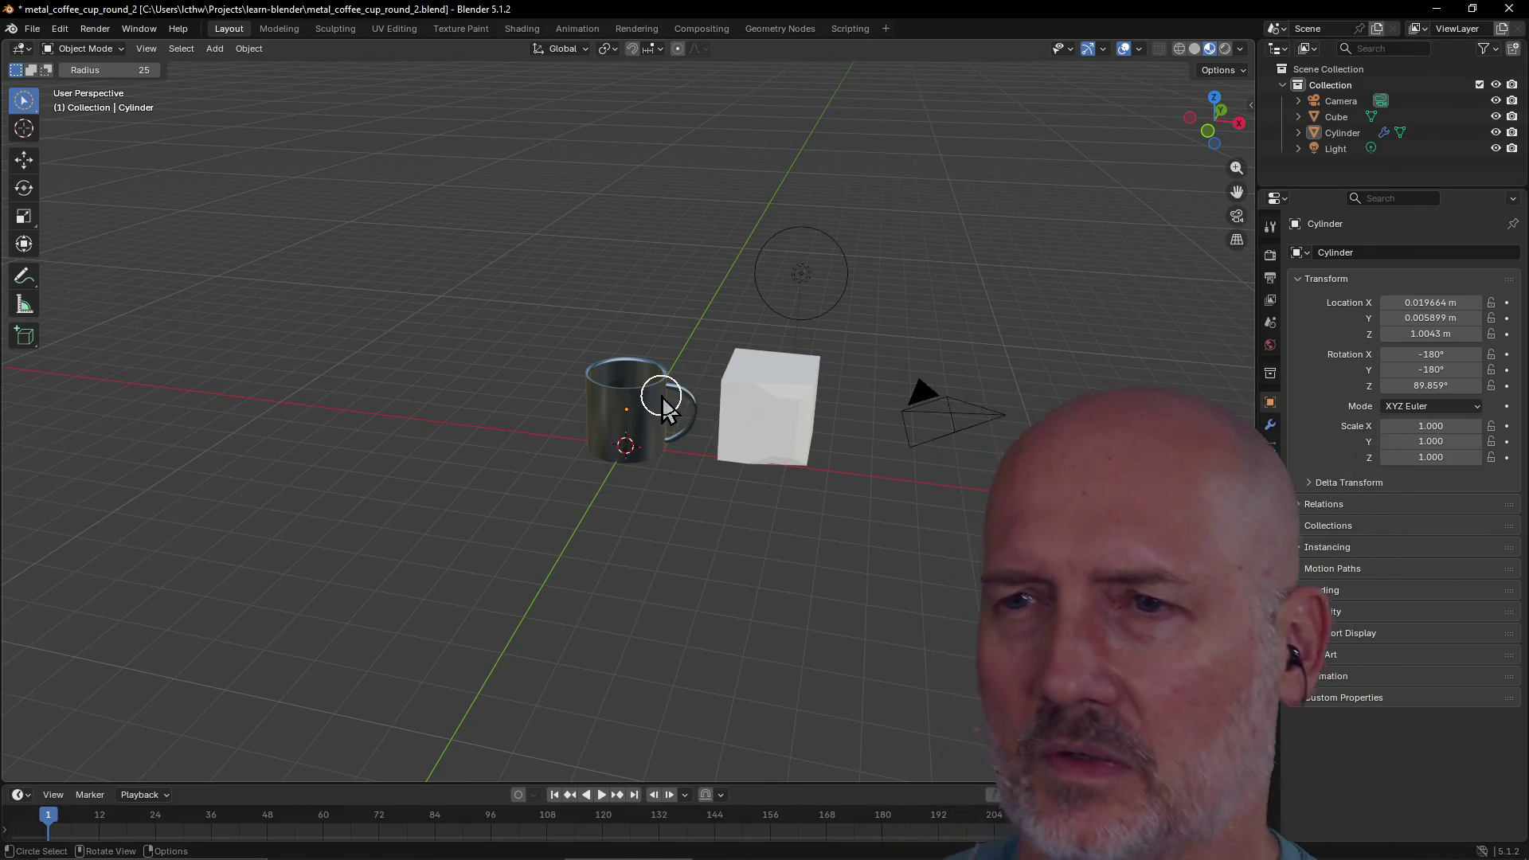
scroll(661, 396, up, 5)
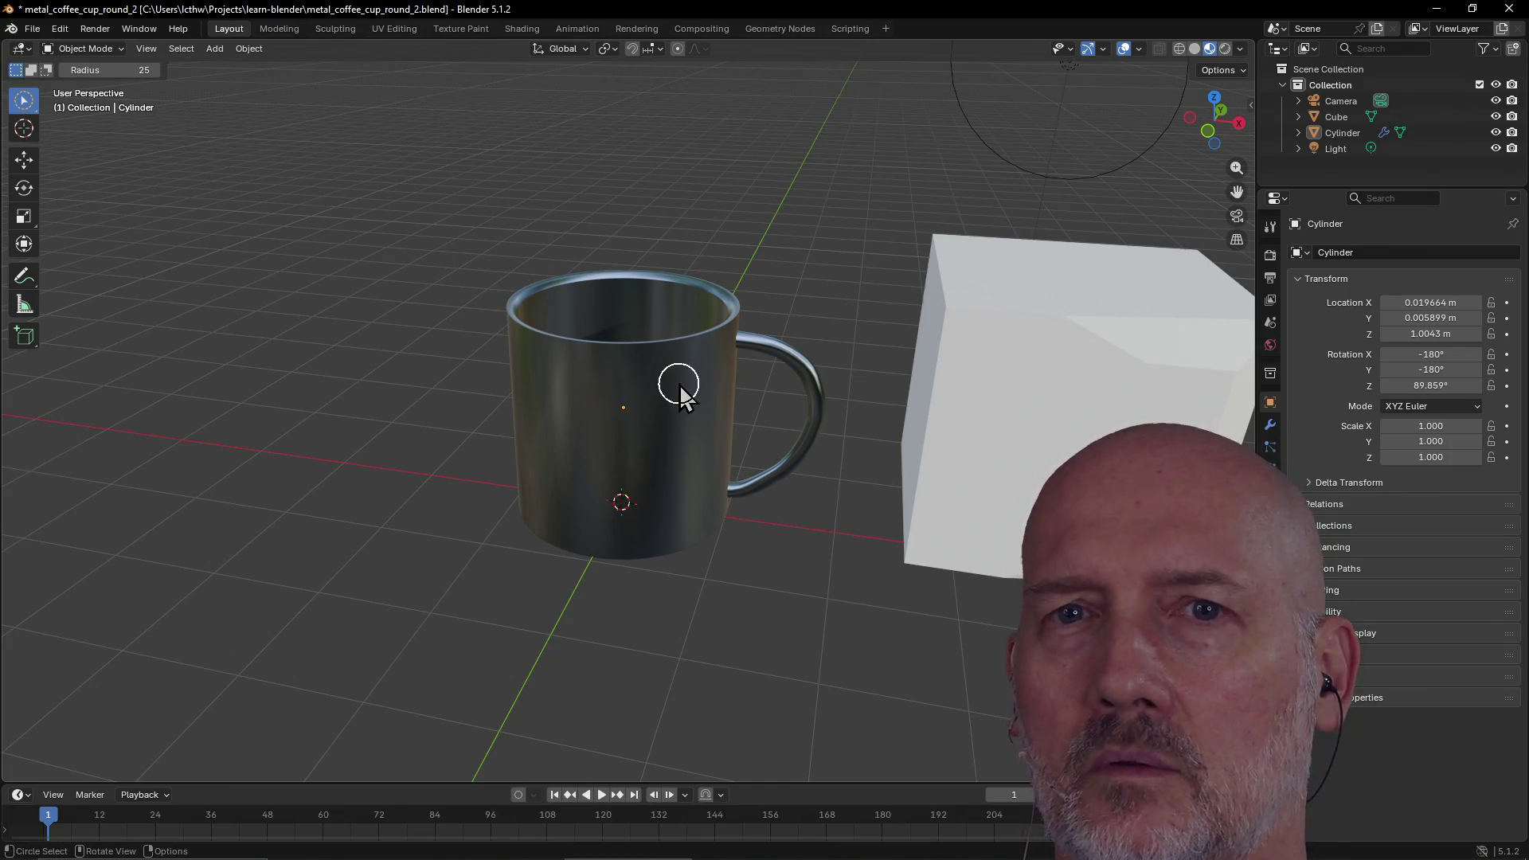
scroll(679, 385, down, 3)
key(Tab)
key(Tab)
key(Tab)
key(Tab)
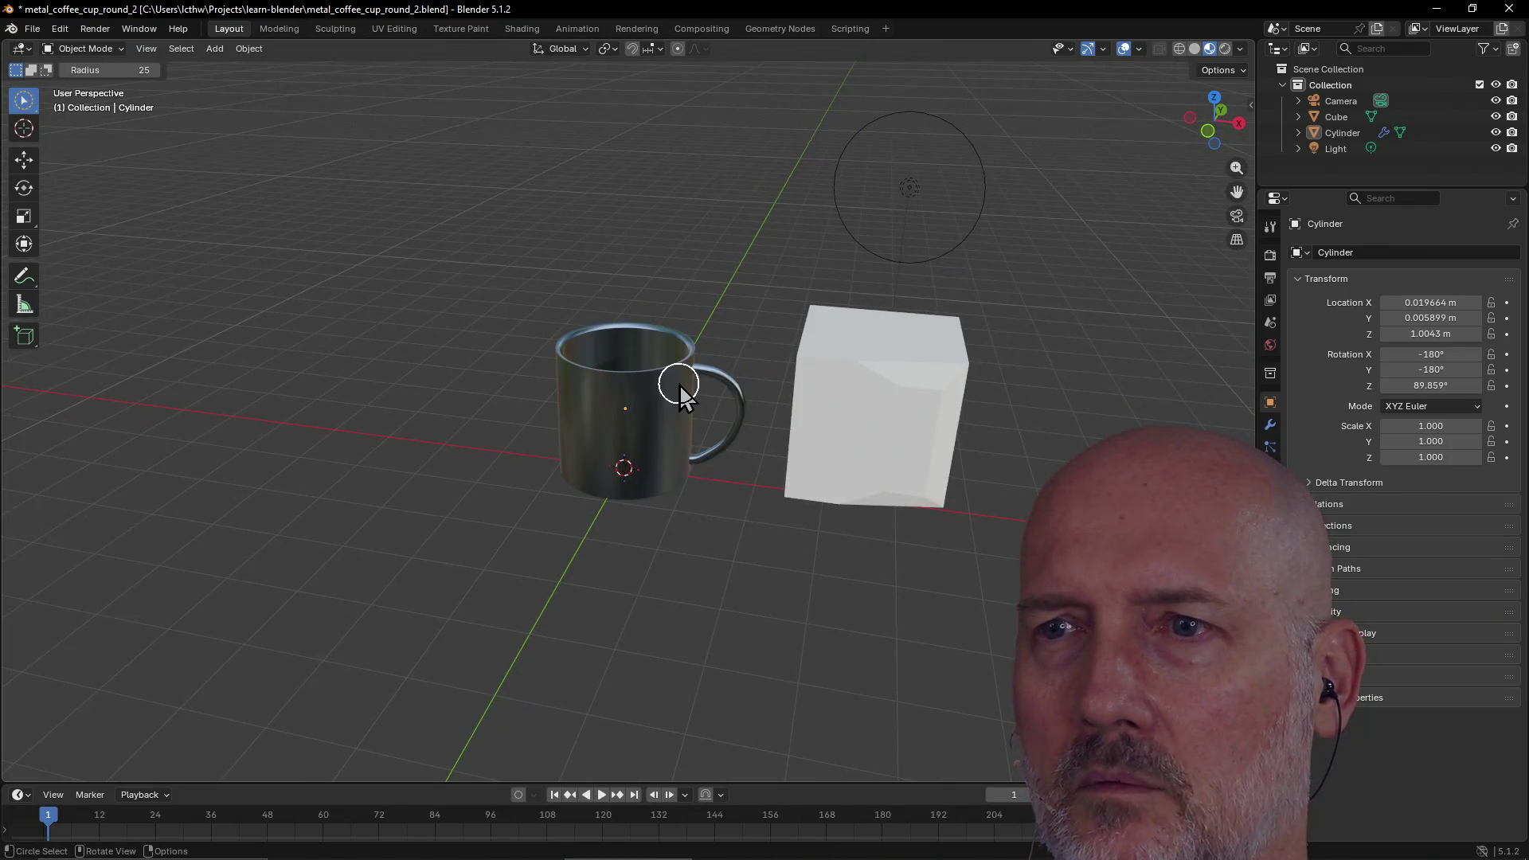
key(w)
Looking down into the mug, select the white cube, inspect its mesh in Edit Mode, then deselect it
mouse_move(896, 384)
middle_down()
mouse_move(809, 307)
mouse_move(829, 430)
mouse_move(754, 225)
middle_up()
click(868, 338)
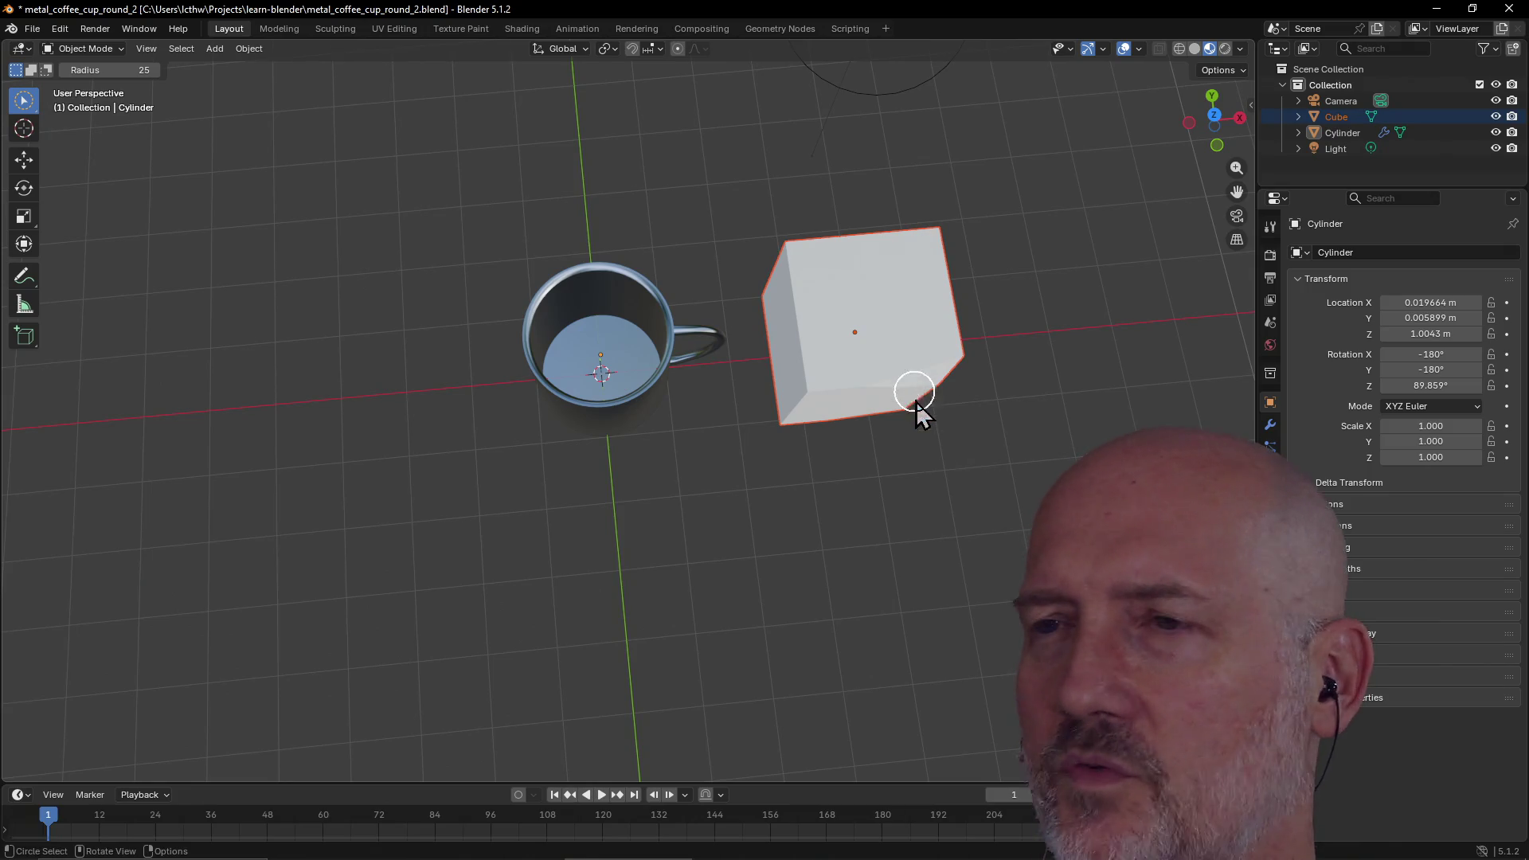
key(Tab)
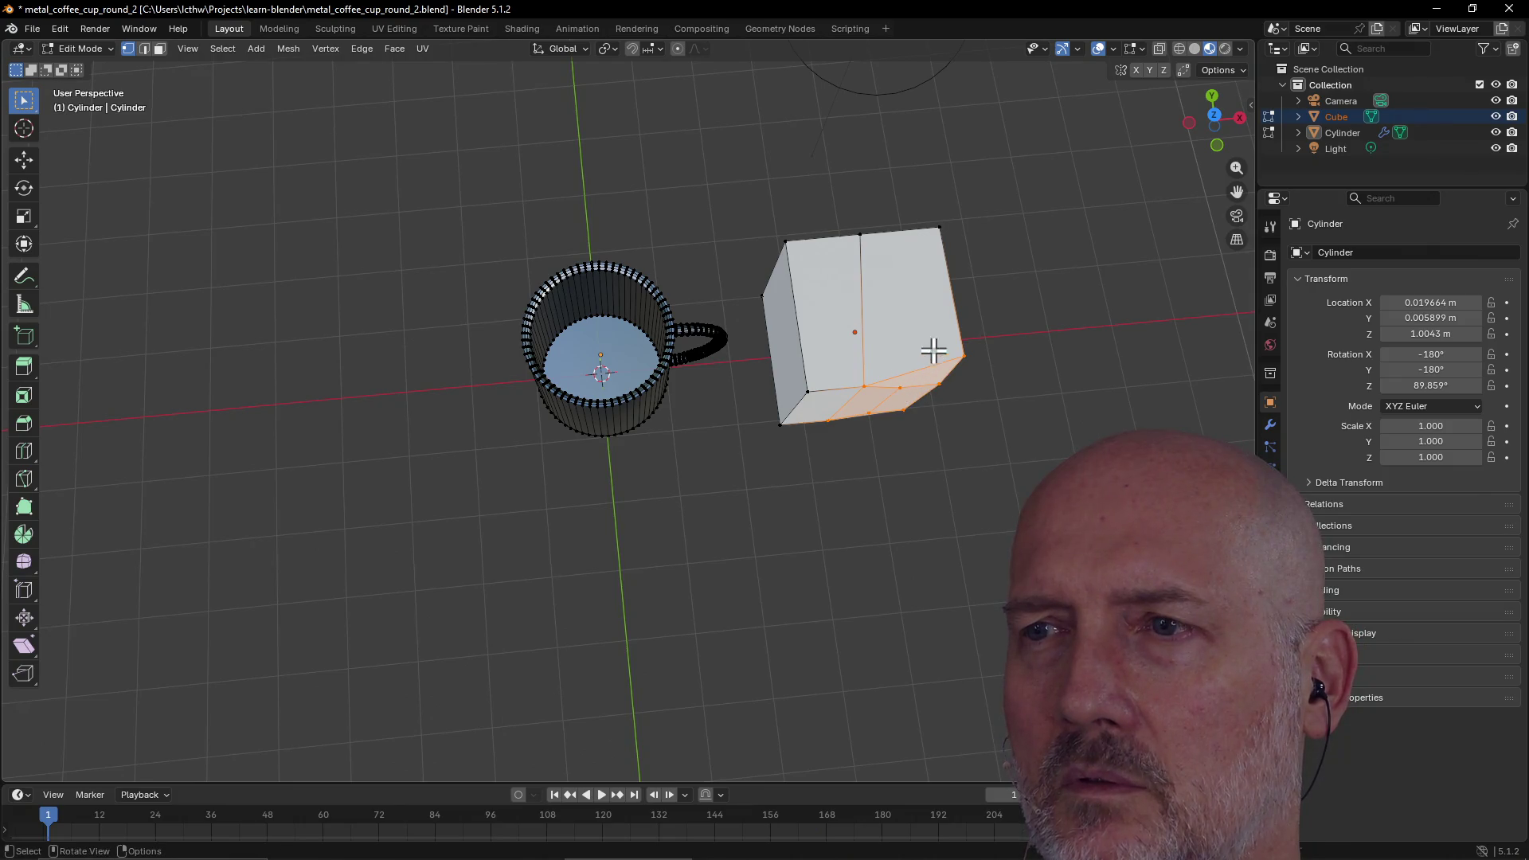
key(Tab)
click(742, 311)
scroll(624, 341, down, 3)
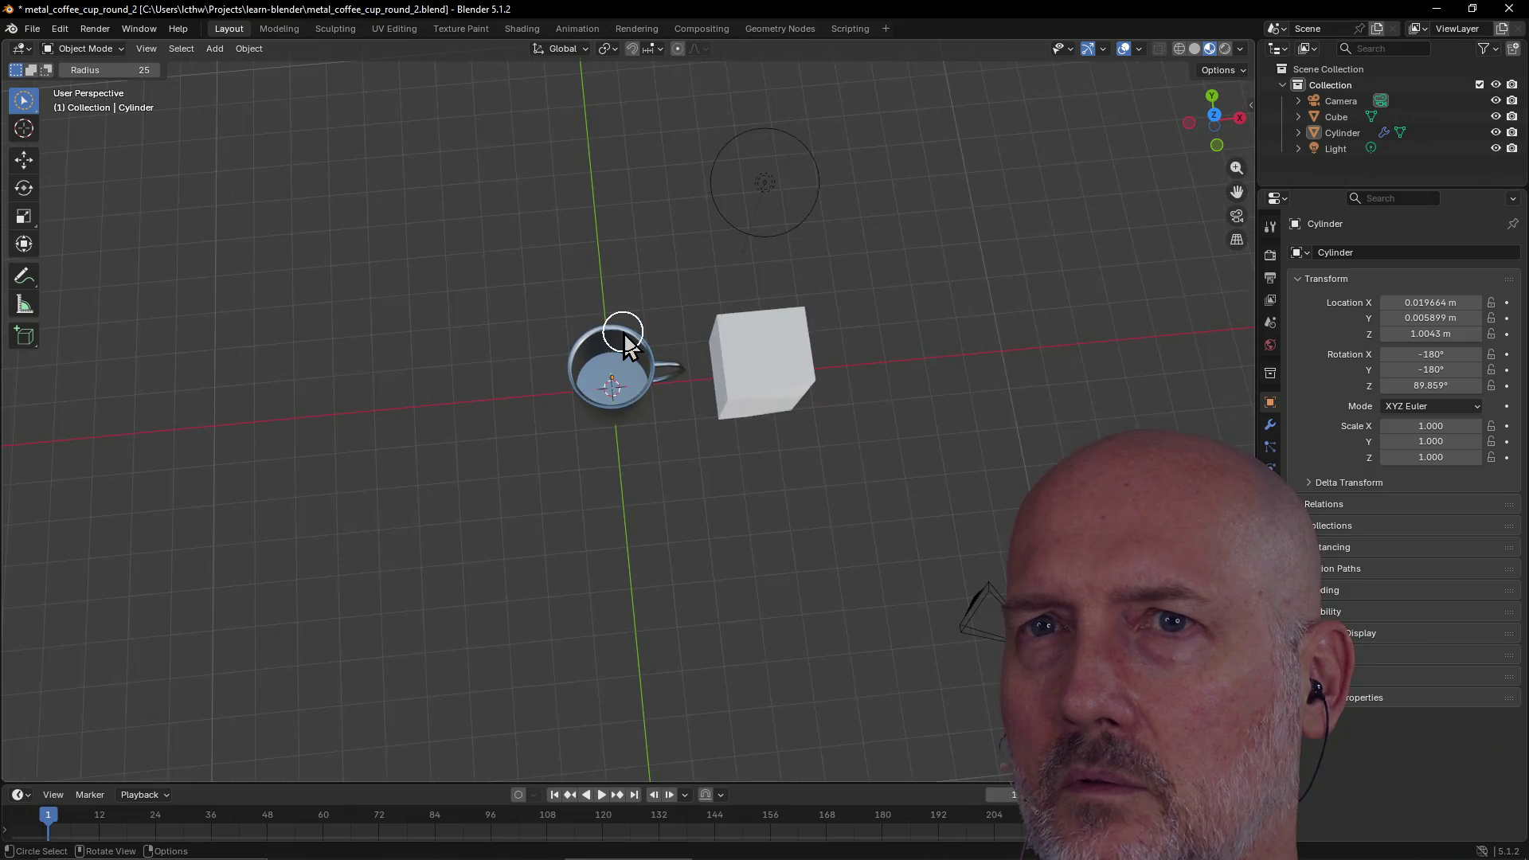
Return from Modeling to Layout, orbit side-on and circle-select the white cube
click(279, 27)
mouse_move(430, 174)
middle_down()
mouse_move(251, 125)
mouse_move(347, 160)
mouse_move(256, 92)
middle_up()
click(231, 28)
mouse_move(444, 253)
middle_down()
mouse_move(692, 331)
mouse_move(809, 242)
mouse_move(719, 181)
mouse_move(776, 296)
mouse_move(743, 341)
mouse_move(854, 333)
middle_up()
mouse_move(853, 328)
mouse_down()
mouse_move(991, 490)
mouse_move(819, 324)
mouse_up()
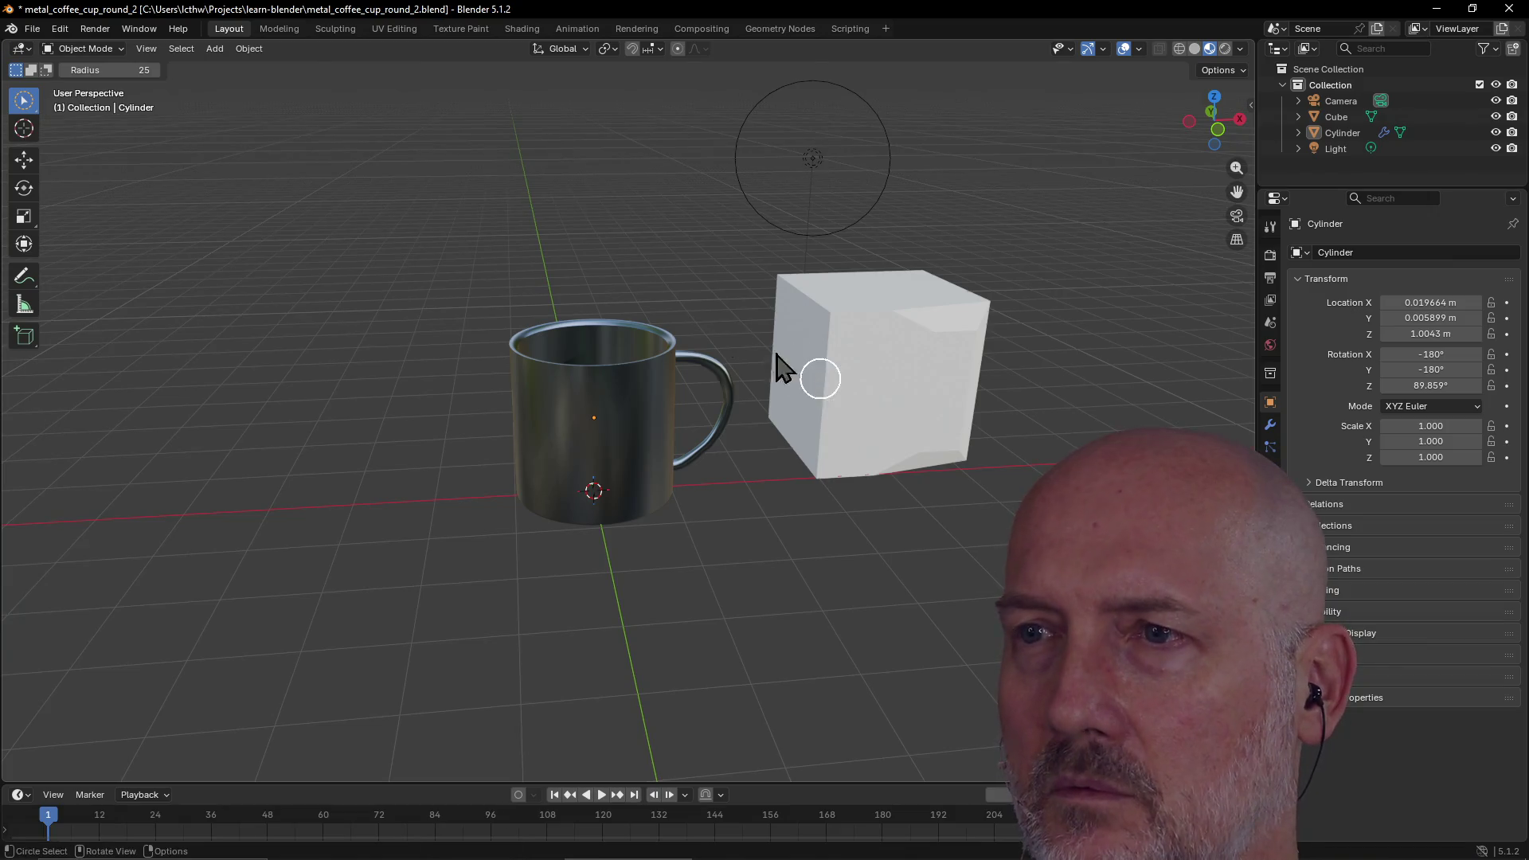
mouse_move(924, 487)
mouse_down()
mouse_move(876, 328)
mouse_move(928, 275)
mouse_up()
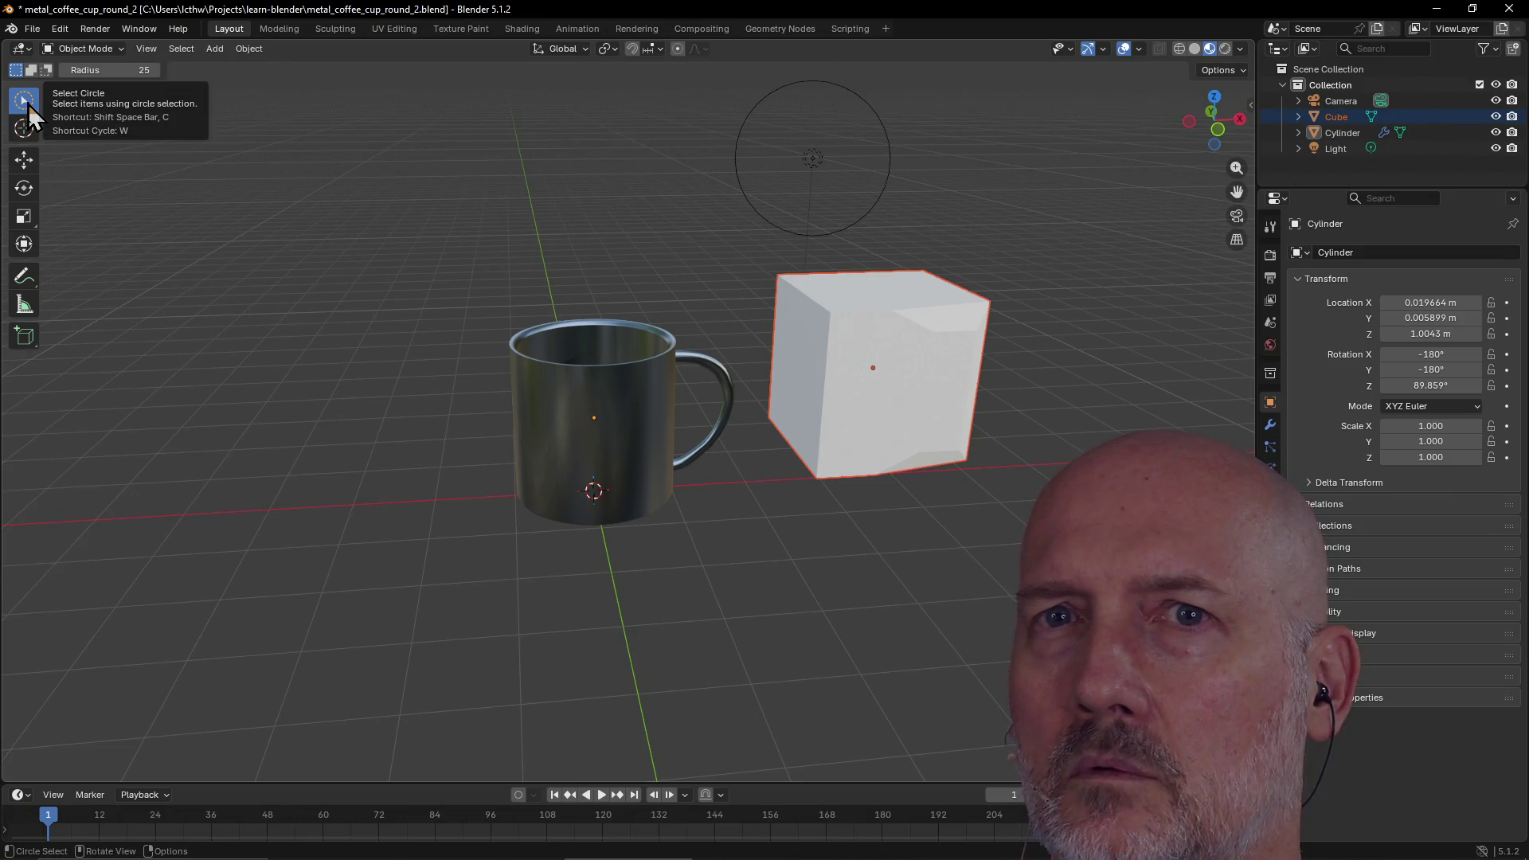
key(w)
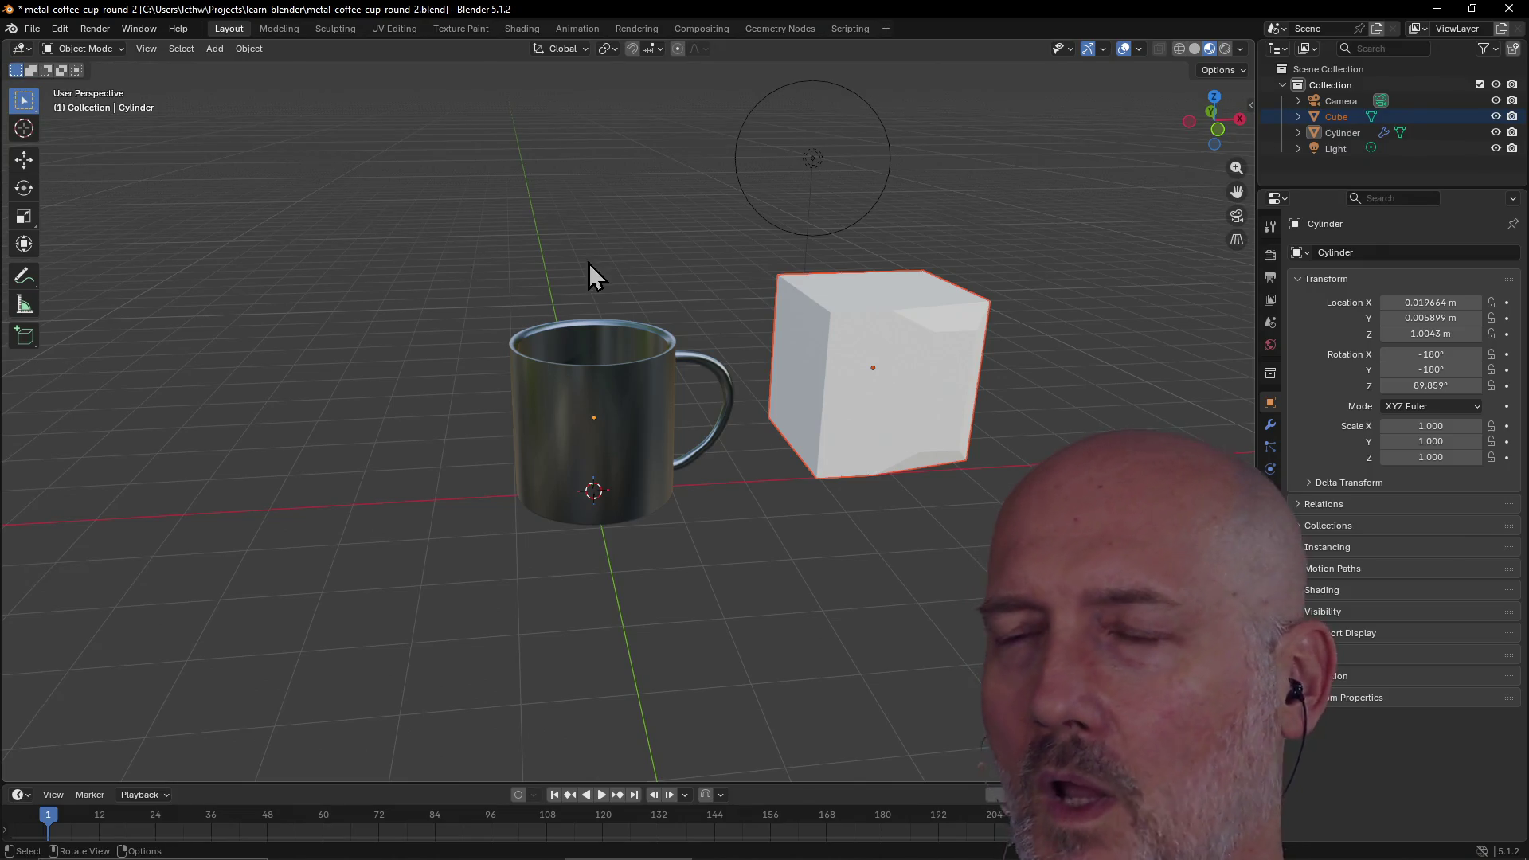
Switch the select tool to Select Box with W and zoom closer to the mug and cube
key(w)
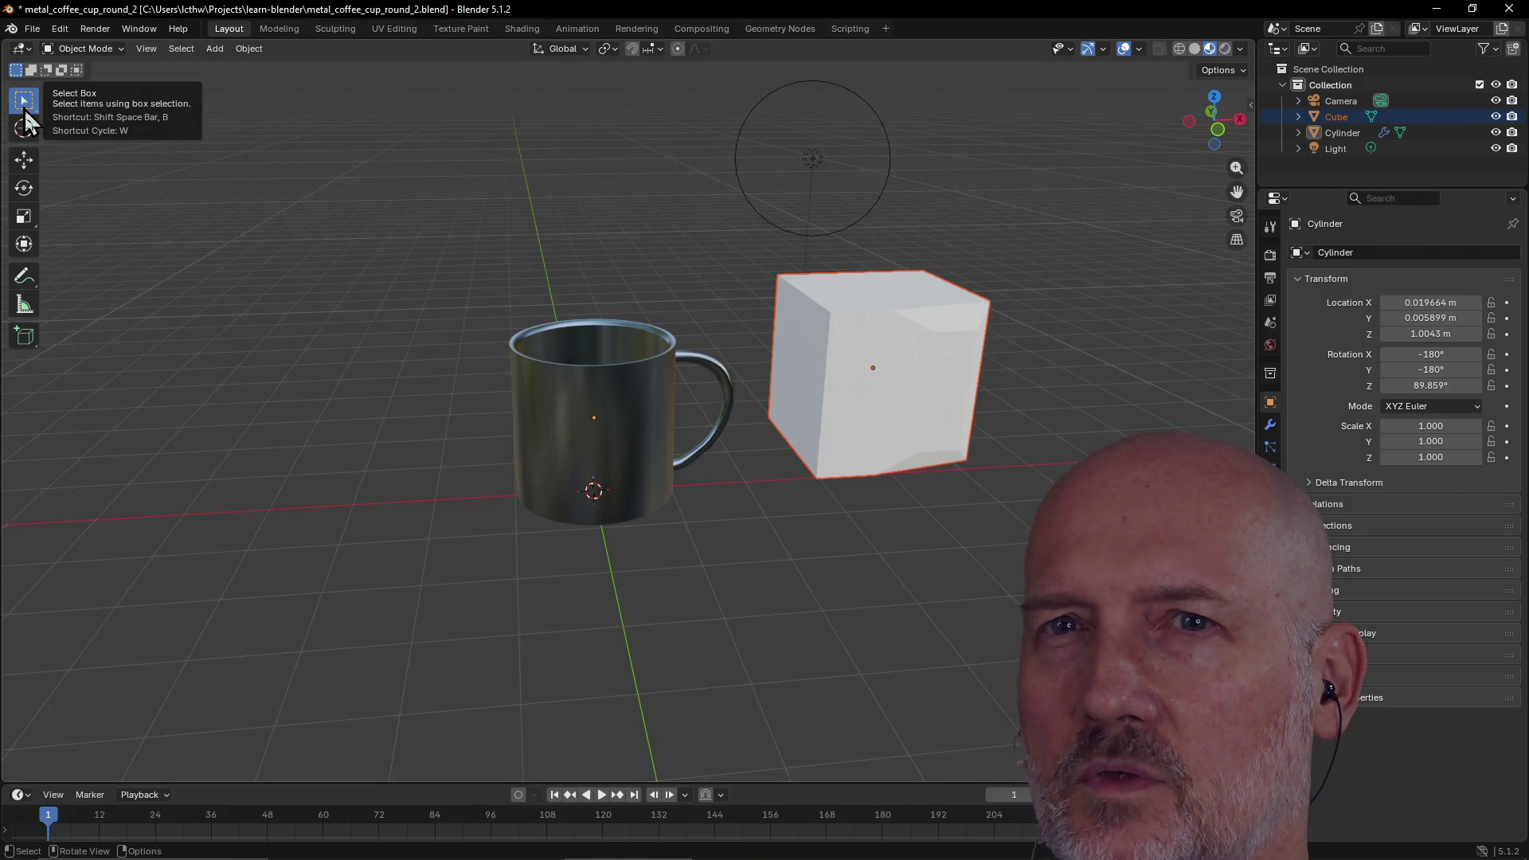
mouse_move(653, 223)
middle_down()
mouse_move(767, 231)
mouse_move(862, 396)
mouse_move(920, 375)
mouse_move(915, 342)
middle_up()
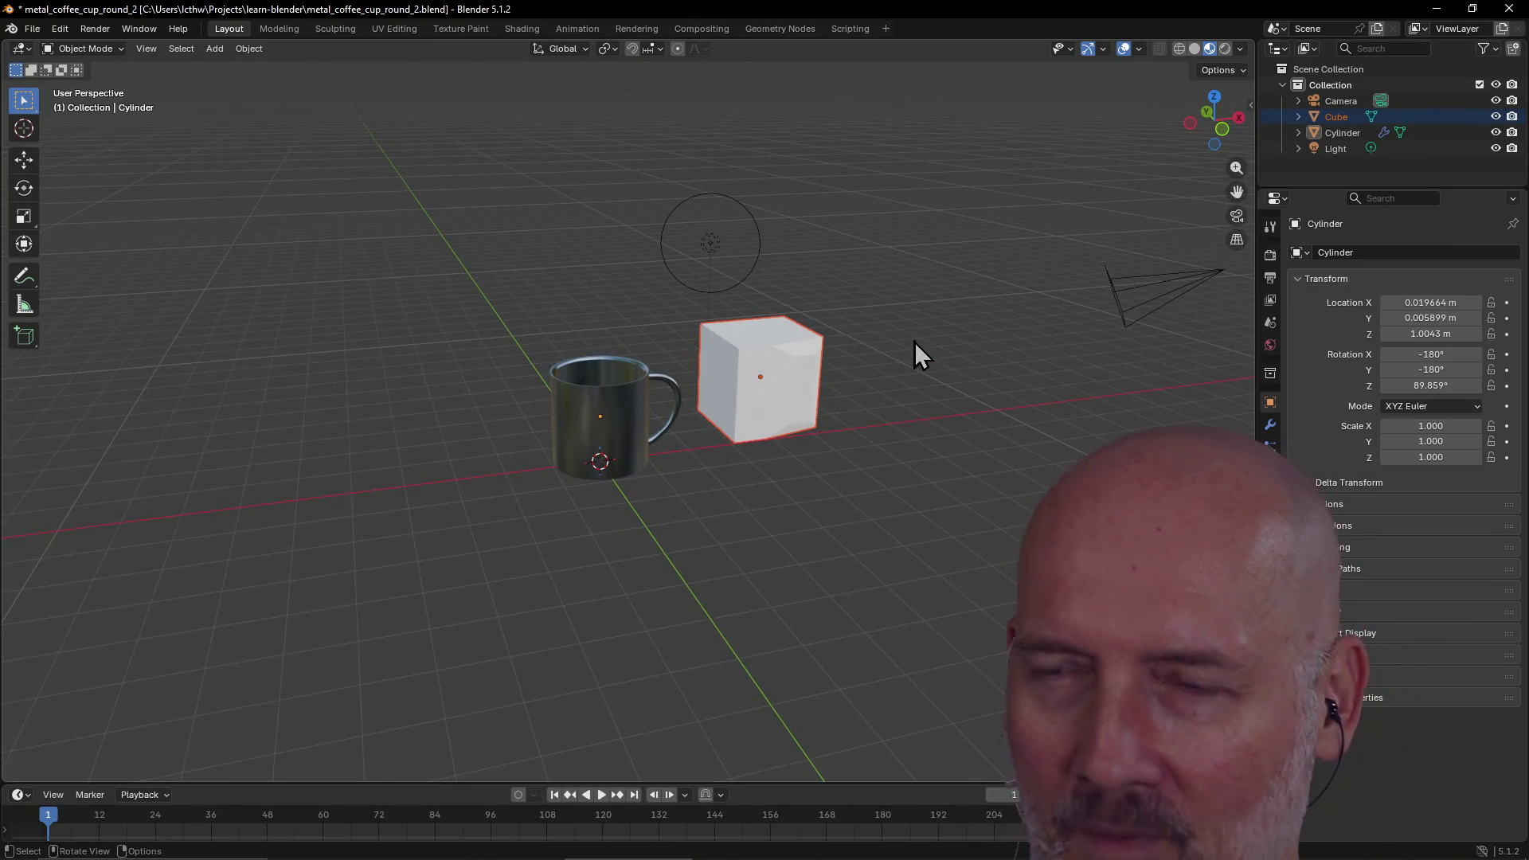
scroll(917, 330, up, 5)
mouse_move(915, 307)
middle_down()
mouse_move(899, 314)
mouse_move(958, 337)
mouse_move(1000, 321)
middle_up()
Toggle the mug in and out of Edit Mode several times while orbiting
key(Tab)
middle_drag(828, 282, 827, 271)
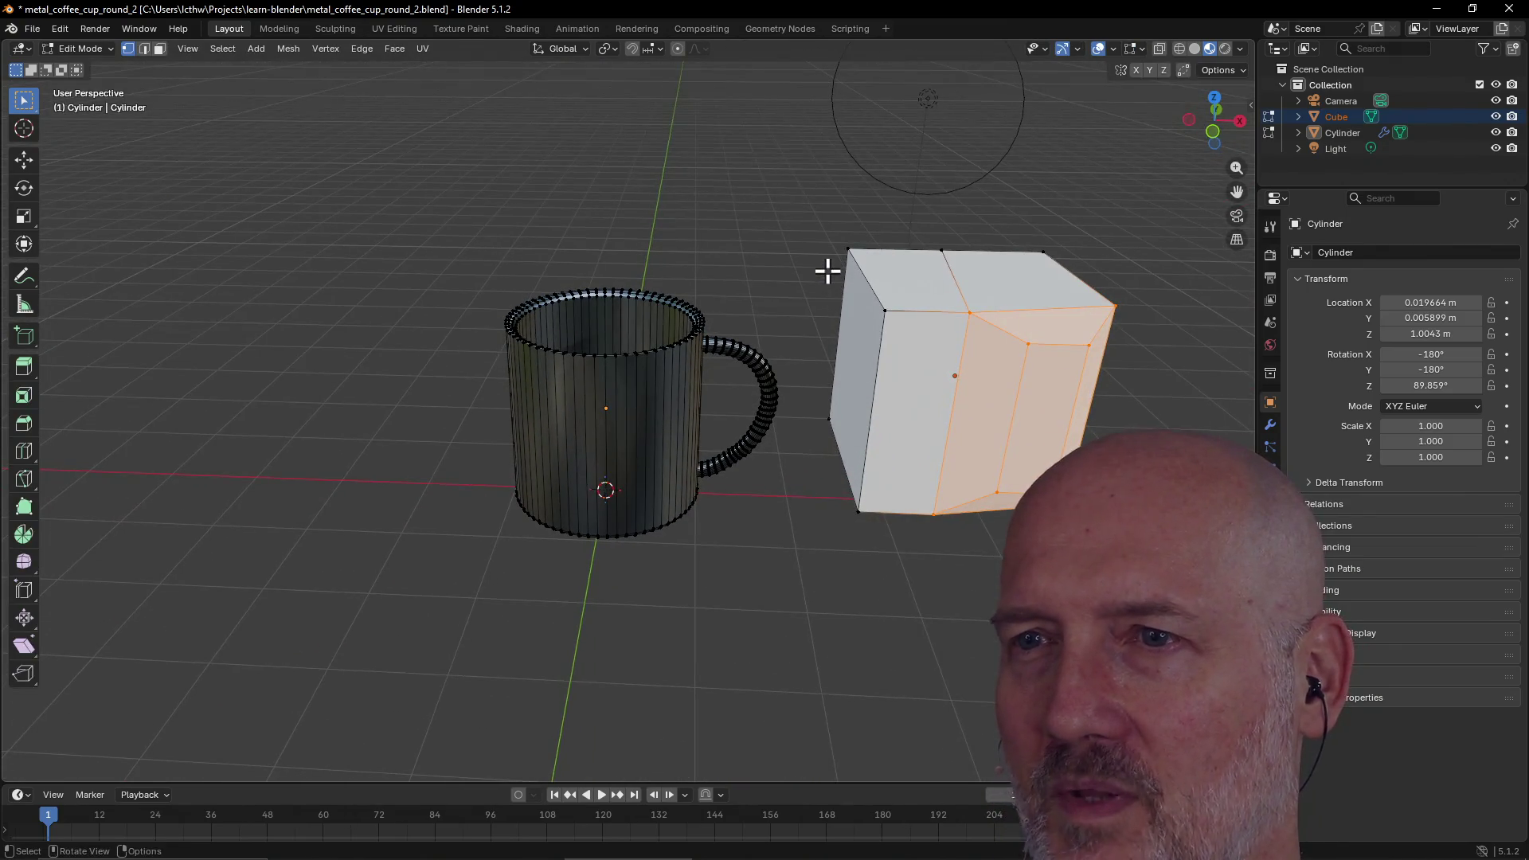
key(Tab)
key(Tab)
scroll(839, 272, down, 3)
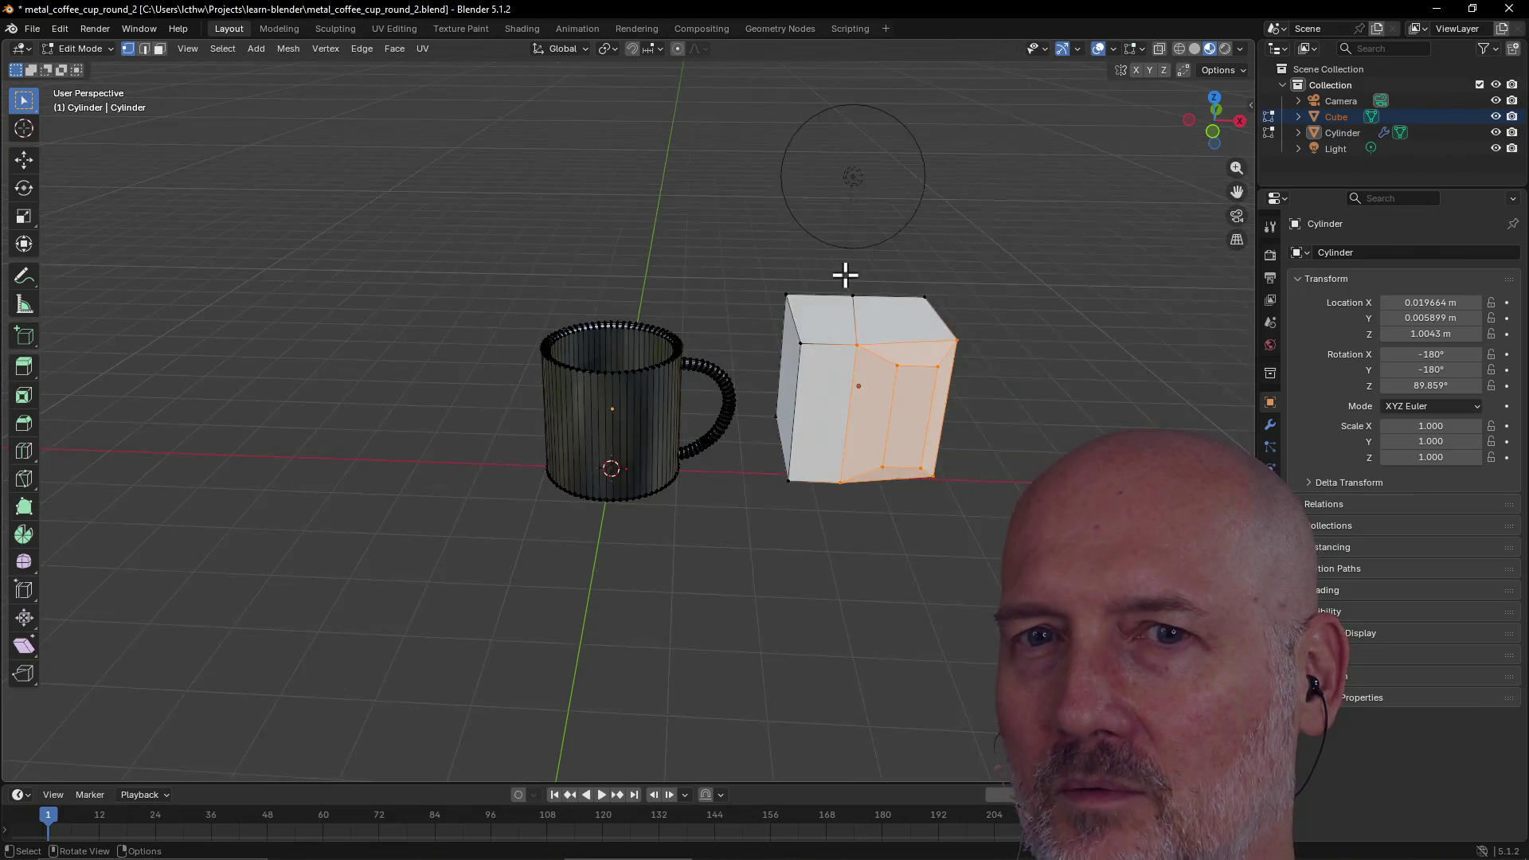
middle_drag(845, 275, 990, 262)
key(Tab)
middle_drag(823, 280, 691, 279)
key(Tab)
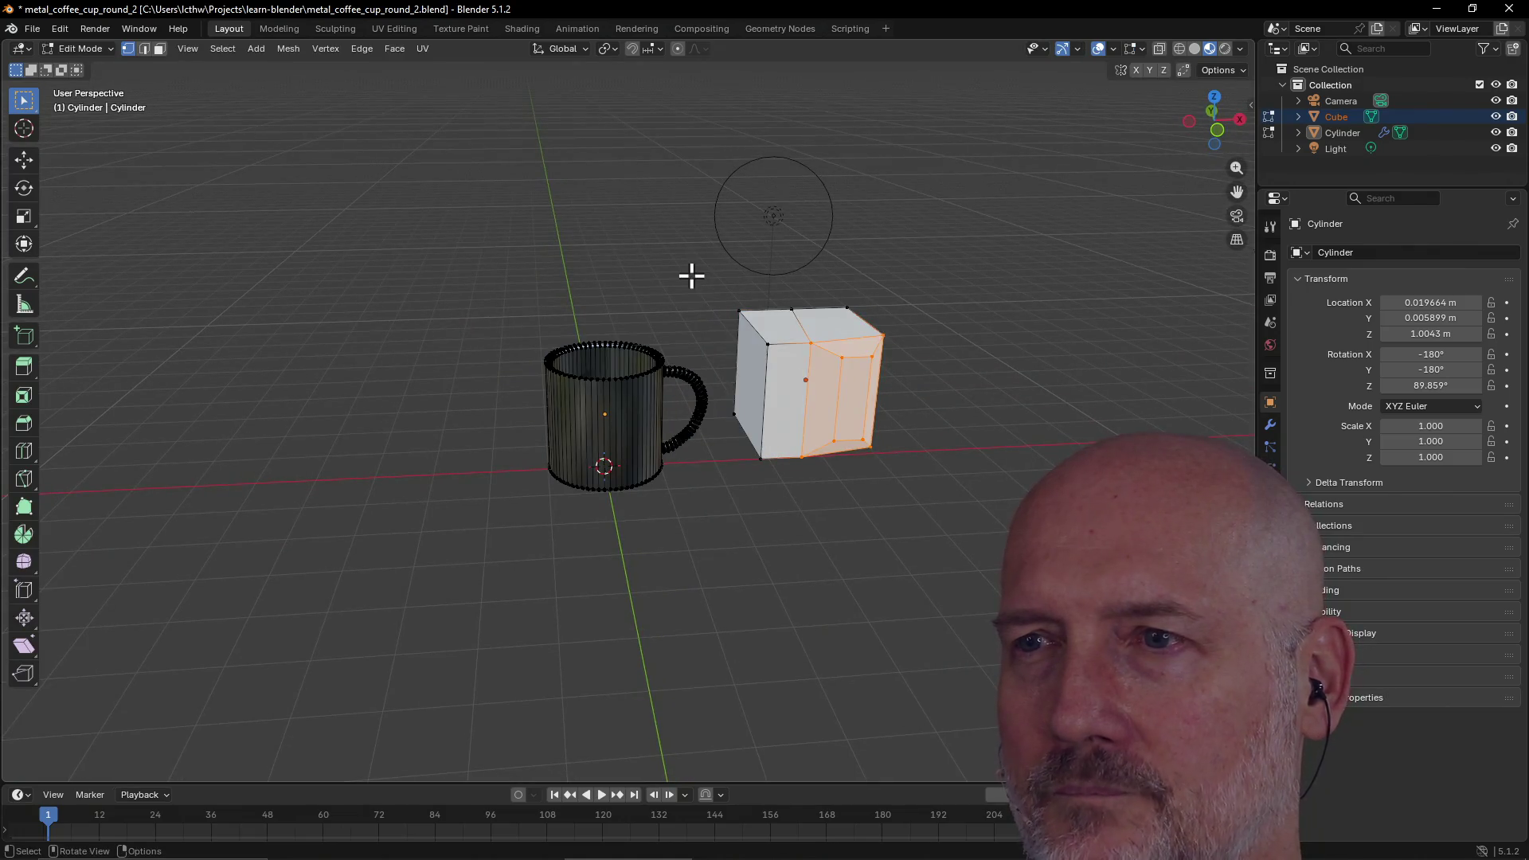
key(Tab)
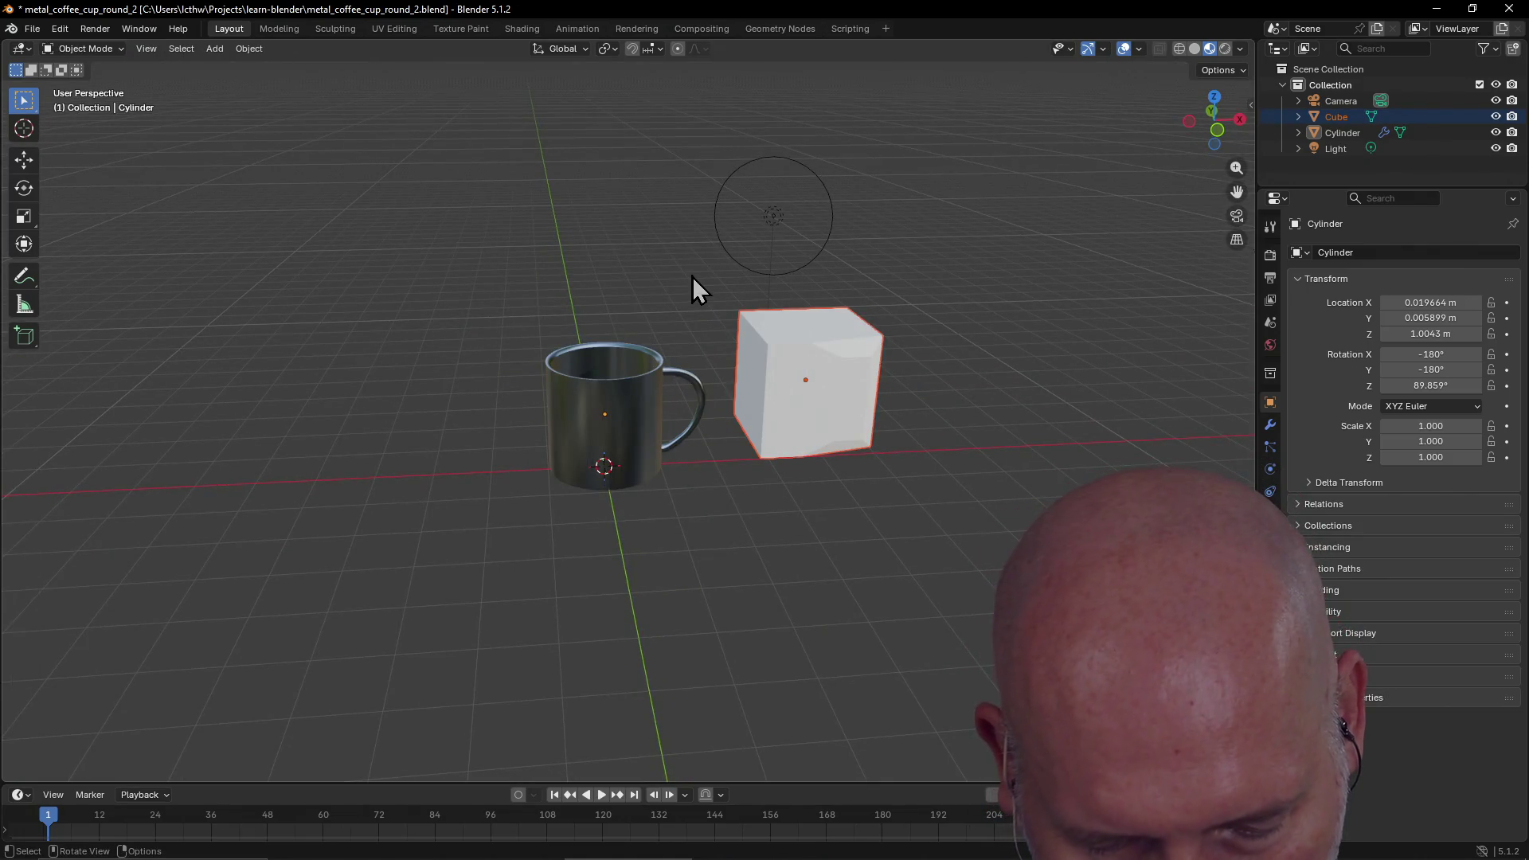
key(Tab)
key(Tab)
key(Tab)
key(Tab)
key(Tab)
key(Tab)
key(Tab)
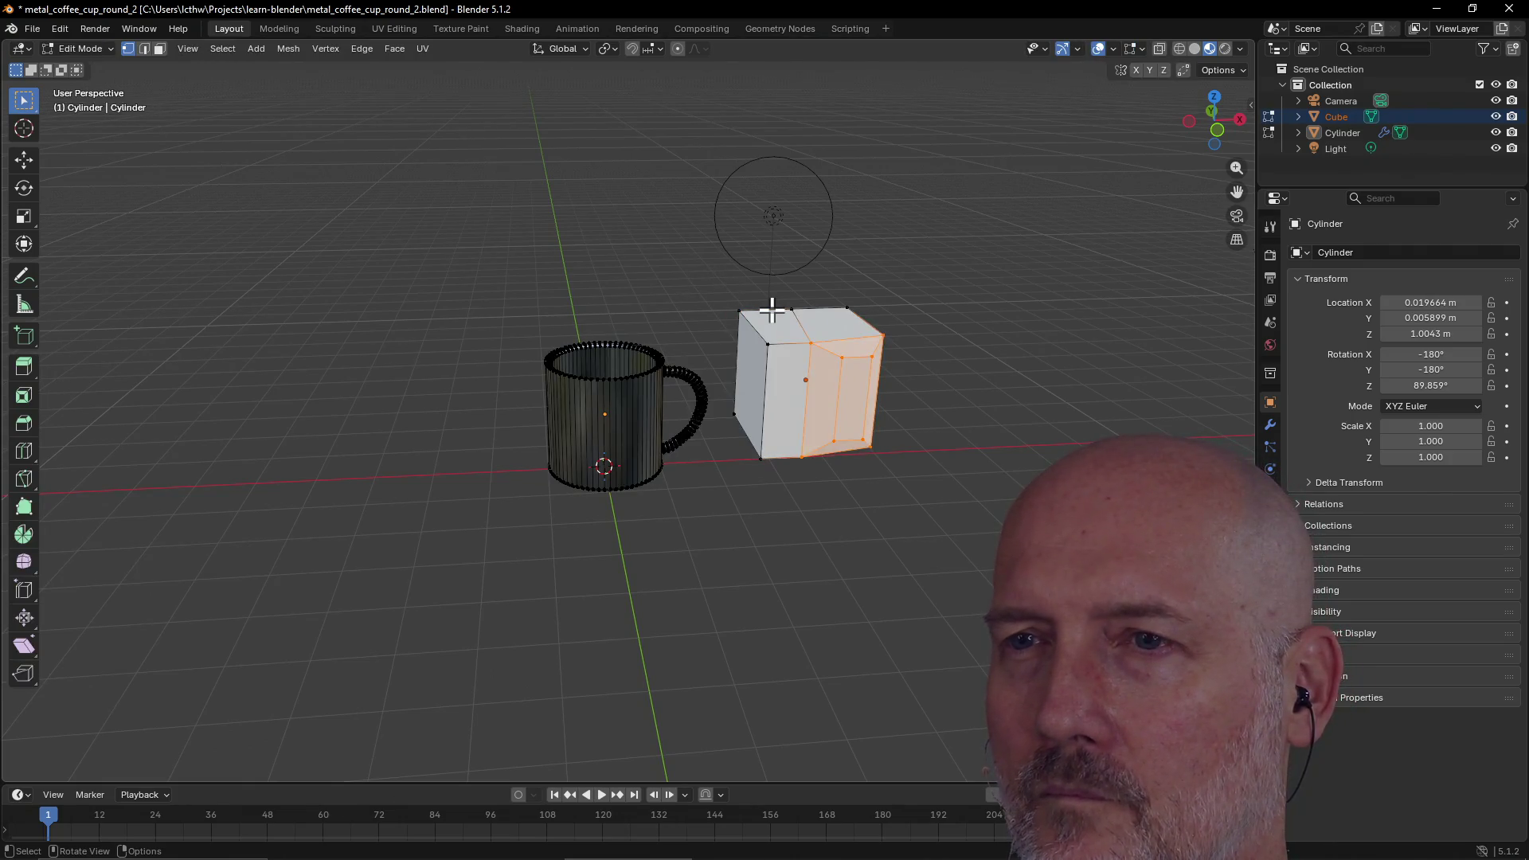
key(Tab)
scroll(836, 314, up, 2)
scroll(836, 313, down, 3)
Visit the Modeling workspace, then come back to Layout in Object Mode
click(279, 30)
mouse_move(682, 164)
middle_down()
mouse_move(444, 146)
mouse_move(762, 297)
mouse_move(570, 298)
mouse_move(930, 452)
mouse_move(989, 427)
middle_up()
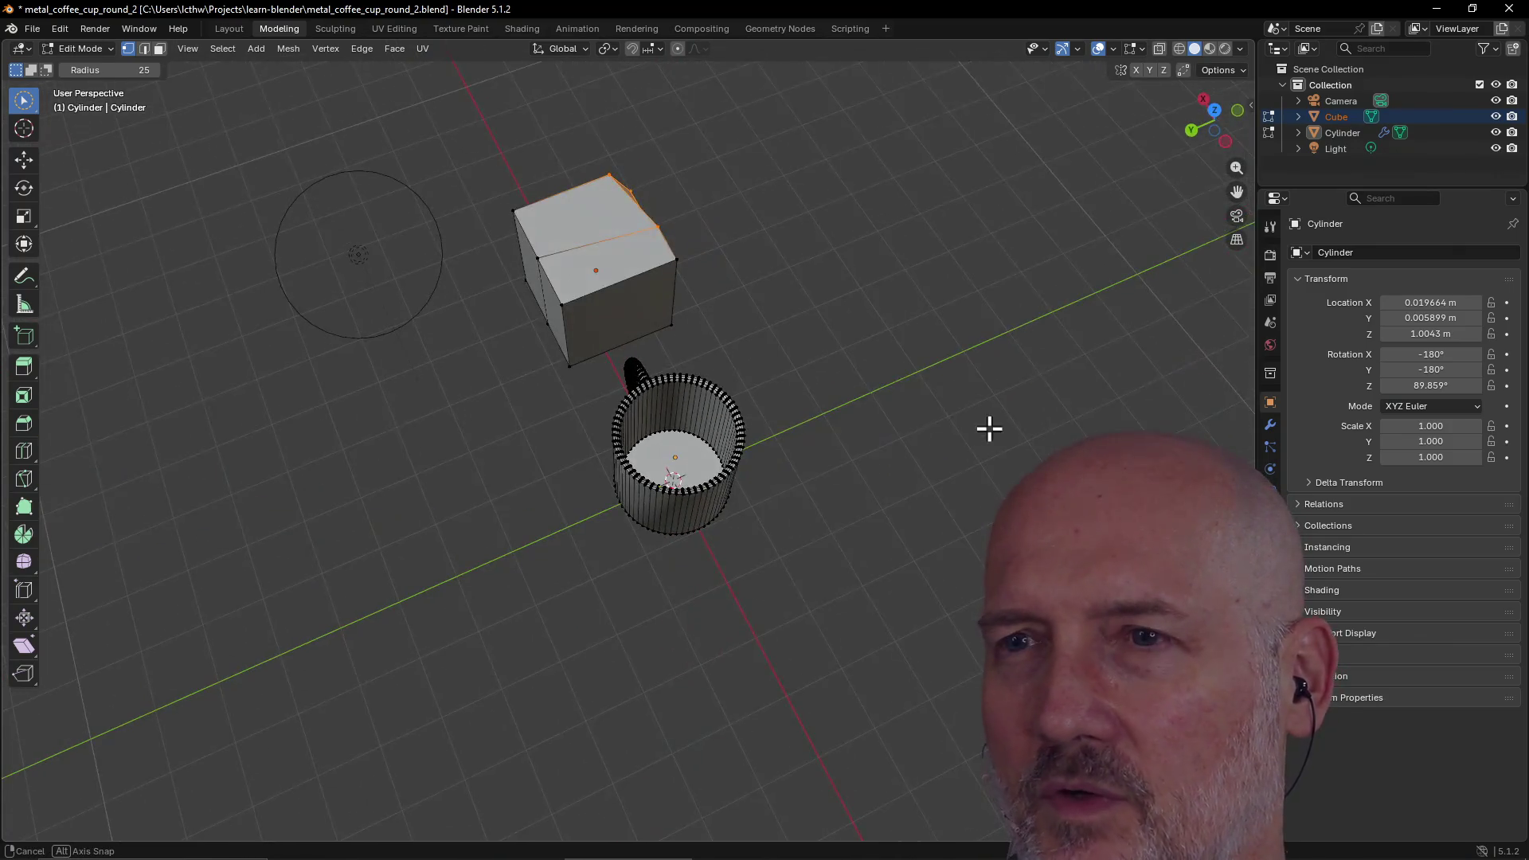
click(232, 35)
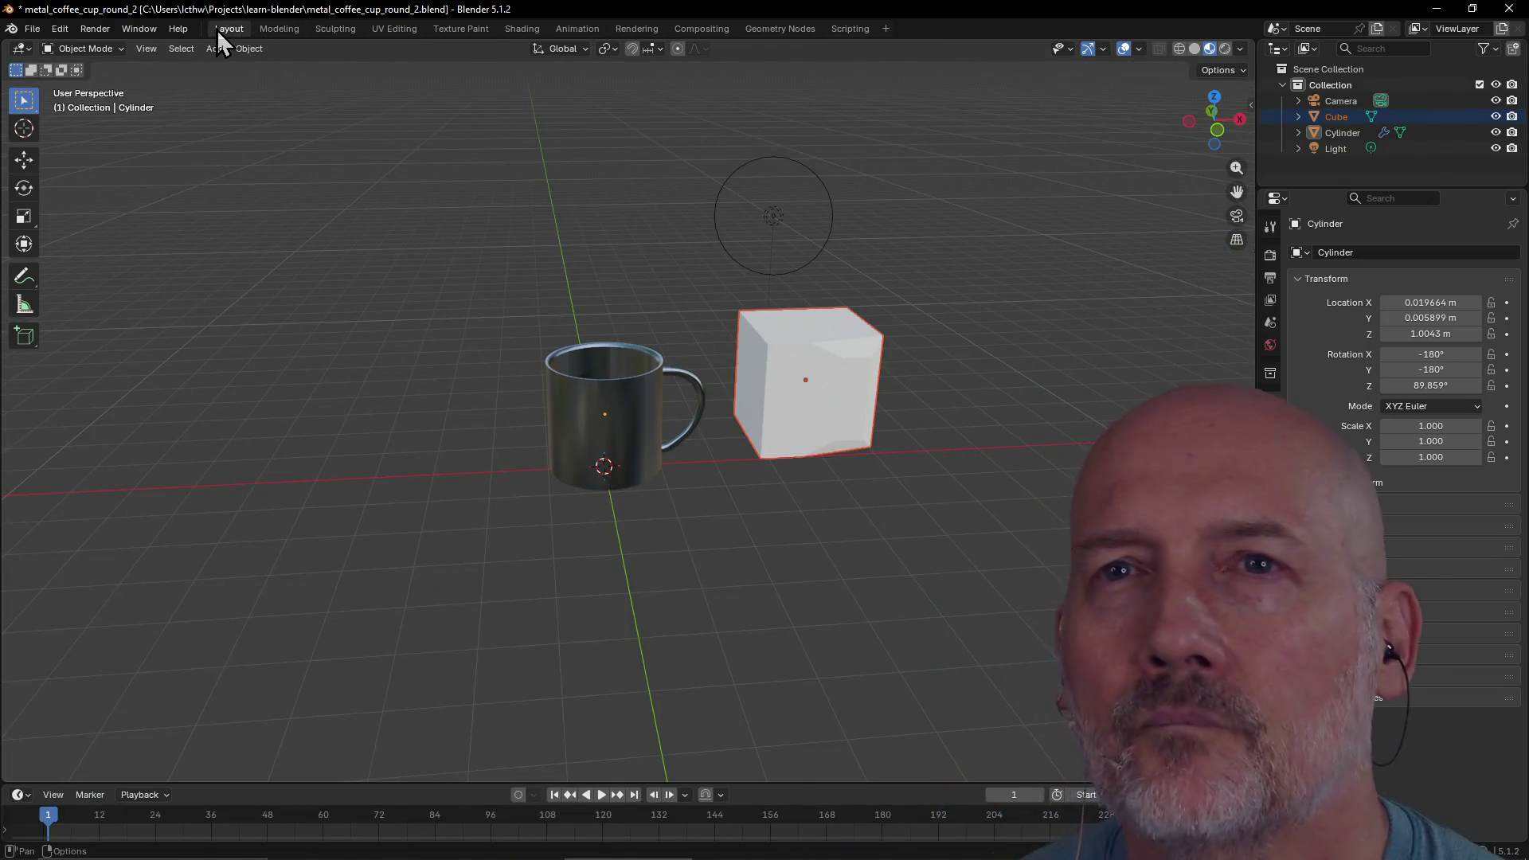
mouse_move(800, 218)
ctrl+middle_down()
mouse_move(813, 232)
mouse_move(966, 236)
ctrl+middle_up()
key(Tab)
scroll(696, 300, down, 2)
middle_drag(696, 300, 433, 280)
key(Tab)
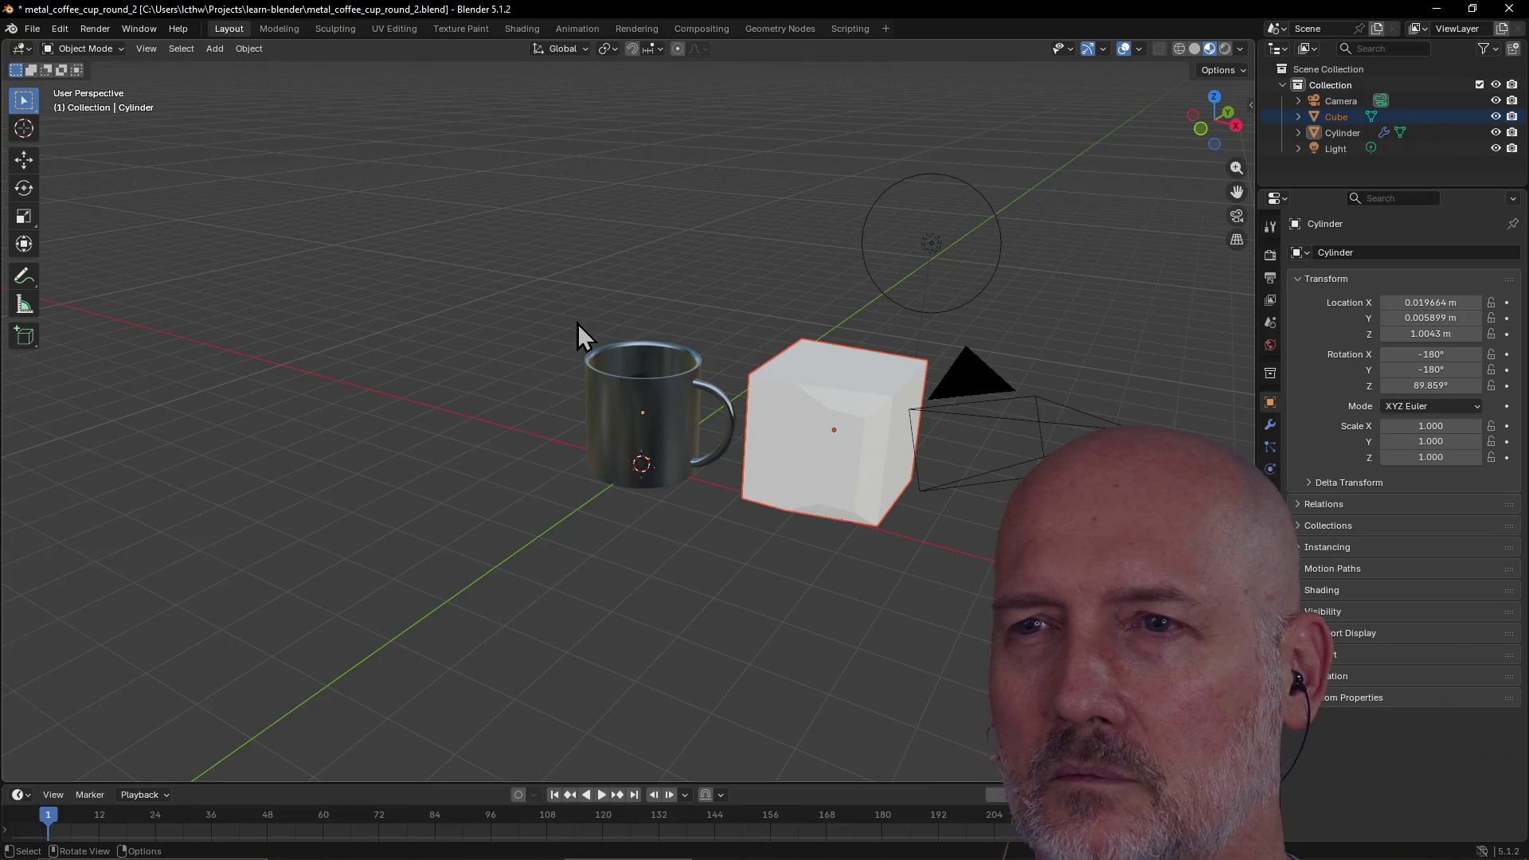
key(Tab)
key(Tab)
key(Tab)
key(Tab)
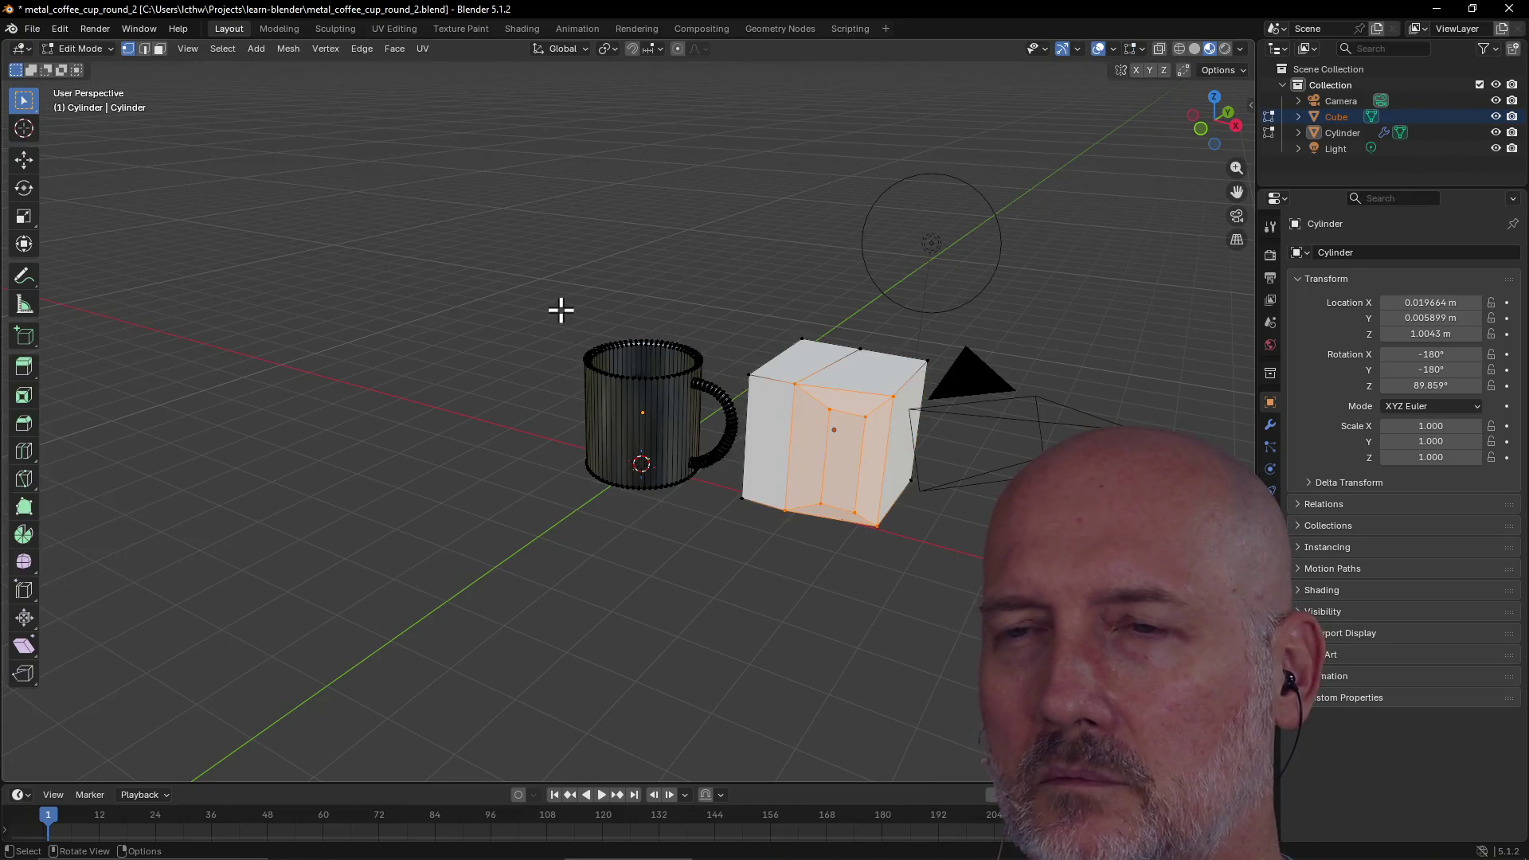
key(Tab)
key(Tab)
key(Tab)
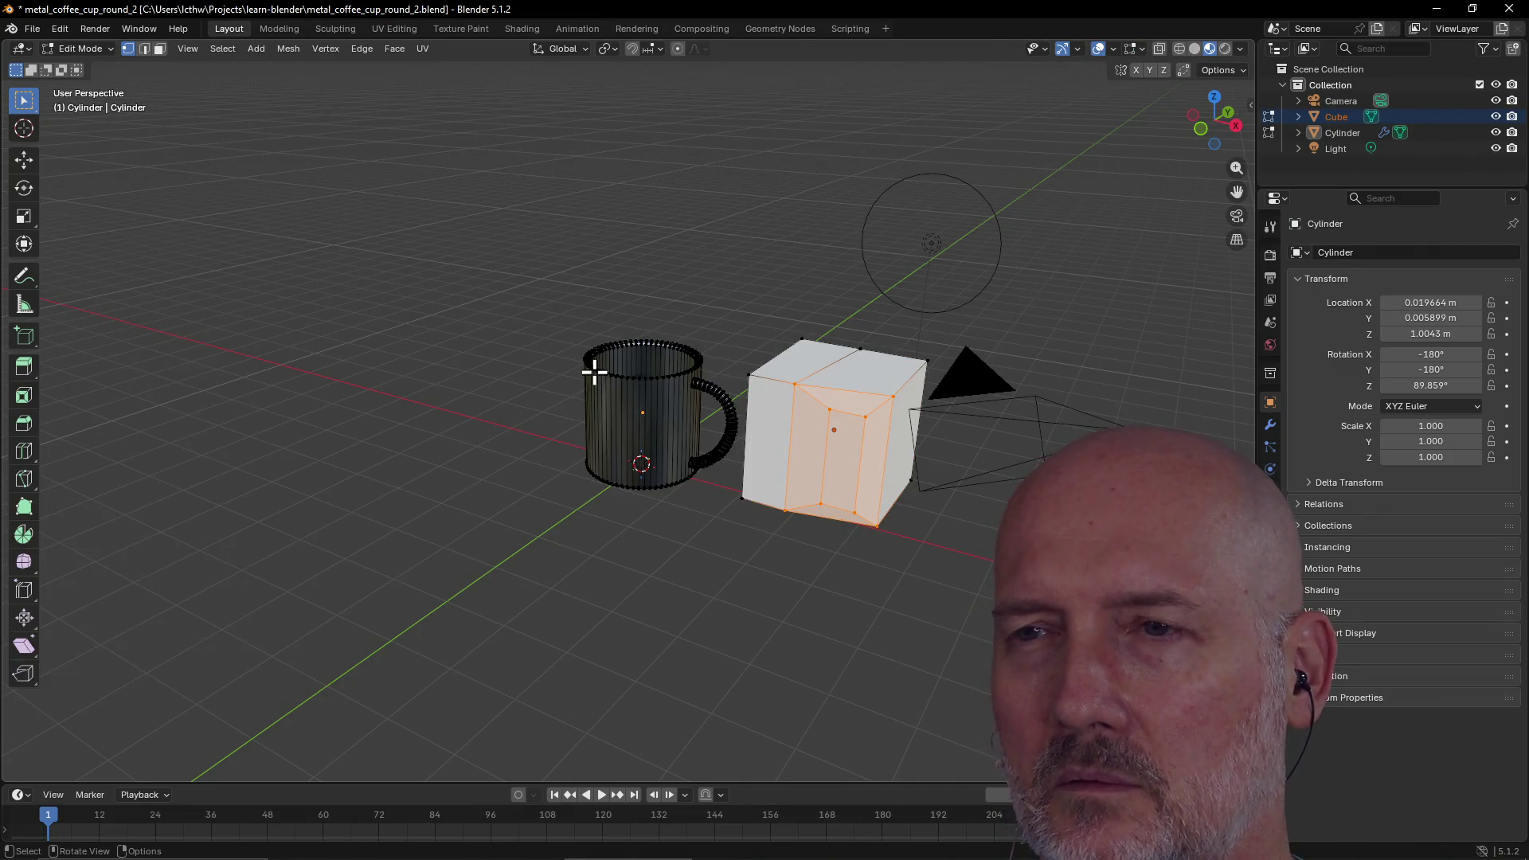
key(Tab)
key(Tab)
middle_drag(648, 383, 1023, 414)
mouse_move(761, 300)
middle_down()
mouse_move(597, 246)
mouse_move(607, 365)
middle_up()
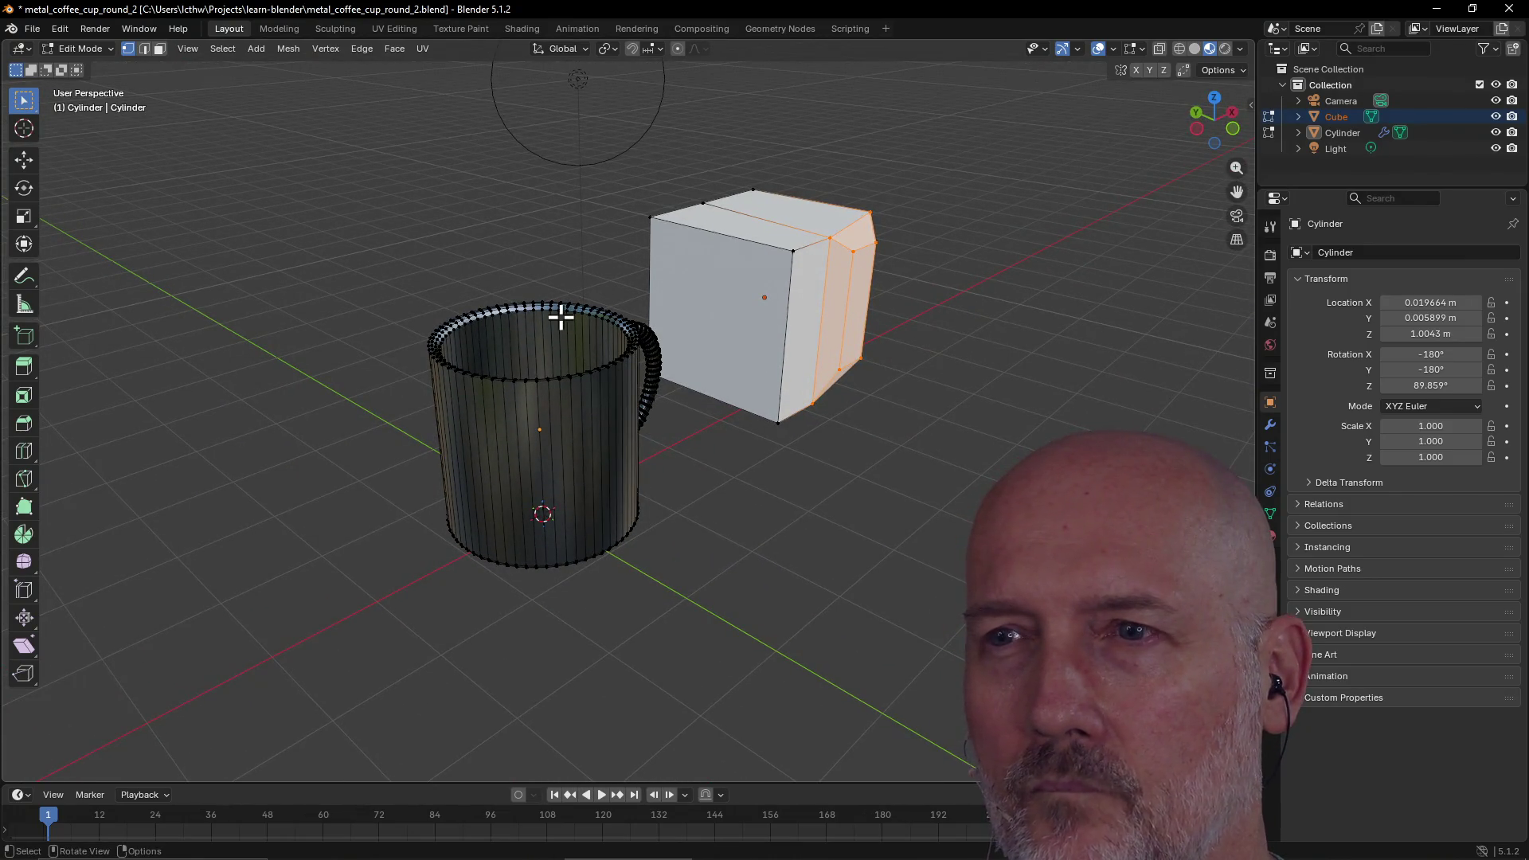
key(Tab)
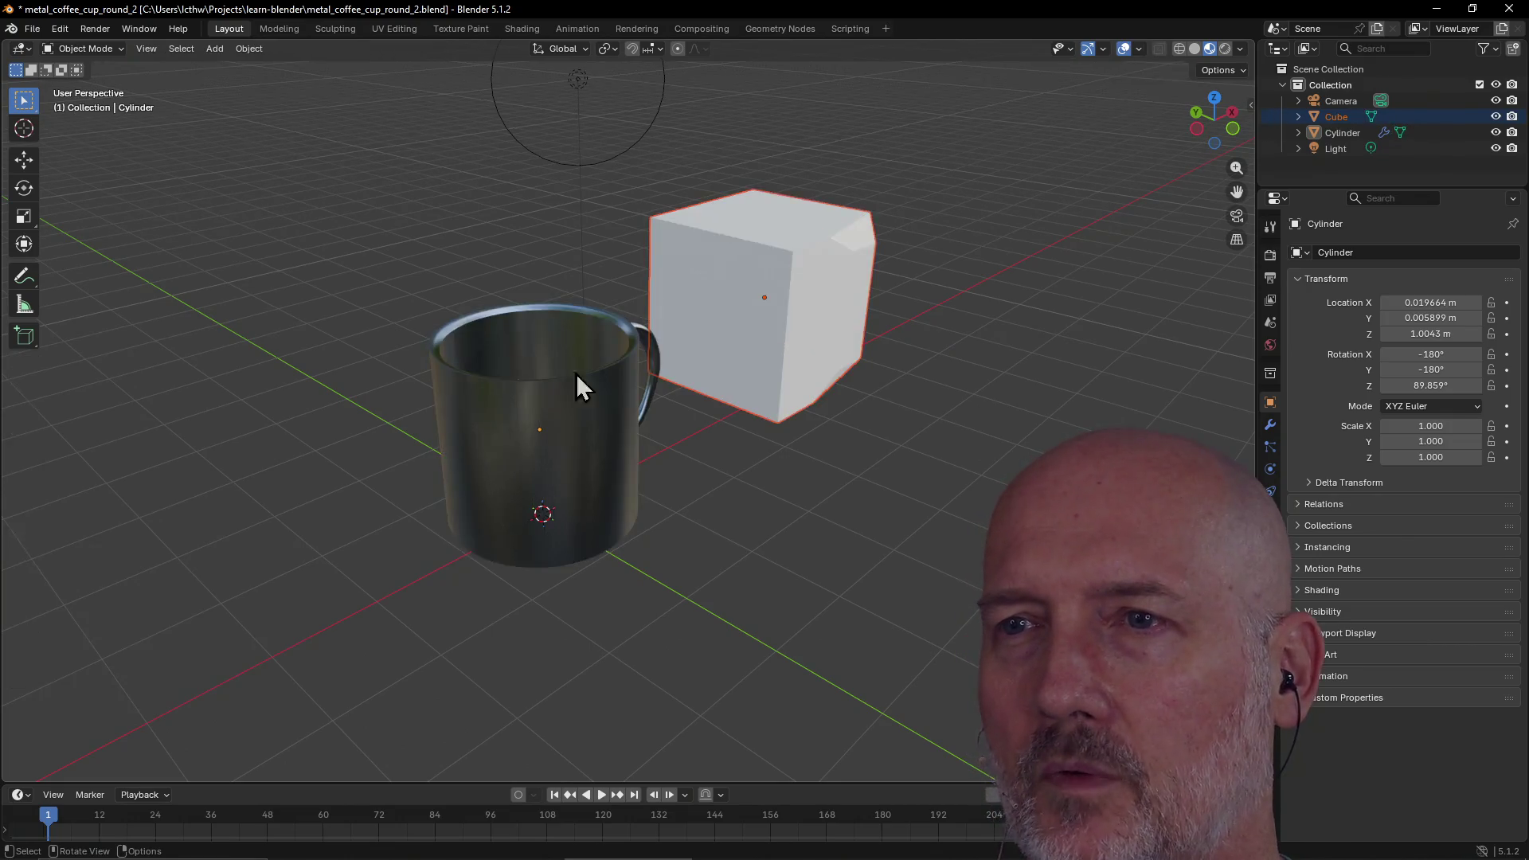
scroll(606, 312, down, 5)
click(277, 28)
click(239, 28)
click(266, 28)
click(232, 28)
click(275, 28)
click(239, 28)
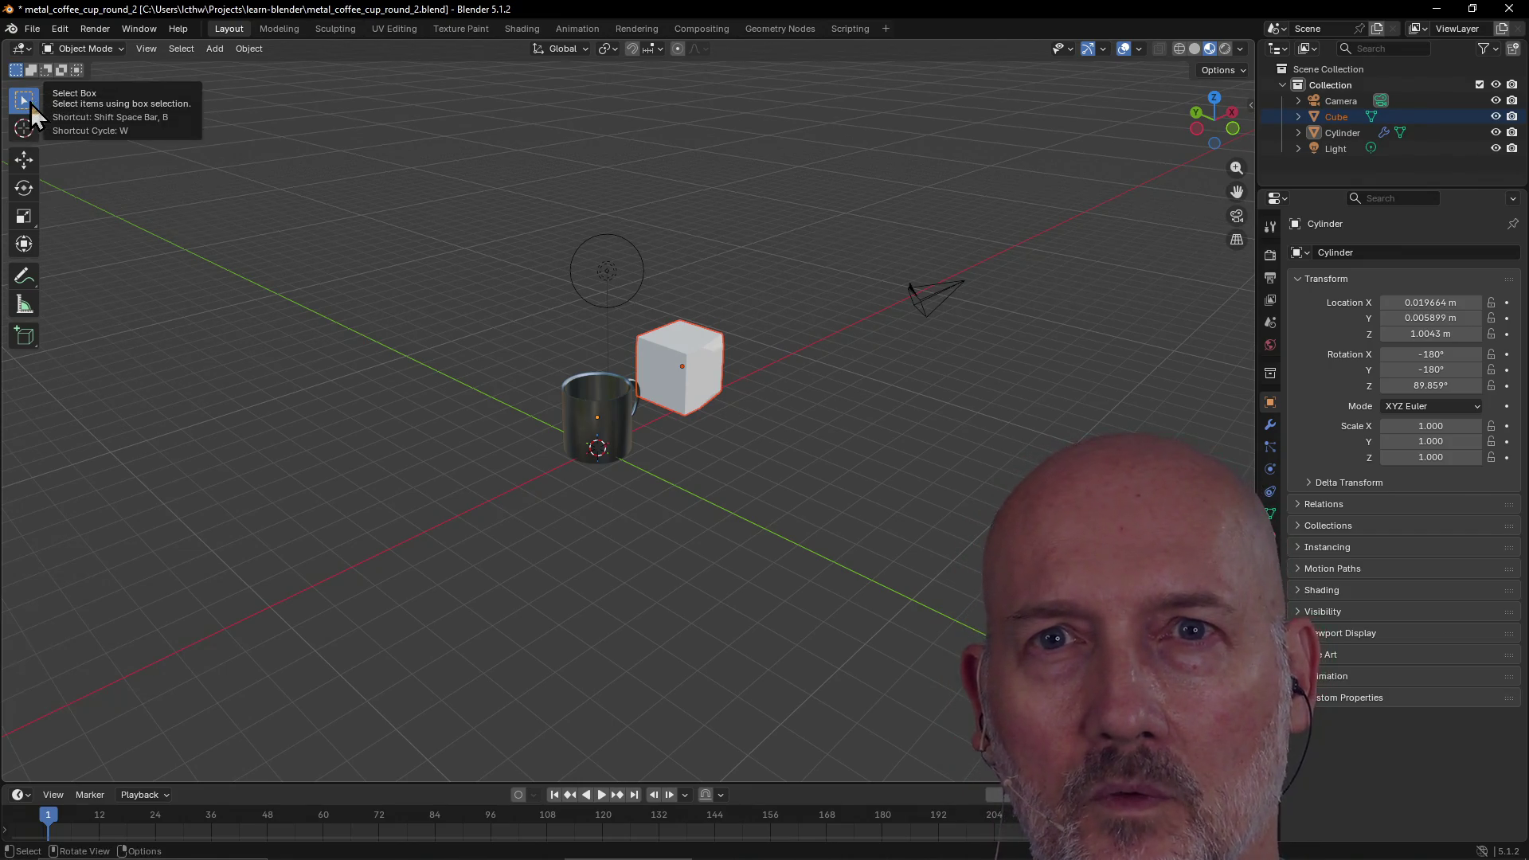
key(alt+Tab)
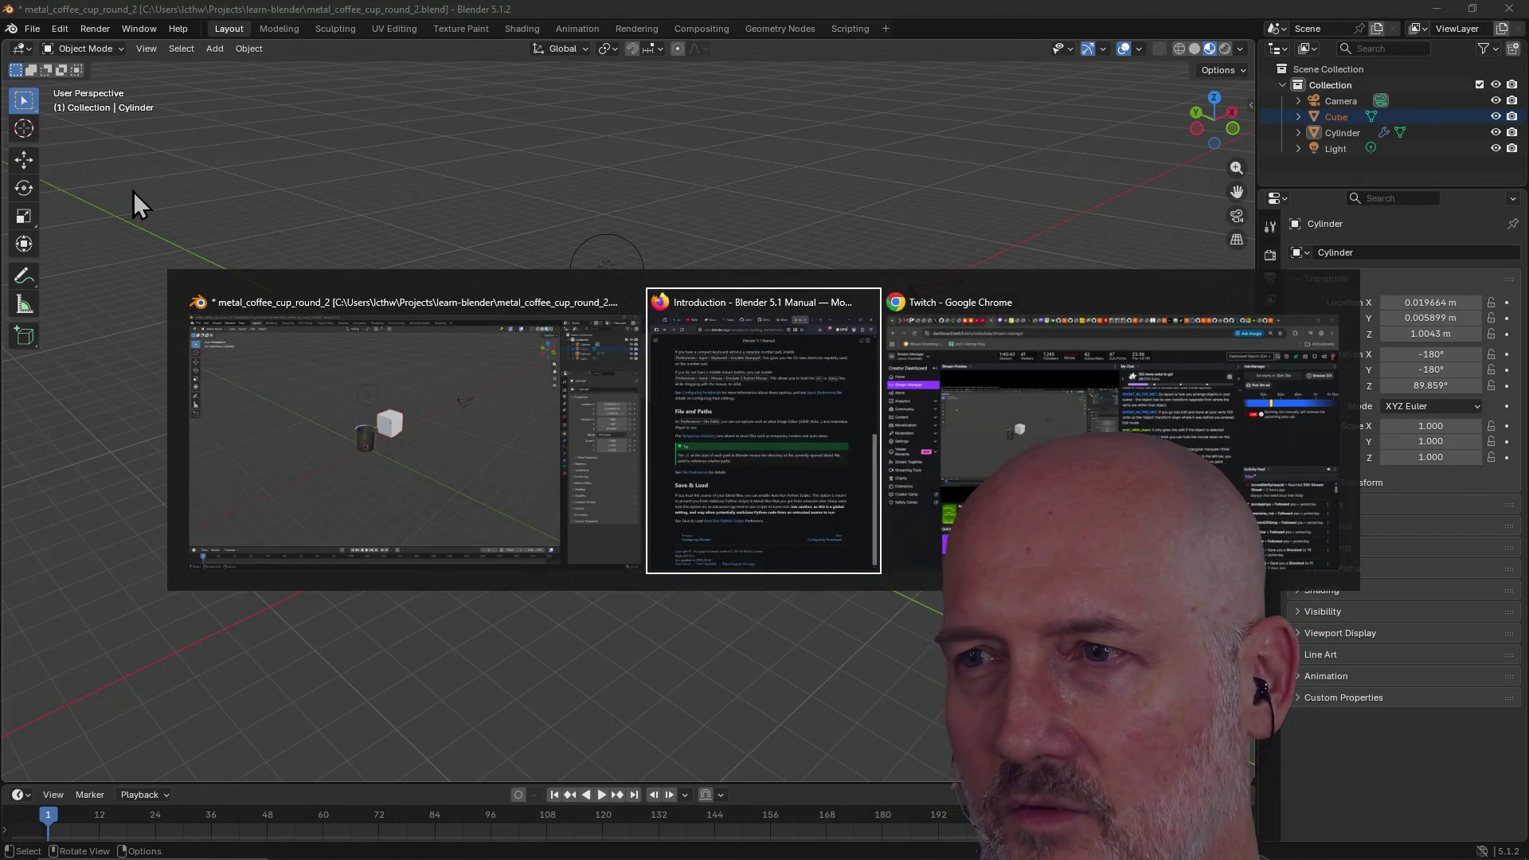
key(alt+Tab)
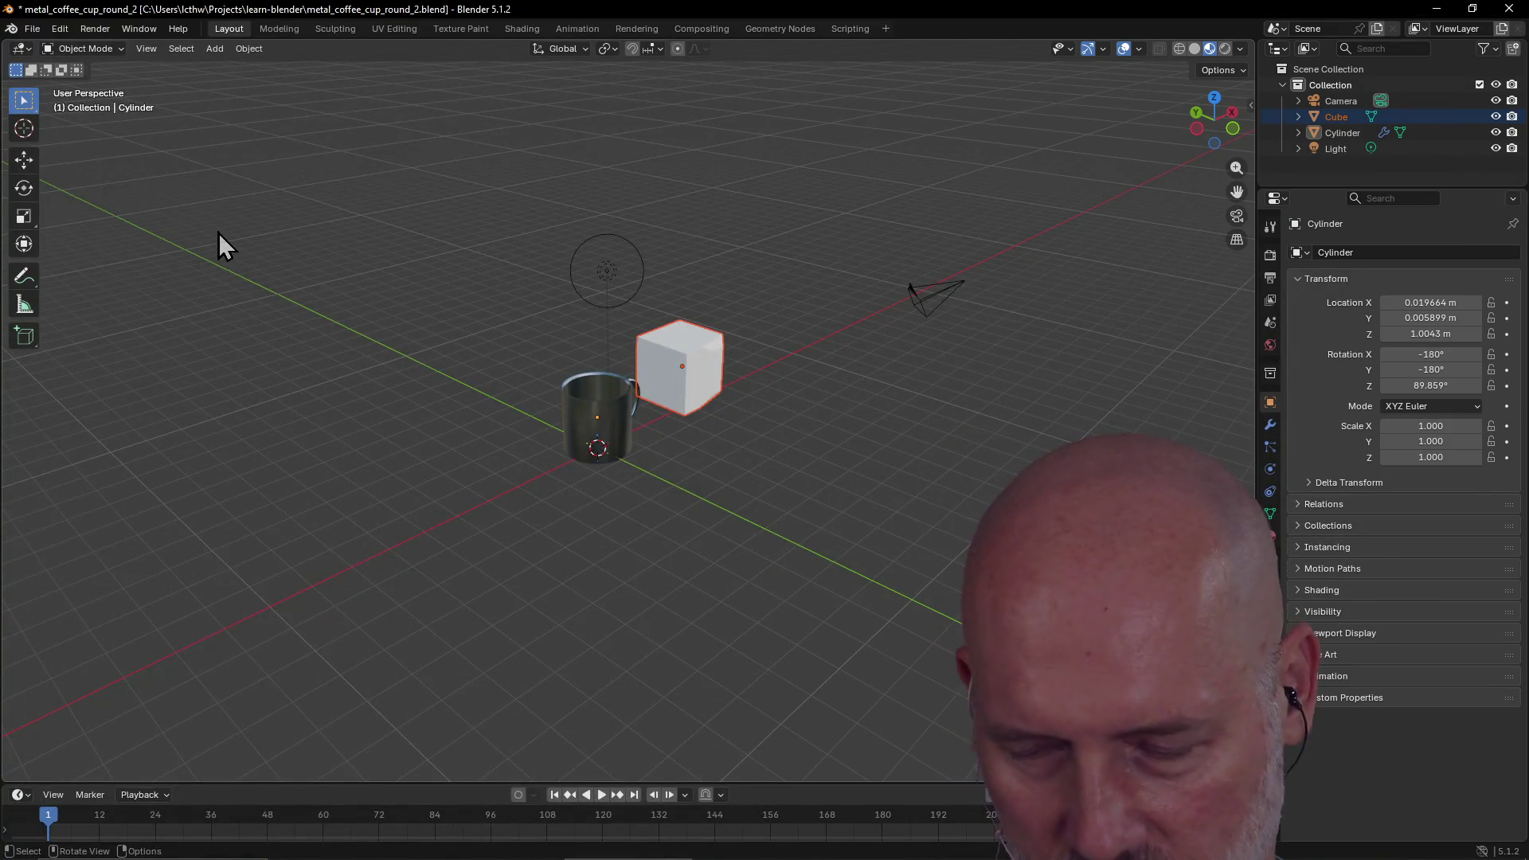
key(alt+Tab)
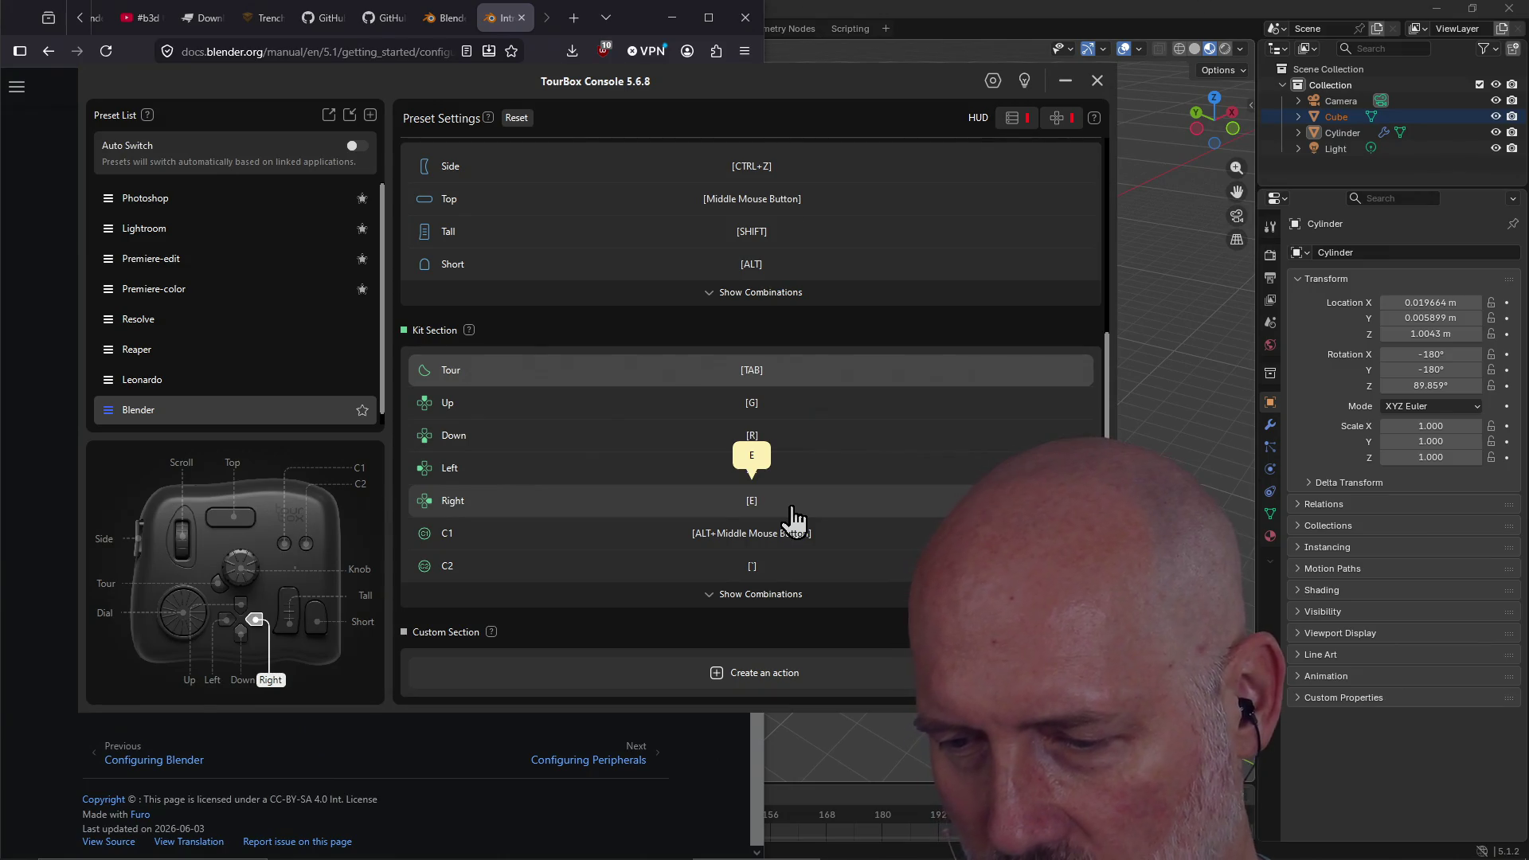
Map the Blender preset's Left button to S and Tour button to W, then close the console
key(s)
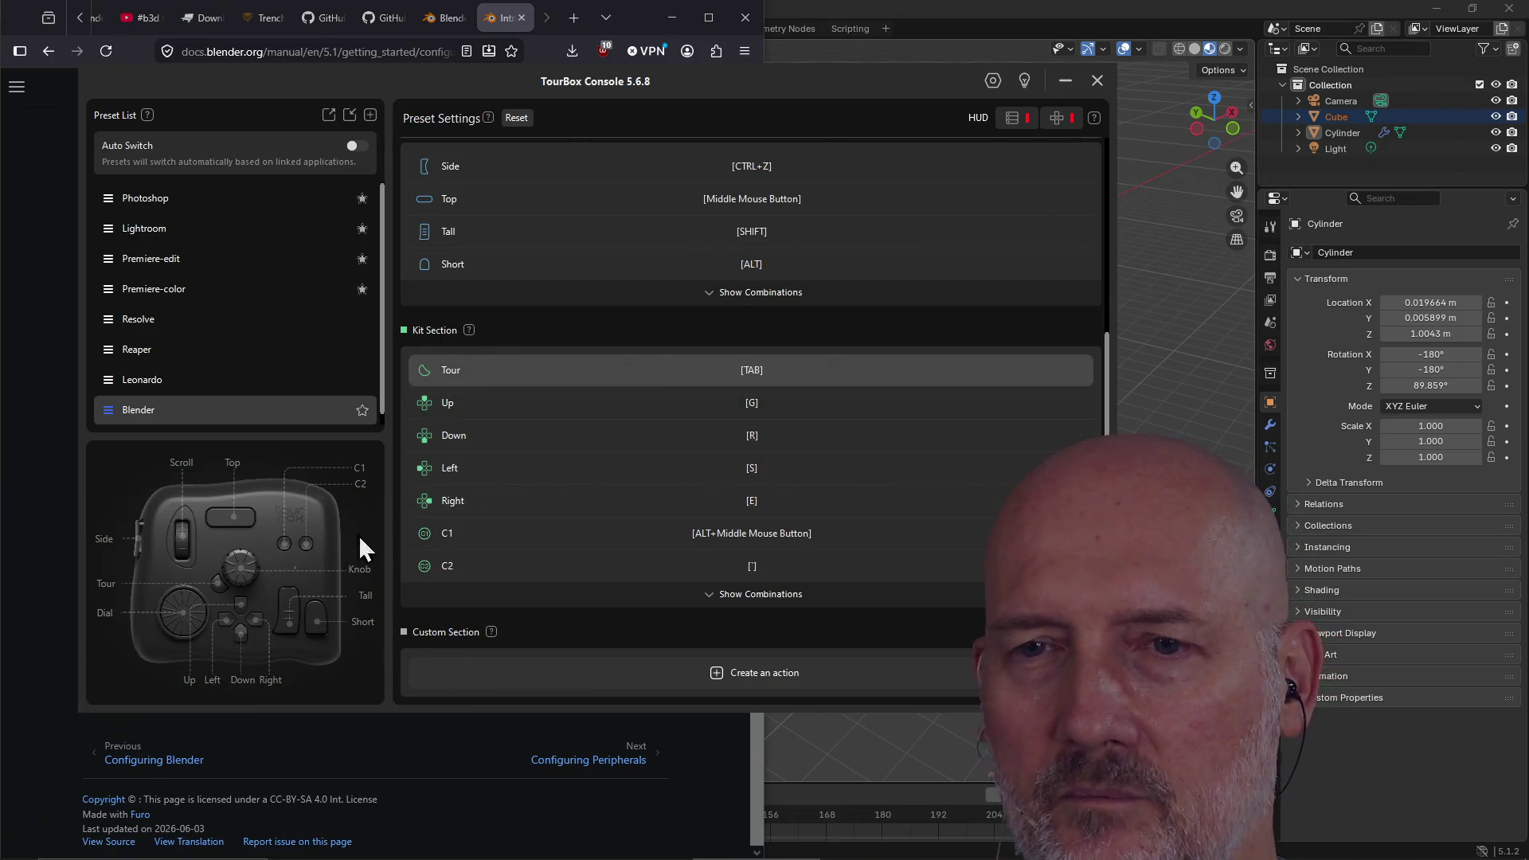
click(763, 373)
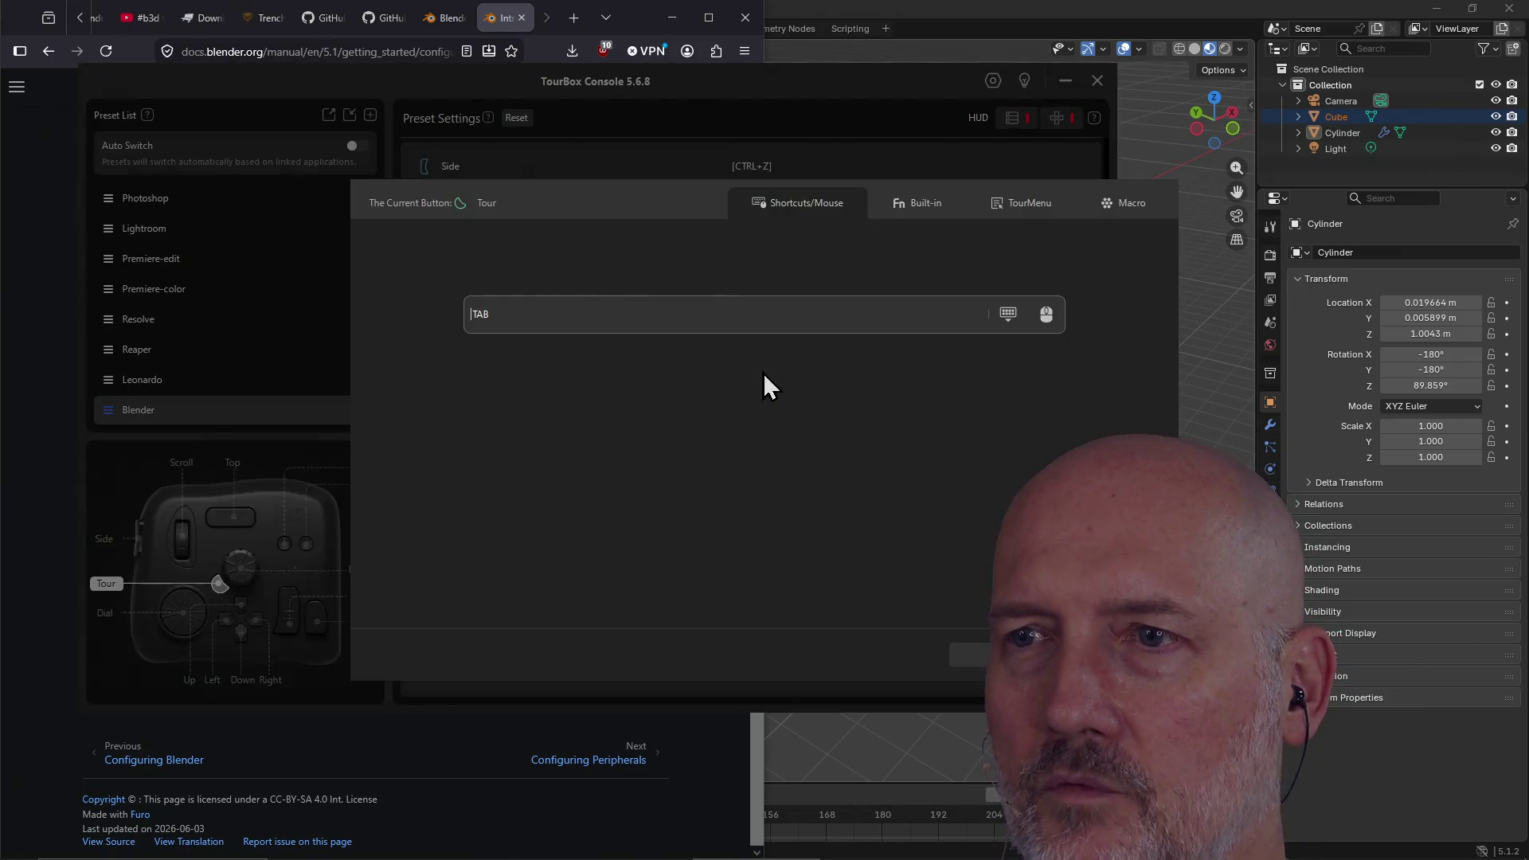
key(w)
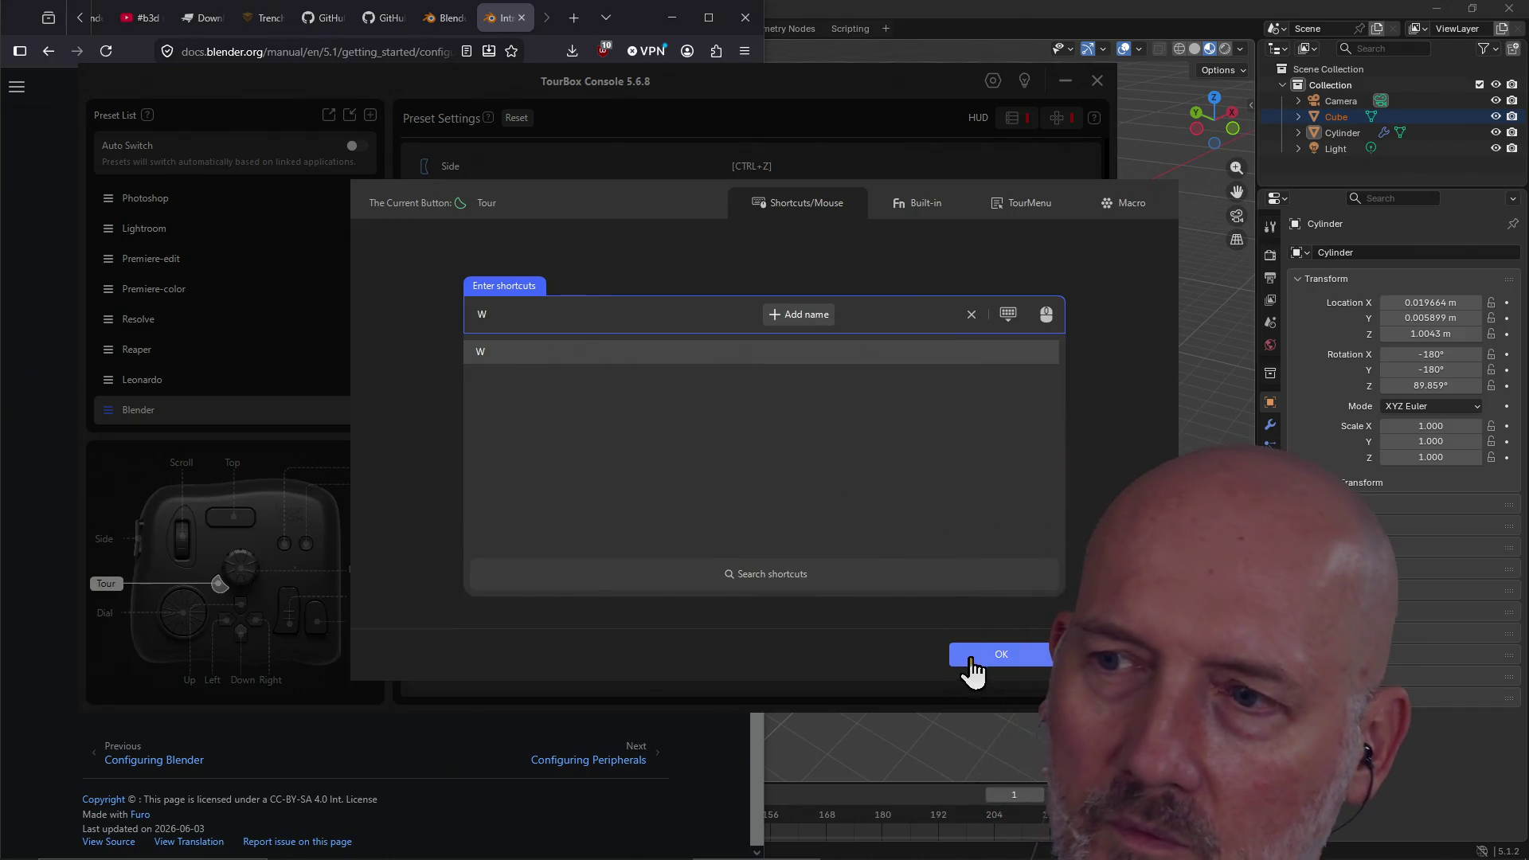
click(973, 657)
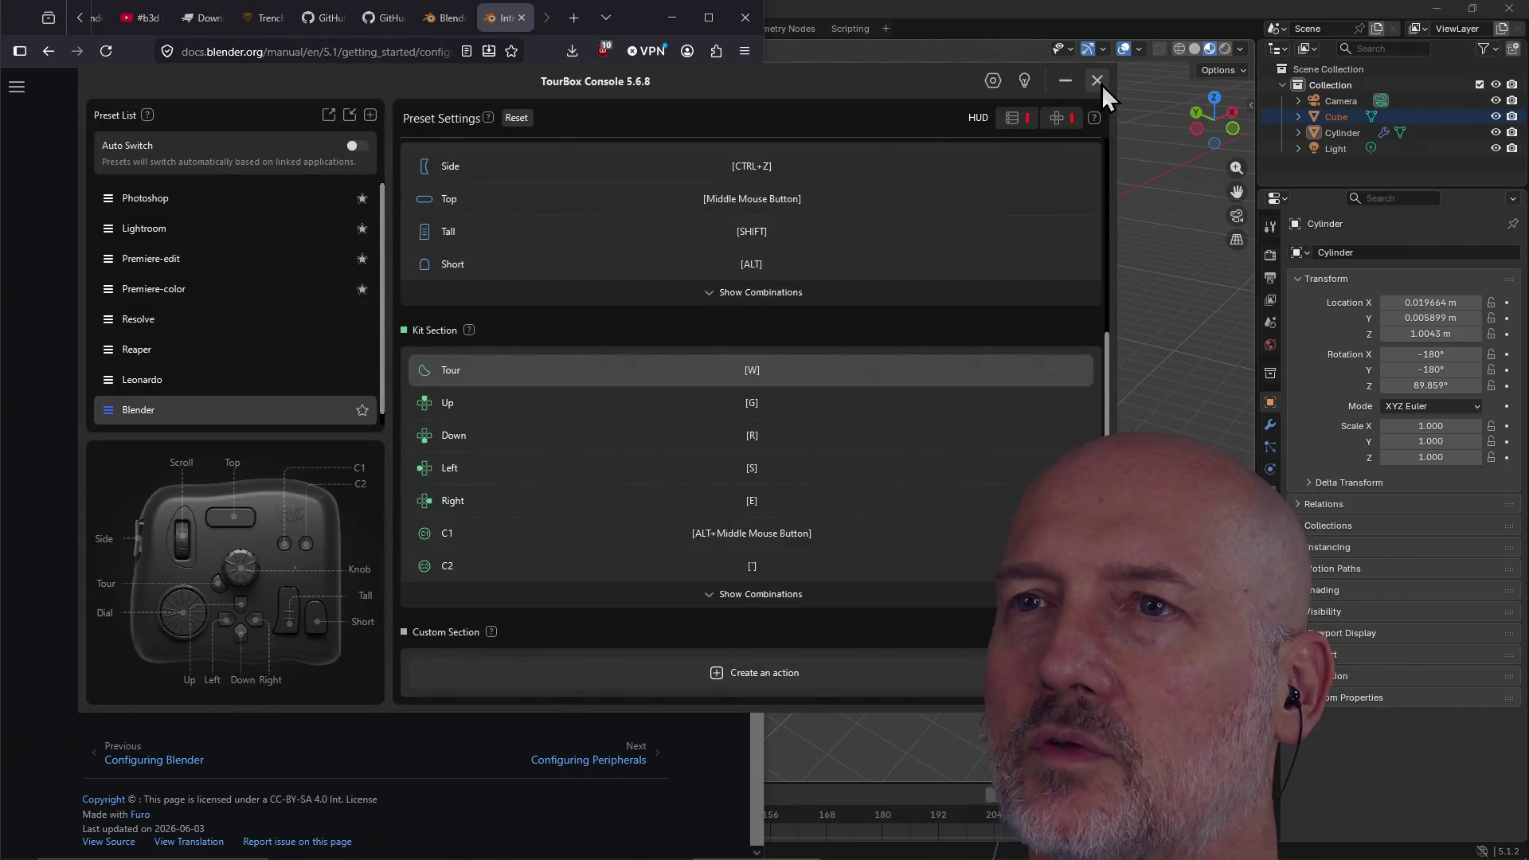
click(1012, 14)
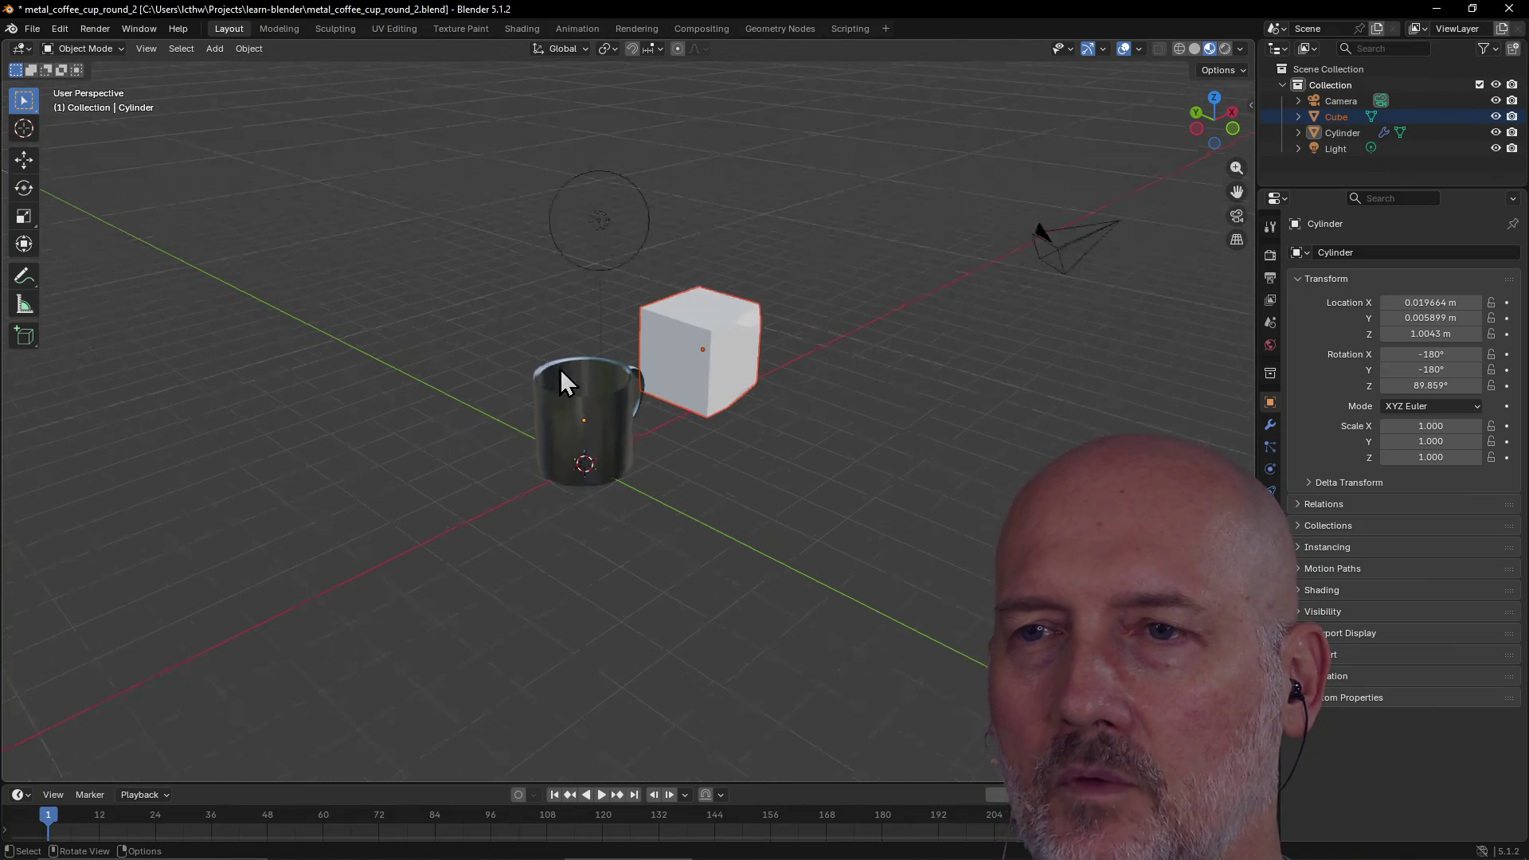
scroll(561, 382, up, 2)
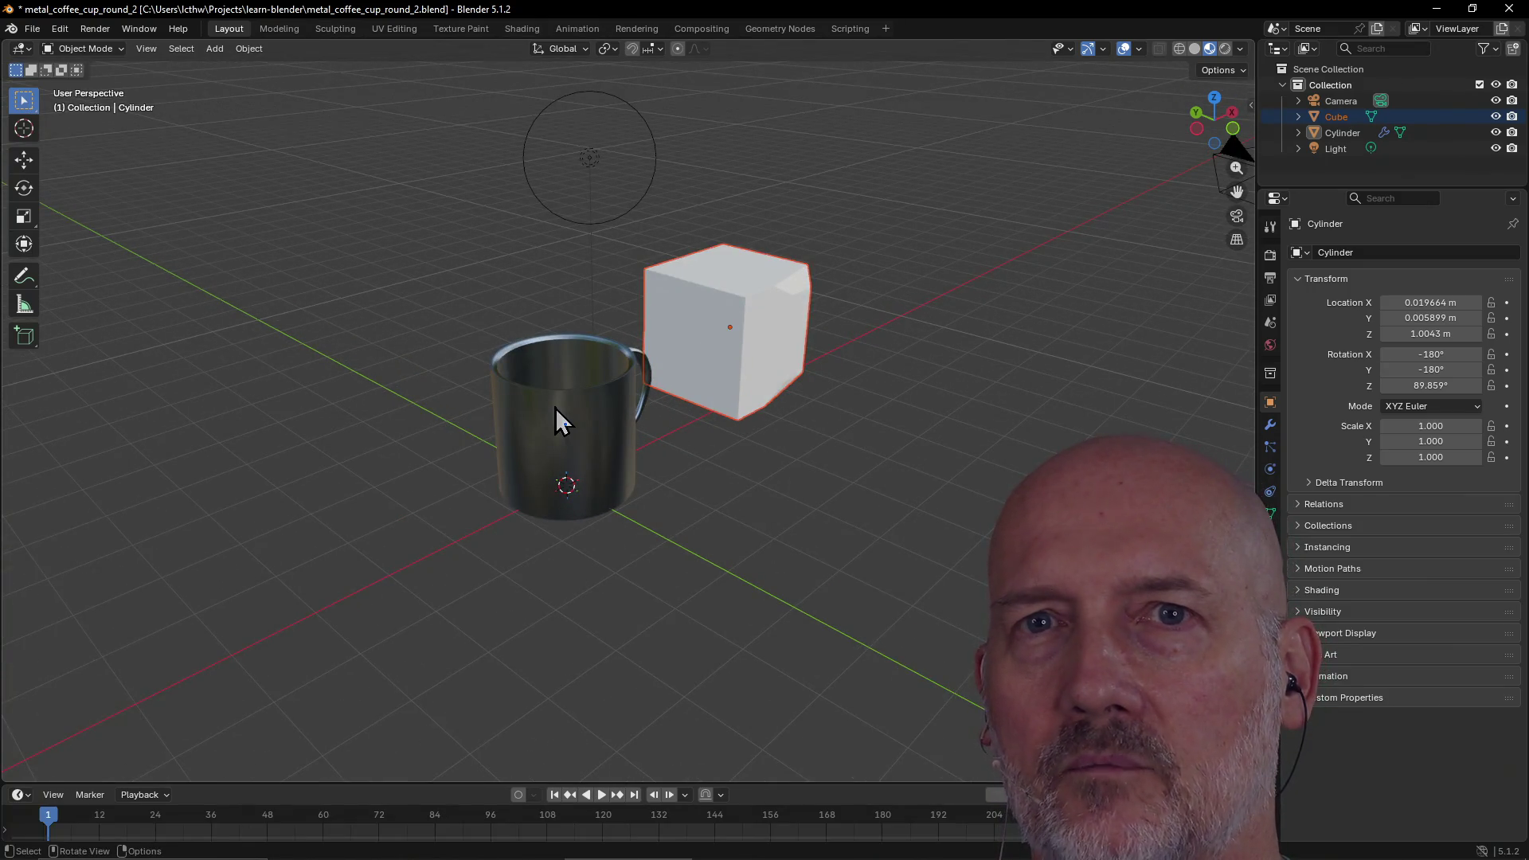
middle_drag(676, 300, 557, 331)
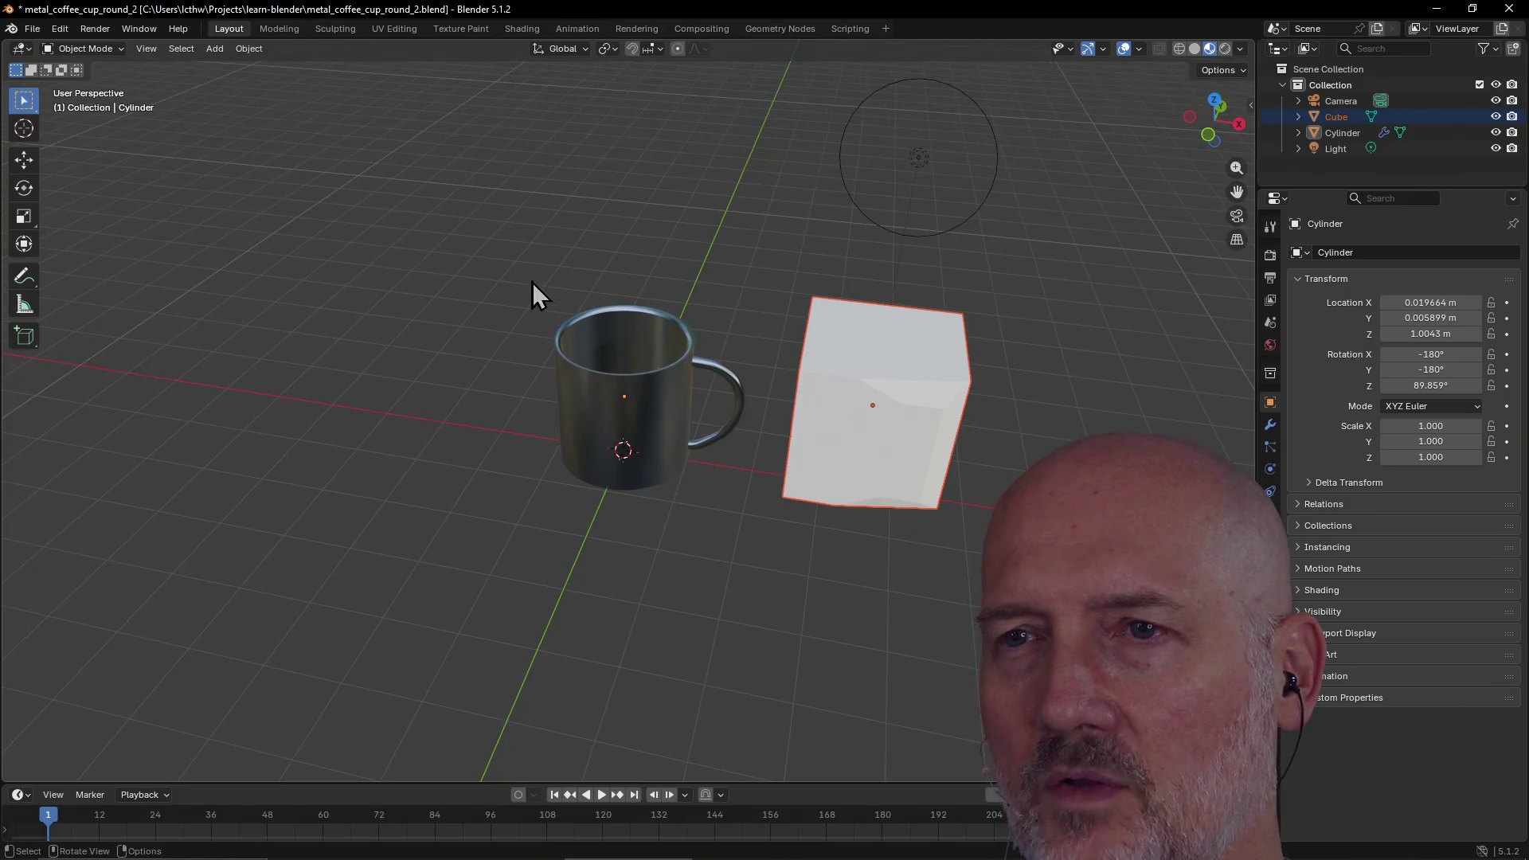
drag(527, 275, 707, 511)
mouse_move(643, 422)
middle_down()
mouse_move(830, 342)
mouse_move(667, 419)
mouse_move(648, 323)
mouse_move(705, 472)
mouse_move(820, 491)
mouse_move(600, 413)
mouse_move(666, 341)
mouse_move(656, 374)
mouse_move(662, 358)
mouse_move(680, 417)
middle_up()
key(Tab)
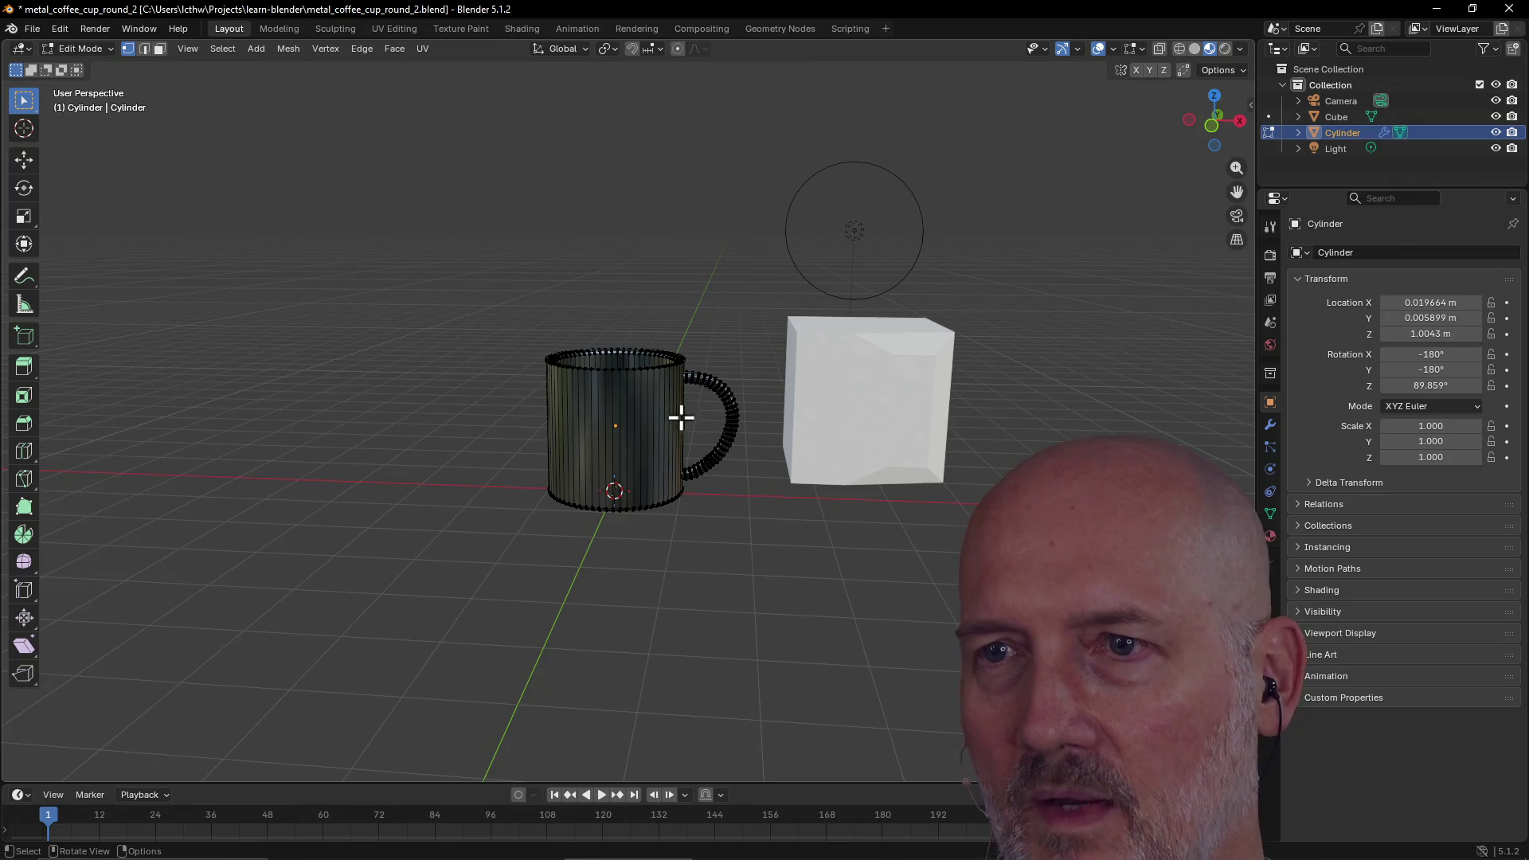
key(Tab)
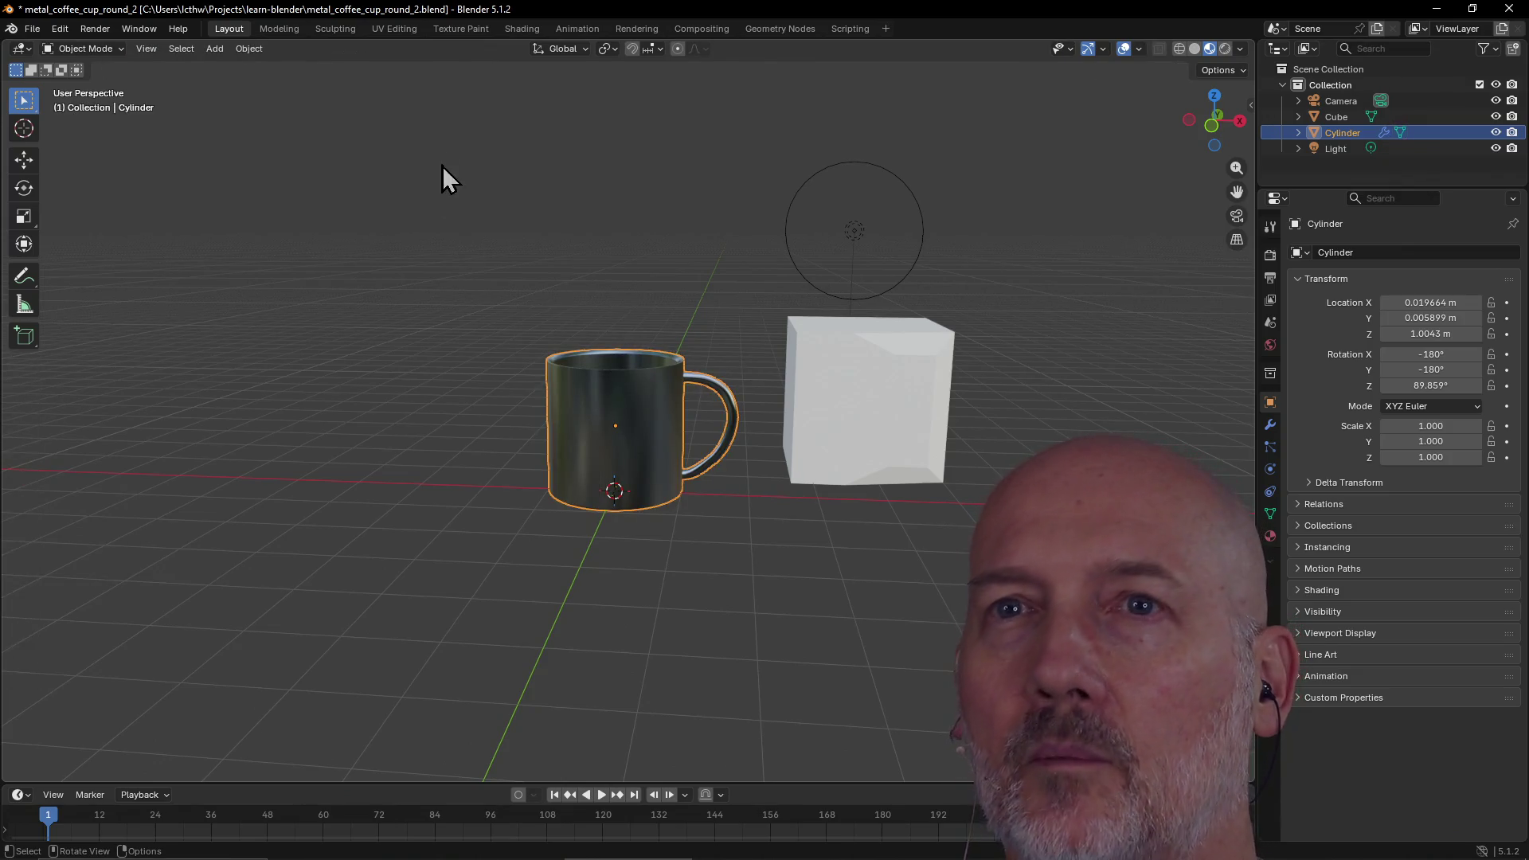
click(279, 27)
key(c)
mouse_move(700, 273)
middle_down()
mouse_move(791, 284)
mouse_move(661, 199)
mouse_move(648, 239)
mouse_move(634, 235)
mouse_move(682, 239)
mouse_move(645, 211)
middle_up()
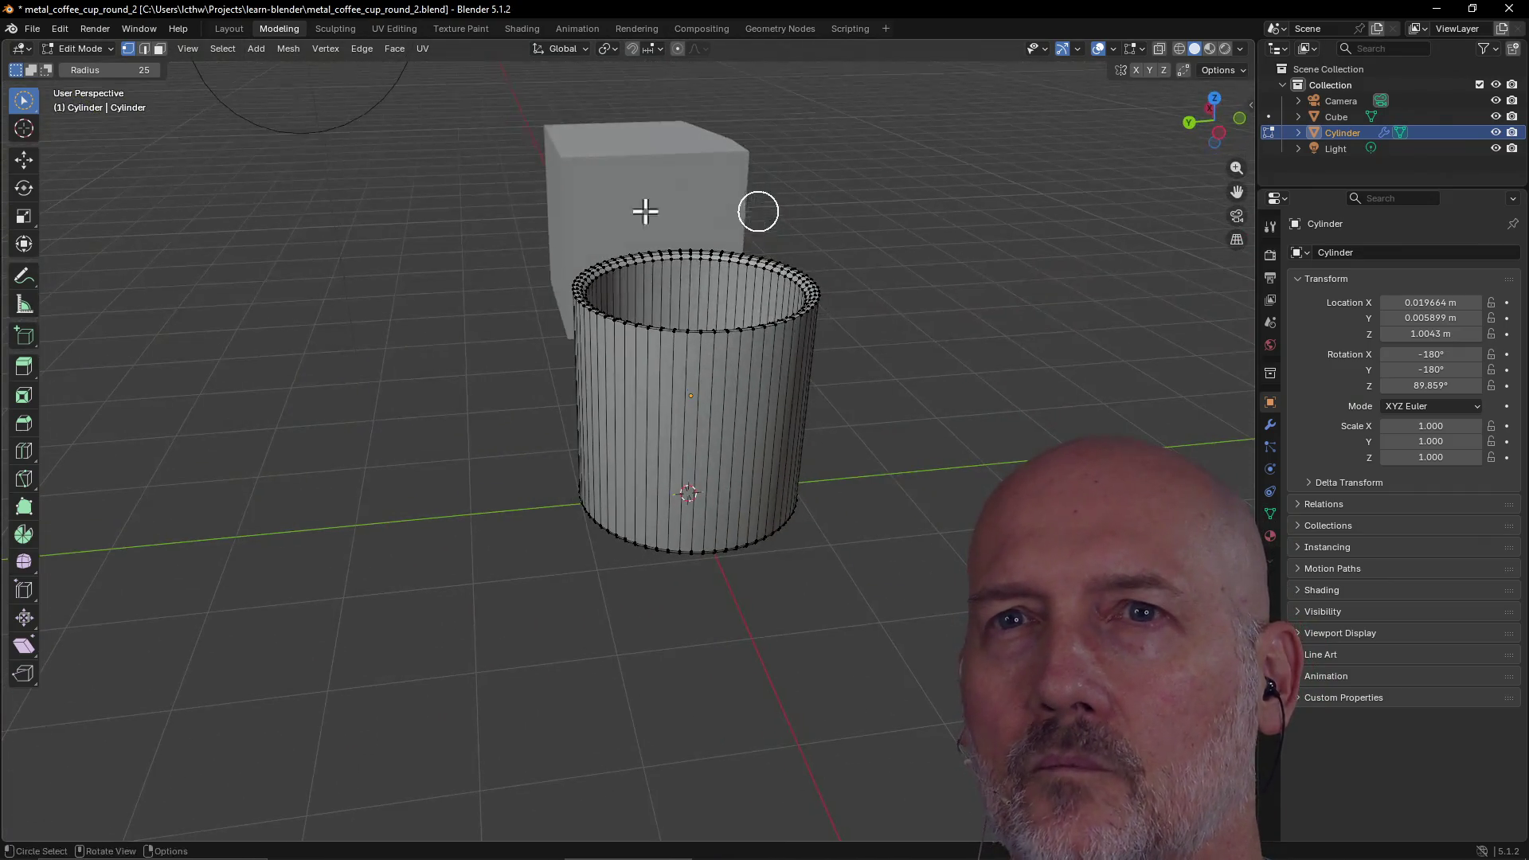
click(218, 28)
click(275, 28)
click(233, 35)
click(264, 32)
click(231, 30)
click(262, 28)
click(237, 31)
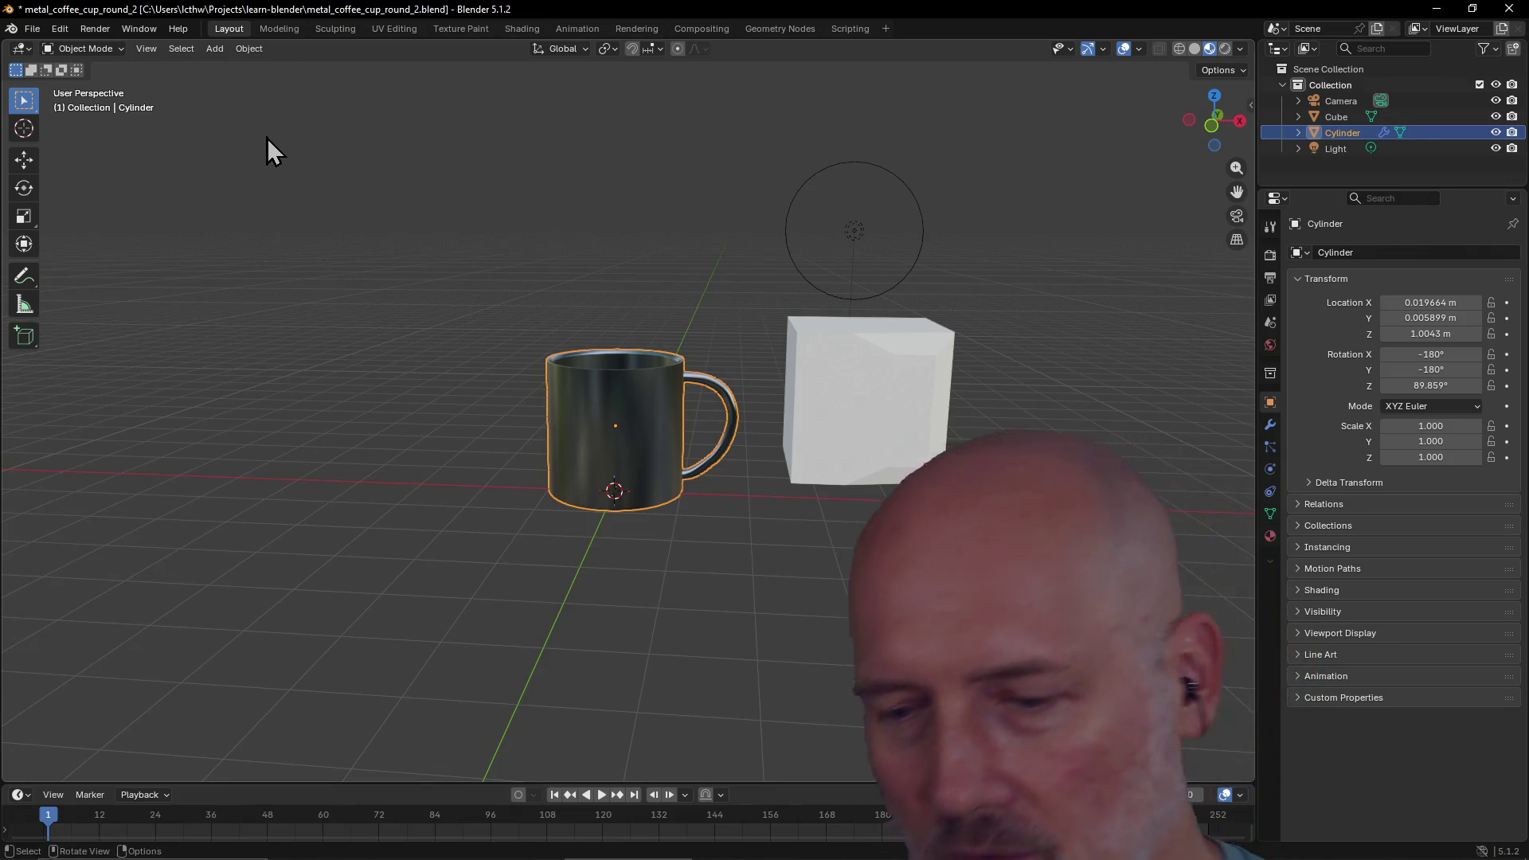
key(alt+Tab)
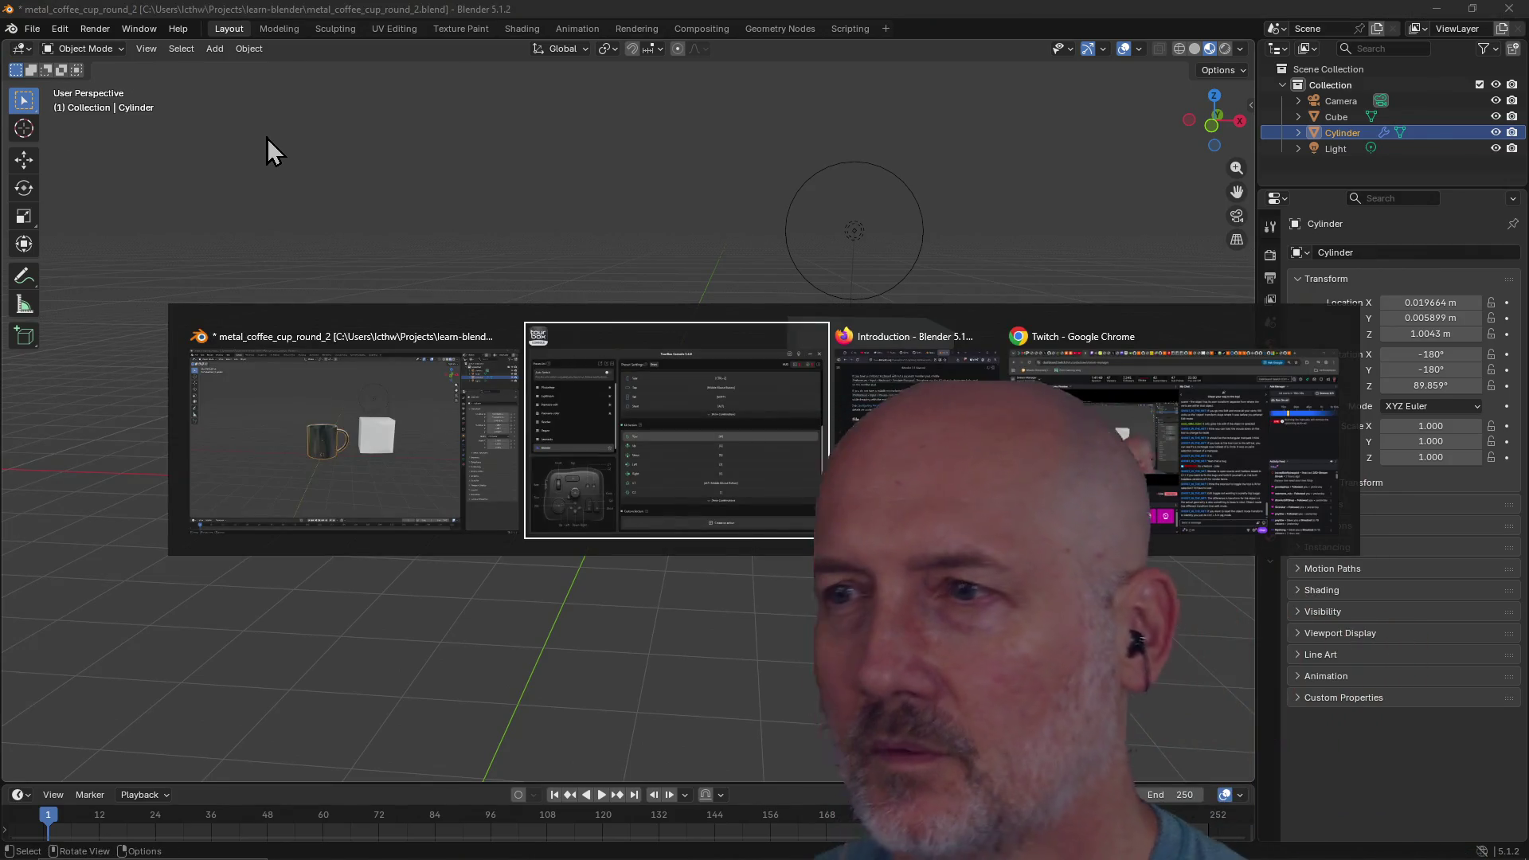
In the Firefox manual, go to Configuring Peripherals and read down to the Touchpad section
key(alt+Tab)
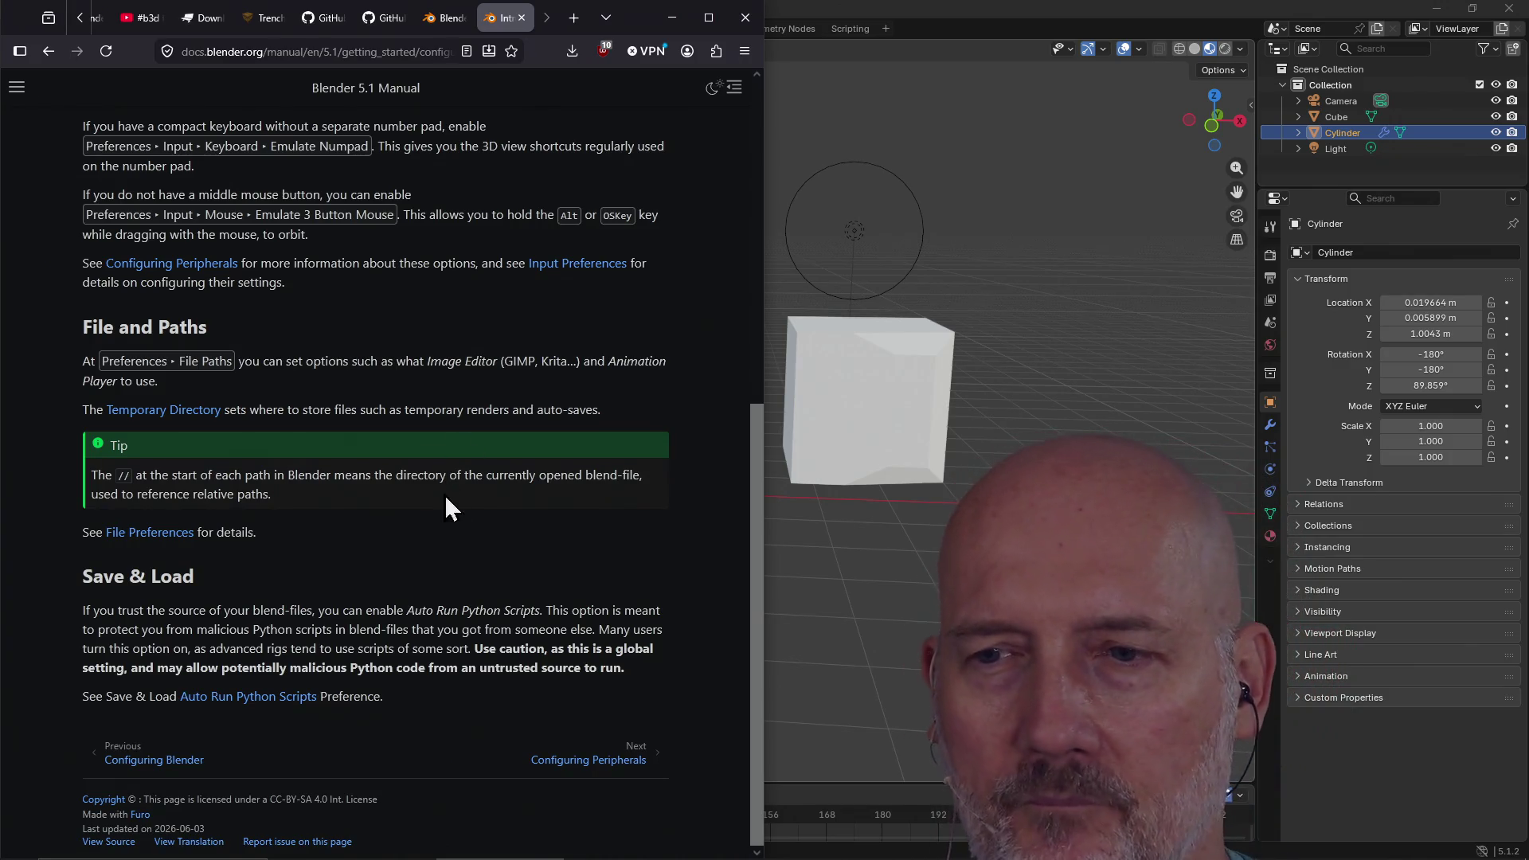
click(601, 763)
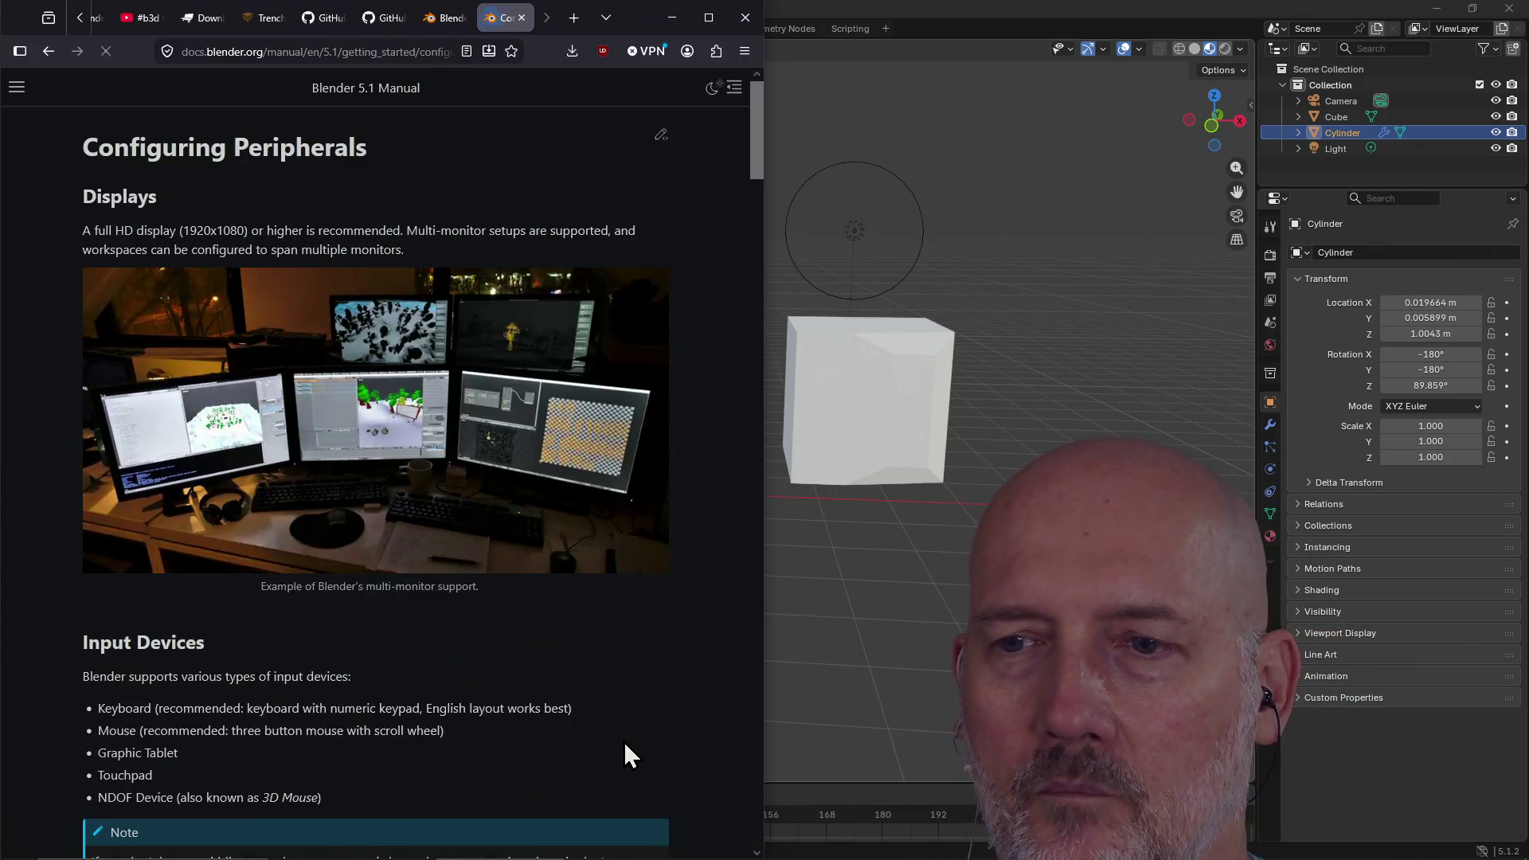
scroll(546, 629, down, 4)
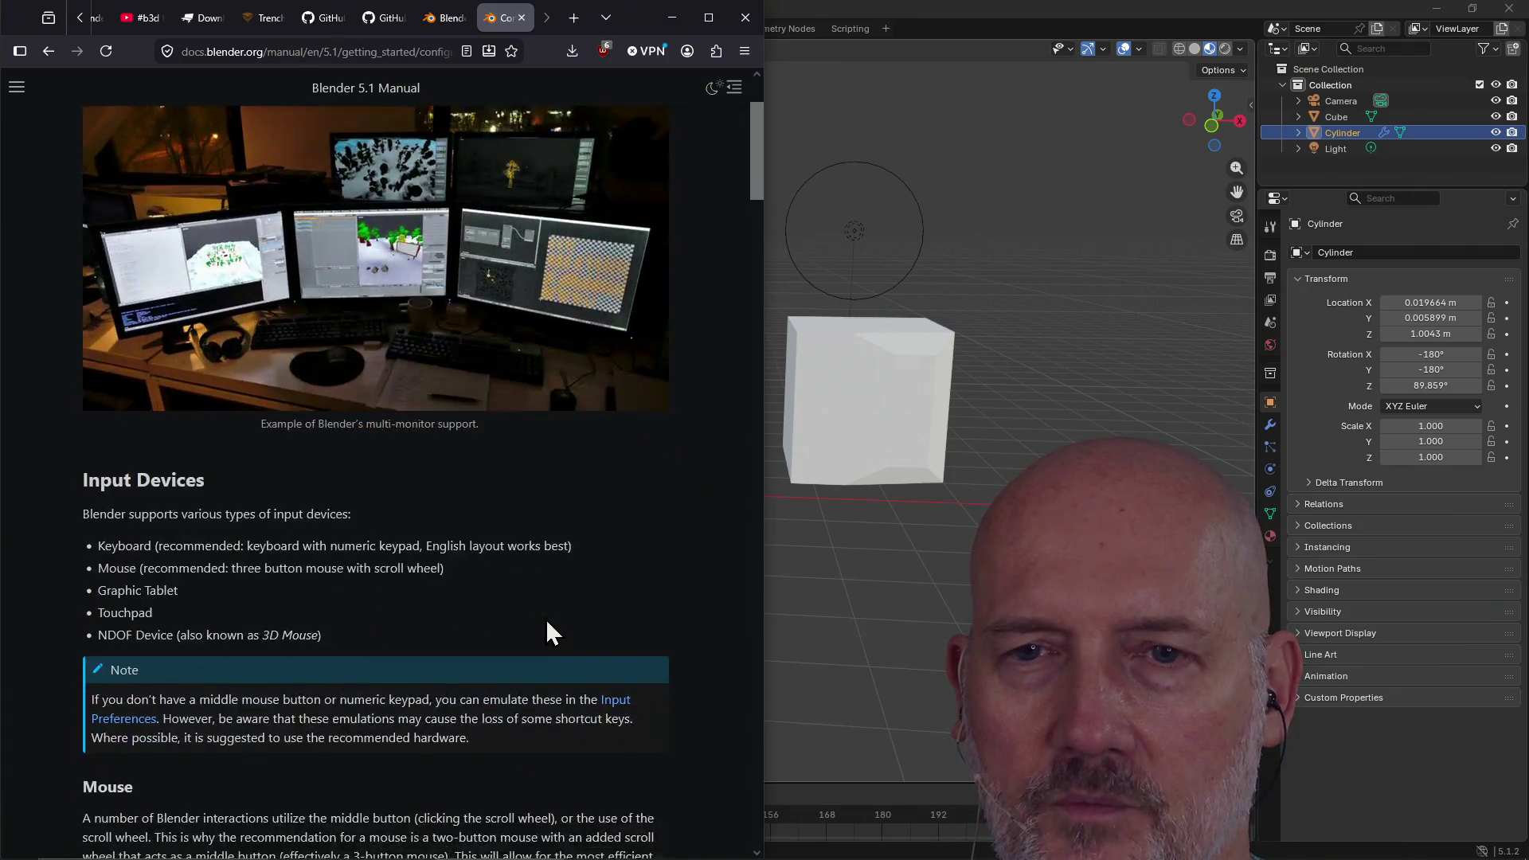
scroll(547, 621, down, 1)
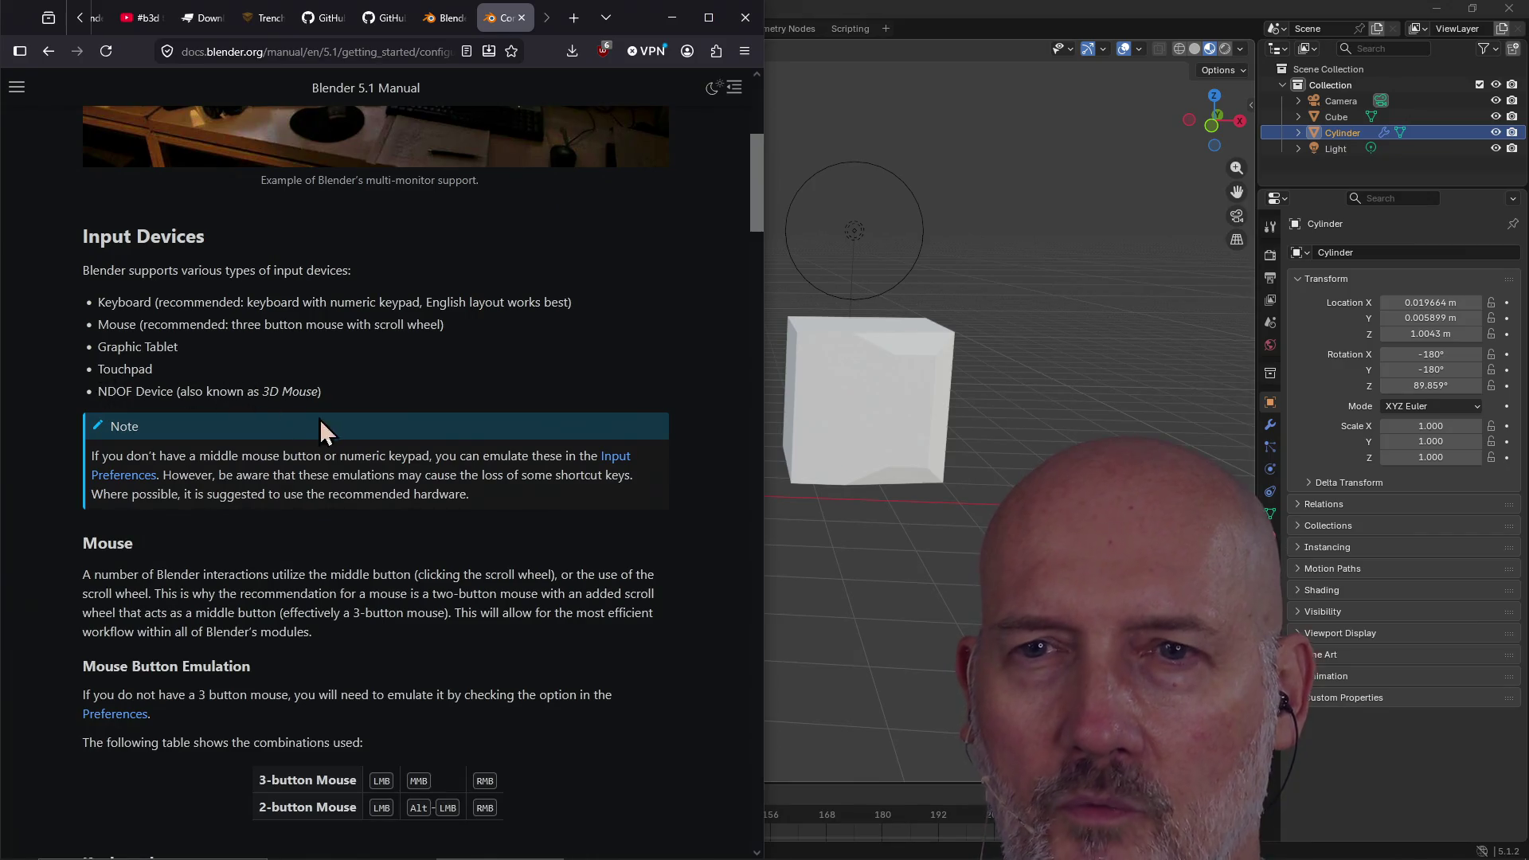
scroll(422, 522, down, 5)
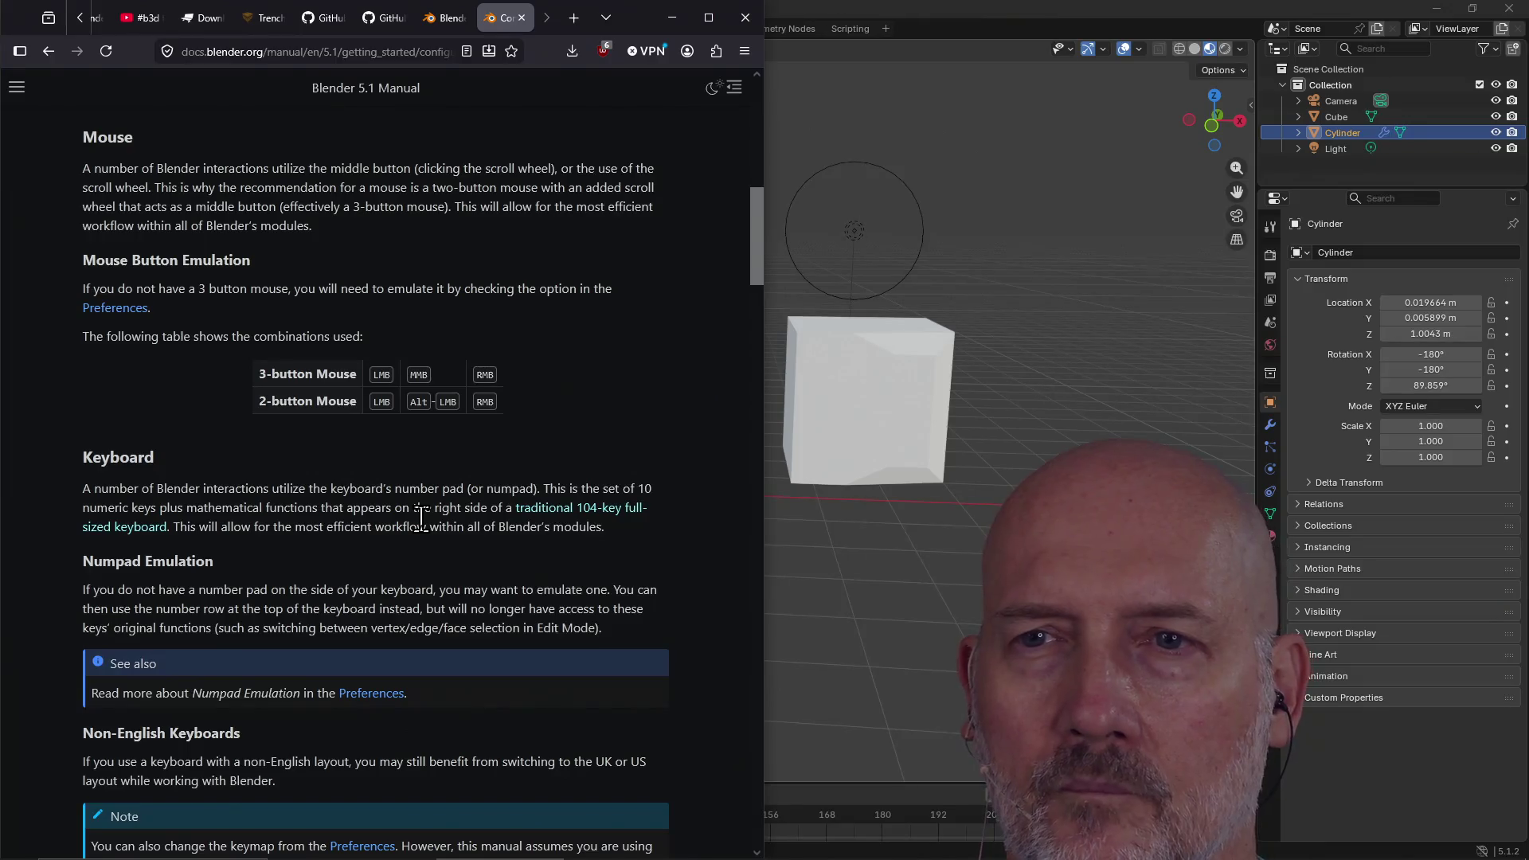
scroll(421, 518, down, 3)
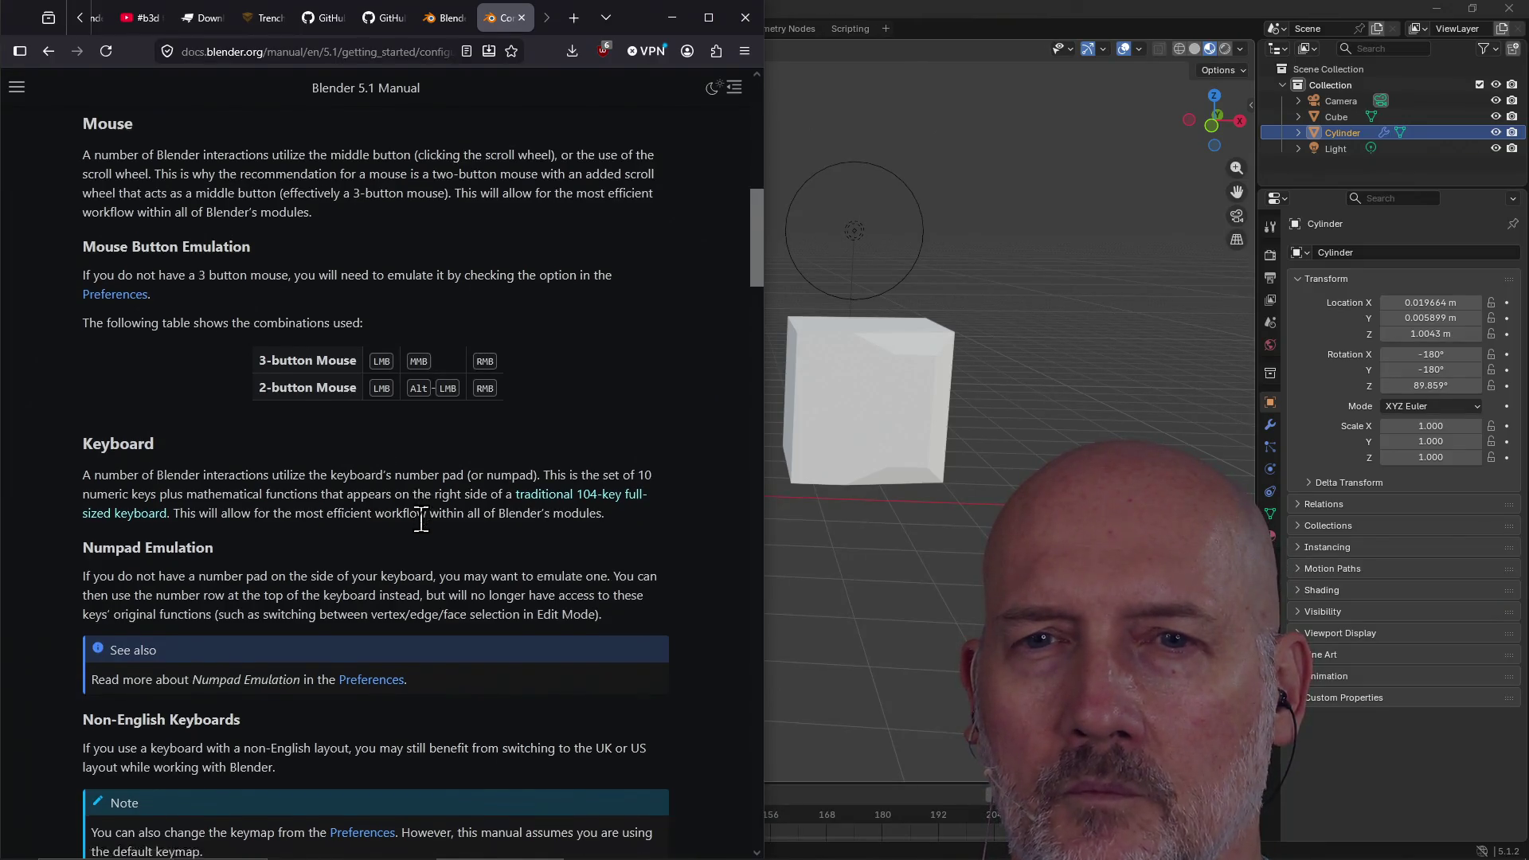
scroll(421, 518, down, 1)
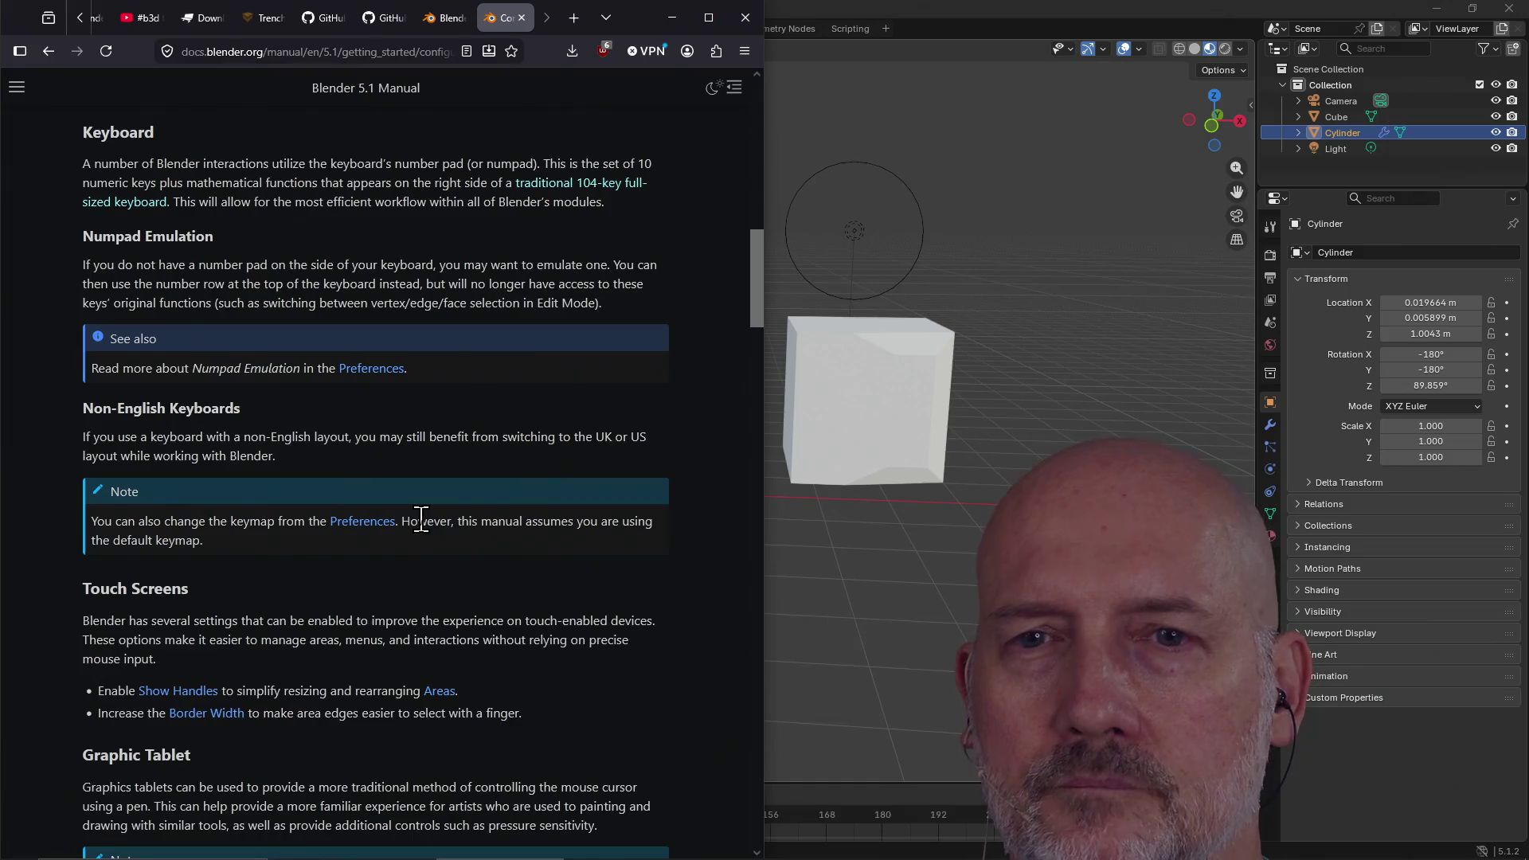
scroll(421, 519, down, 3)
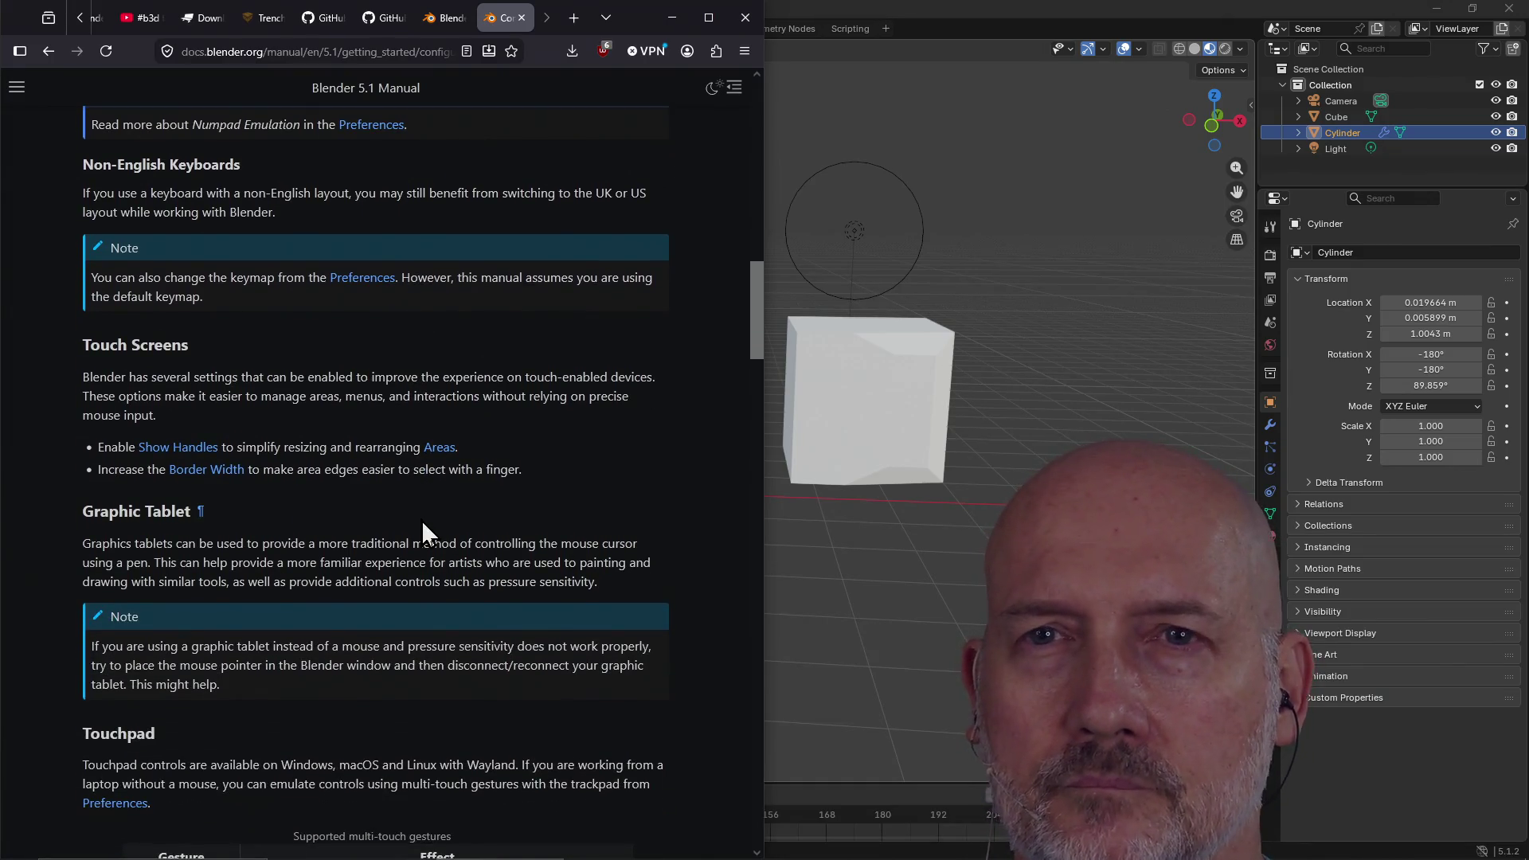
scroll(422, 519, down, 2)
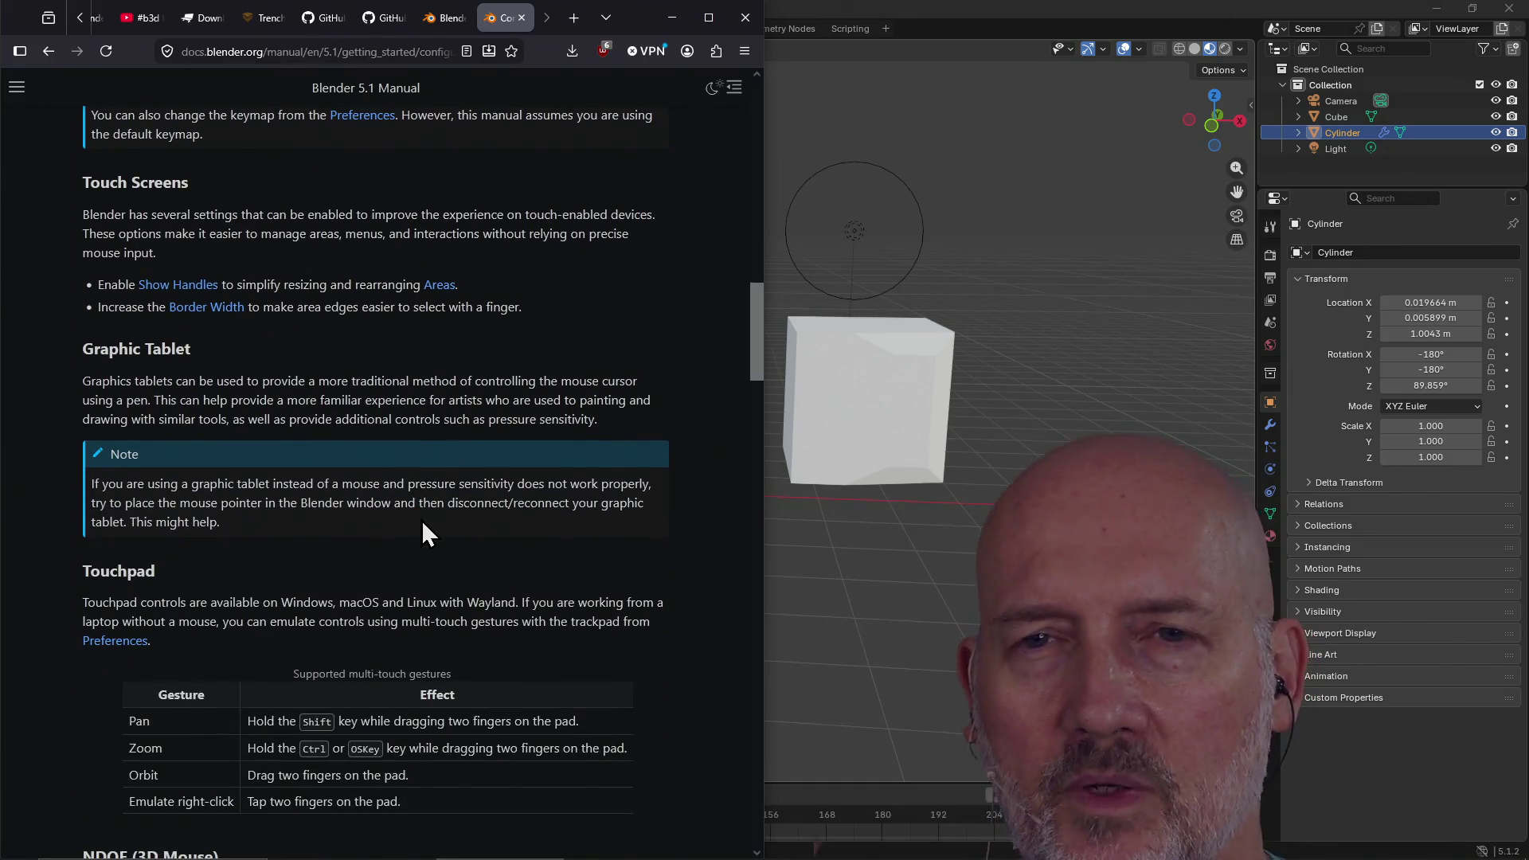